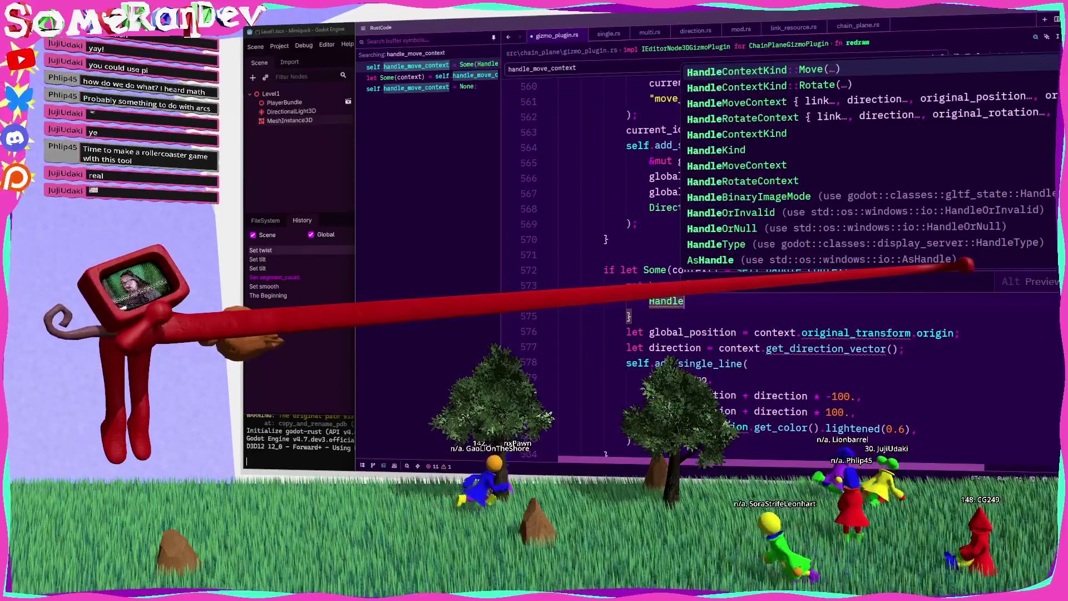
Move redraw's move-handle line drawing code into a new HandleContextKind::Move(context) match arm.
{"action": "key", "text": "Return"}
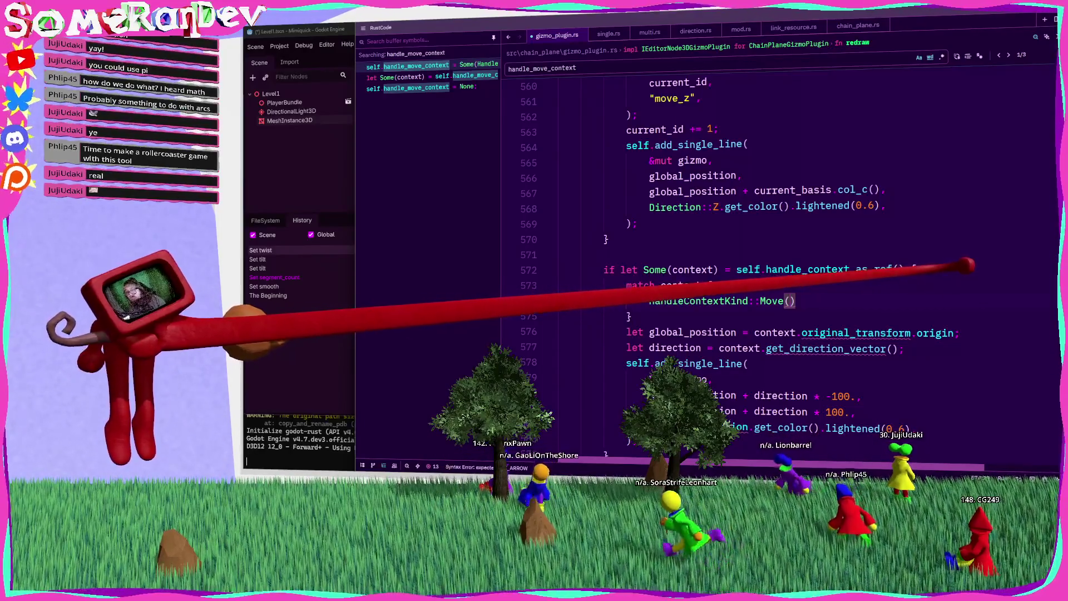
{"action": "type", "text": "context) ="}
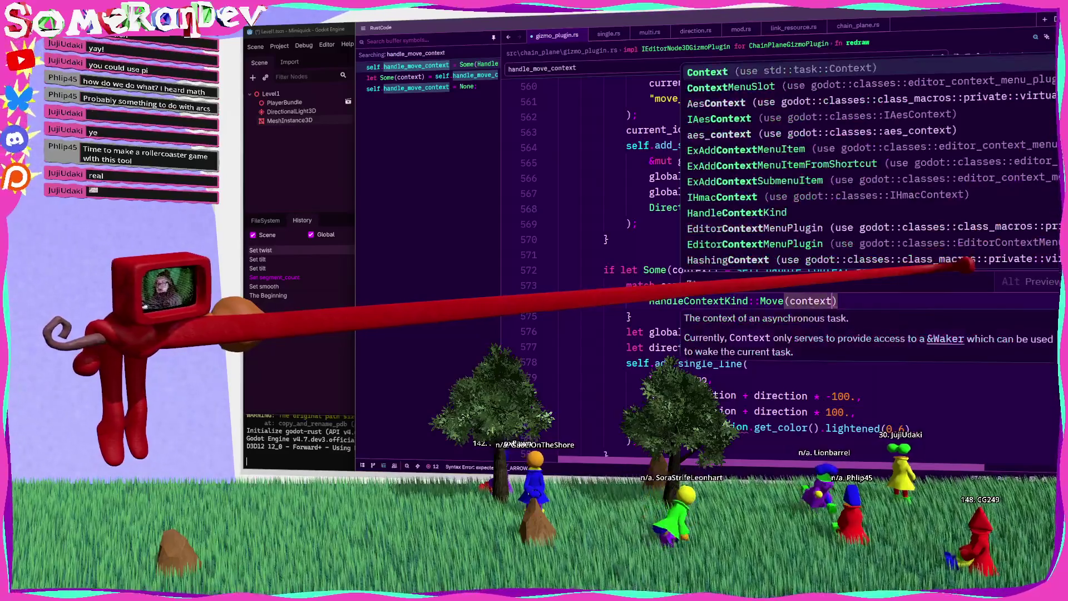
{"action": "key", "text": "Return"}
{"action": "scroll", "coordinate": [657, 323], "scroll_direction": "down", "scroll_amount": 2}
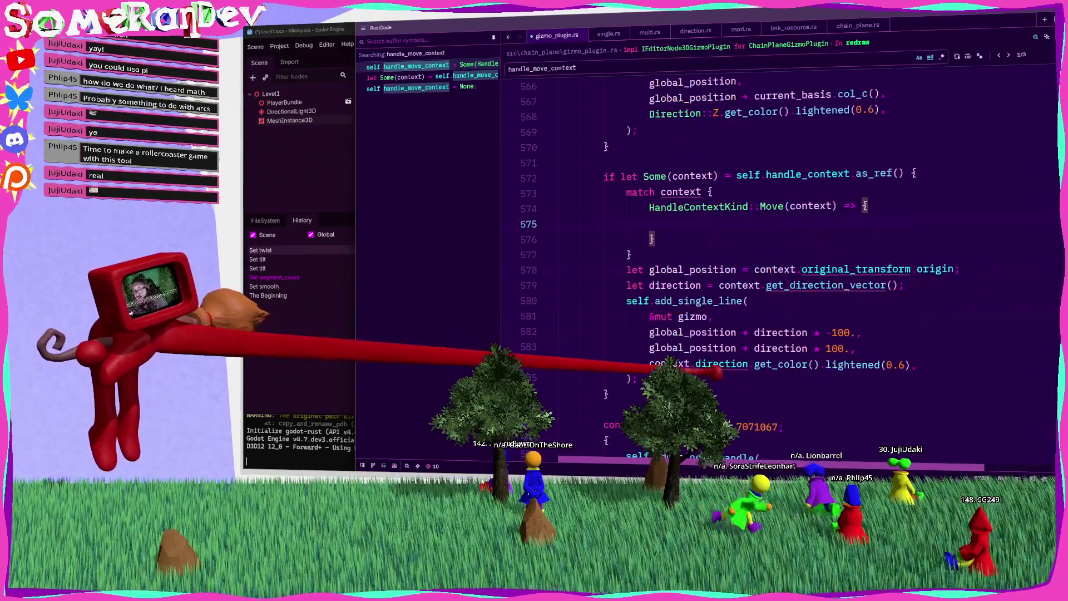
{"action": "left_click_drag", "start_coordinate": [646, 380], "coordinate": [635, 268]}
{"action": "key", "text": "ctrl+x"}
{"action": "left_click", "coordinate": [717, 223]}
{"action": "key", "text": "ctrl+v"}
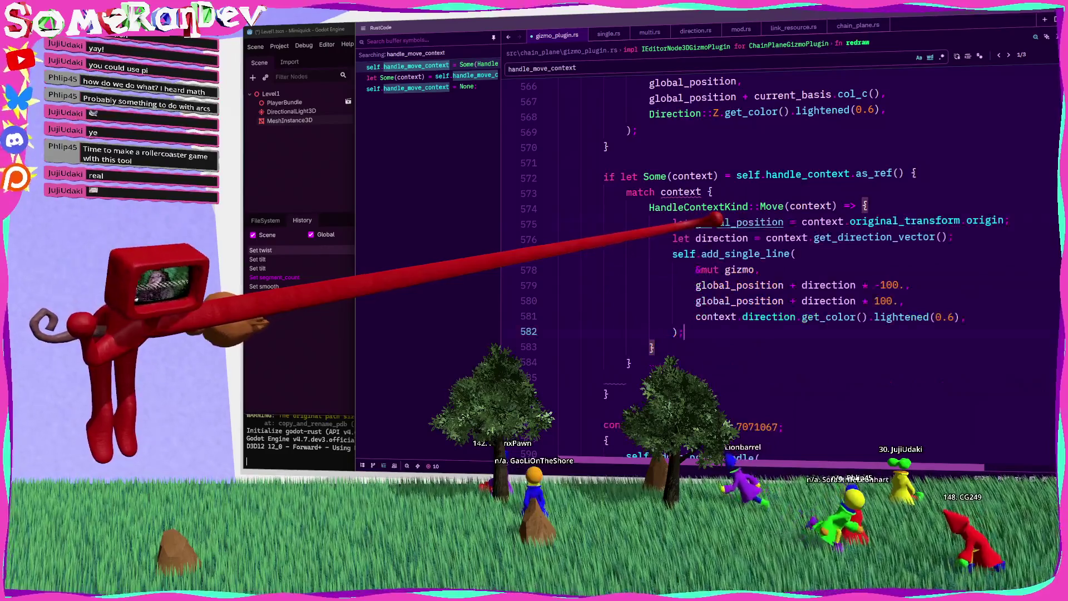
{"action": "key", "text": "Down"}
{"action": "key", "text": "Return"}
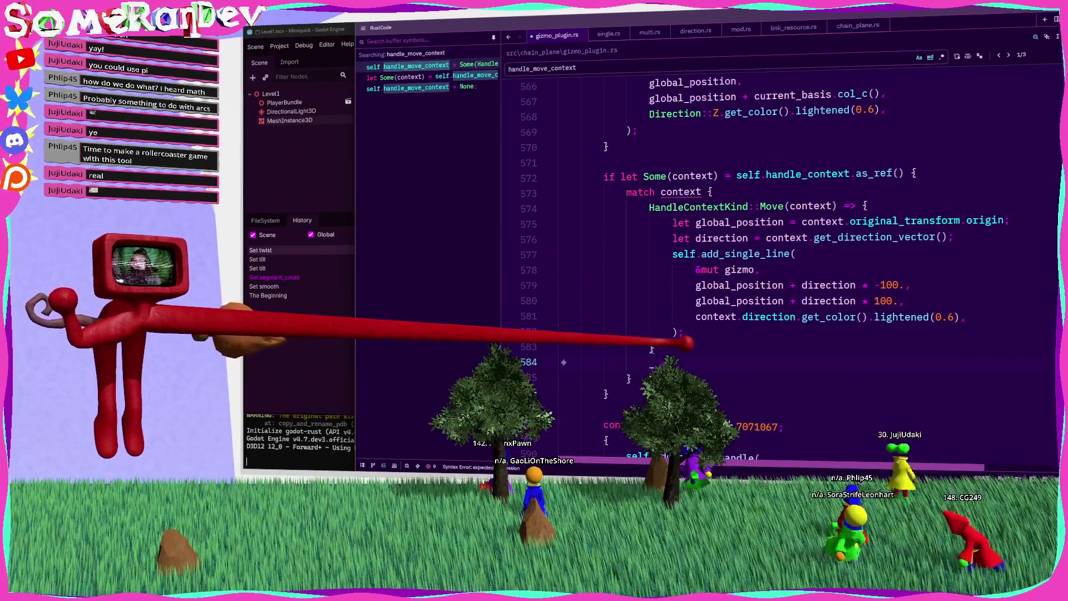
{"action": "left_click", "coordinate": [696, 285]}
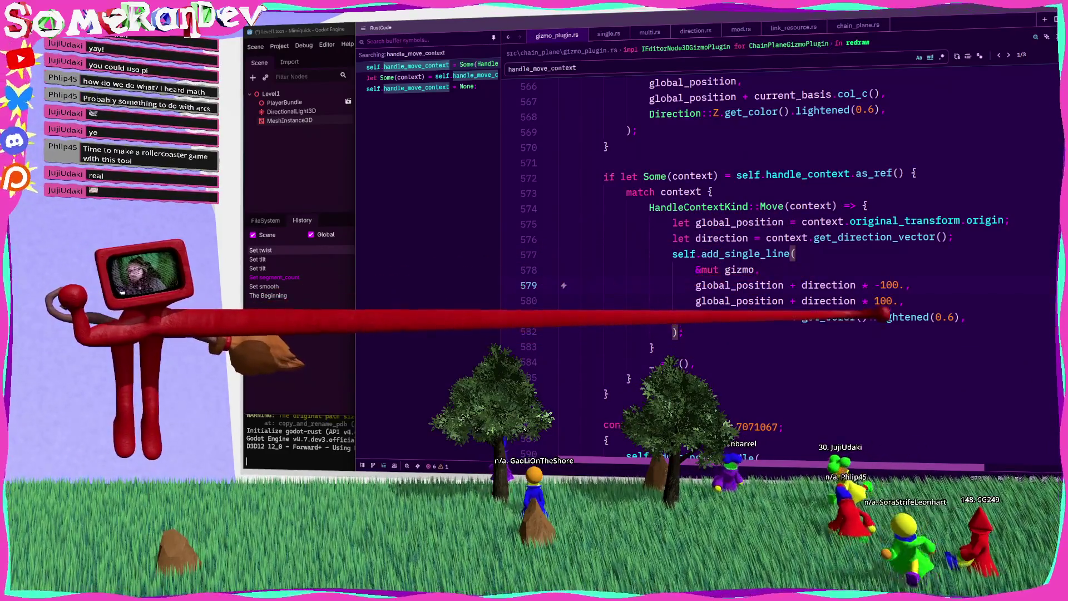
Wrap begin_handle_action's HandleMoveContext literal in HandleContextKind::Move(...).
{"action": "key", "text": "F3"}
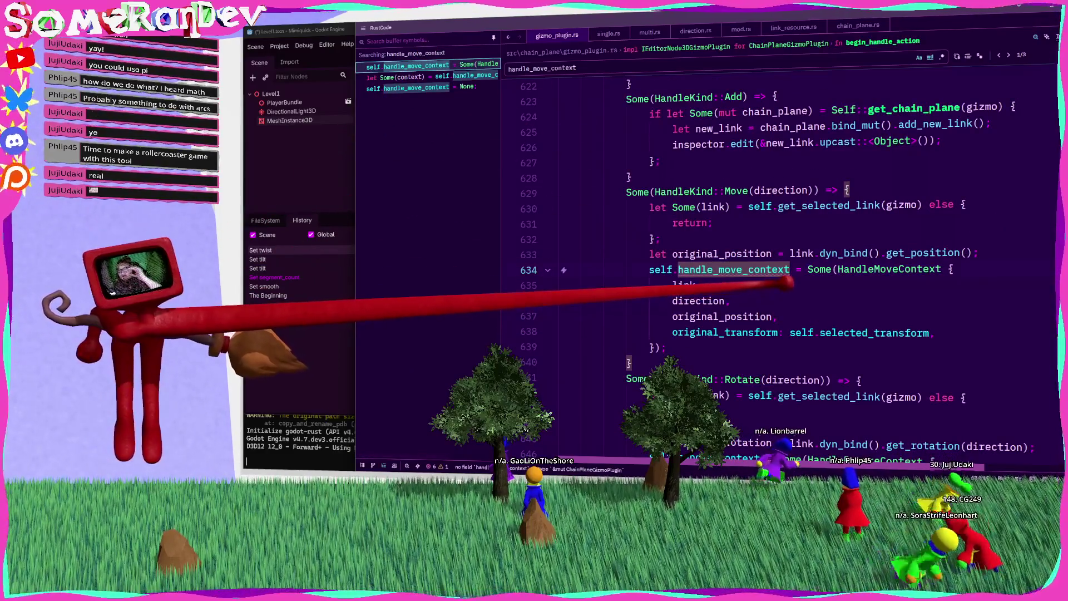
{"action": "type", "text": "Handle"}
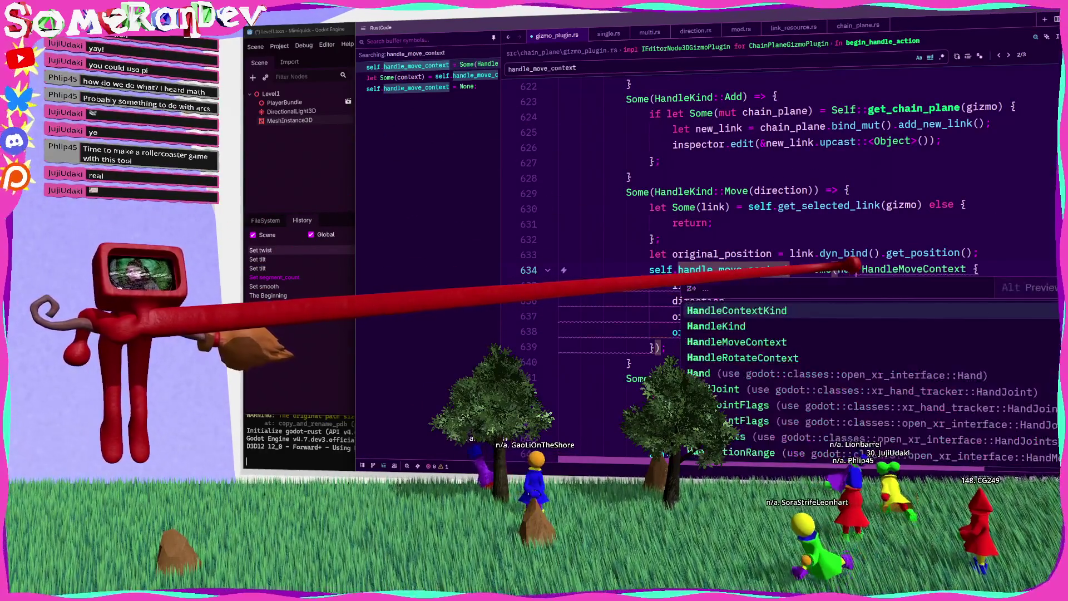
{"action": "key", "text": "Return"}
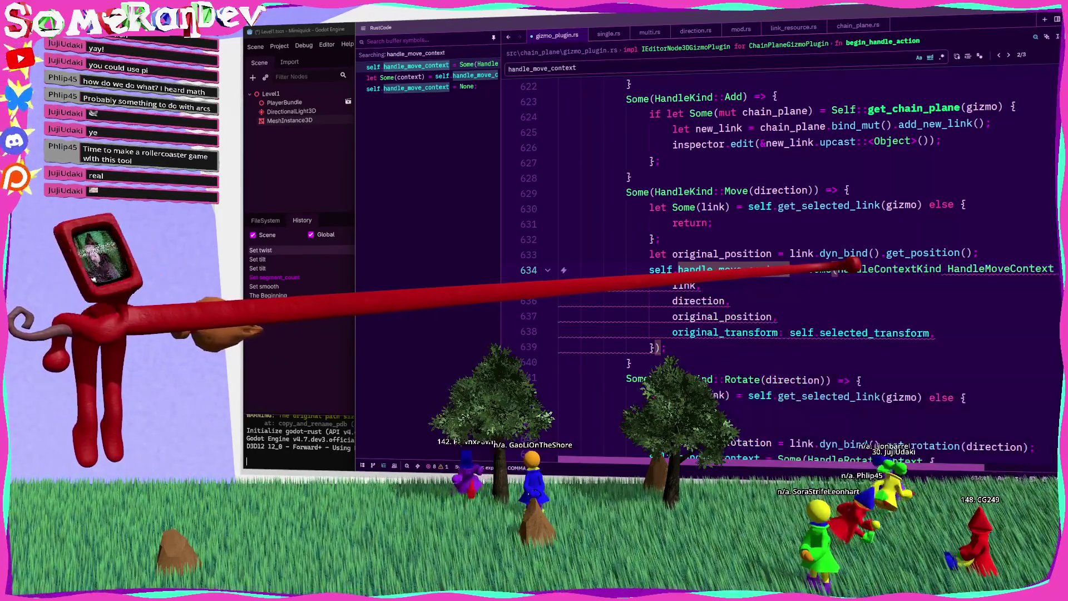
{"action": "type", "text": "::"}
{"action": "key", "text": "Return"}
{"action": "type", "text": "()"}
{"action": "key", "text": "BackSpace"}
{"action": "key", "text": "BackSpace"}
{"action": "key", "text": "BackSpace"}
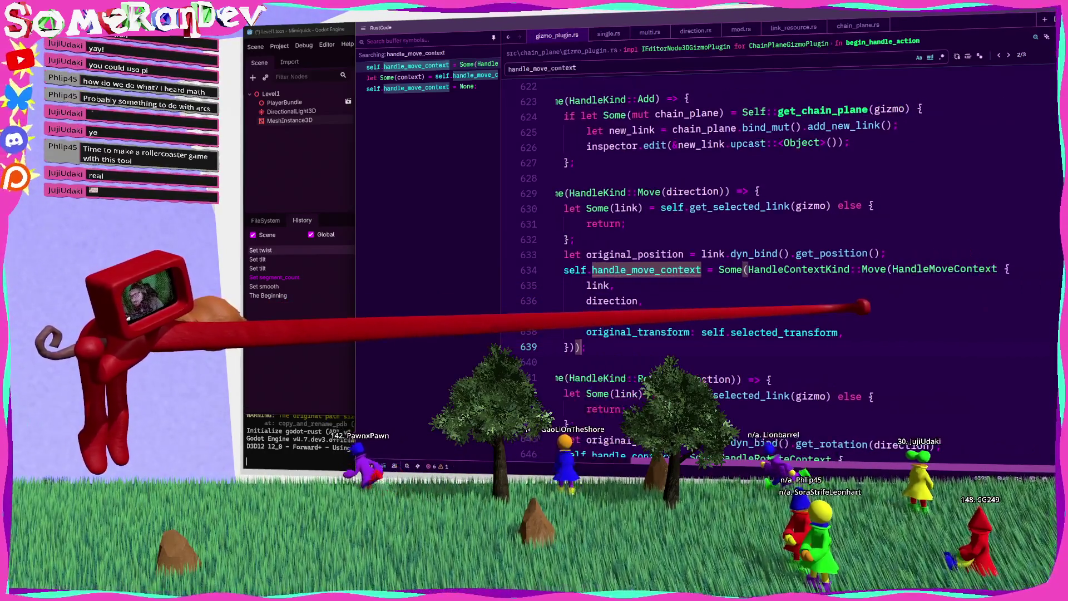
{"action": "left_click", "coordinate": [632, 347]}
{"action": "type", "text": ")"}
Rename the handle_move_context assignment to handle_context, then mark the same field in set_handle.
{"action": "left_click", "coordinate": [741, 269]}
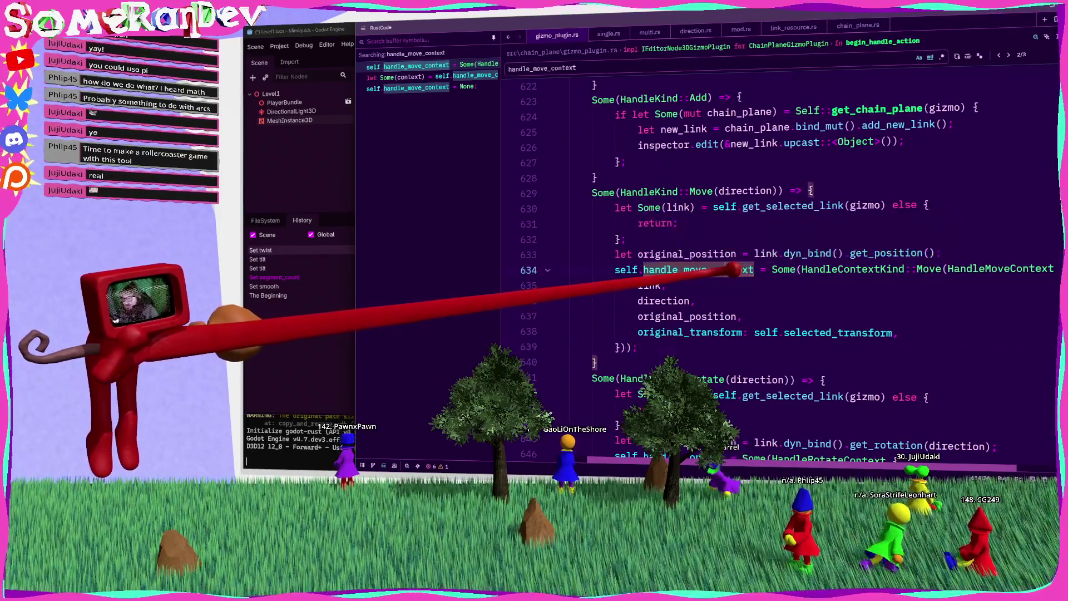
{"action": "key", "text": "BackSpace"}
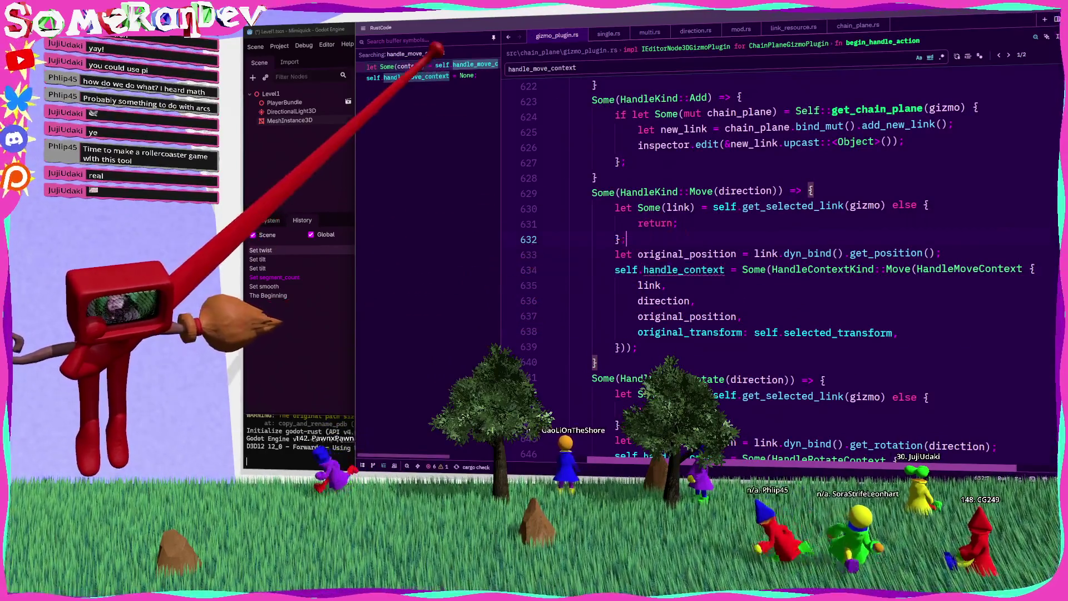
{"action": "left_click", "coordinate": [437, 66]}
{"action": "left_click_drag", "start_coordinate": [784, 269], "coordinate": [755, 270]}
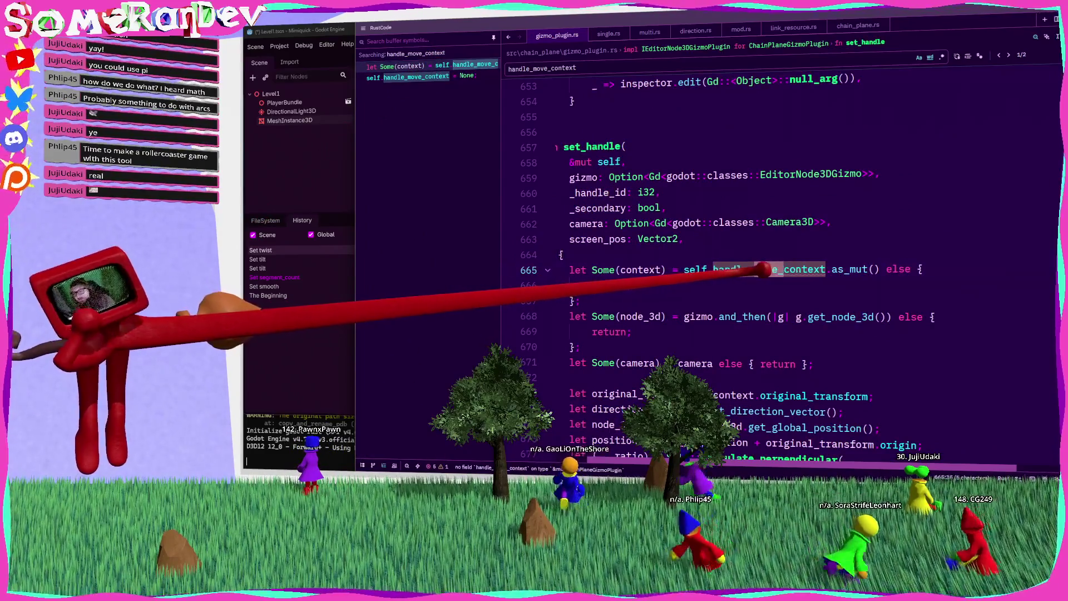
In set_handle, rename the field to handle_context and start a match context block with a HandleContextKind::Move(context) arm.
{"action": "key", "text": "BackSpace"}
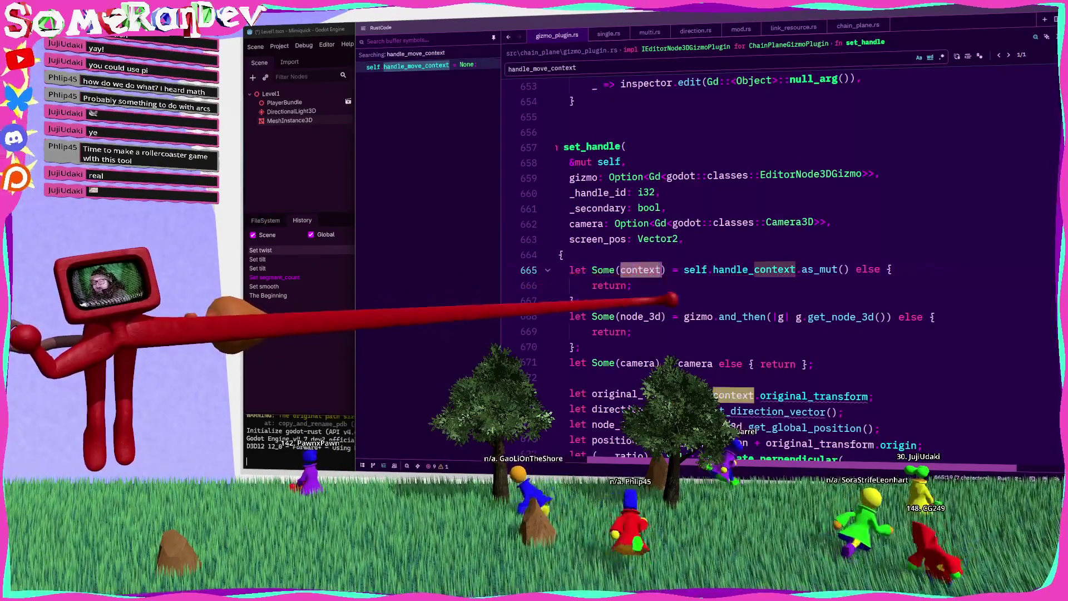
{"action": "scroll", "coordinate": [696, 250], "scroll_direction": "down", "scroll_amount": 5}
{"action": "scroll", "coordinate": [779, 233], "scroll_direction": "up", "scroll_amount": 2}
{"action": "left_click", "coordinate": [841, 221]}
{"action": "key", "text": "Return"}
{"action": "key", "text": "Return"}
{"action": "type", "text": "match context {"}
{"action": "key", "text": "Return"}
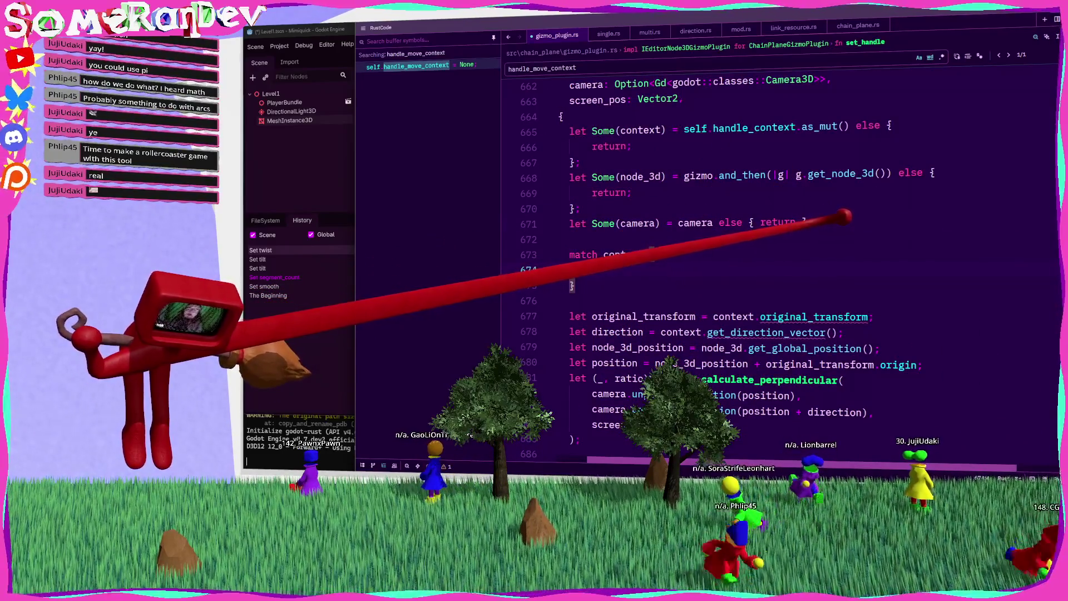
{"action": "type", "text": "han"}
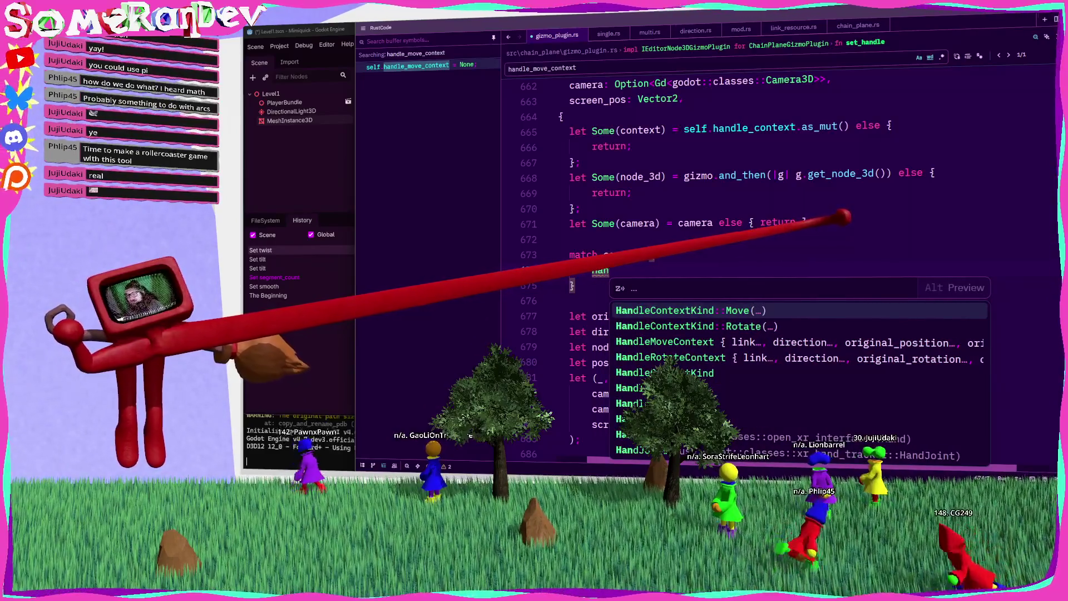
{"action": "key", "text": "Return"}
{"action": "type", "text": "move) "}
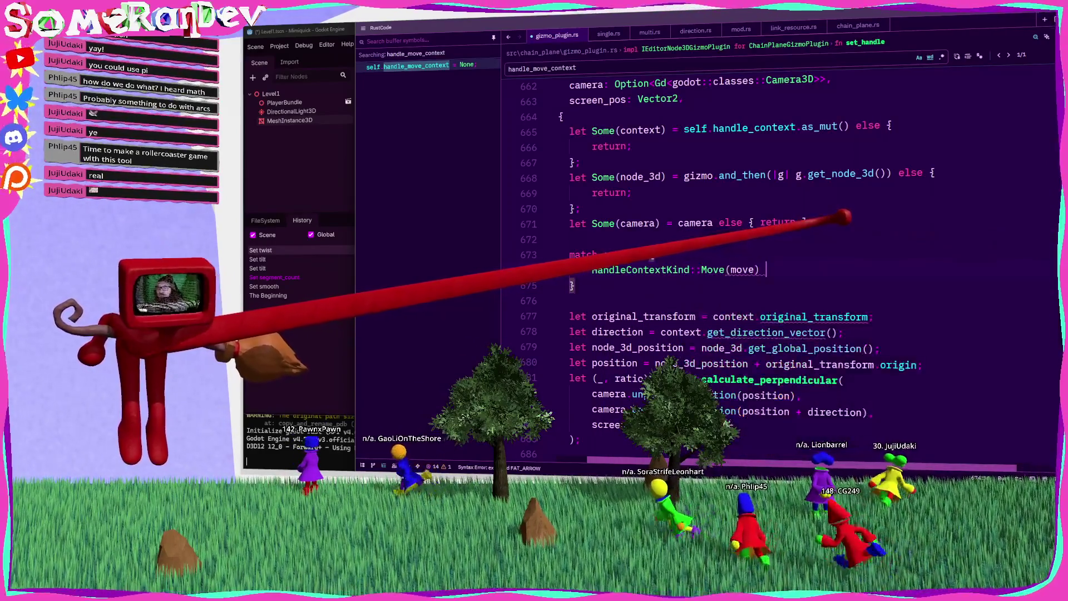
{"action": "type", "text": "=> {"}
{"action": "key", "text": "Return"}
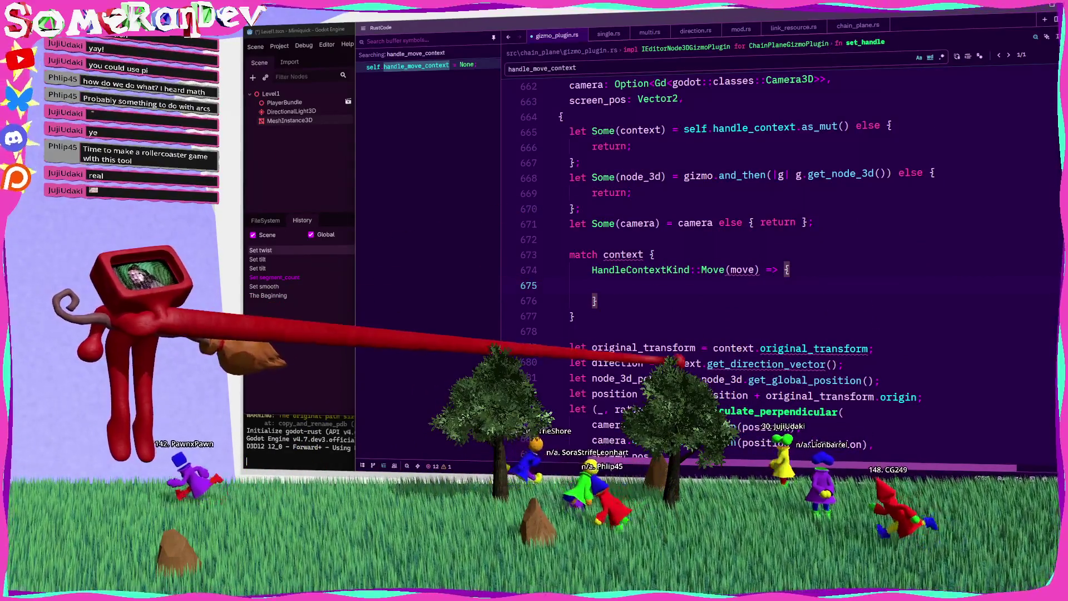
Cut the old repositioning code into the Move arm and save to reformat it.
{"action": "scroll", "coordinate": [780, 250], "scroll_direction": "down", "scroll_amount": 4}
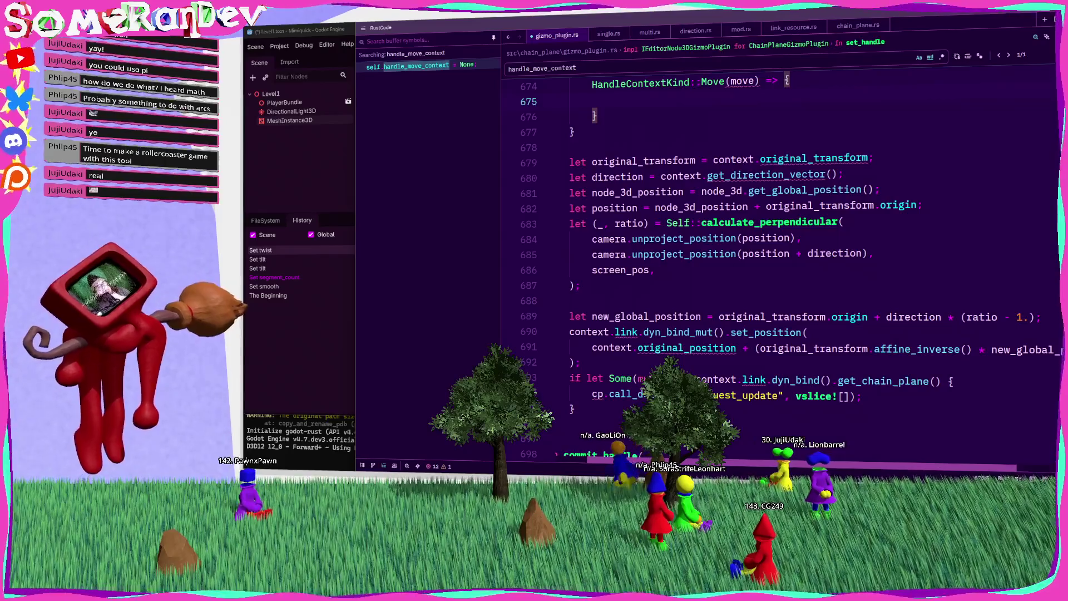
{"action": "scroll", "coordinate": [592, 315], "scroll_direction": "down", "scroll_amount": 2}
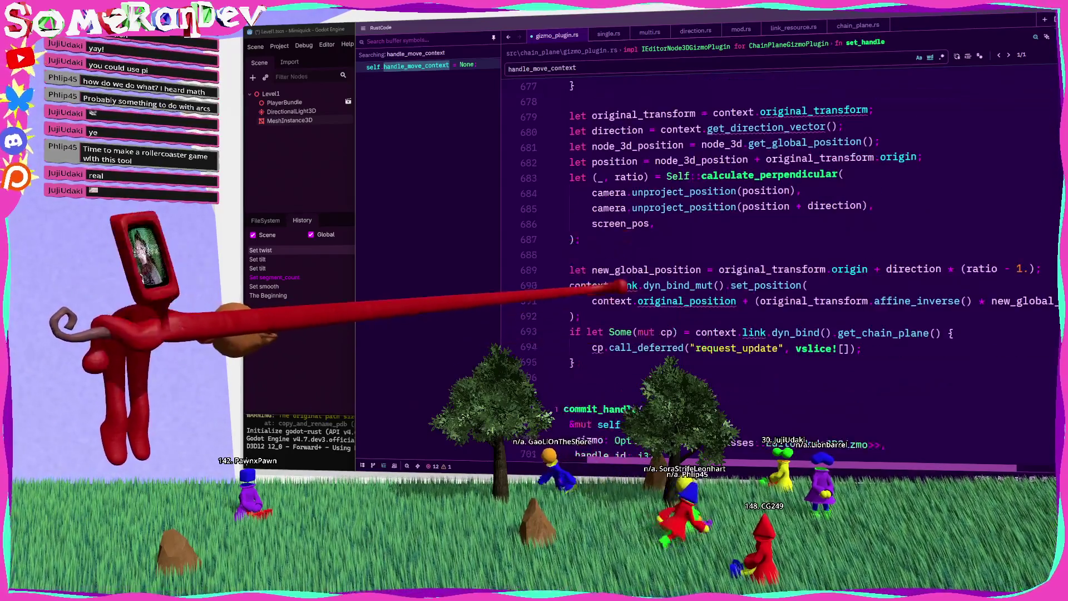
{"action": "scroll", "coordinate": [593, 315], "scroll_direction": "up", "scroll_amount": 3}
{"action": "left_click", "coordinate": [601, 208]}
{"action": "key", "text": "shift+Down"}
{"action": "key", "text": "shift+Down"}
{"action": "key", "text": "shift+Down"}
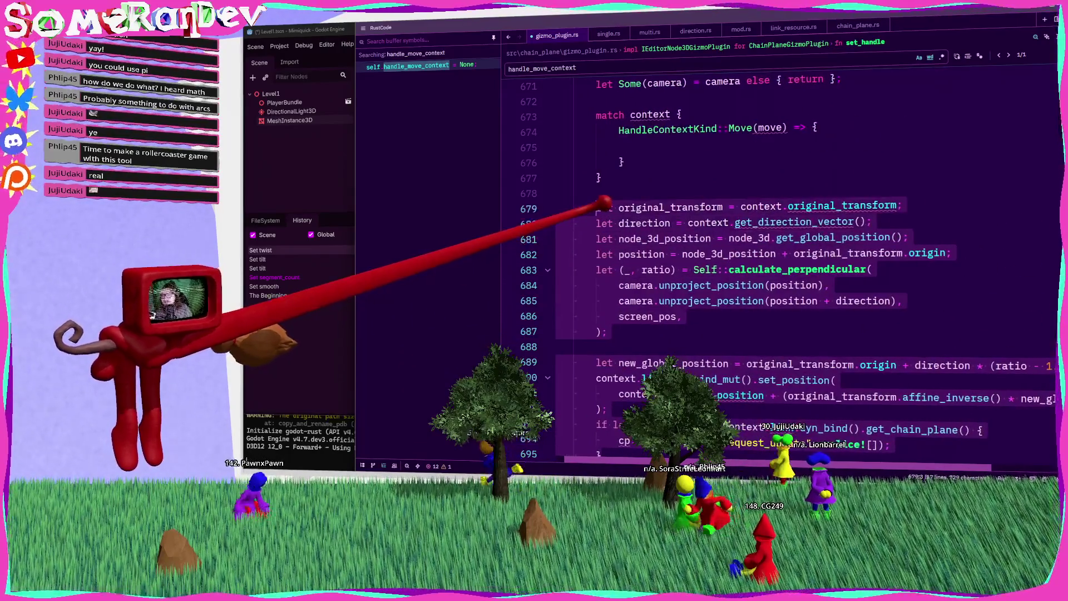
{"action": "key", "text": "BackSpace"}
{"action": "key", "text": "BackSpace"}
{"action": "key", "text": "BackSpace"}
{"action": "scroll", "coordinate": [612, 222], "scroll_direction": "up", "scroll_amount": 2}
{"action": "left_click", "coordinate": [670, 238]}
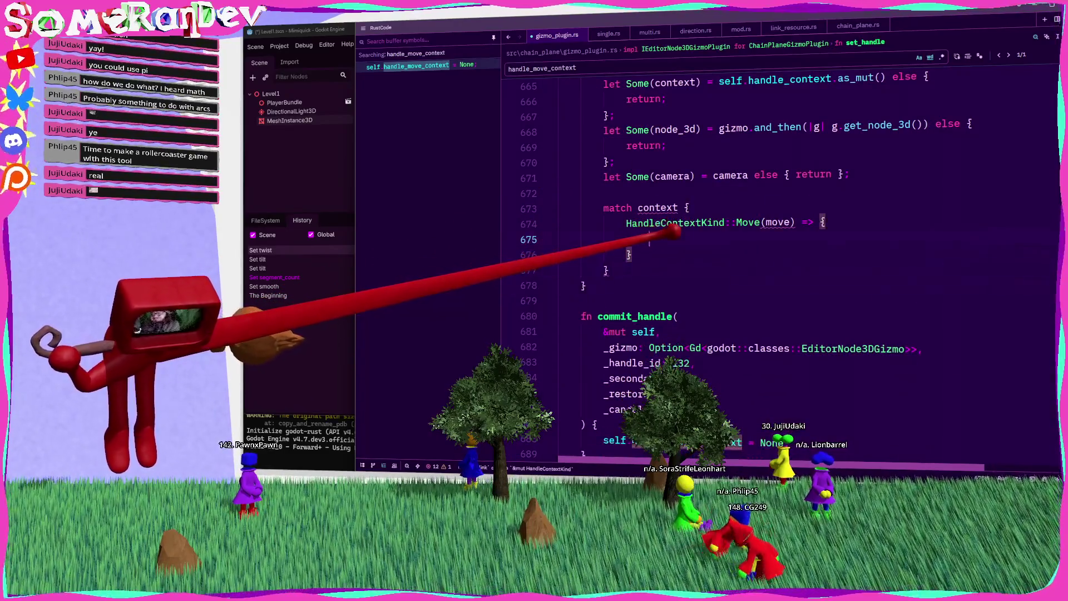
{"action": "key", "text": "ctrl+v"}
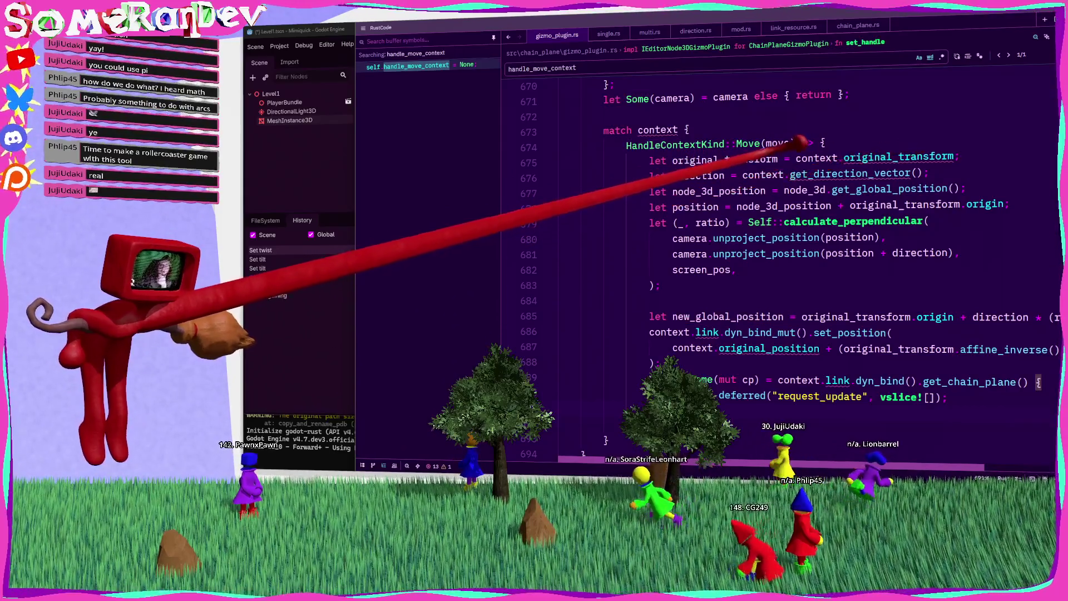
{"action": "double_click", "coordinate": [658, 129]}
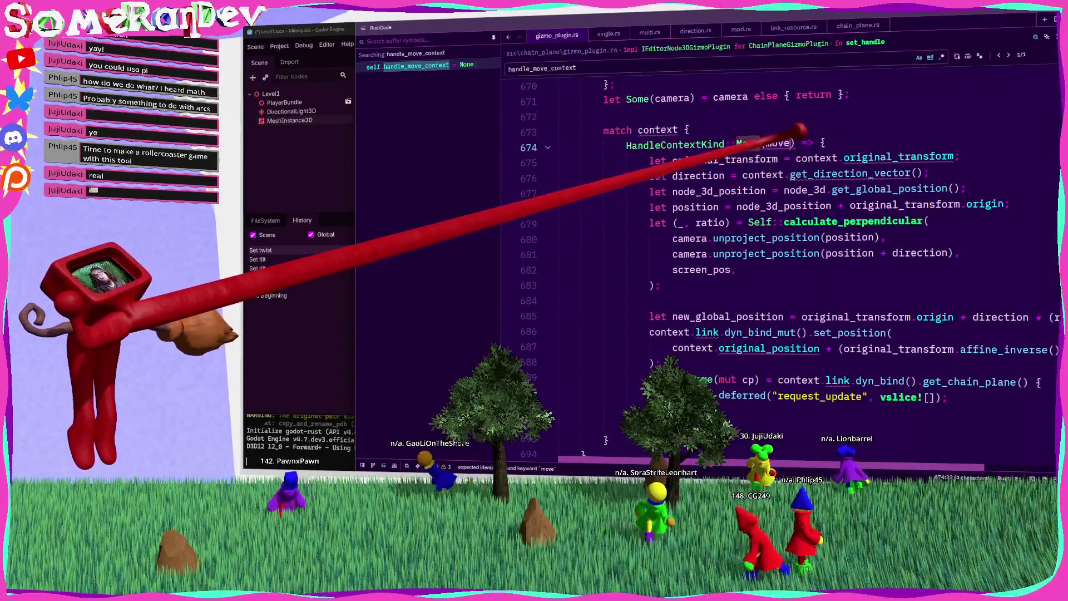
{"action": "key", "text": "ctrl+s"}
Go to the remaining handle_move_context usage in commit_handle.
{"action": "scroll", "coordinate": [628, 348], "scroll_direction": "down", "scroll_amount": 2}
{"action": "left_click", "coordinate": [629, 348]}
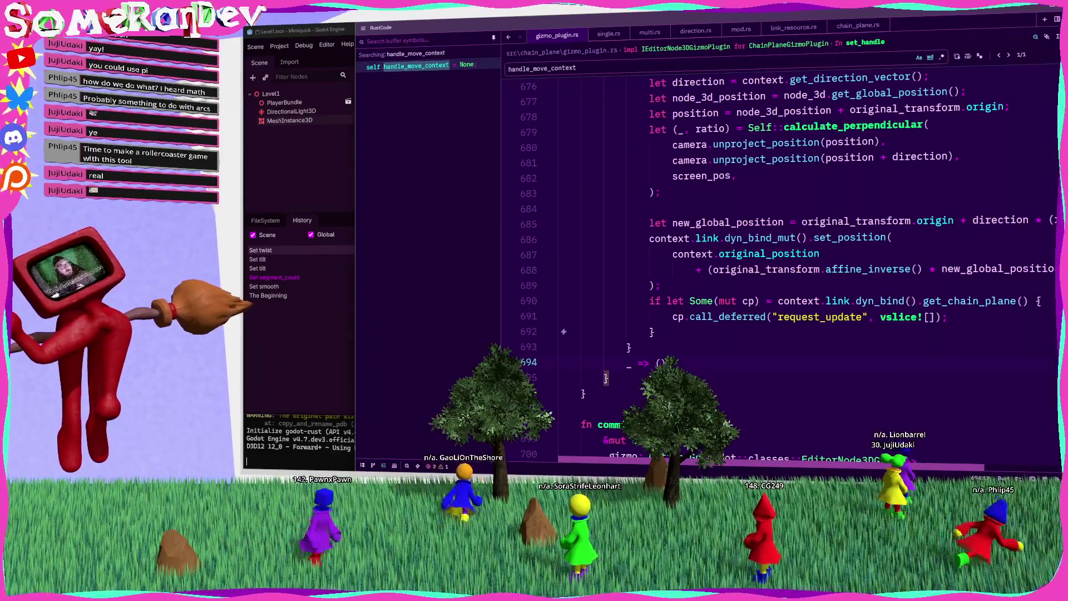
{"action": "scroll", "coordinate": [640, 295], "scroll_direction": "up", "scroll_amount": 5}
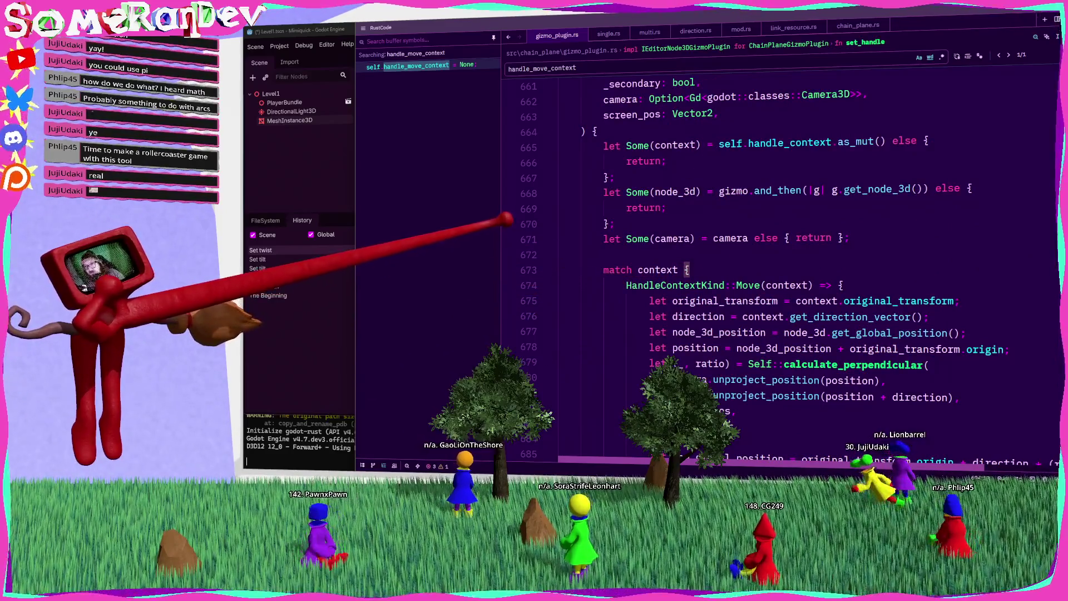
{"action": "left_click", "coordinate": [417, 66]}
Rename the field to handle_context in commit_handle and save gizmo_plugin.rs.
{"action": "left_click", "coordinate": [686, 270]}
{"action": "key", "text": "BackSpace"}
{"action": "key", "text": "BackSpace"}
{"action": "key", "text": "BackSpace"}
{"action": "key", "text": "ctrl+s"}
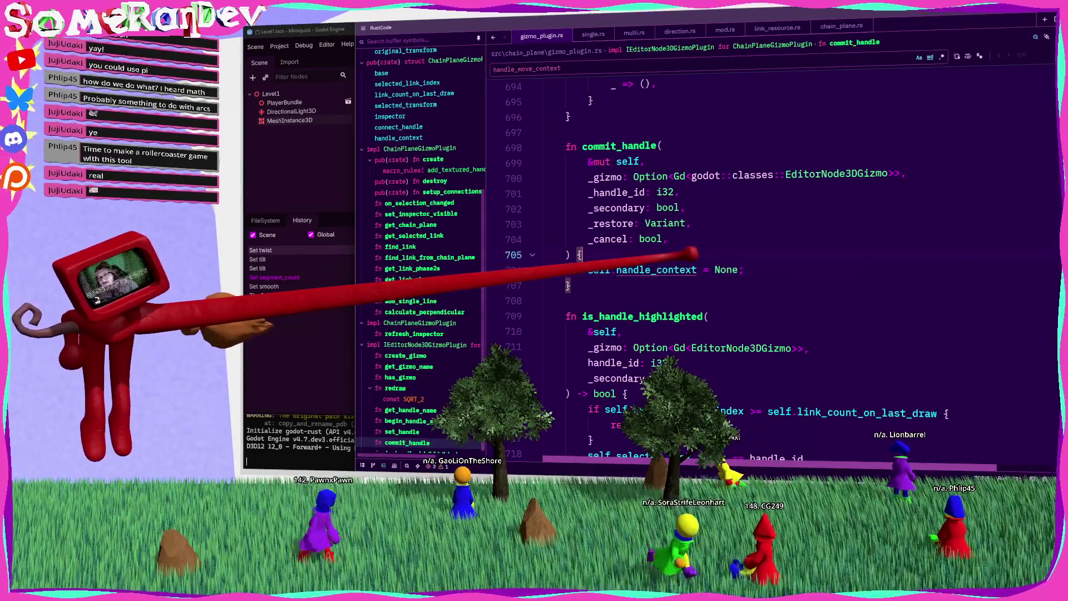
In begin_handle_action's rotate branch, wrap HandleRotateContext in HandleContextKind::Rotate(...).
{"action": "scroll", "coordinate": [418, 290], "scroll_direction": "down", "scroll_amount": 1}
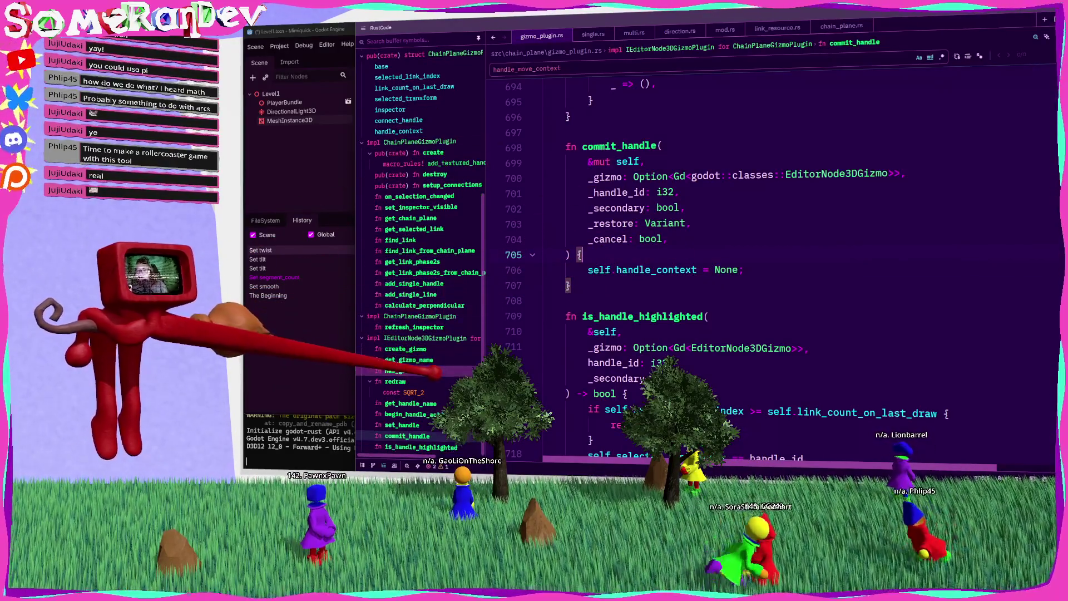
{"action": "left_click", "coordinate": [405, 349]}
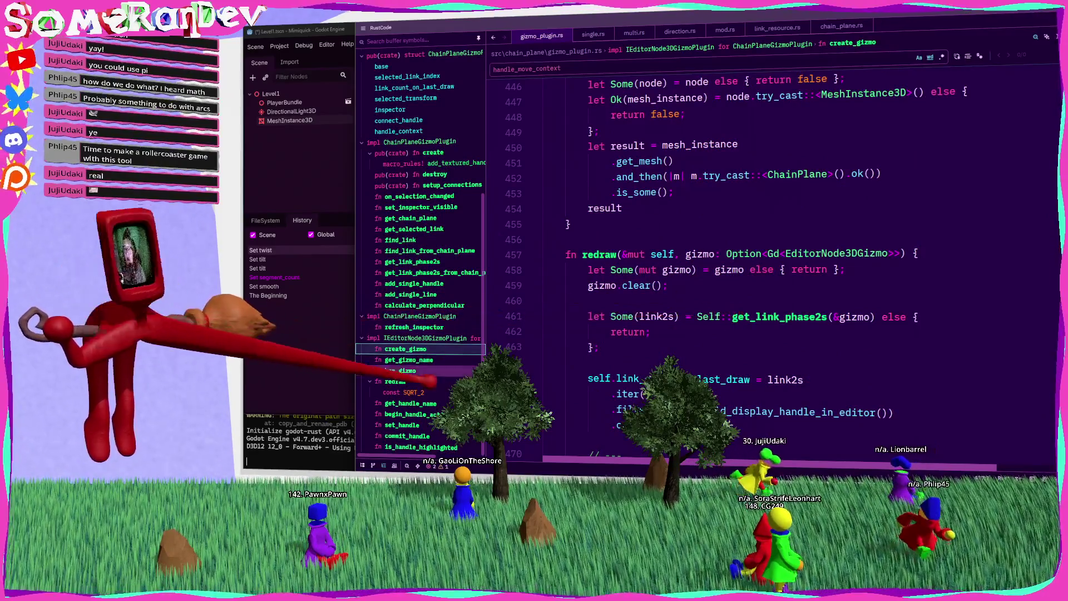
{"action": "left_click", "coordinate": [409, 414]}
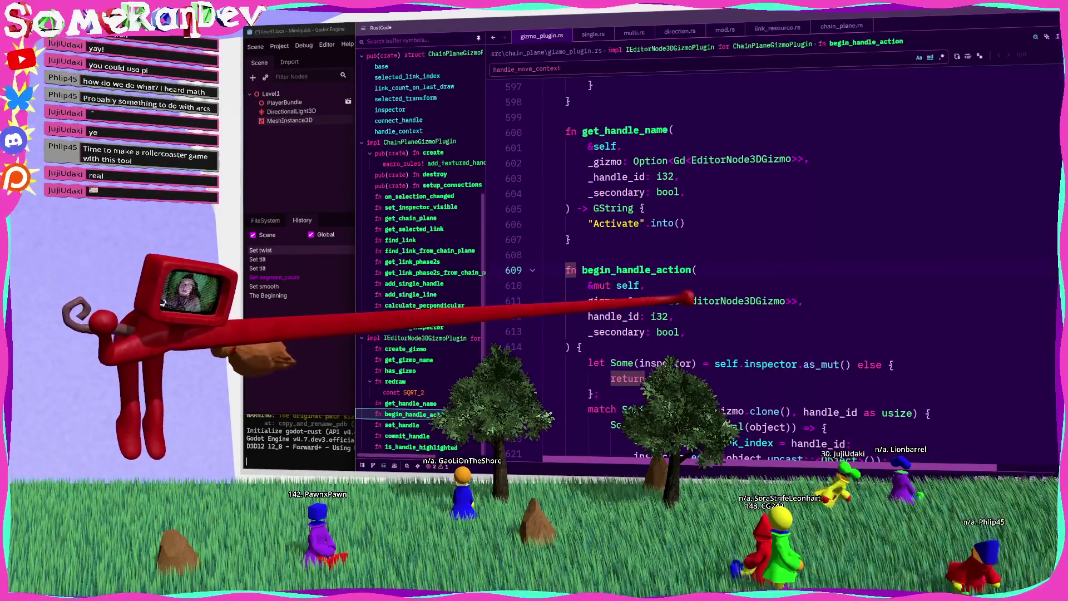
{"action": "scroll", "coordinate": [773, 267], "scroll_direction": "down", "scroll_amount": 10}
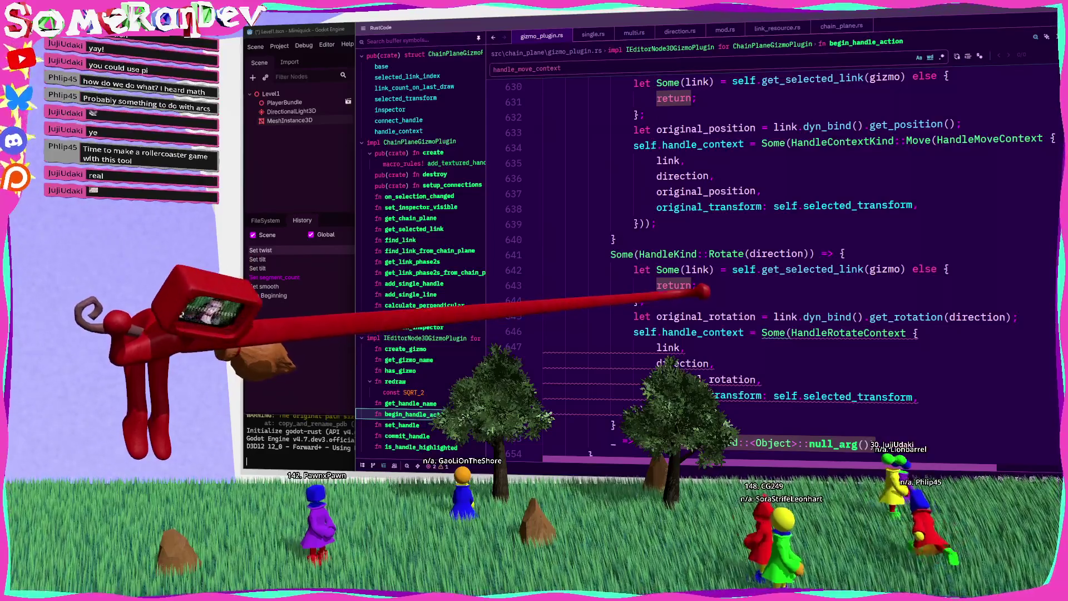
{"action": "scroll", "coordinate": [703, 290], "scroll_direction": "down", "scroll_amount": 2}
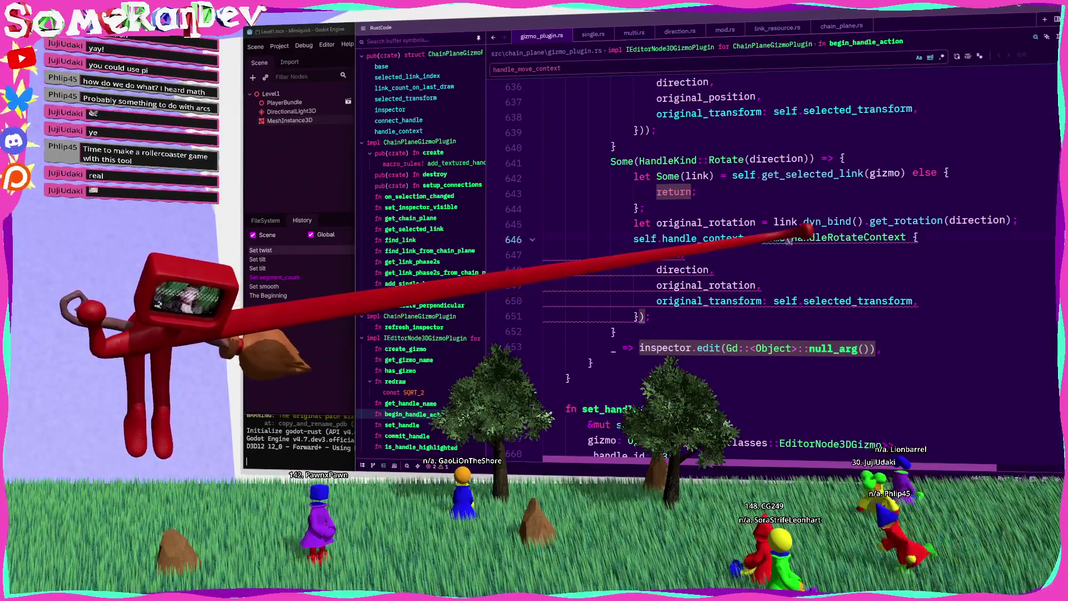
{"action": "mouse_move", "coordinate": [805, 231]}
{"action": "key", "text": "BackSpace"}
{"action": "type", "text": "Handle"}
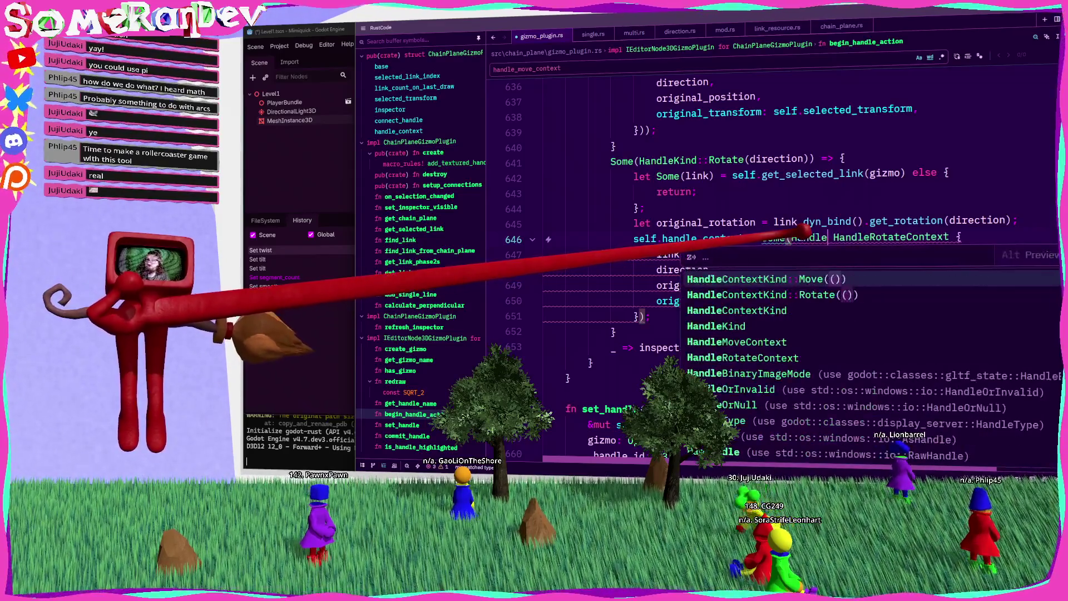
{"action": "key", "text": "Down"}
{"action": "key", "text": "Return"}
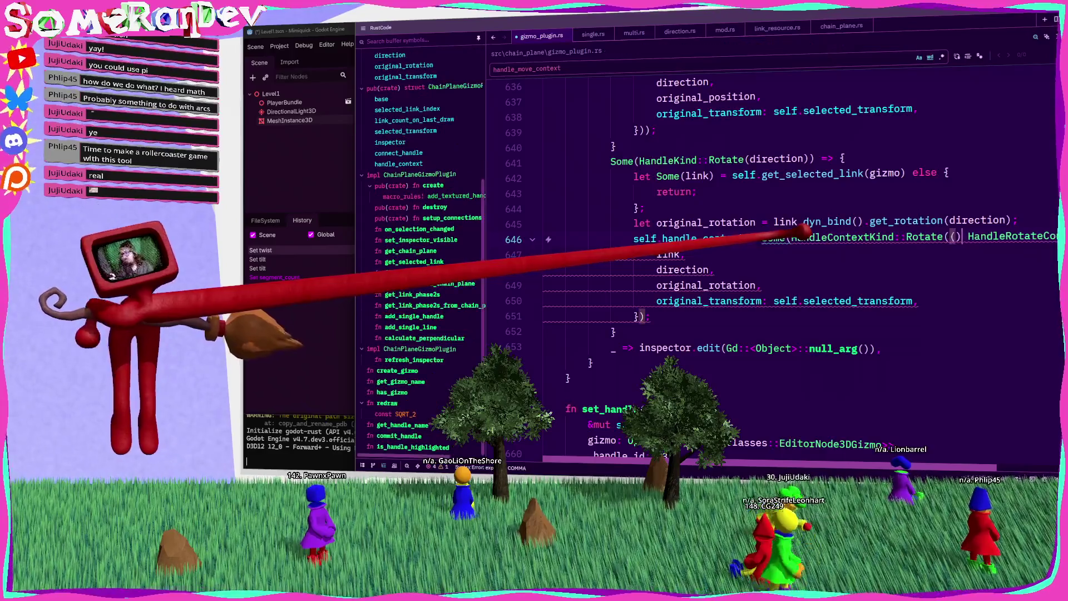
{"action": "key", "text": "BackSpace"}
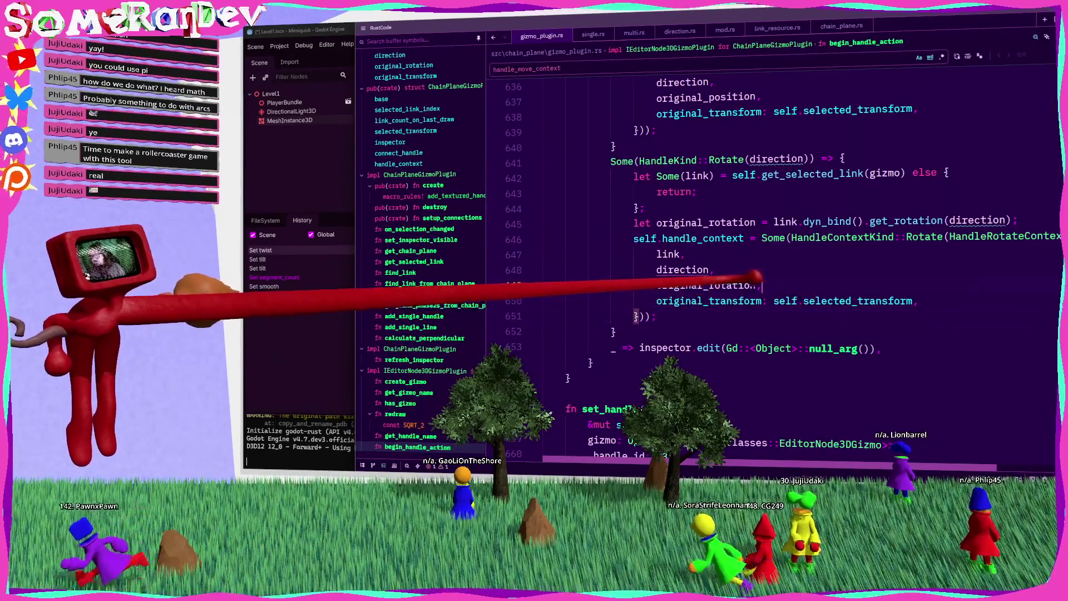
Inspect the direction field's type, then open direction.rs from the project file tree.
{"action": "left_click", "coordinate": [681, 270]}
{"action": "mouse_move", "coordinate": [683, 270]}
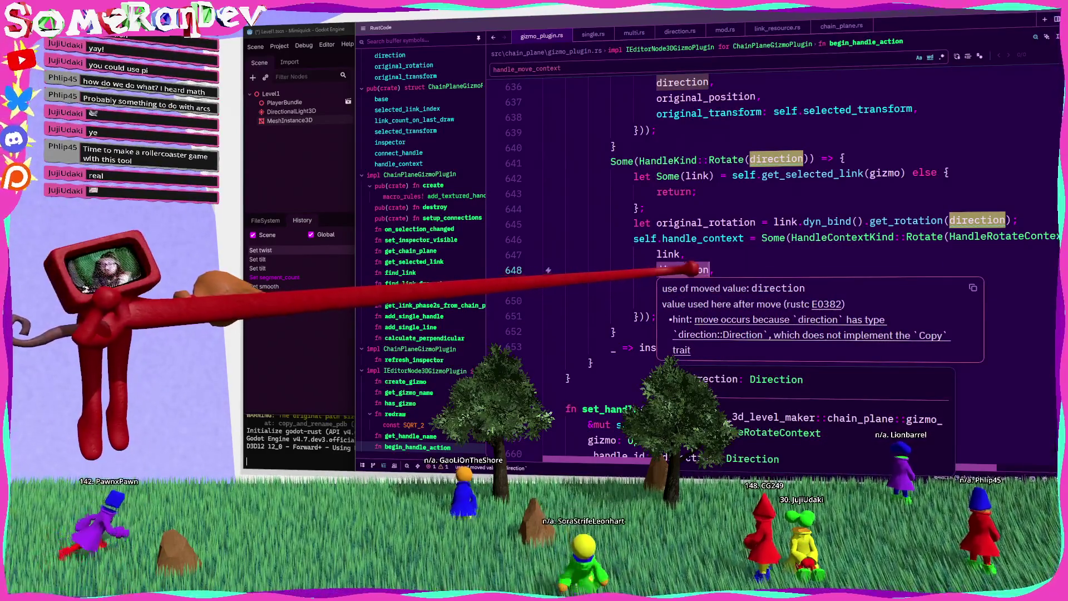
{"action": "mouse_move", "coordinate": [796, 155]}
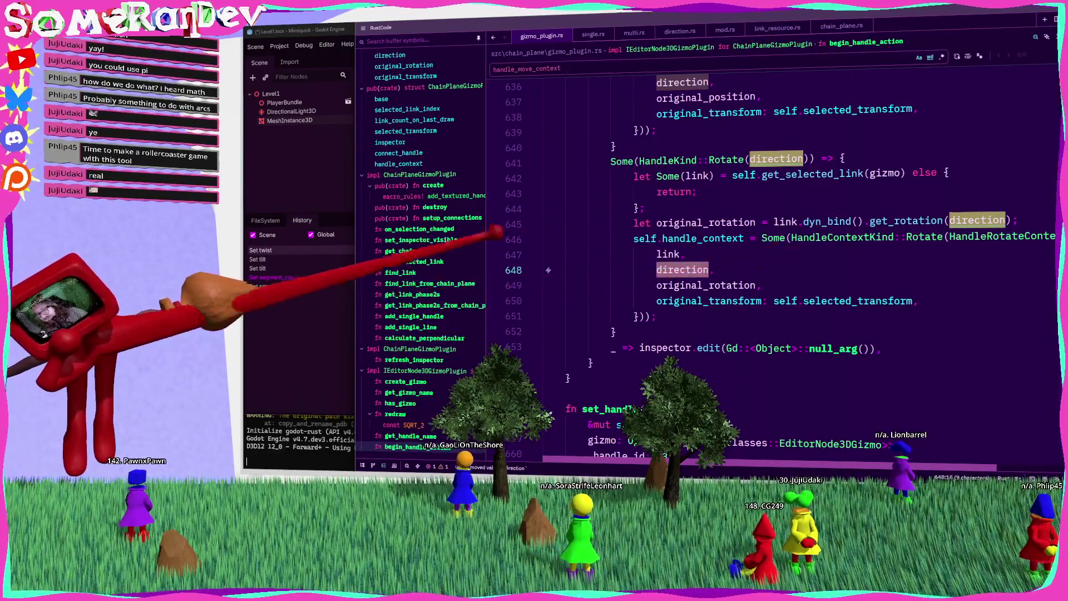
{"action": "key", "text": "ctrl+shift+e"}
{"action": "left_click", "coordinate": [418, 224]}
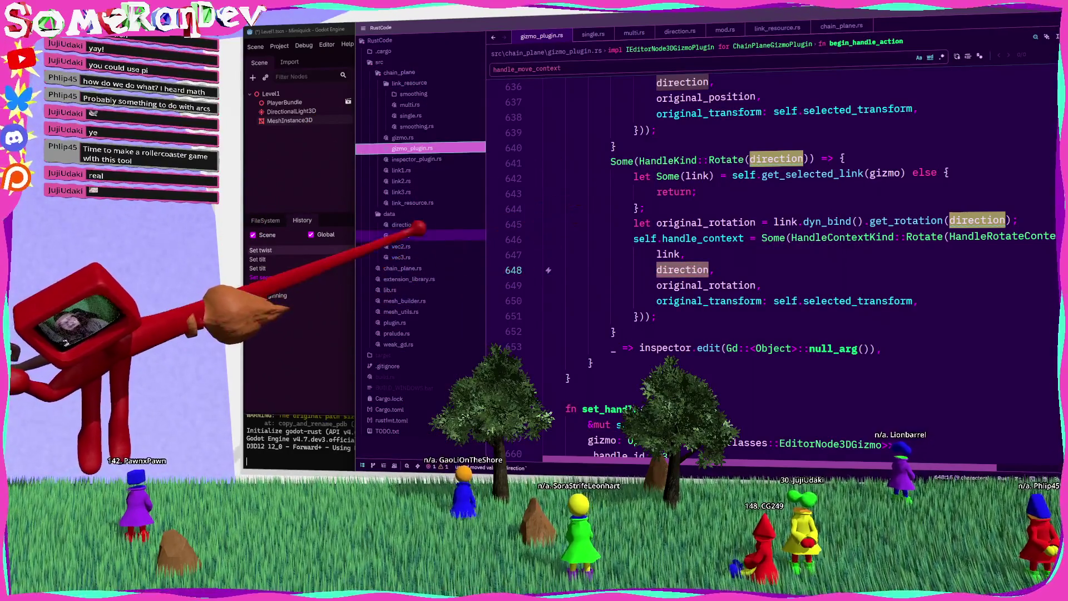
Add Clone and Copy to the Direction enum's #[derive] list alongside Debug.
{"action": "left_click", "coordinate": [593, 115]}
{"action": "type", "text": "Copy, Cl"}
{"action": "key", "text": "BackSpace"}
{"action": "key", "text": "BackSpace"}
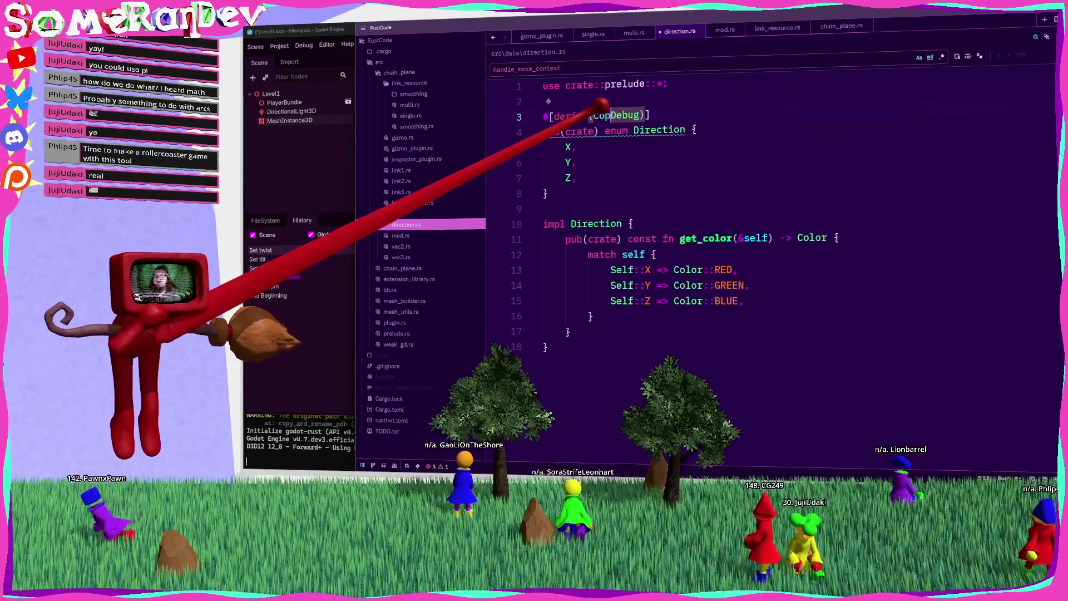
{"action": "key", "text": "BackSpace"}
{"action": "key", "text": "BackSpace"}
{"action": "key", "text": "BackSpace"}
{"action": "type", "text": "Clone, Copy,"}
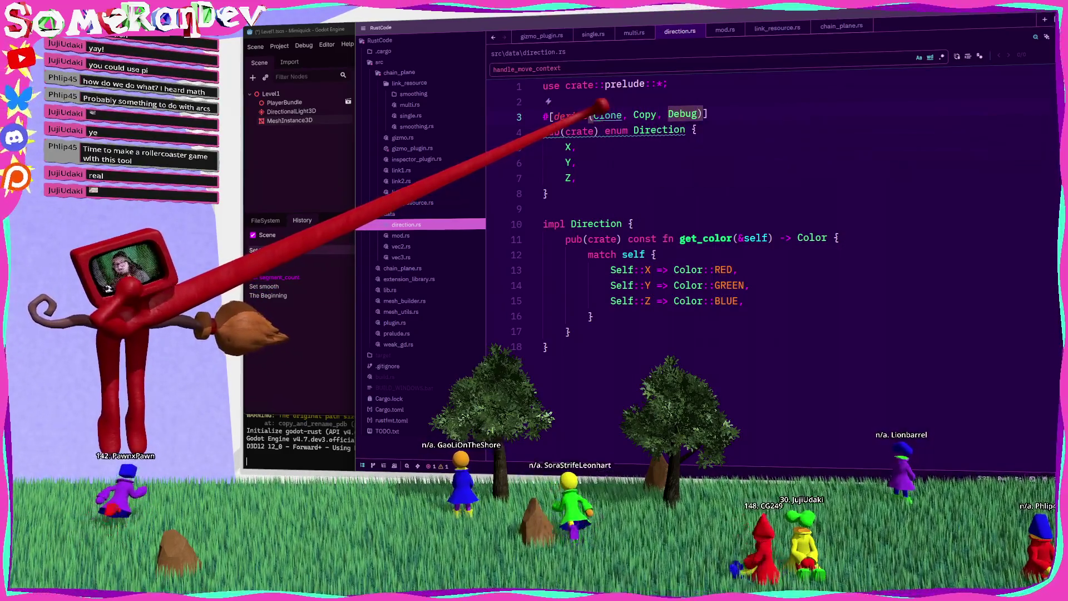
Glance at ChainPlaneLink in link_resource.rs, then return to gizmo_plugin.rs and review the Rotate handle_context assignment.
{"action": "left_click", "coordinate": [429, 201]}
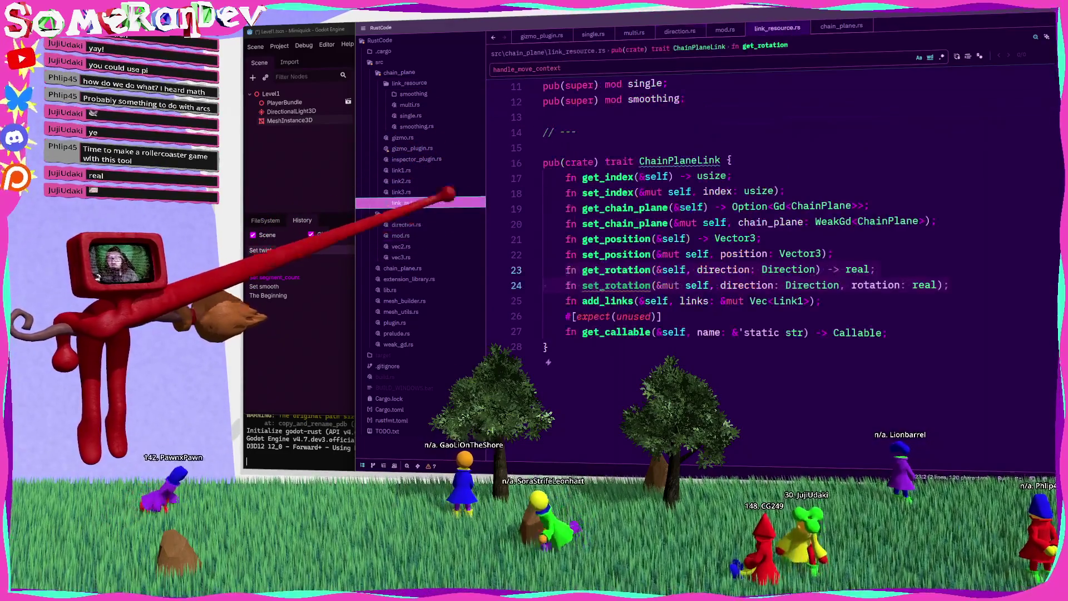
{"action": "left_click", "coordinate": [412, 148]}
{"action": "key", "text": "BackSpace"}
{"action": "key", "text": "ctrl+z"}
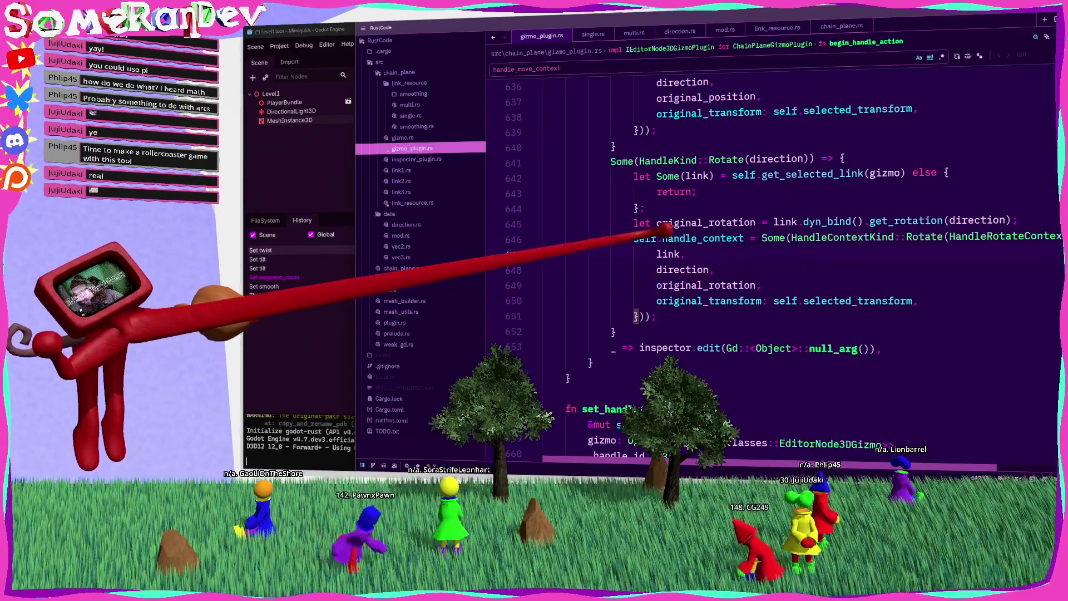
{"action": "double_click", "coordinate": [703, 239]}
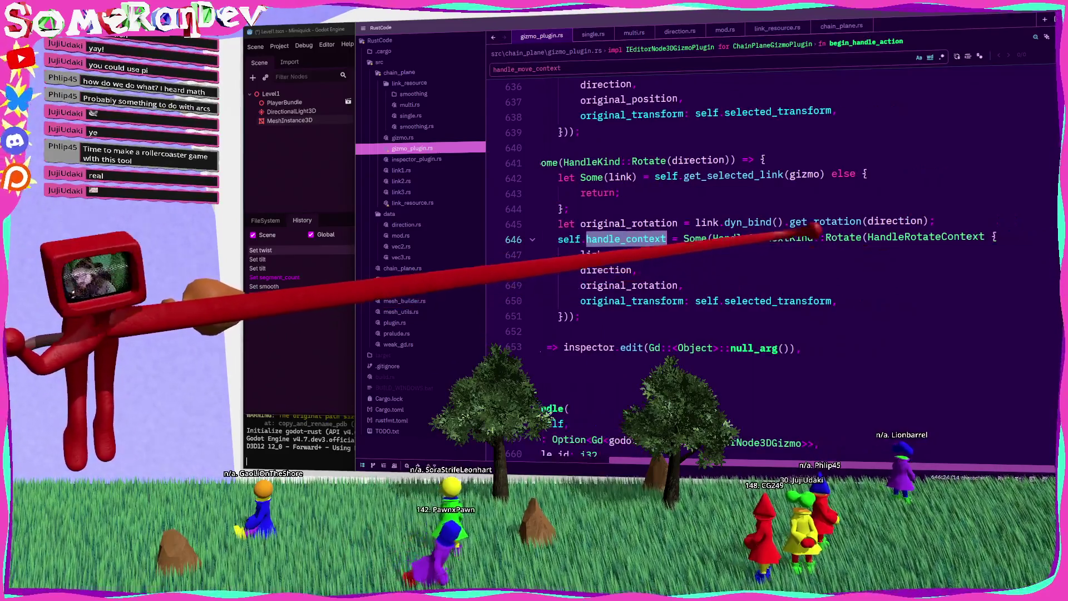
{"action": "double_click", "coordinate": [957, 237]}
{"action": "key", "text": "alt+Up"}
{"action": "key", "text": "alt+Up"}
{"action": "key", "text": "alt+Up"}
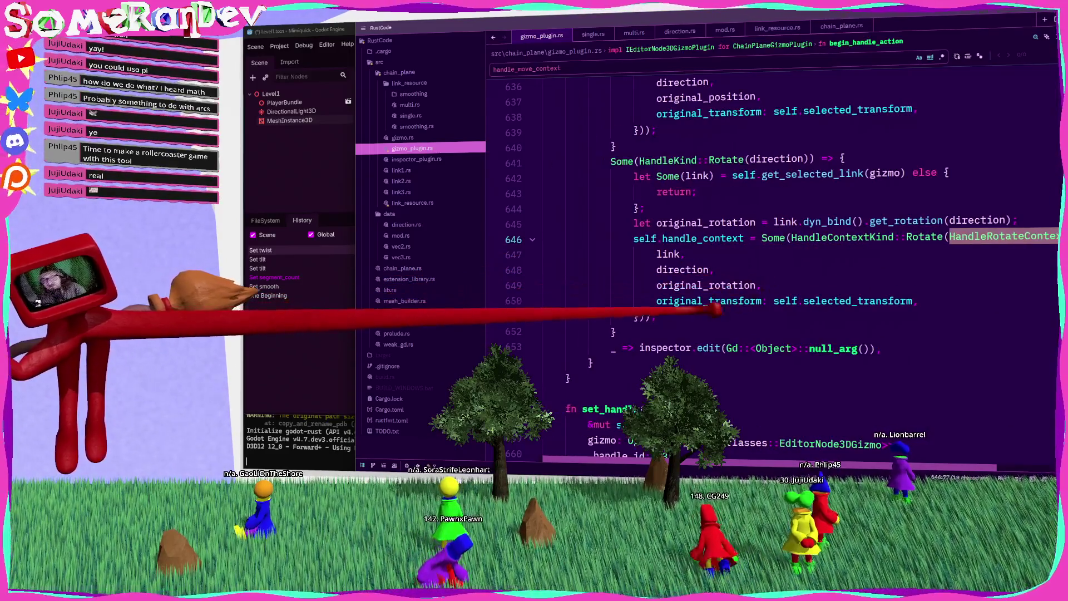
{"action": "left_click", "coordinate": [785, 254]}
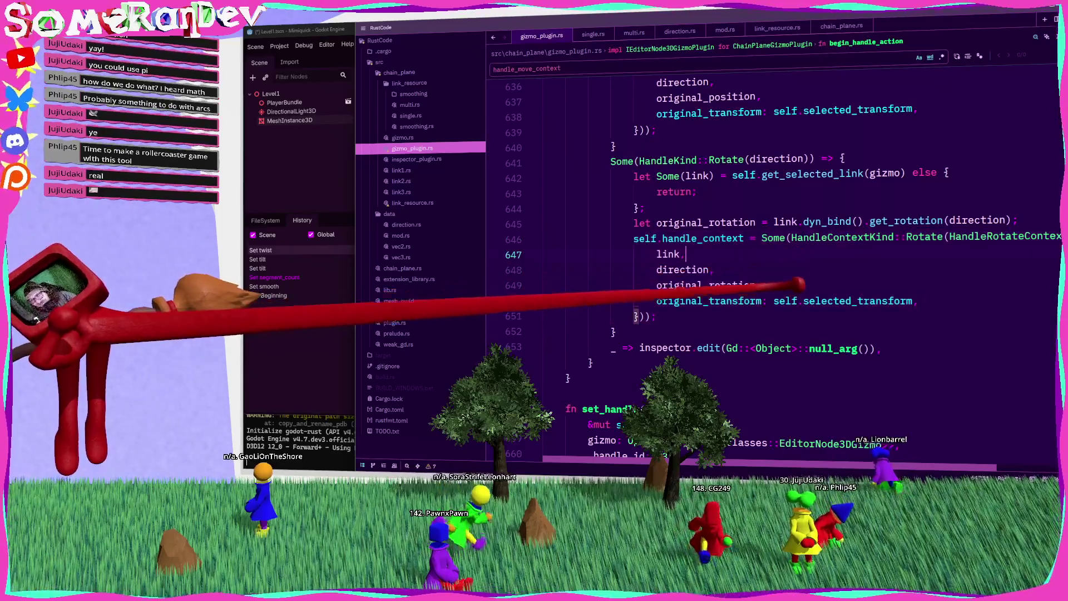
Scroll down to set_handle and select the HandleContextKind::Move(context) => { line.
{"action": "mouse_move", "coordinate": [729, 303]}
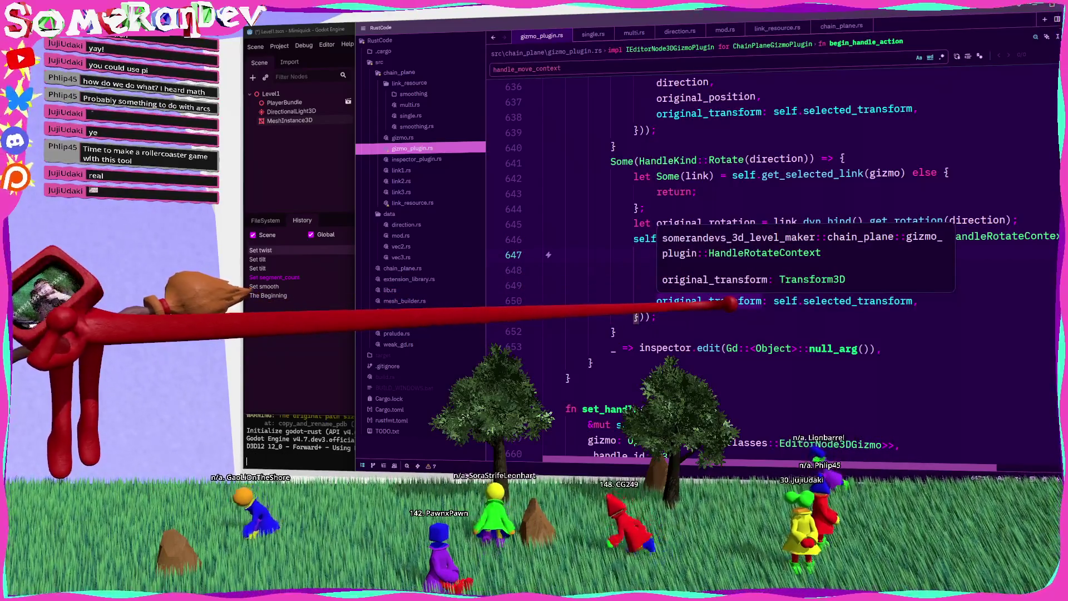
{"action": "double_click", "coordinate": [677, 239]}
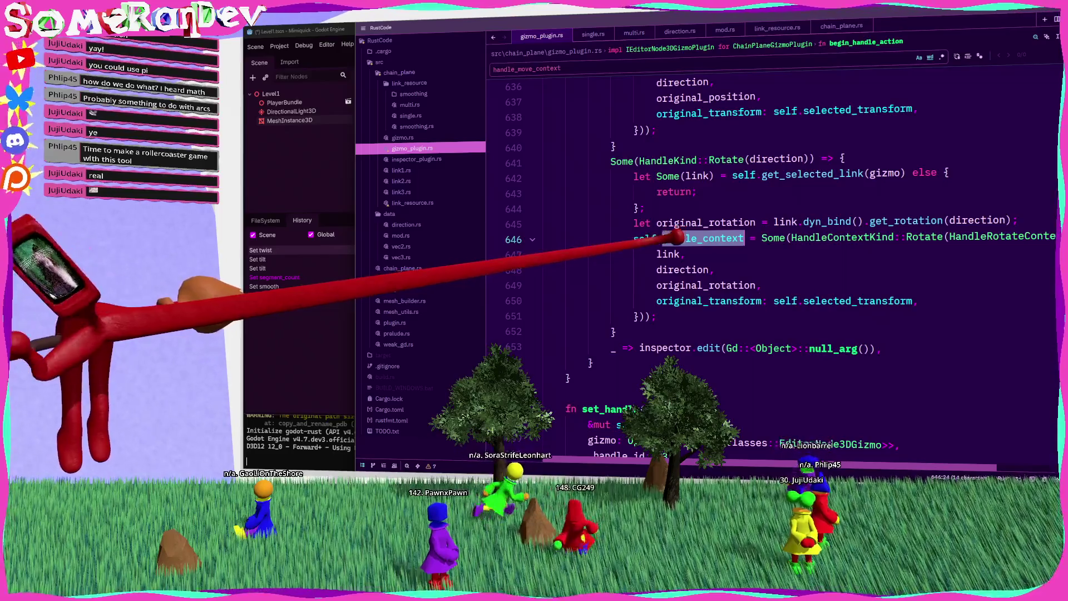
{"action": "double_click", "coordinate": [927, 236]}
{"action": "scroll", "coordinate": [690, 309], "scroll_direction": "down", "scroll_amount": 8}
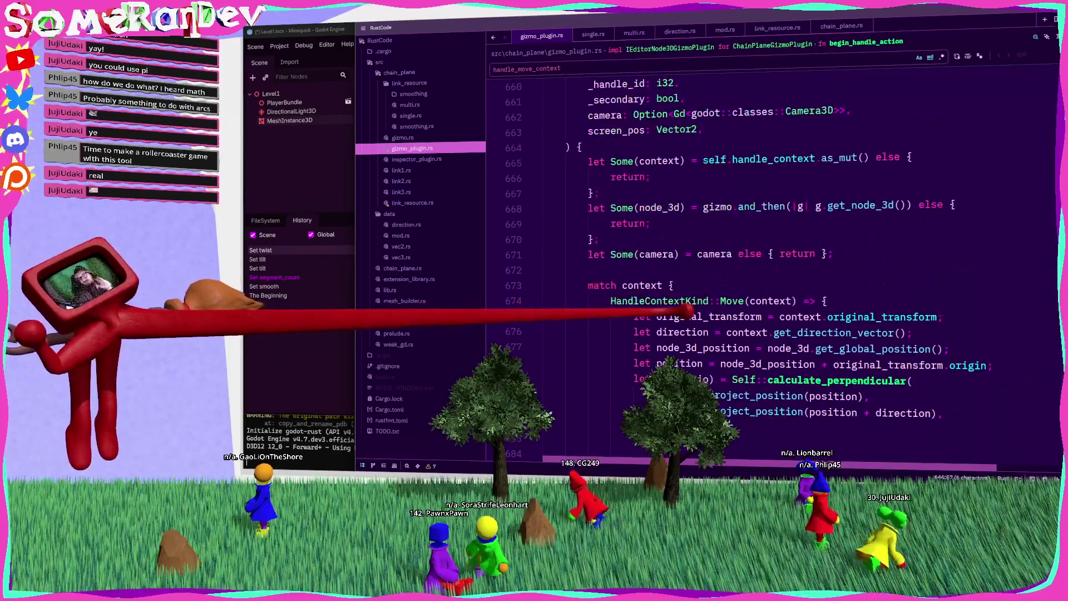
{"action": "scroll", "coordinate": [690, 309], "scroll_direction": "down", "scroll_amount": 5}
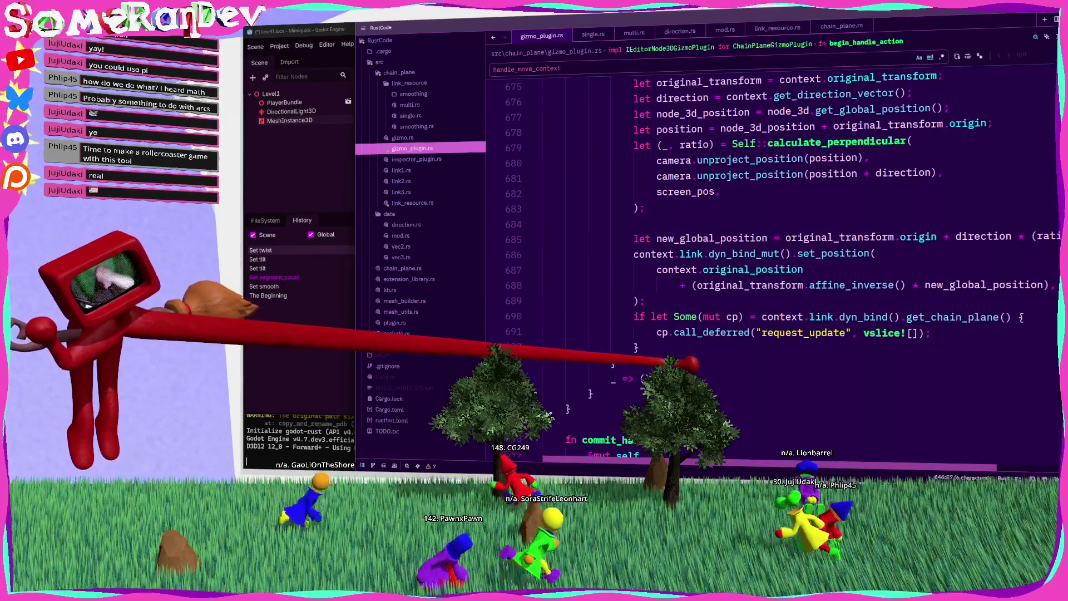
{"action": "scroll", "coordinate": [691, 309], "scroll_direction": "up", "scroll_amount": 5}
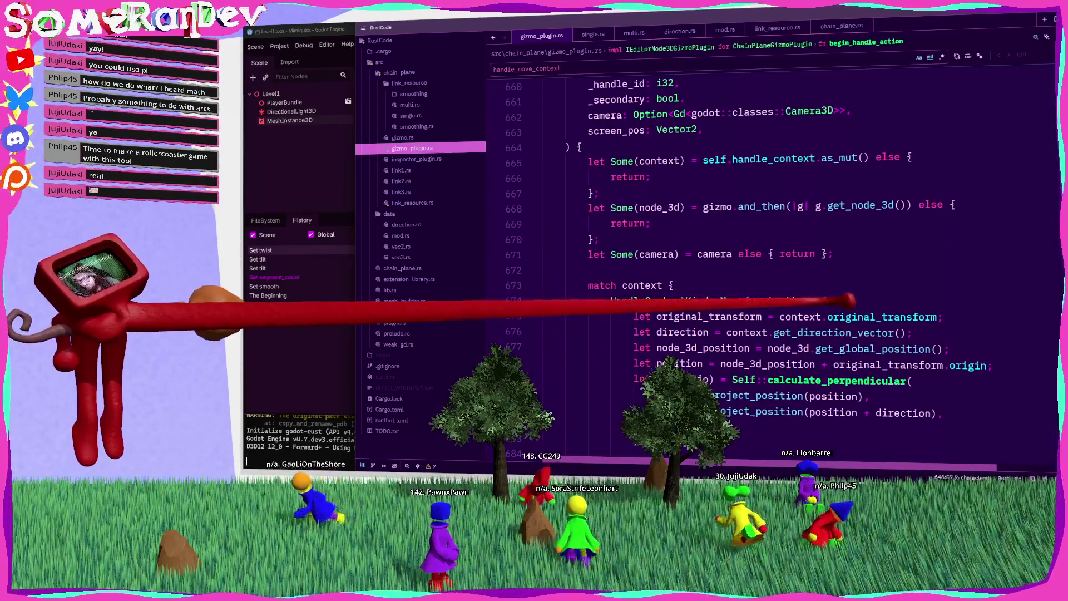
{"action": "left_click_drag", "start_coordinate": [849, 301], "coordinate": [610, 300]}
{"action": "key", "text": "ctrl+c"}
{"action": "scroll", "coordinate": [612, 298], "scroll_direction": "down", "scroll_amount": 7}
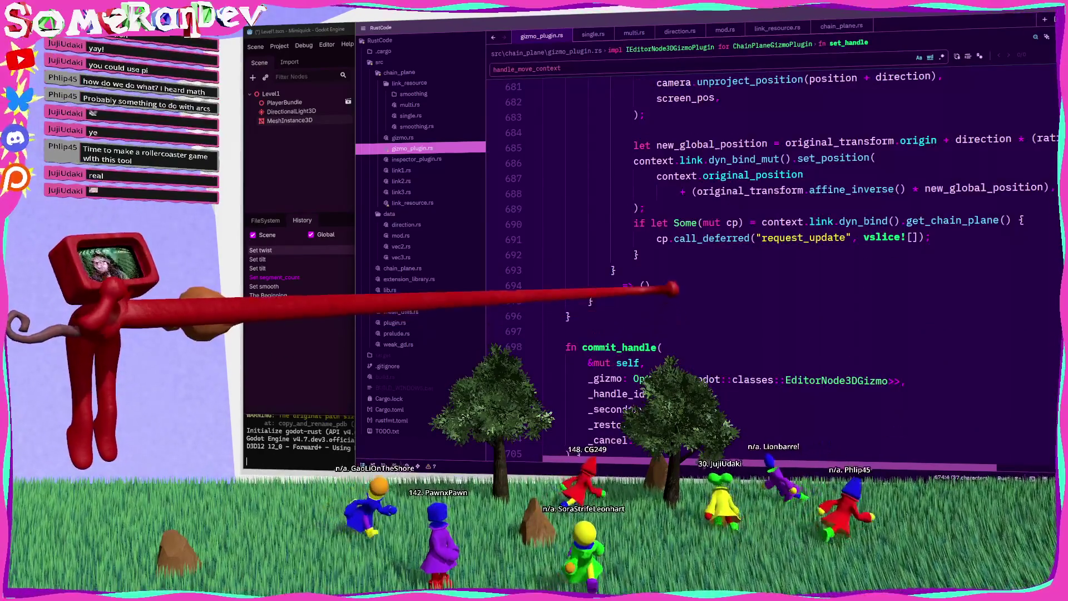
Paste the copied arm line after the Move arm and turn it into an empty HandleContextKind::Rotate(context) arm.
{"action": "key", "text": "ctrl+v"}
{"action": "key", "text": "Return"}
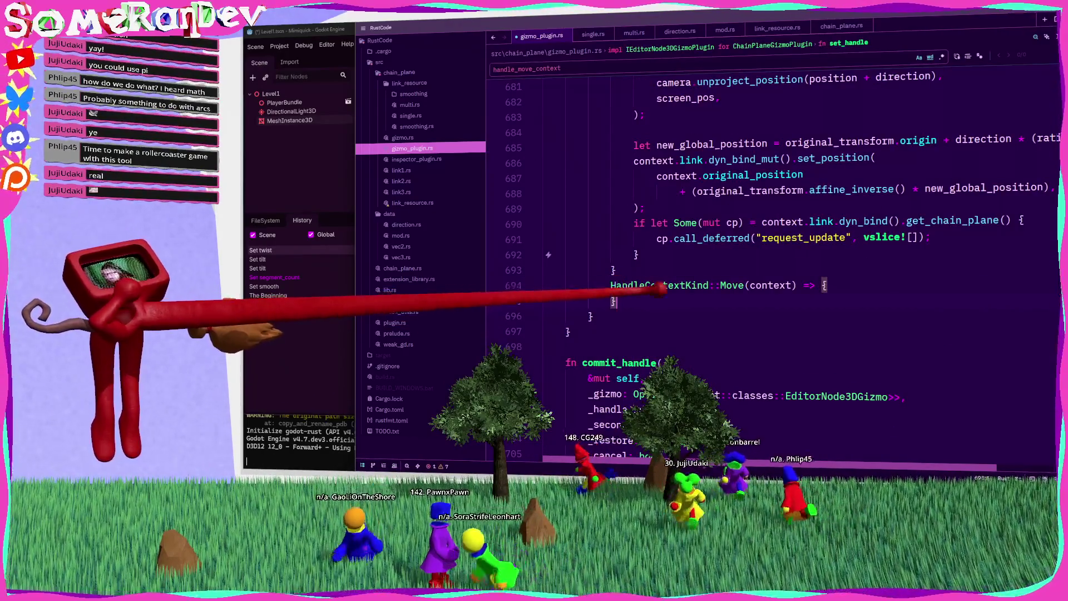
{"action": "double_click", "coordinate": [734, 285]}
{"action": "type", "text": "Rota"}
{"action": "key", "text": "Return"}
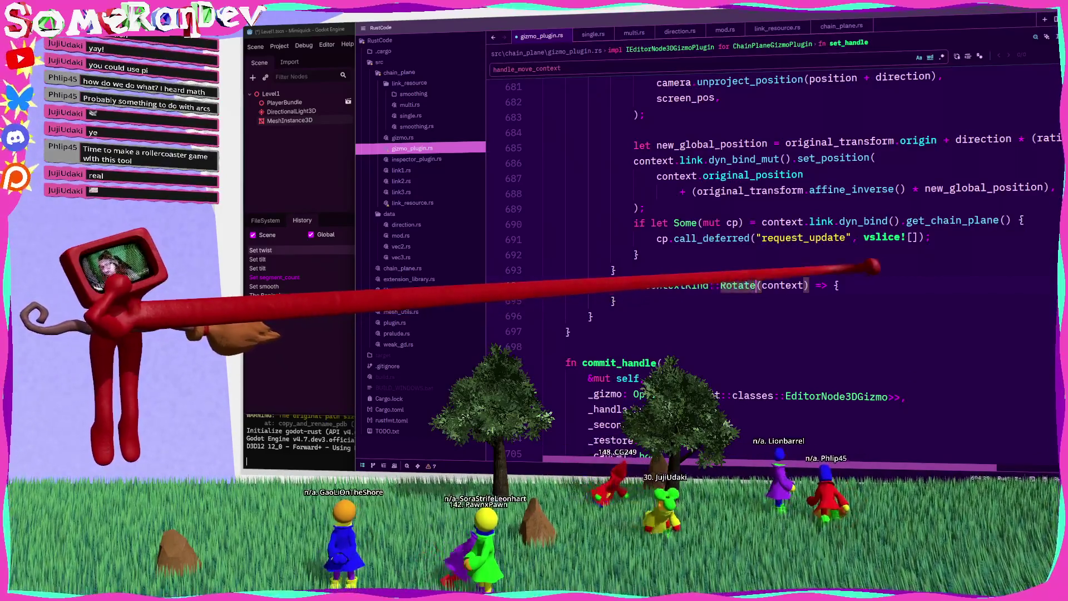
{"action": "key", "text": "End"}
{"action": "key", "text": "Delete"}
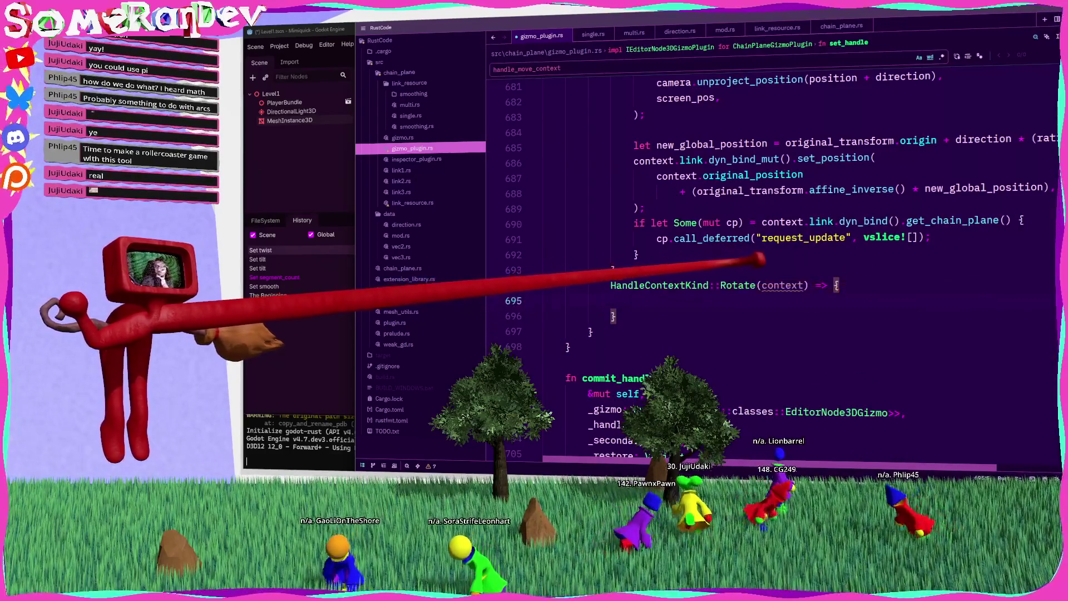
{"action": "scroll", "coordinate": [704, 273], "scroll_direction": "up", "scroll_amount": 4}
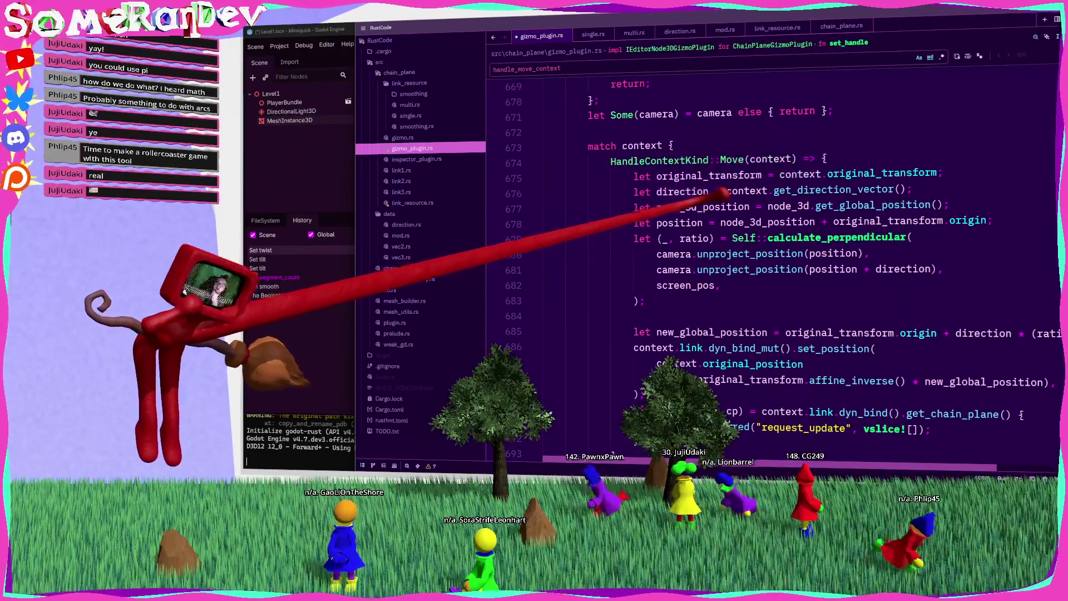
{"action": "mouse_move", "coordinate": [723, 198]}
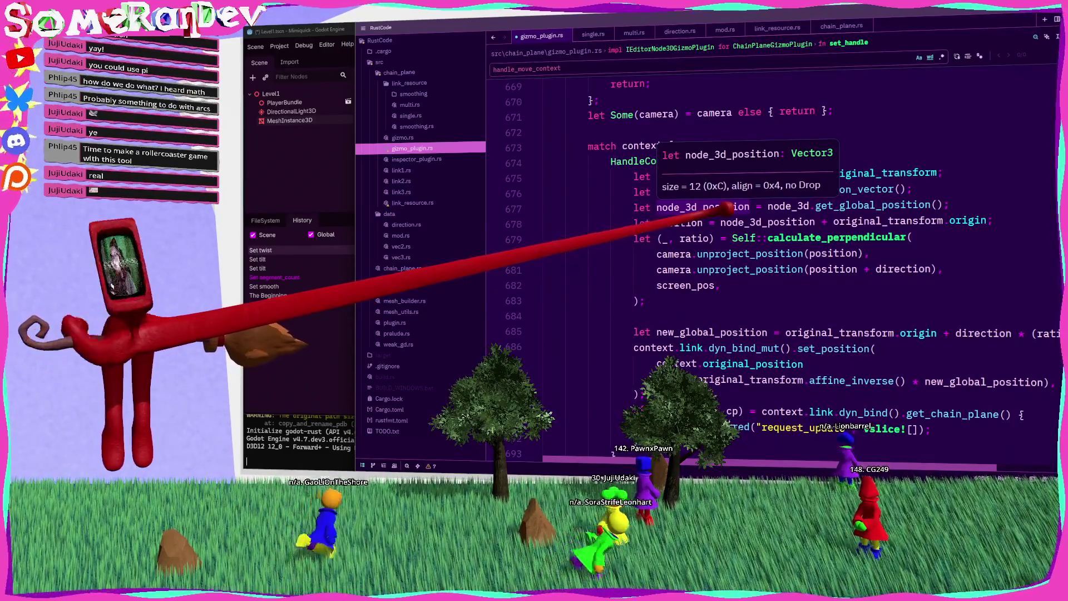
Check the types of get_global_position, node_3d_position and original_transform in set_handle before testing in Godot.
{"action": "left_click", "coordinate": [829, 205]}
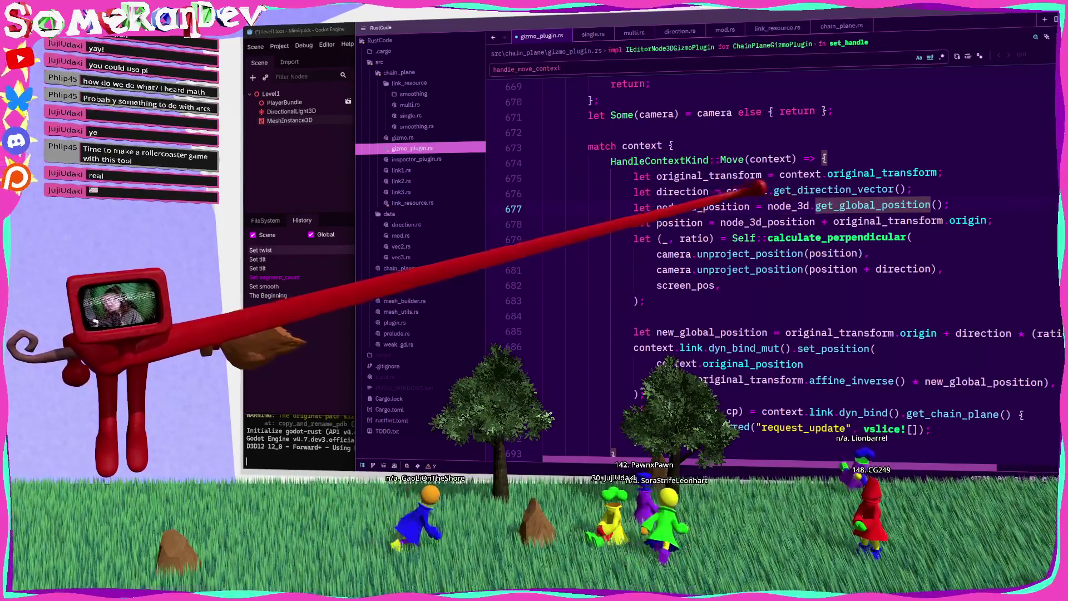
{"action": "scroll", "coordinate": [724, 201], "scroll_direction": "down", "scroll_amount": 5}
{"action": "scroll", "coordinate": [706, 207], "scroll_direction": "up", "scroll_amount": 2}
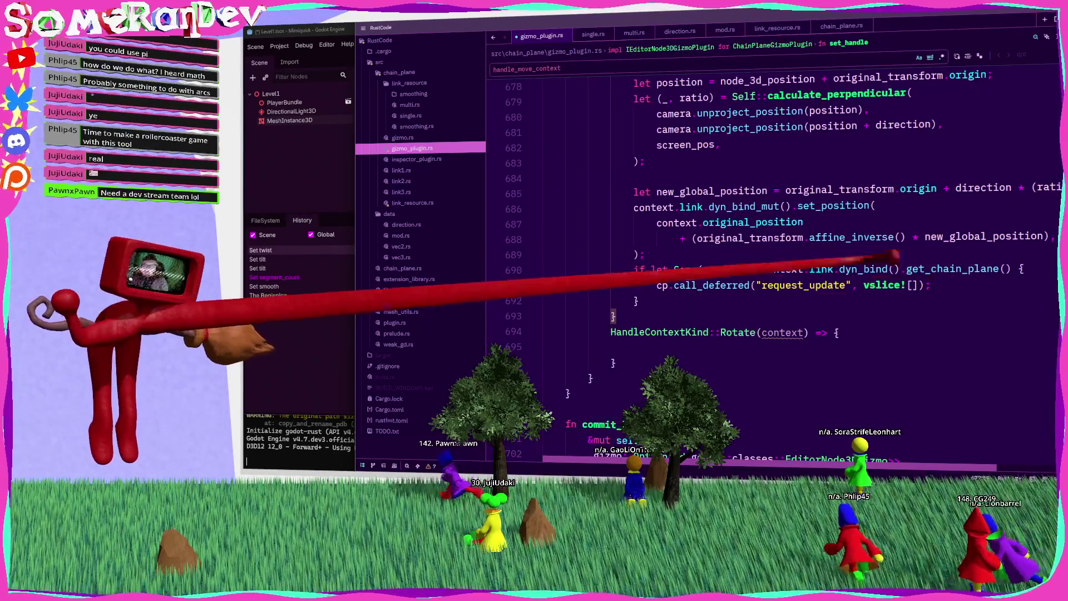
{"action": "scroll", "coordinate": [667, 267], "scroll_direction": "up", "scroll_amount": 4}
{"action": "left_click", "coordinate": [737, 265]}
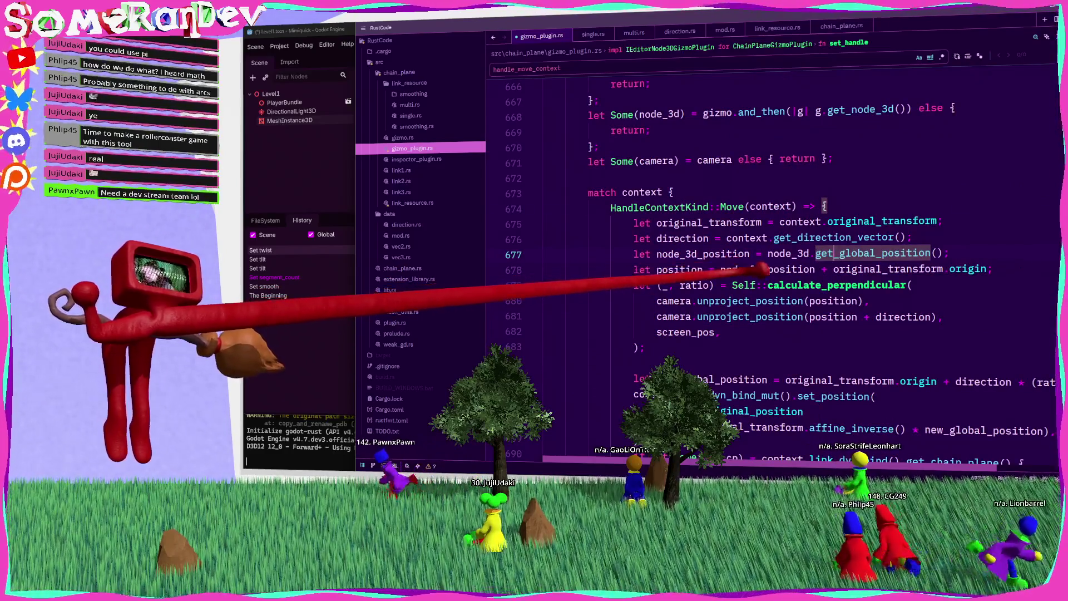
{"action": "mouse_move", "coordinate": [768, 269]}
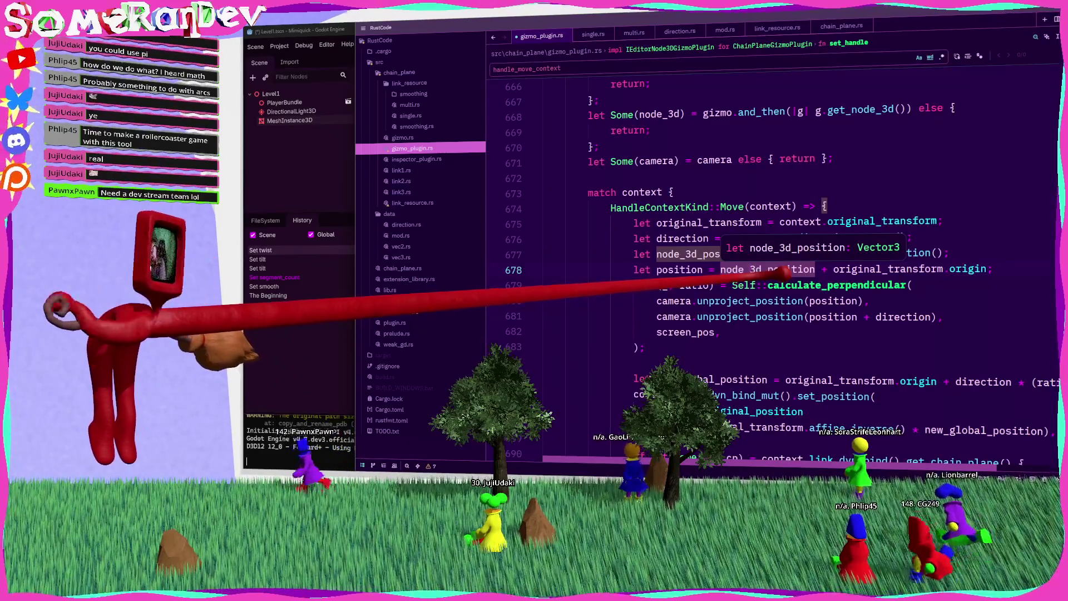
{"action": "left_click", "coordinate": [707, 220]}
{"action": "mouse_move", "coordinate": [706, 218]}
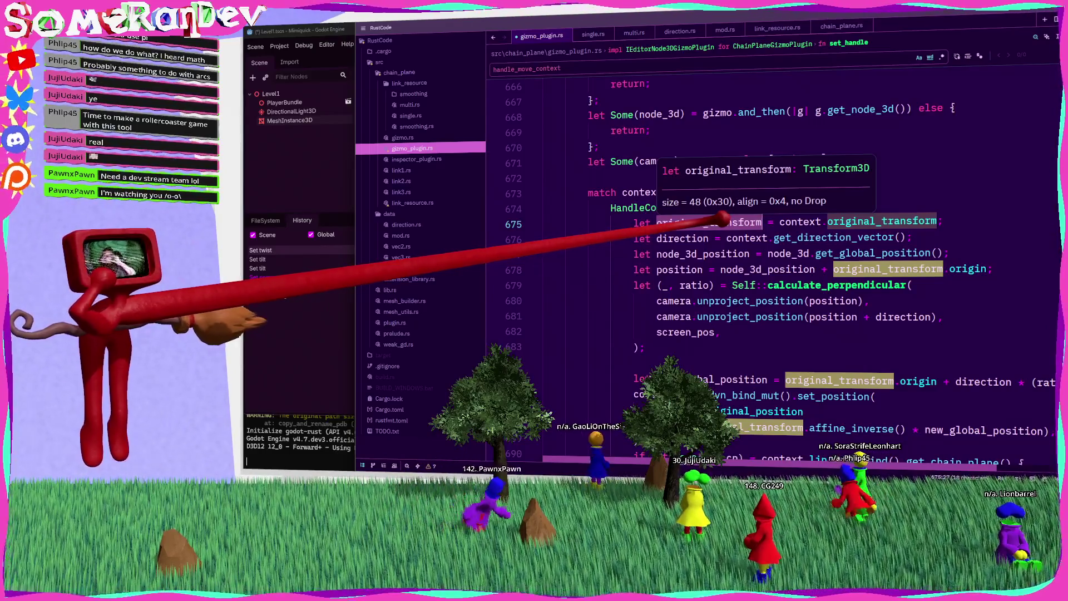
{"action": "mouse_move", "coordinate": [707, 265]}
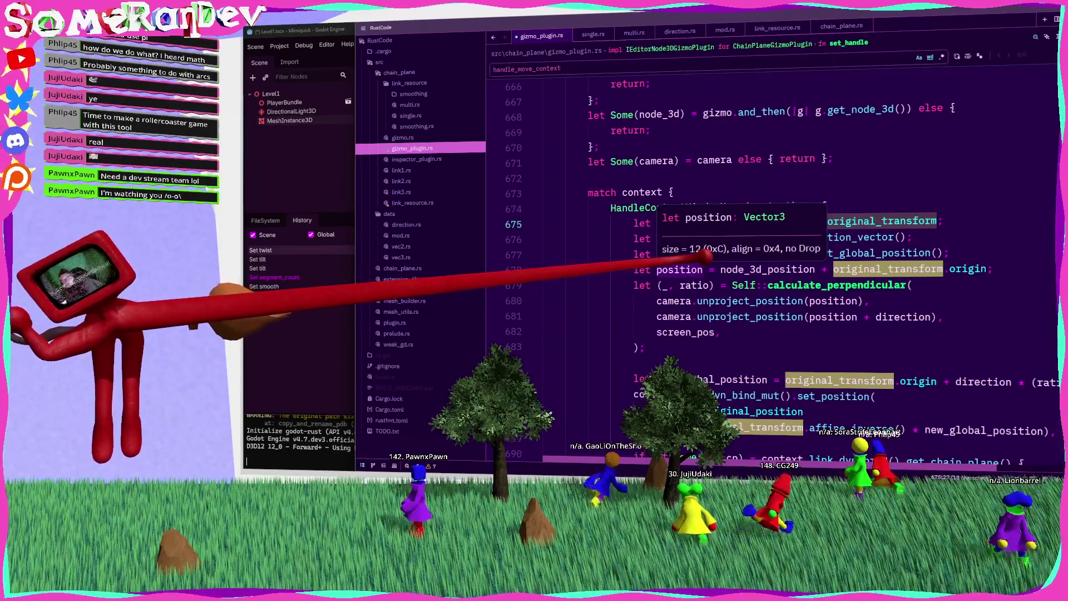
{"action": "key", "text": "alt+Tab"}
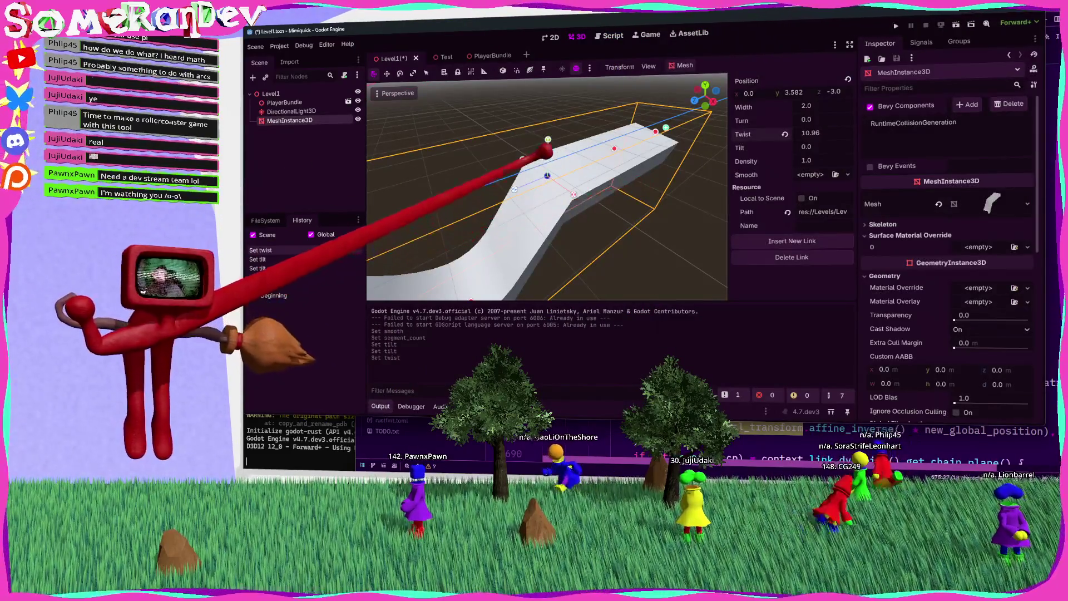
Deselect the track's control point, orbit close to the mesh, and drag its rotation gizmo.
{"action": "left_click", "coordinate": [534, 146]}
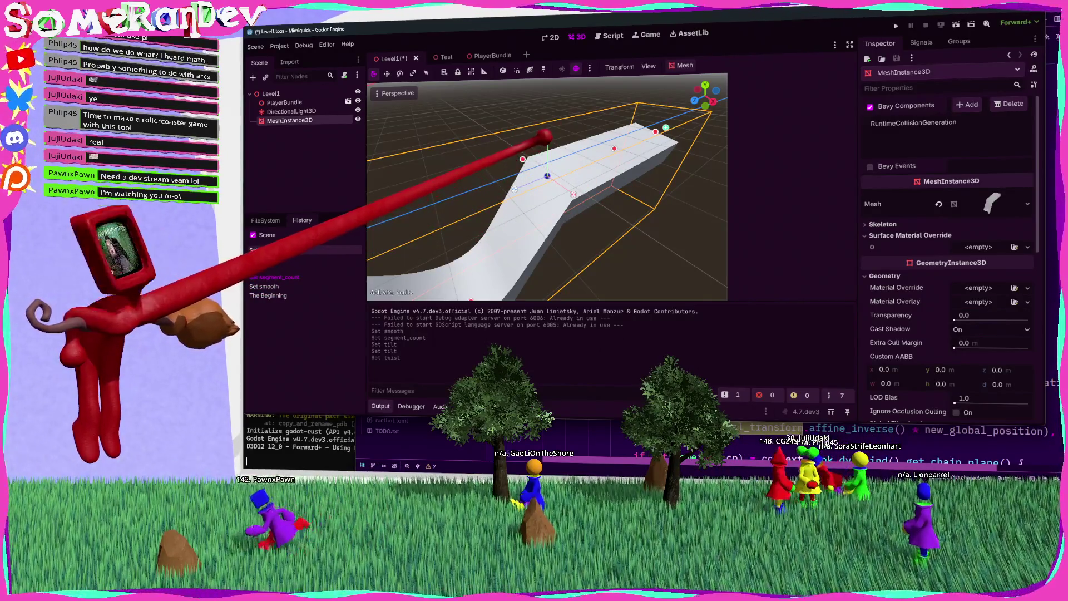
{"action": "mouse_move", "coordinate": [608, 156]}
{"action": "left_mouse_down"}
{"action": "mouse_move", "coordinate": [635, 220]}
{"action": "mouse_move", "coordinate": [527, 145]}
{"action": "mouse_move", "coordinate": [506, 148]}
{"action": "mouse_move", "coordinate": [532, 129]}
{"action": "mouse_move", "coordinate": [557, 162]}
{"action": "mouse_move", "coordinate": [531, 175]}
{"action": "mouse_move", "coordinate": [519, 158]}
{"action": "mouse_move", "coordinate": [523, 204]}
{"action": "mouse_move", "coordinate": [537, 161]}
{"action": "mouse_move", "coordinate": [563, 183]}
{"action": "mouse_move", "coordinate": [534, 155]}
{"action": "mouse_move", "coordinate": [520, 174]}
{"action": "mouse_move", "coordinate": [549, 186]}
{"action": "mouse_move", "coordinate": [520, 148]}
{"action": "mouse_move", "coordinate": [533, 146]}
{"action": "mouse_move", "coordinate": [532, 185]}
{"action": "mouse_move", "coordinate": [543, 155]}
{"action": "mouse_move", "coordinate": [558, 174]}
{"action": "mouse_move", "coordinate": [525, 148]}
{"action": "mouse_move", "coordinate": [525, 177]}
{"action": "left_mouse_up"}
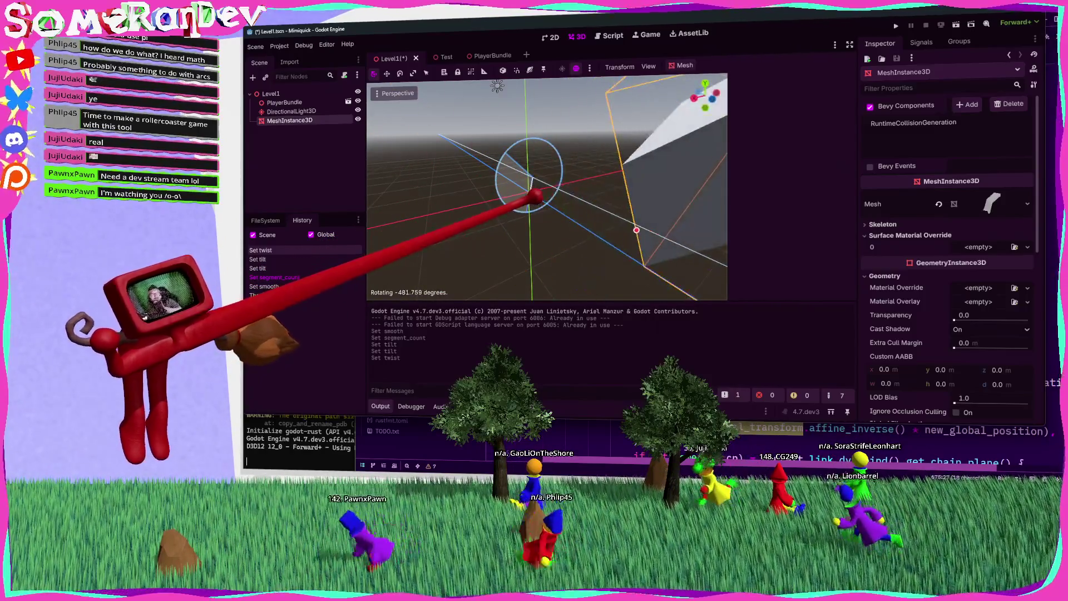
{"action": "mouse_move", "coordinate": [524, 162]}
{"action": "left_mouse_down"}
{"action": "mouse_move", "coordinate": [517, 155]}
{"action": "mouse_move", "coordinate": [553, 193]}
{"action": "left_mouse_up"}
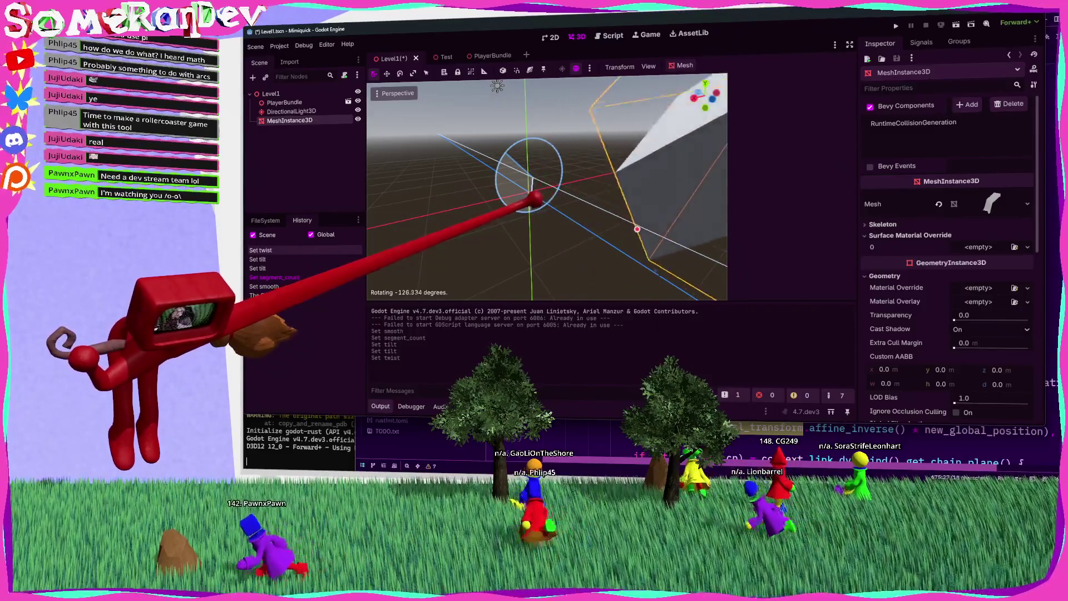
Spin the MeshInstance3D past -400 degrees with the gizmo ring several times, undoing each rotation.
{"action": "mouse_move", "coordinate": [555, 149]}
{"action": "left_mouse_down"}
{"action": "mouse_move", "coordinate": [519, 179]}
{"action": "mouse_move", "coordinate": [527, 206]}
{"action": "left_mouse_up"}
{"action": "mouse_move", "coordinate": [531, 158]}
{"action": "left_mouse_down"}
{"action": "mouse_move", "coordinate": [553, 178]}
{"action": "mouse_move", "coordinate": [530, 201]}
{"action": "left_mouse_up"}
{"action": "mouse_move", "coordinate": [560, 150]}
{"action": "left_mouse_down"}
{"action": "mouse_move", "coordinate": [513, 178]}
{"action": "mouse_move", "coordinate": [553, 162]}
{"action": "mouse_move", "coordinate": [556, 191]}
{"action": "mouse_move", "coordinate": [515, 188]}
{"action": "mouse_move", "coordinate": [508, 162]}
{"action": "mouse_move", "coordinate": [632, 215]}
{"action": "mouse_move", "coordinate": [565, 173]}
{"action": "mouse_move", "coordinate": [575, 159]}
{"action": "mouse_move", "coordinate": [551, 150]}
{"action": "mouse_move", "coordinate": [544, 159]}
{"action": "mouse_move", "coordinate": [568, 160]}
{"action": "mouse_move", "coordinate": [563, 167]}
{"action": "mouse_move", "coordinate": [579, 132]}
{"action": "mouse_move", "coordinate": [549, 127]}
{"action": "mouse_move", "coordinate": [527, 150]}
{"action": "mouse_move", "coordinate": [526, 167]}
{"action": "mouse_move", "coordinate": [542, 166]}
{"action": "mouse_move", "coordinate": [520, 170]}
{"action": "mouse_move", "coordinate": [523, 146]}
{"action": "mouse_move", "coordinate": [513, 155]}
{"action": "mouse_move", "coordinate": [573, 136]}
{"action": "mouse_move", "coordinate": [559, 134]}
{"action": "mouse_move", "coordinate": [556, 173]}
{"action": "mouse_move", "coordinate": [523, 159]}
{"action": "mouse_move", "coordinate": [540, 143]}
{"action": "left_mouse_up"}
{"action": "key", "text": "ctrl+z"}
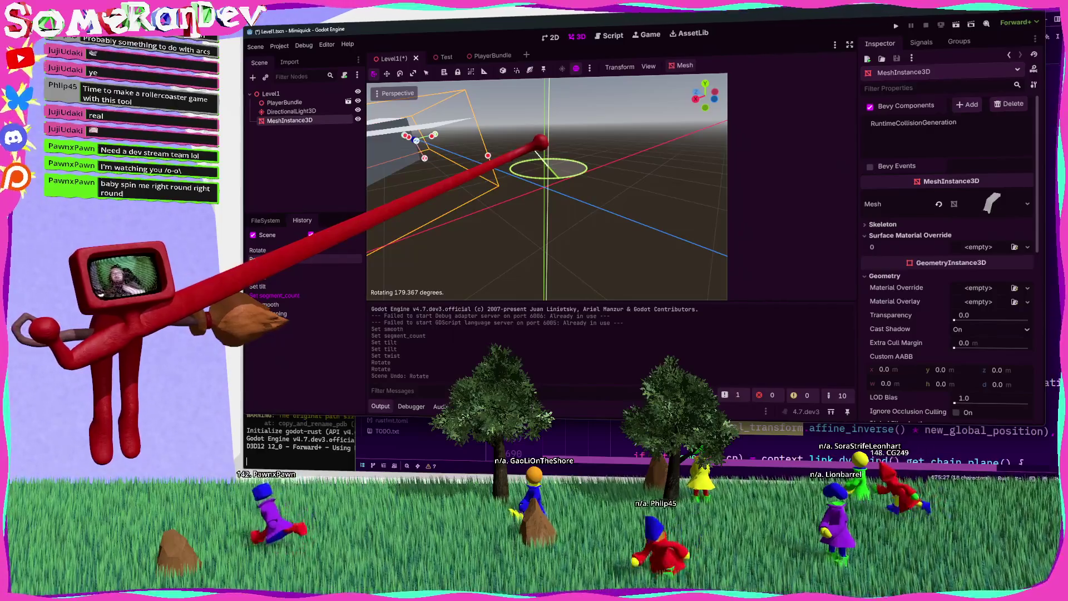
{"action": "mouse_move", "coordinate": [541, 142]}
{"action": "left_mouse_down"}
{"action": "mouse_move", "coordinate": [563, 172]}
{"action": "mouse_move", "coordinate": [580, 174]}
{"action": "mouse_move", "coordinate": [585, 162]}
{"action": "mouse_move", "coordinate": [566, 176]}
{"action": "left_mouse_up"}
{"action": "key", "text": "ctrl+z"}
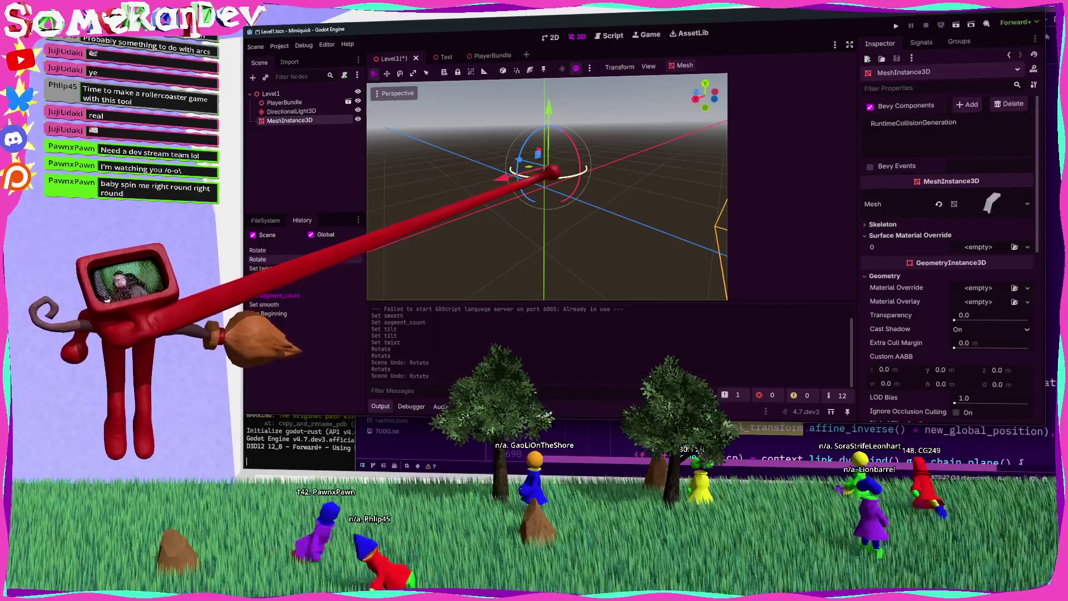
{"action": "mouse_move", "coordinate": [551, 169]}
{"action": "left_mouse_down"}
{"action": "mouse_move", "coordinate": [580, 162]}
{"action": "mouse_move", "coordinate": [560, 140]}
{"action": "mouse_move", "coordinate": [549, 146]}
{"action": "mouse_move", "coordinate": [560, 139]}
{"action": "mouse_move", "coordinate": [505, 152]}
{"action": "mouse_move", "coordinate": [520, 143]}
{"action": "mouse_move", "coordinate": [645, 171]}
{"action": "mouse_move", "coordinate": [417, 143]}
{"action": "mouse_move", "coordinate": [556, 119]}
{"action": "mouse_move", "coordinate": [718, 144]}
{"action": "mouse_move", "coordinate": [589, 148]}
{"action": "mouse_move", "coordinate": [624, 148]}
{"action": "mouse_move", "coordinate": [592, 95]}
{"action": "mouse_move", "coordinate": [592, 136]}
{"action": "mouse_move", "coordinate": [579, 131]}
{"action": "mouse_move", "coordinate": [558, 192]}
{"action": "mouse_move", "coordinate": [544, 108]}
{"action": "mouse_move", "coordinate": [579, 174]}
{"action": "mouse_move", "coordinate": [556, 190]}
{"action": "mouse_move", "coordinate": [531, 143]}
{"action": "mouse_move", "coordinate": [558, 171]}
{"action": "mouse_move", "coordinate": [581, 168]}
{"action": "mouse_move", "coordinate": [579, 157]}
{"action": "mouse_move", "coordinate": [658, 176]}
{"action": "mouse_move", "coordinate": [659, 162]}
{"action": "mouse_move", "coordinate": [664, 181]}
{"action": "mouse_move", "coordinate": [651, 178]}
{"action": "mouse_move", "coordinate": [644, 202]}
{"action": "mouse_move", "coordinate": [584, 220]}
{"action": "mouse_move", "coordinate": [620, 158]}
{"action": "mouse_move", "coordinate": [584, 208]}
{"action": "mouse_move", "coordinate": [560, 210]}
{"action": "mouse_move", "coordinate": [536, 148]}
{"action": "mouse_move", "coordinate": [512, 136]}
{"action": "mouse_move", "coordinate": [551, 103]}
{"action": "mouse_move", "coordinate": [617, 202]}
{"action": "mouse_move", "coordinate": [584, 206]}
{"action": "mouse_move", "coordinate": [519, 138]}
{"action": "mouse_move", "coordinate": [561, 162]}
{"action": "mouse_move", "coordinate": [568, 239]}
{"action": "mouse_move", "coordinate": [640, 131]}
{"action": "mouse_move", "coordinate": [553, 95]}
{"action": "mouse_move", "coordinate": [441, 108]}
{"action": "mouse_move", "coordinate": [442, 131]}
{"action": "mouse_move", "coordinate": [620, 196]}
{"action": "left_mouse_up"}
{"action": "key", "text": "ctrl+z"}
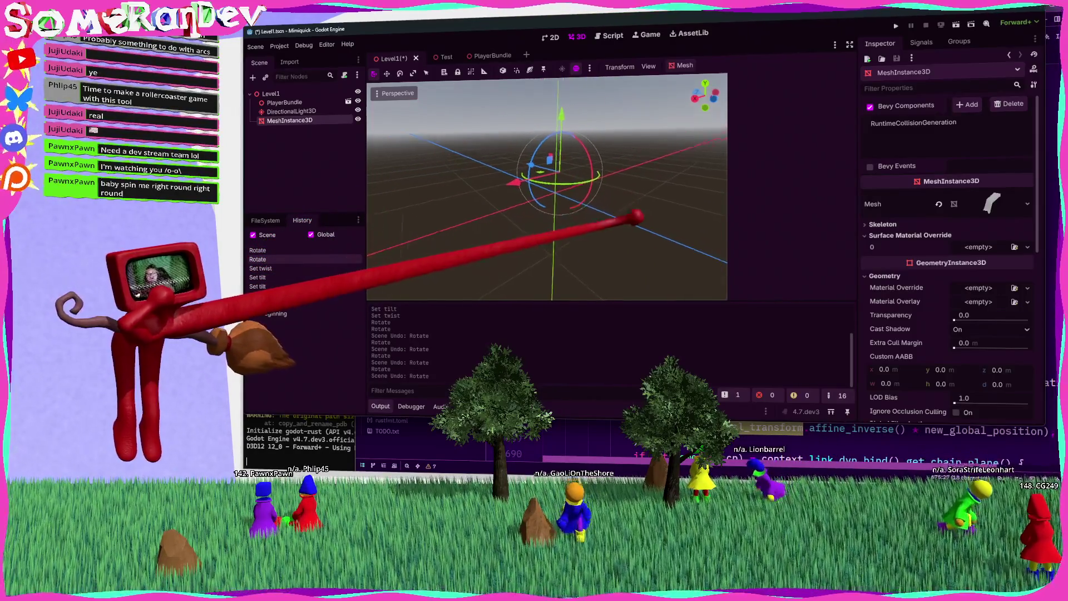
{"action": "left_click_drag", "start_coordinate": [534, 89], "coordinate": [537, 107]}
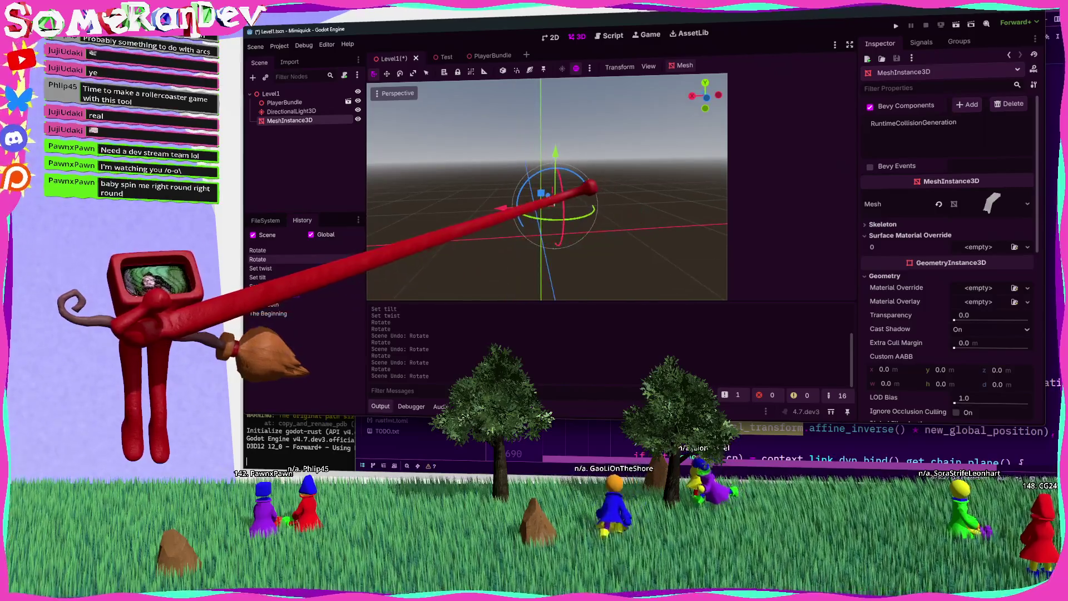
Spin the MeshInstance3D repeatedly around its Y axis, reaching 583.870 degrees.
{"action": "mouse_move", "coordinate": [589, 157]}
{"action": "left_mouse_down"}
{"action": "mouse_move", "coordinate": [538, 137]}
{"action": "mouse_move", "coordinate": [612, 161]}
{"action": "mouse_move", "coordinate": [560, 139]}
{"action": "mouse_move", "coordinate": [508, 167]}
{"action": "mouse_move", "coordinate": [545, 217]}
{"action": "mouse_move", "coordinate": [625, 226]}
{"action": "mouse_move", "coordinate": [596, 158]}
{"action": "mouse_move", "coordinate": [615, 232]}
{"action": "mouse_move", "coordinate": [516, 170]}
{"action": "mouse_move", "coordinate": [625, 167]}
{"action": "mouse_move", "coordinate": [627, 222]}
{"action": "mouse_move", "coordinate": [520, 205]}
{"action": "mouse_move", "coordinate": [540, 264]}
{"action": "mouse_move", "coordinate": [613, 114]}
{"action": "mouse_move", "coordinate": [610, 260]}
{"action": "mouse_move", "coordinate": [632, 217]}
{"action": "mouse_move", "coordinate": [598, 207]}
{"action": "left_mouse_up"}
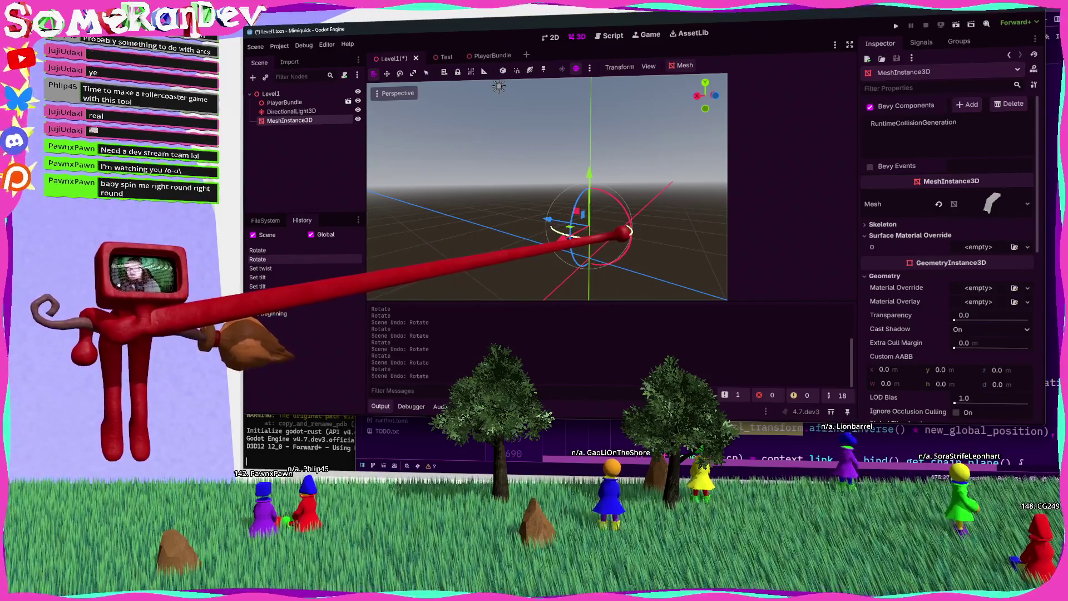
{"action": "left_click_drag", "start_coordinate": [565, 231], "coordinate": [562, 233]}
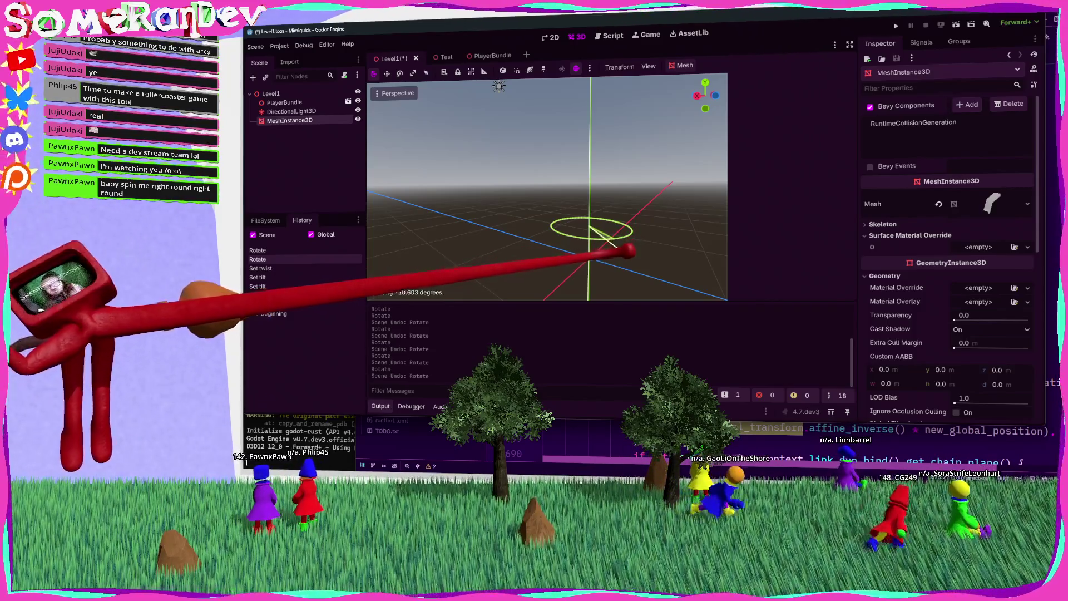
{"action": "mouse_move", "coordinate": [643, 212]}
{"action": "left_mouse_down"}
{"action": "mouse_move", "coordinate": [501, 186]}
{"action": "mouse_move", "coordinate": [632, 256]}
{"action": "mouse_move", "coordinate": [484, 191]}
{"action": "mouse_move", "coordinate": [659, 214]}
{"action": "mouse_move", "coordinate": [632, 197]}
{"action": "mouse_move", "coordinate": [531, 227]}
{"action": "left_mouse_up"}
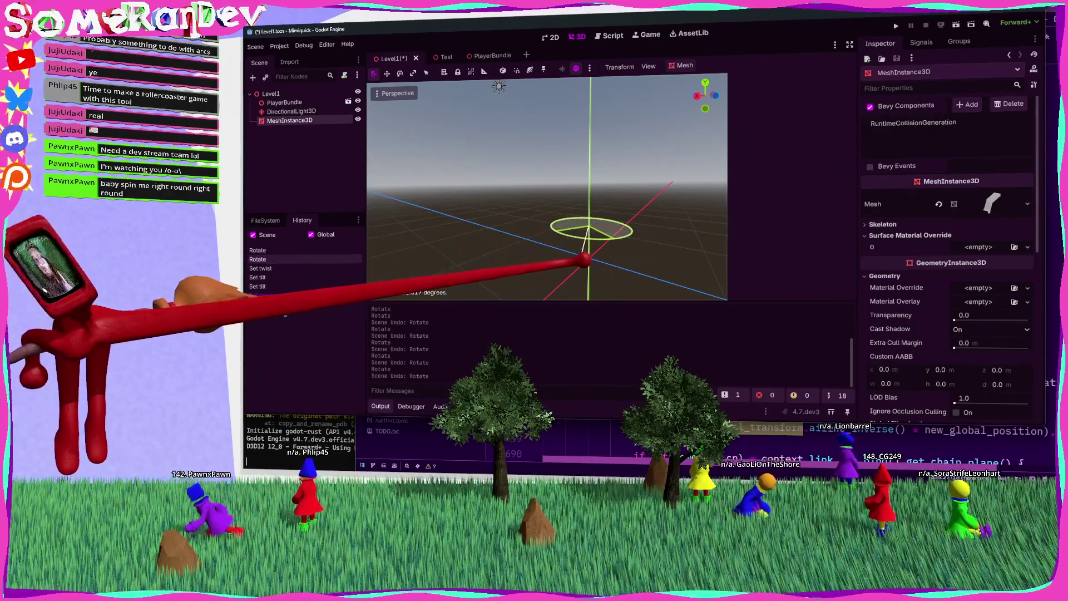
{"action": "mouse_move", "coordinate": [629, 258]}
{"action": "left_mouse_down"}
{"action": "mouse_move", "coordinate": [584, 179]}
{"action": "mouse_move", "coordinate": [573, 186]}
{"action": "mouse_move", "coordinate": [637, 243]}
{"action": "left_mouse_up"}
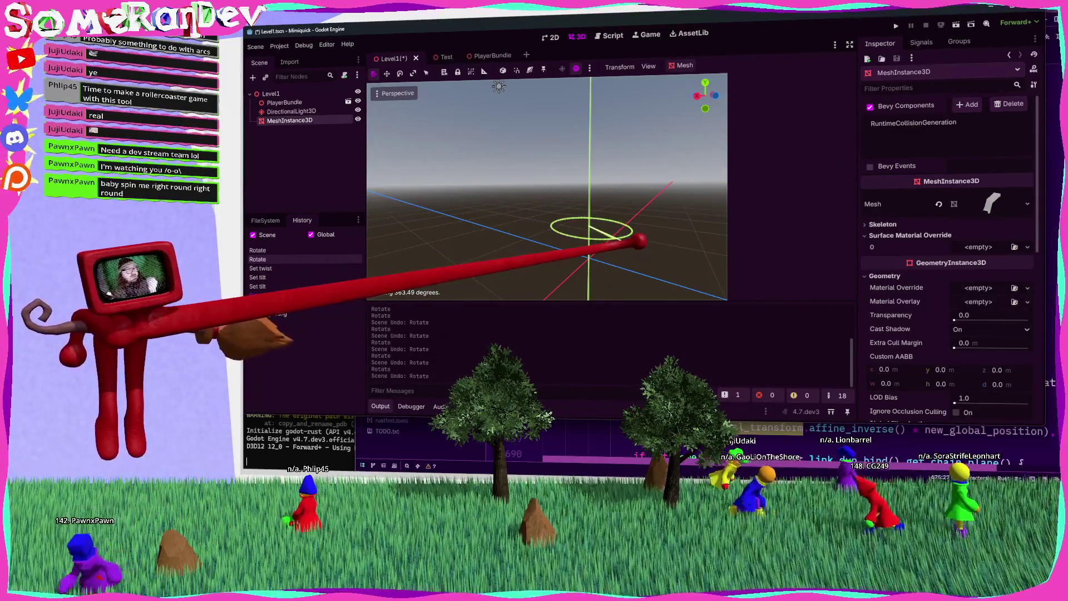
{"action": "left_click_drag", "start_coordinate": [693, 211], "coordinate": [395, 236]}
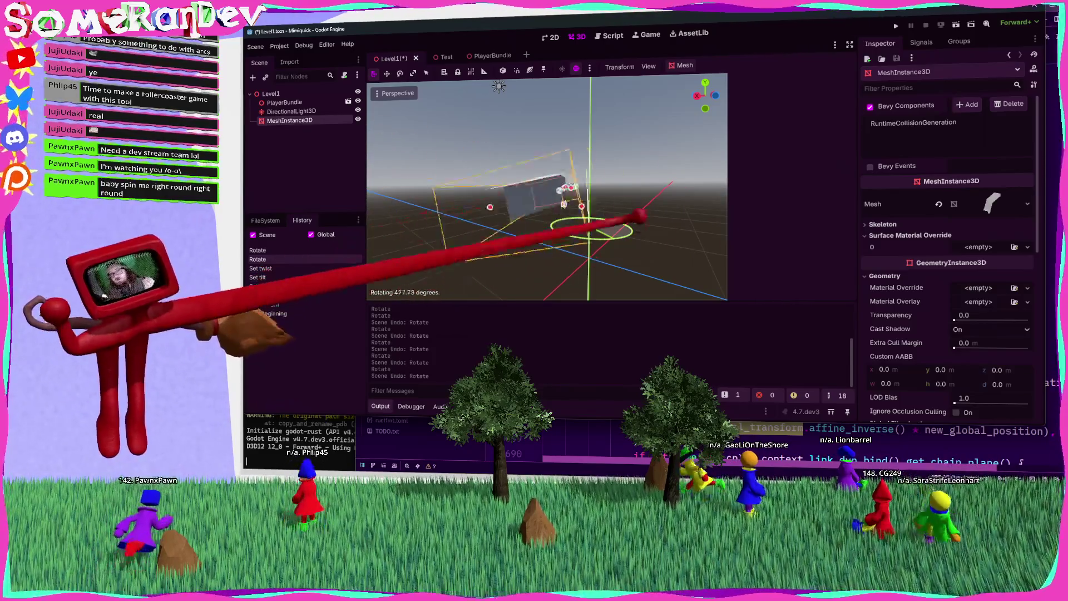
{"action": "left_click_drag", "start_coordinate": [629, 249], "coordinate": [453, 220]}
{"action": "mouse_move", "coordinate": [628, 259]}
{"action": "left_mouse_down"}
{"action": "mouse_move", "coordinate": [634, 234]}
{"action": "mouse_move", "coordinate": [558, 232]}
{"action": "left_mouse_up"}
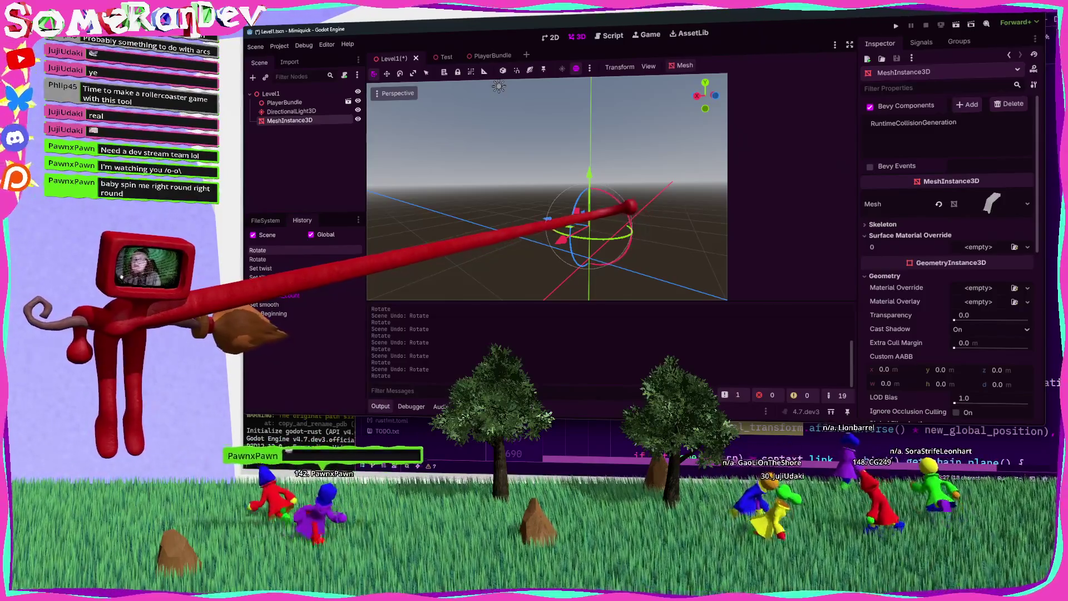
Undo two rotations to restore the twist setting and return to the plugin code.
{"action": "key", "text": "ctrl+z"}
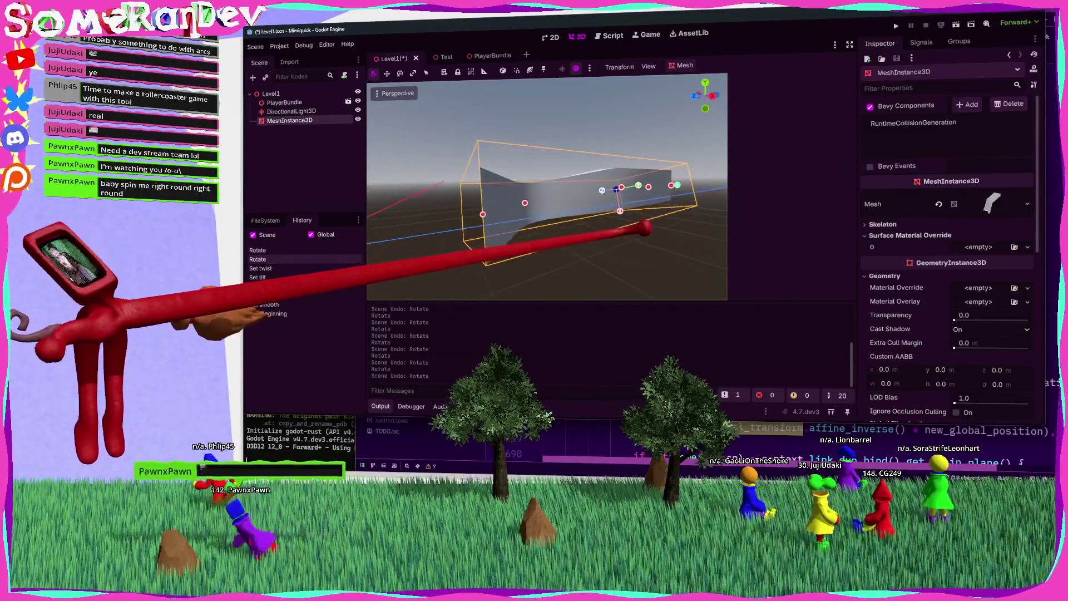
{"action": "key", "text": "ctrl+z"}
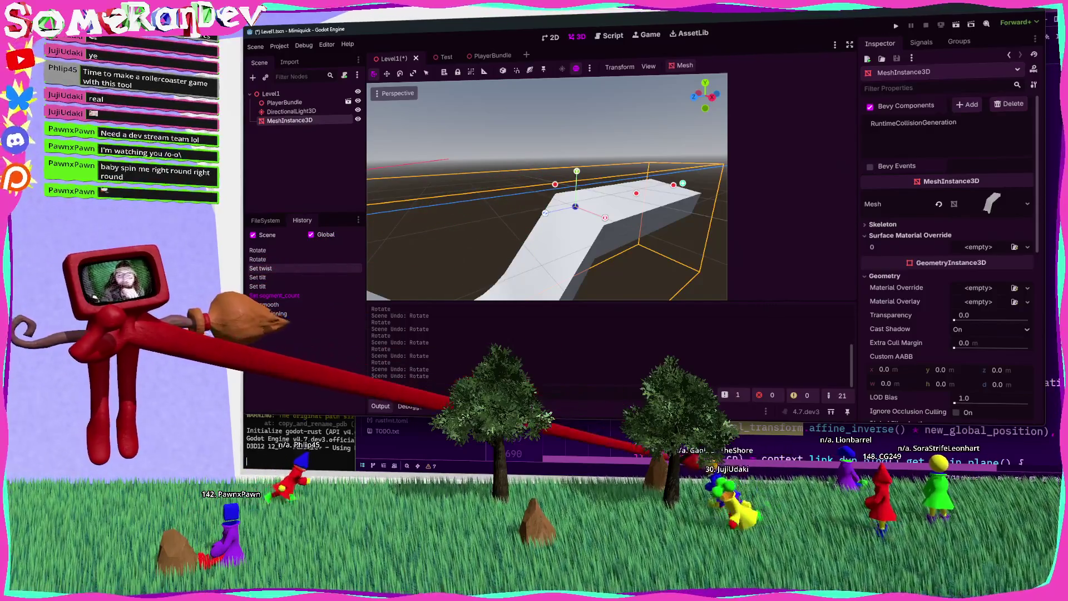
{"action": "key", "text": "alt+Tab"}
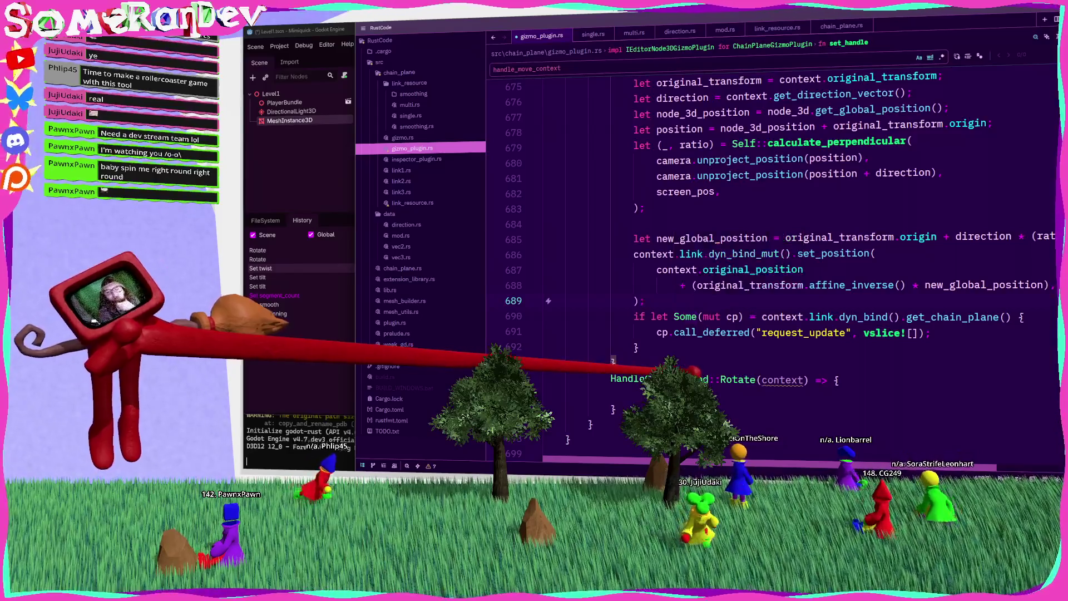
Move the node_3d_position and position lines above the match on context in set_handle.
{"action": "mouse_move", "coordinate": [690, 380]}
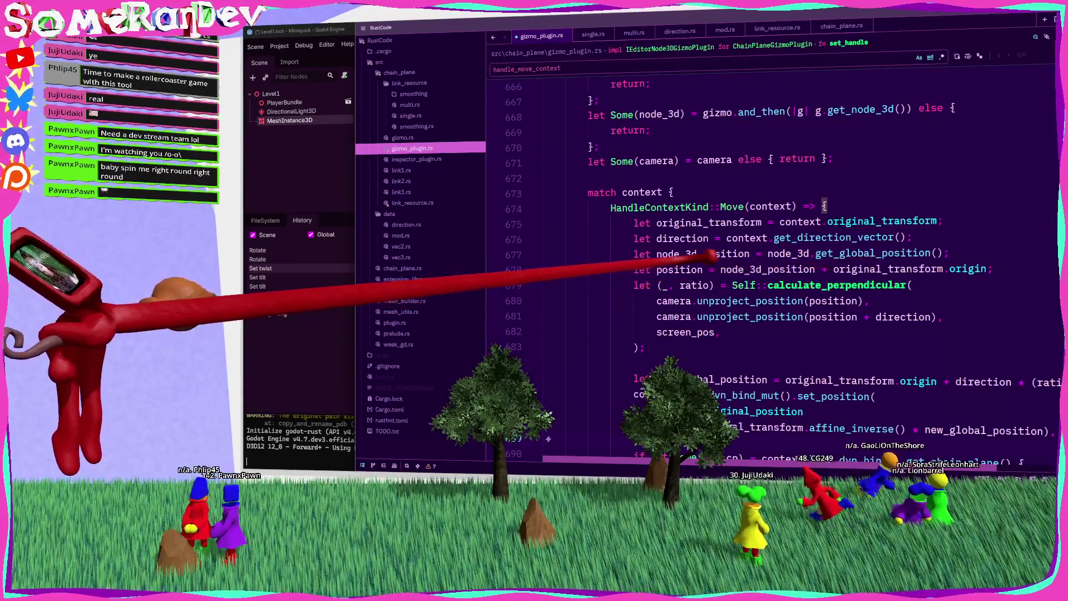
{"action": "scroll", "coordinate": [709, 255], "scroll_direction": "up", "scroll_amount": 3}
{"action": "scroll", "coordinate": [774, 250], "scroll_direction": "down", "scroll_amount": 5}
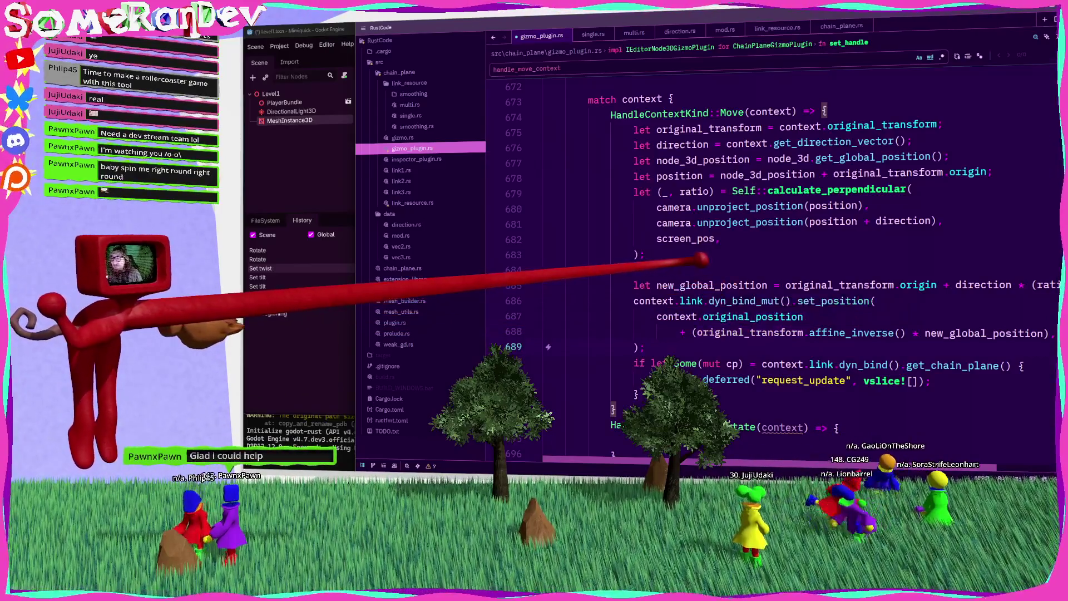
{"action": "left_click", "coordinate": [835, 206]}
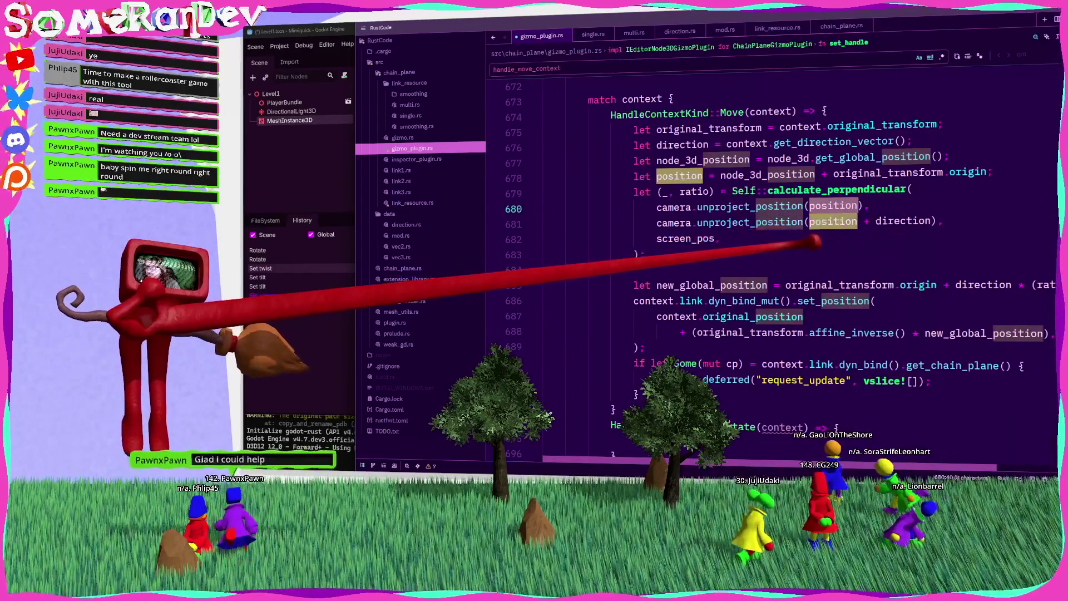
{"action": "key", "text": "Up"}
{"action": "key", "text": "Up"}
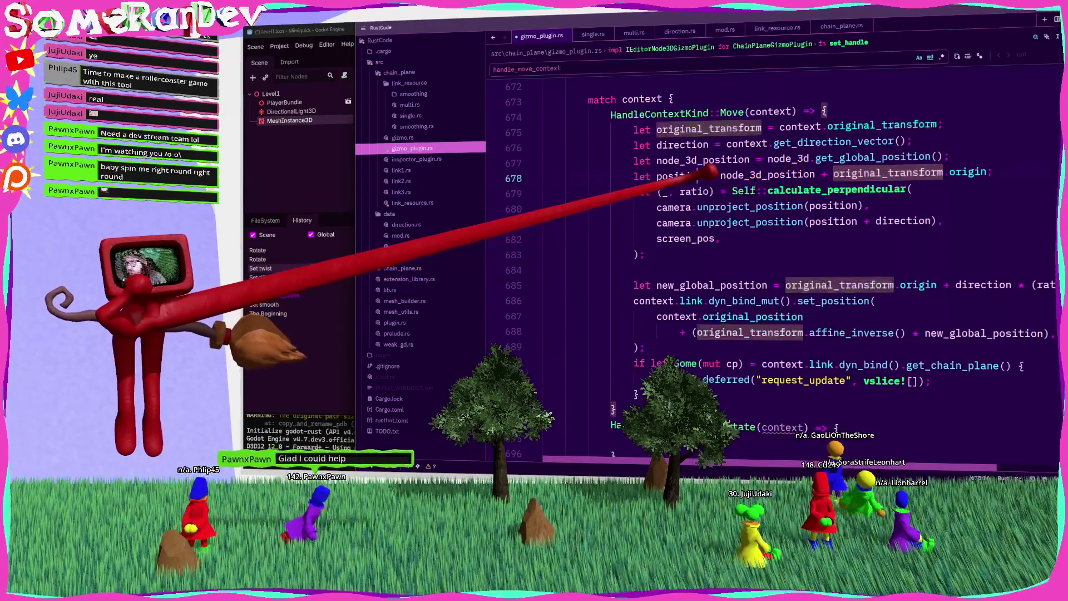
{"action": "left_click", "coordinate": [682, 176]}
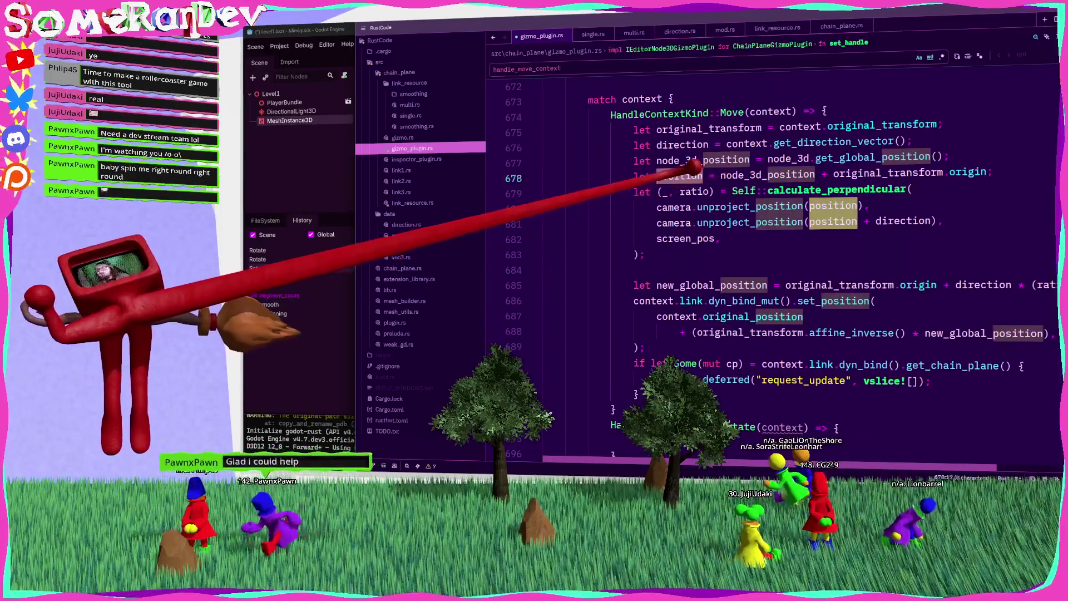
{"action": "key", "text": "Up"}
{"action": "key", "text": "Up"}
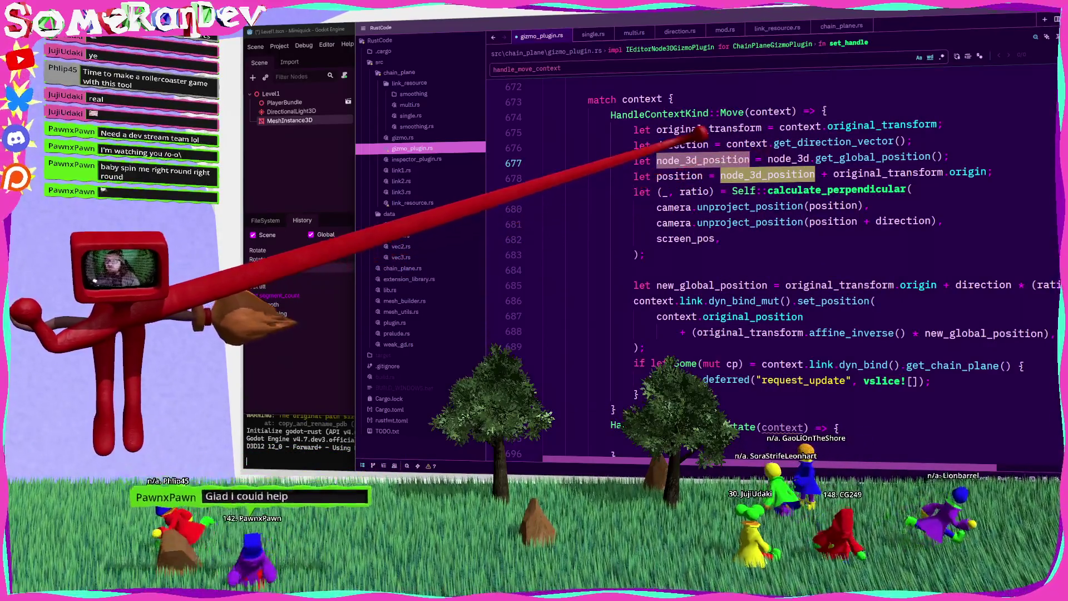
{"action": "key", "text": "ctrl+d"}
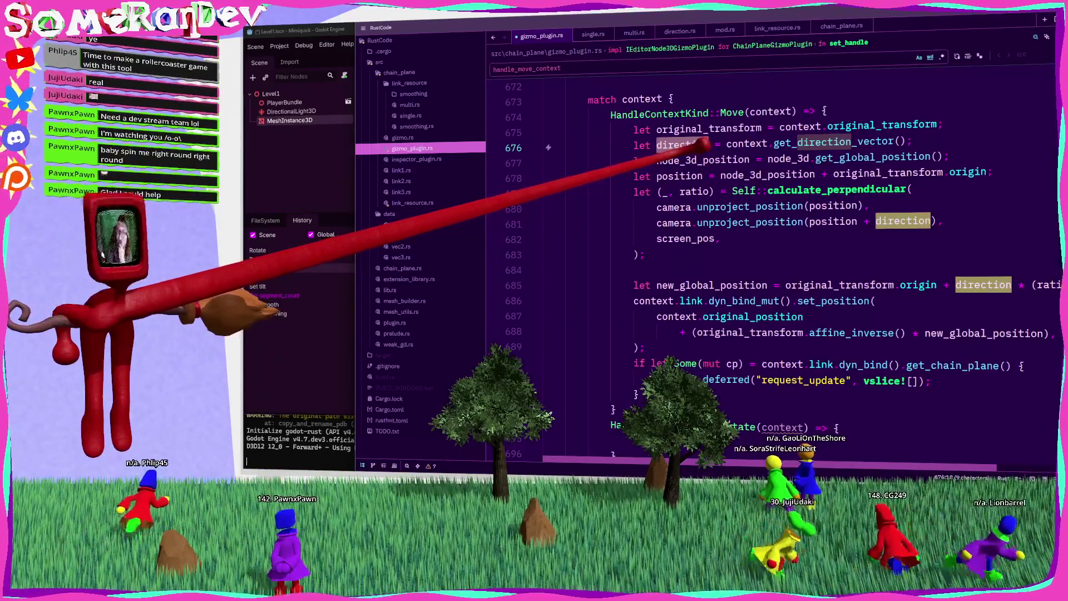
{"action": "left_click", "coordinate": [747, 144]}
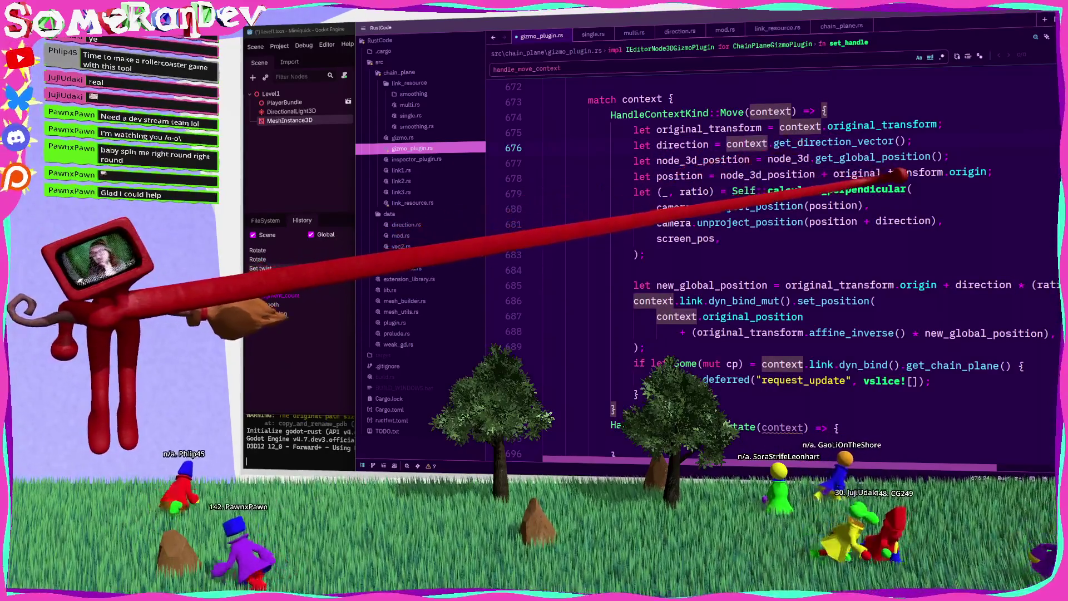
{"action": "left_click_drag", "start_coordinate": [993, 174], "coordinate": [645, 160]}
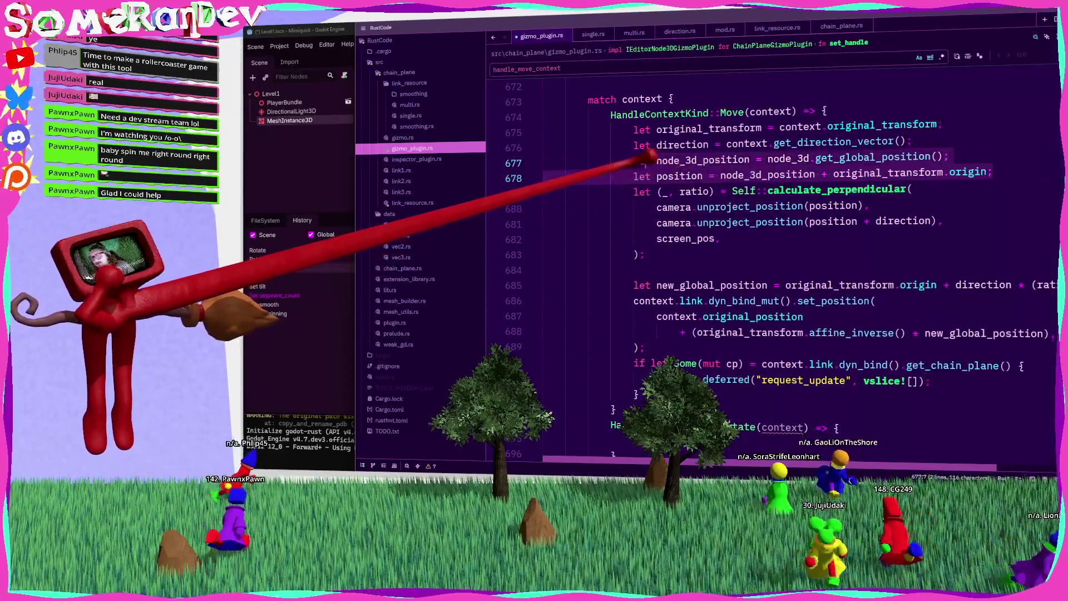
{"action": "key", "text": "alt+Up"}
{"action": "key", "text": "alt+Up"}
{"action": "key", "text": "alt+Up"}
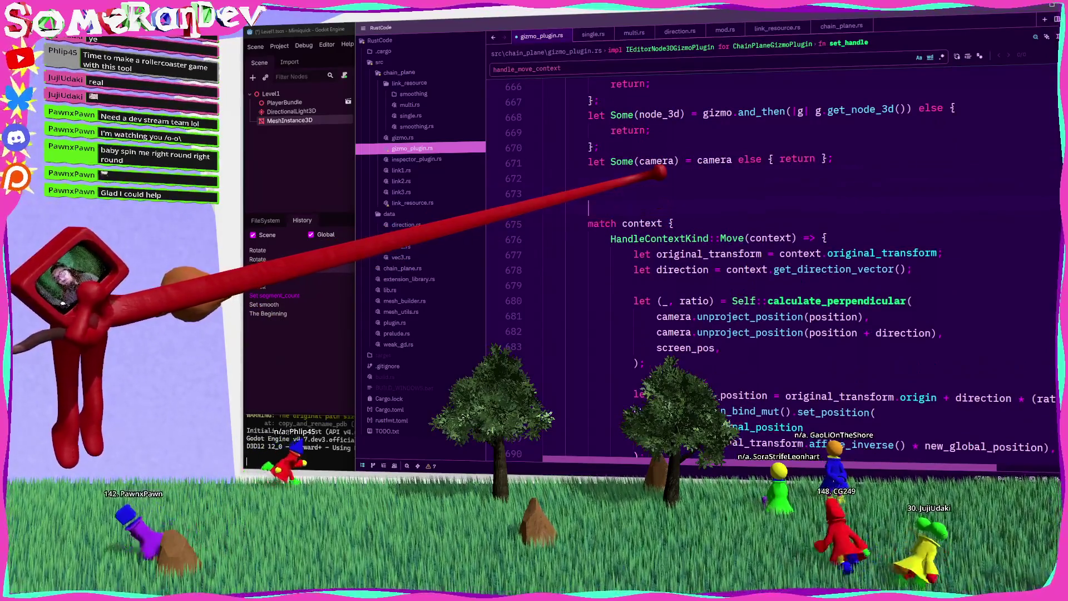
Move the original_transform line out of the Move arm to above node_3d_position, and save.
{"action": "left_click_drag", "start_coordinate": [943, 270], "coordinate": [635, 270]}
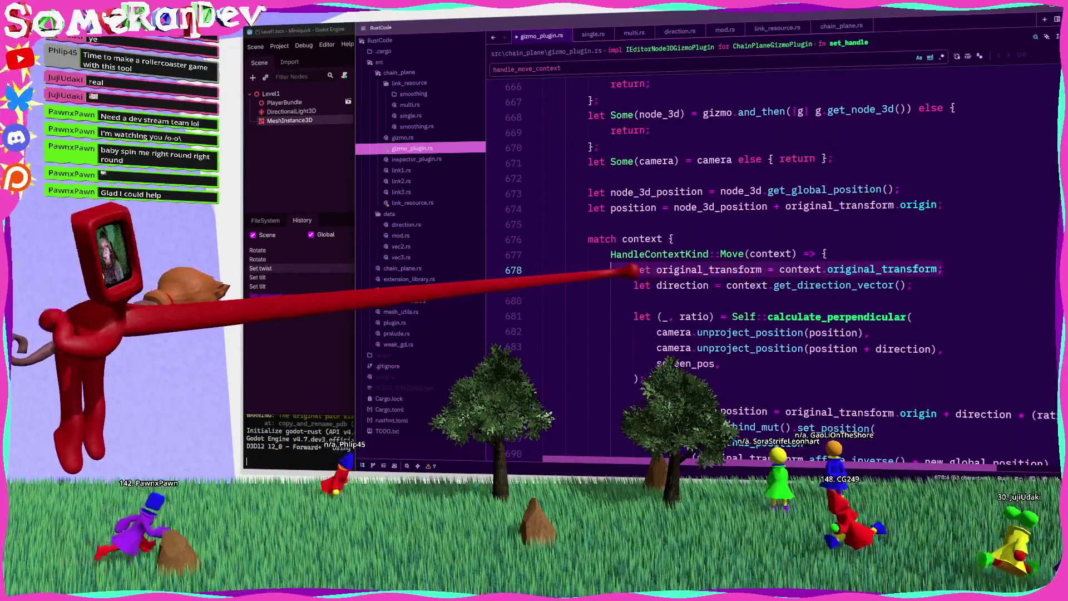
{"action": "key", "text": "ctrl+x"}
{"action": "left_click", "coordinate": [543, 178]}
{"action": "key", "text": "Return"}
{"action": "key", "text": "ctrl+v"}
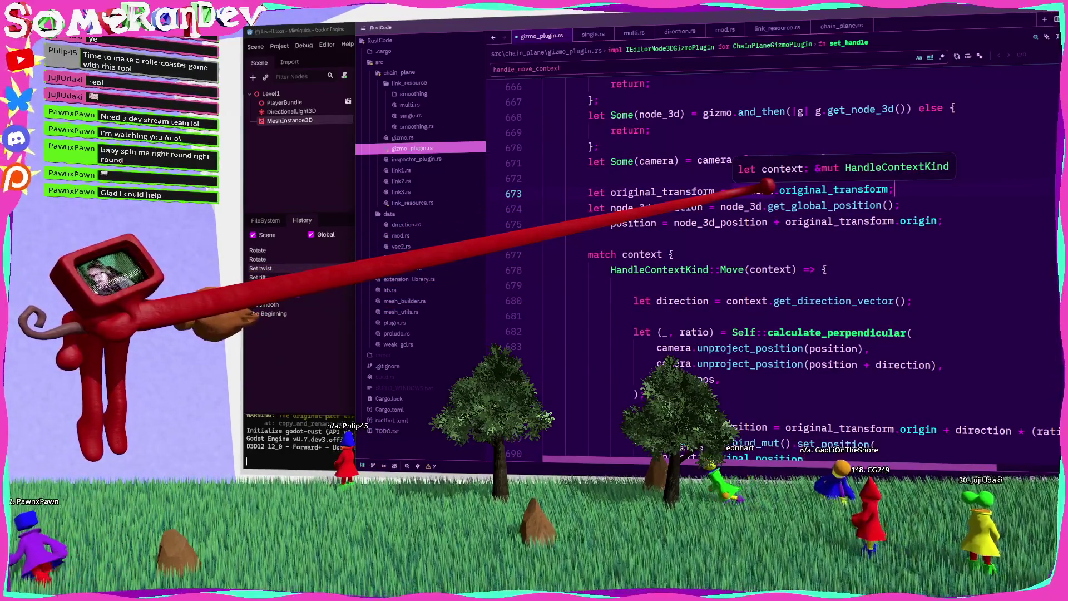
{"action": "key", "text": "ctrl+z"}
{"action": "key", "text": "ctrl+z"}
{"action": "key", "text": "ctrl+z"}
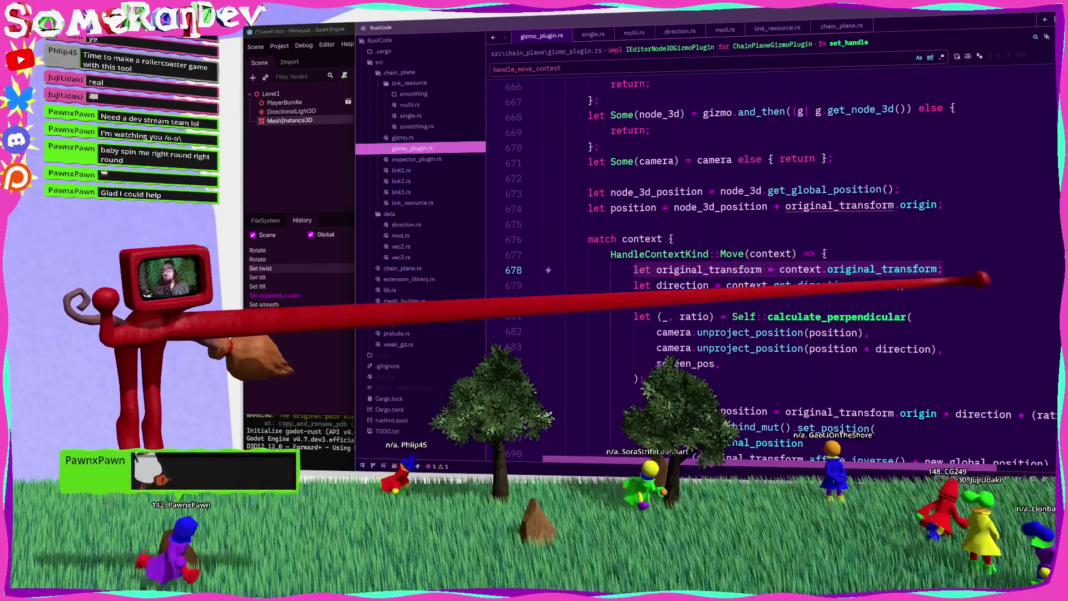
{"action": "key", "text": "ctrl+shift+z"}
{"action": "key", "text": "ctrl+shift+z"}
{"action": "key", "text": "ctrl+shift+z"}
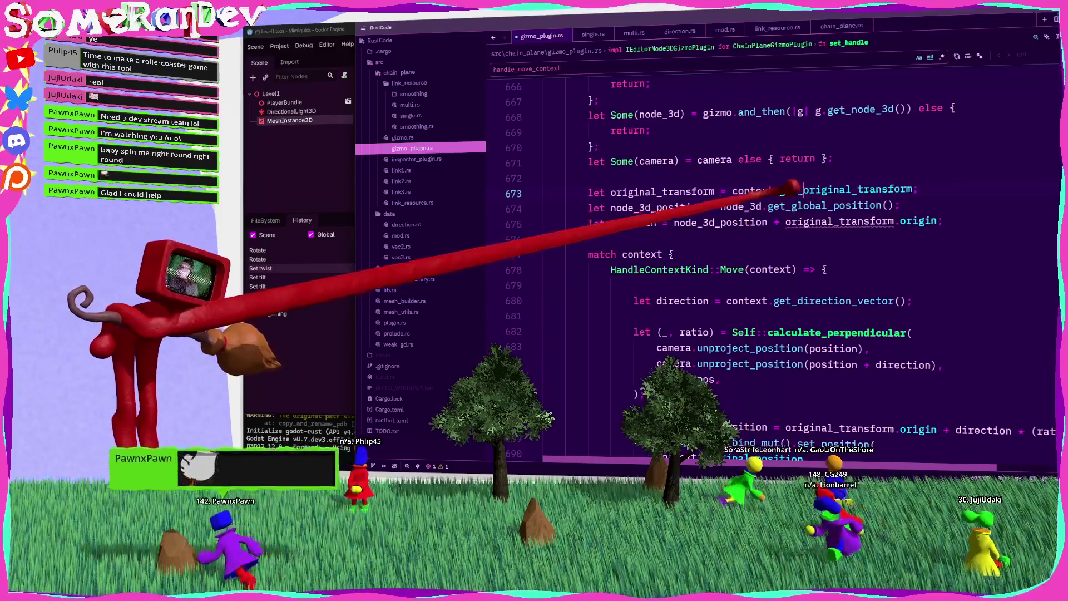
{"action": "type", "text": "()"}
{"action": "key", "text": "ctrl+s"}
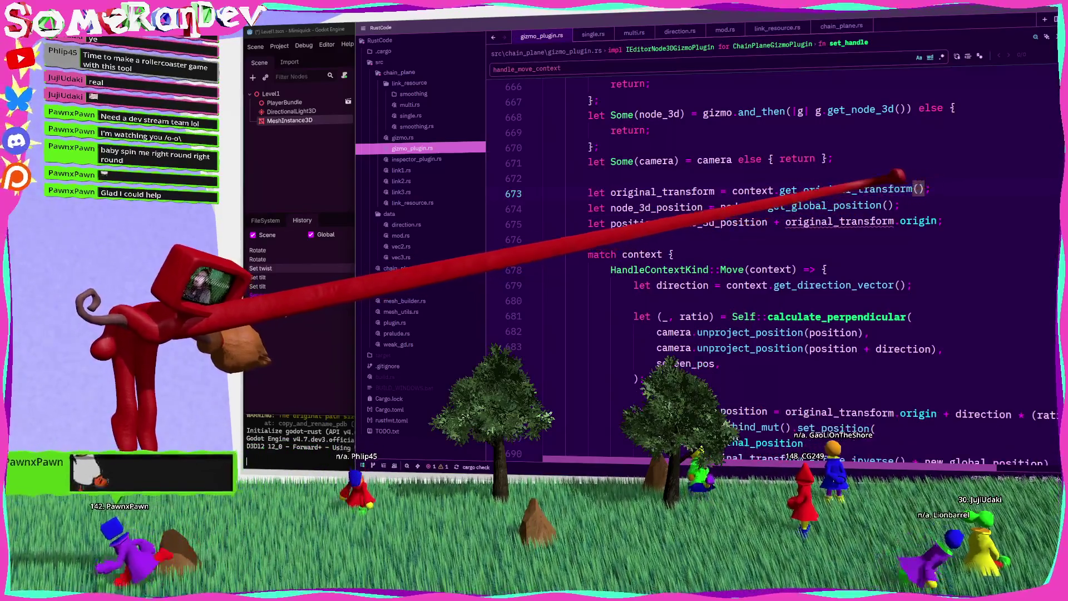
{"action": "double_click", "coordinate": [840, 221]}
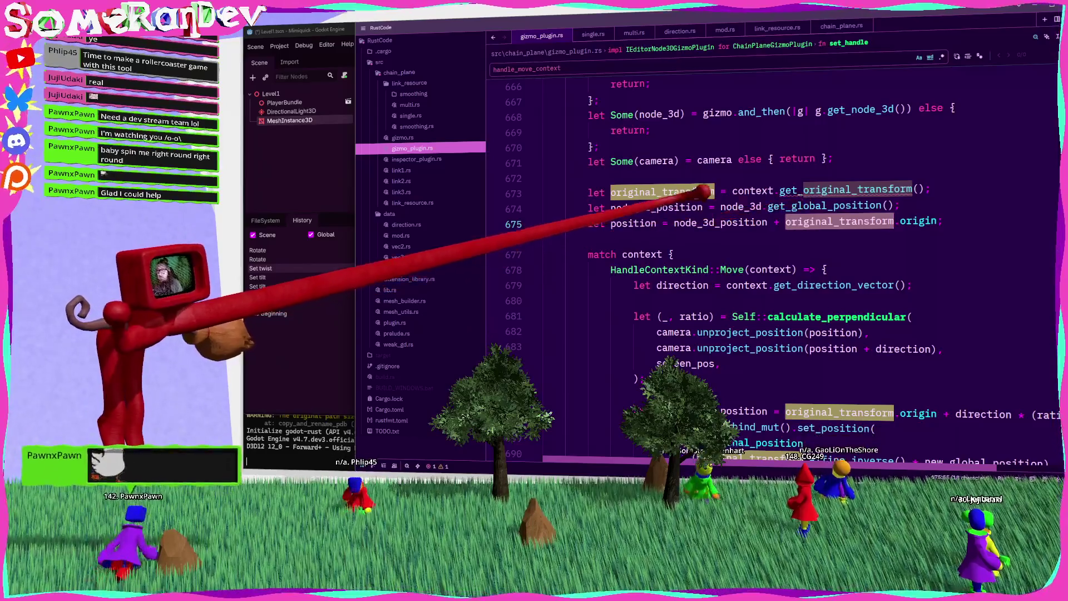
{"action": "left_click", "coordinate": [543, 178]}
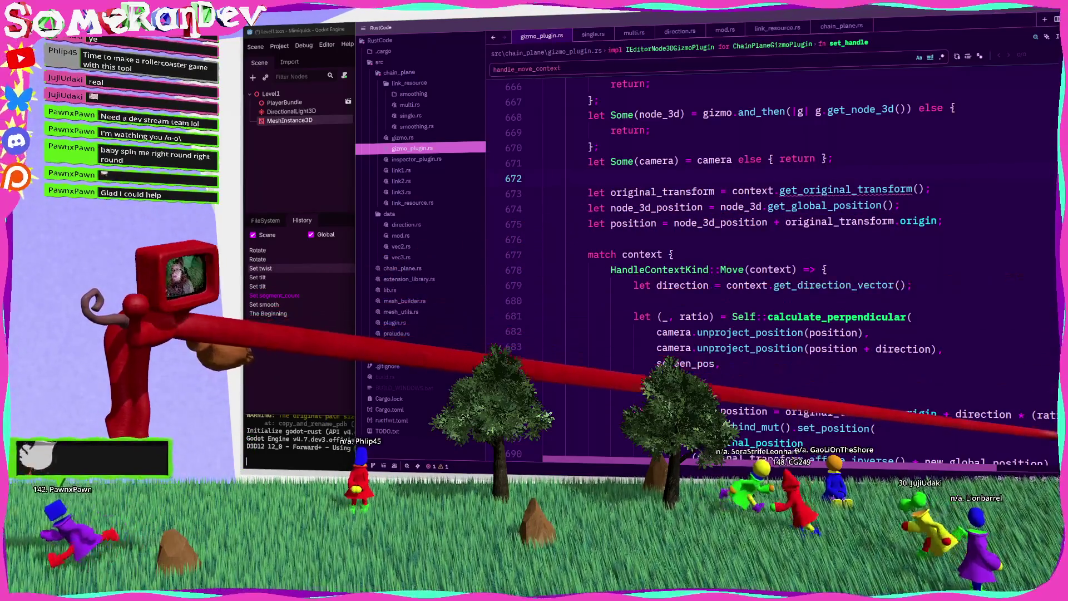
Review the HandleContextKind and HandleMoveContext definitions at the top, then return to set_handle.
{"action": "scroll", "coordinate": [768, 267], "scroll_direction": "up", "scroll_amount": 20}
{"action": "scroll", "coordinate": [768, 267], "scroll_direction": "down", "scroll_amount": 10}
{"action": "scroll", "coordinate": [768, 267], "scroll_direction": "up", "scroll_amount": 9}
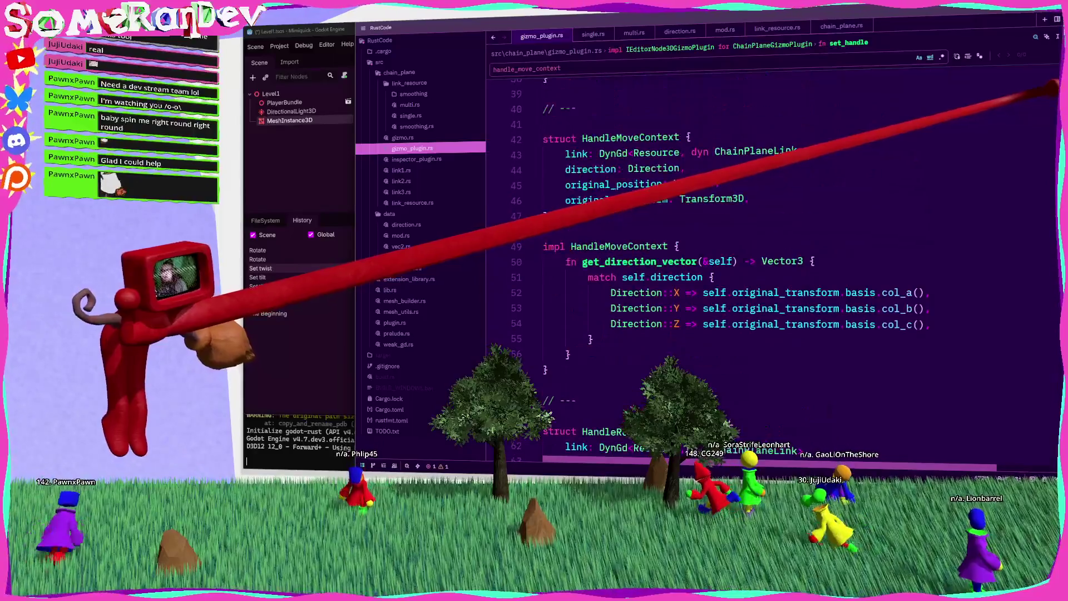
{"action": "scroll", "coordinate": [768, 267], "scroll_direction": "up", "scroll_amount": 2}
{"action": "scroll", "coordinate": [768, 267], "scroll_direction": "down", "scroll_amount": 2}
{"action": "scroll", "coordinate": [768, 267], "scroll_direction": "down", "scroll_amount": 3}
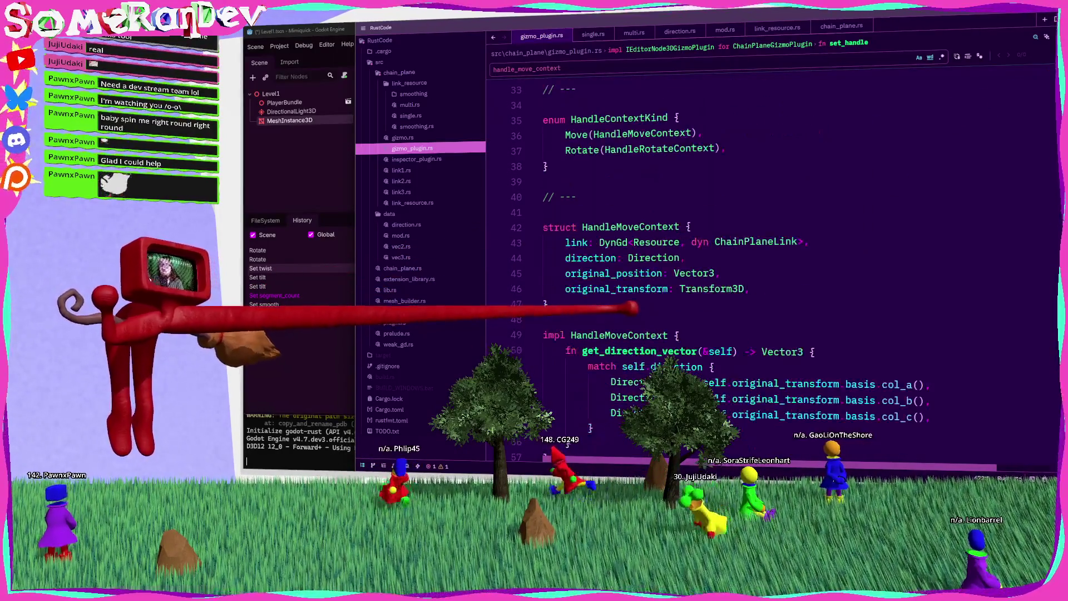
{"action": "scroll", "coordinate": [768, 267], "scroll_direction": "down", "scroll_amount": 5}
{"action": "scroll", "coordinate": [768, 267], "scroll_direction": "up", "scroll_amount": 7}
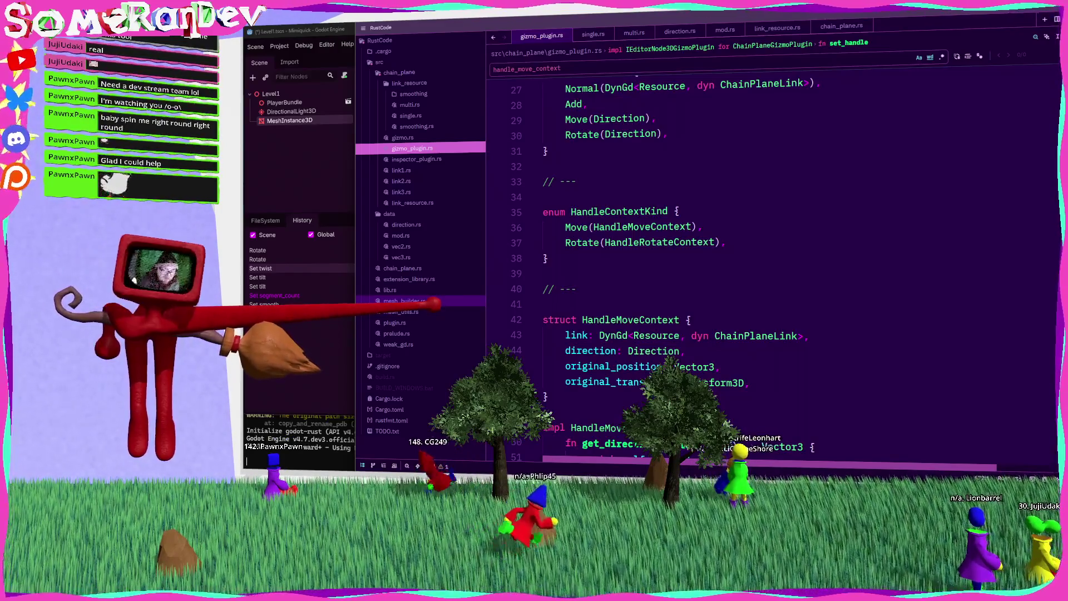
{"action": "key", "text": "ctrl+alt+Left"}
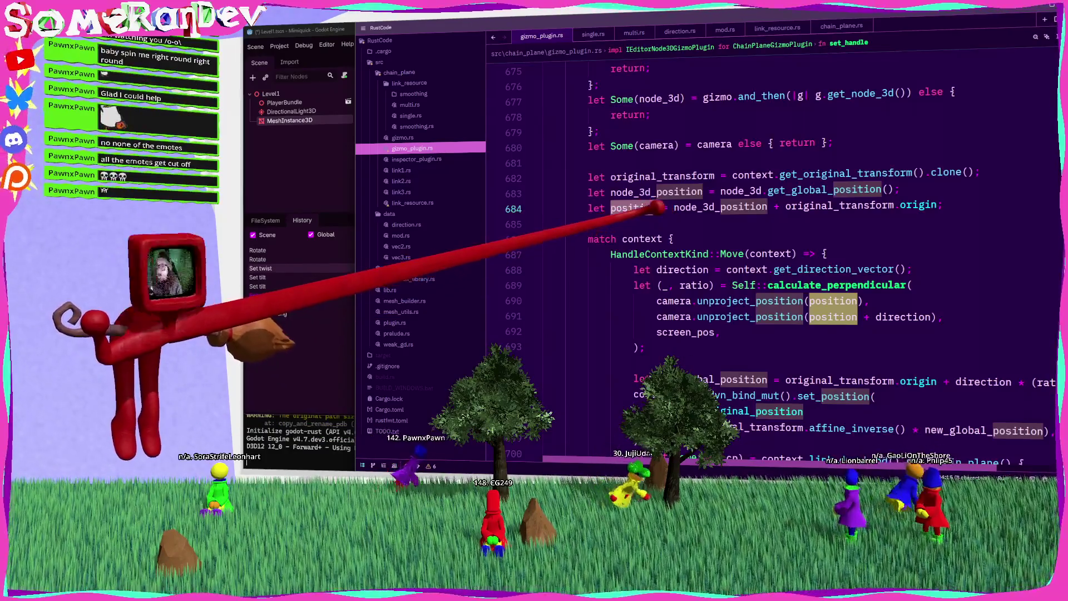
Bind screen_position to camera.unproject_position(position) above the match and pass it to calculate_perpendicular.
{"action": "mouse_move", "coordinate": [698, 255]}
{"action": "scroll", "coordinate": [698, 255], "scroll_direction": "down", "scroll_amount": 1}
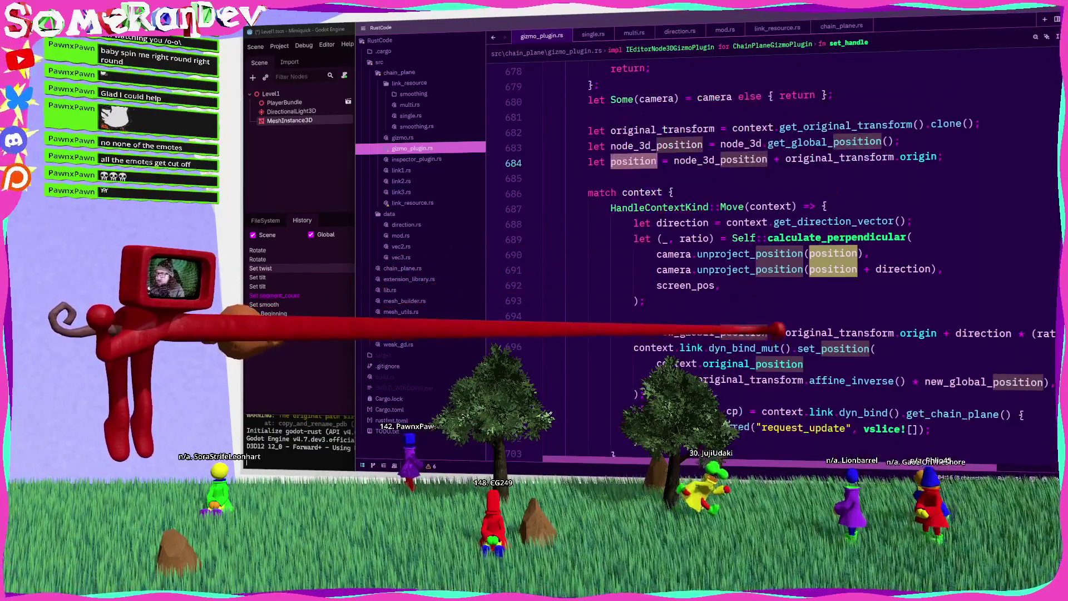
{"action": "left_click", "coordinate": [751, 254]}
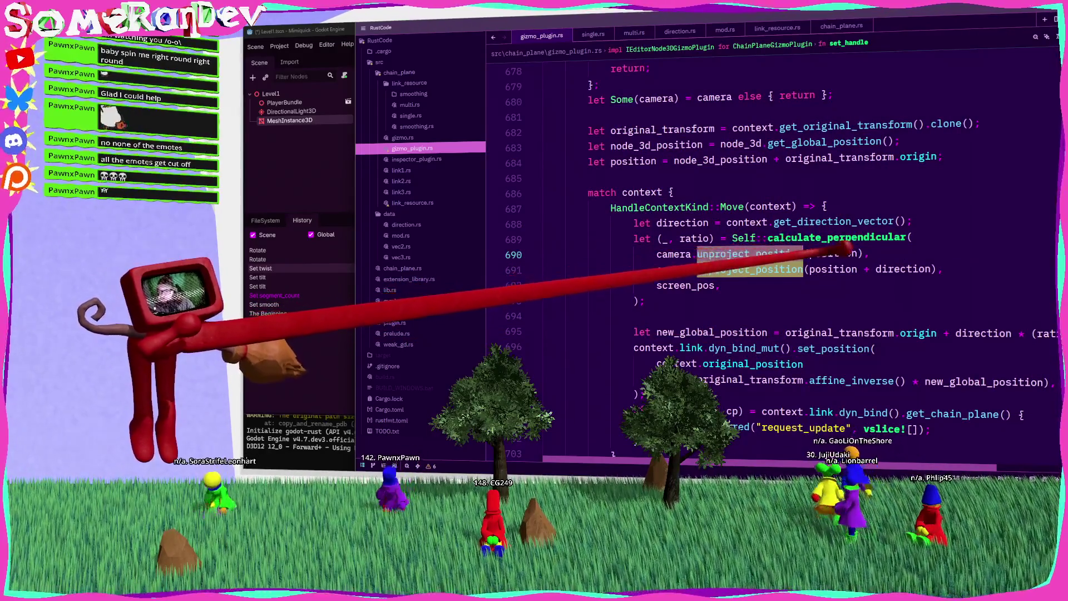
{"action": "left_click", "coordinate": [676, 255]}
{"action": "key", "text": "shift+End"}
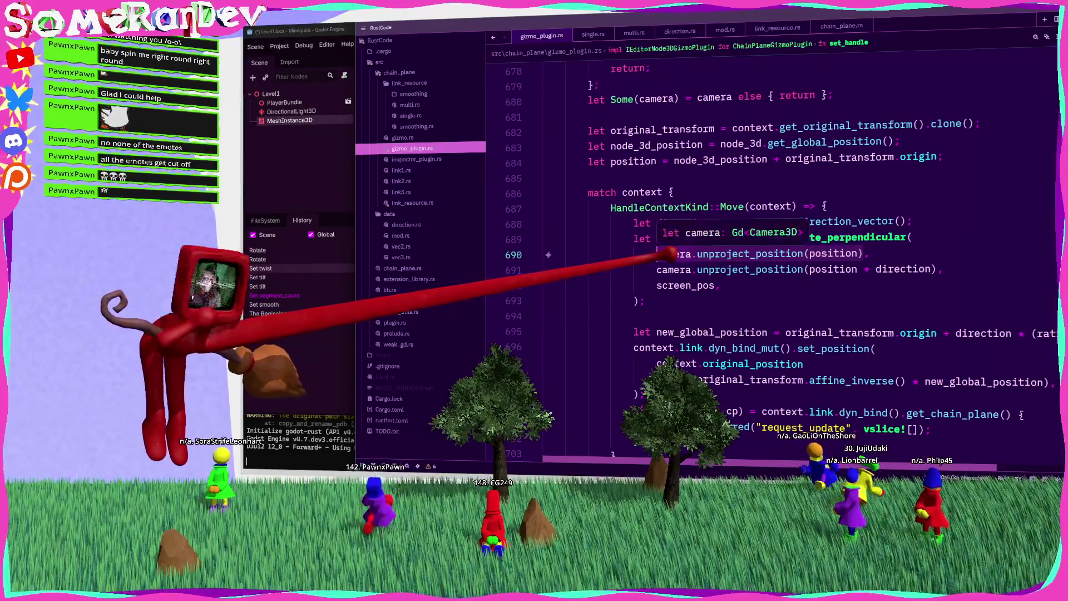
{"action": "key", "text": "ctrl+x"}
{"action": "left_click", "coordinate": [985, 151]}
{"action": "key", "text": "Return"}
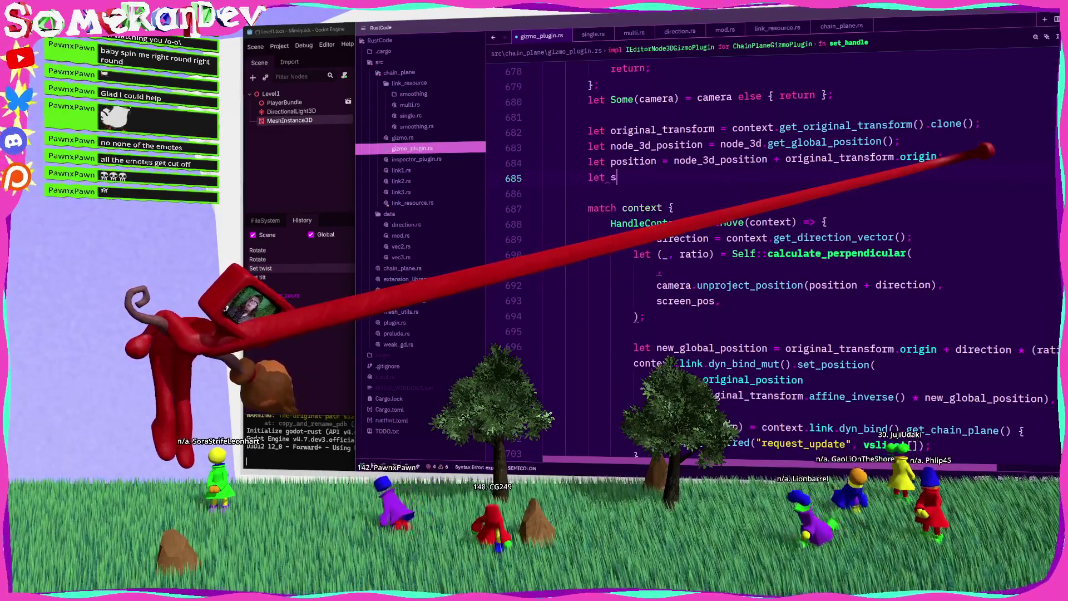
{"action": "type", "text": "screen_position"}
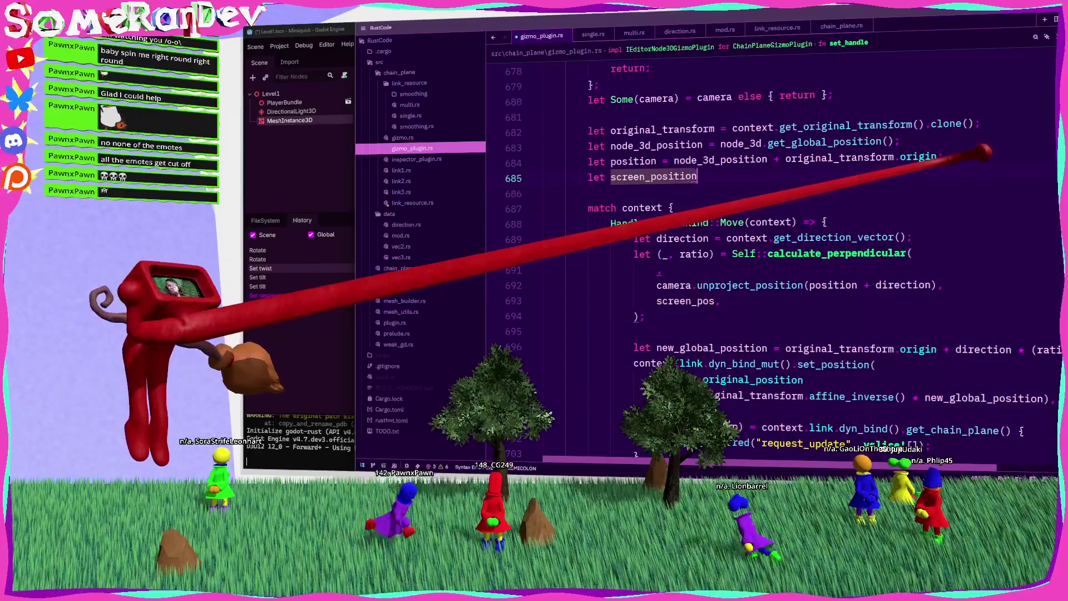
{"action": "type", "text": " ="}
{"action": "key", "text": "ctrl+v"}
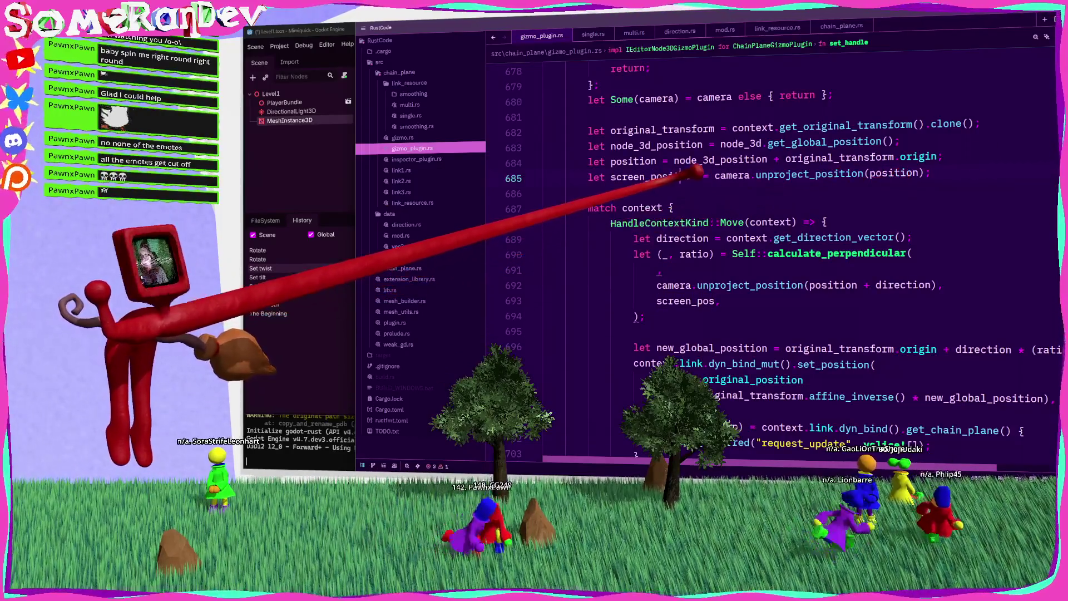
{"action": "type", "text": "screen_position,"}
{"action": "left_click", "coordinate": [685, 316], "text": "ctrl"}
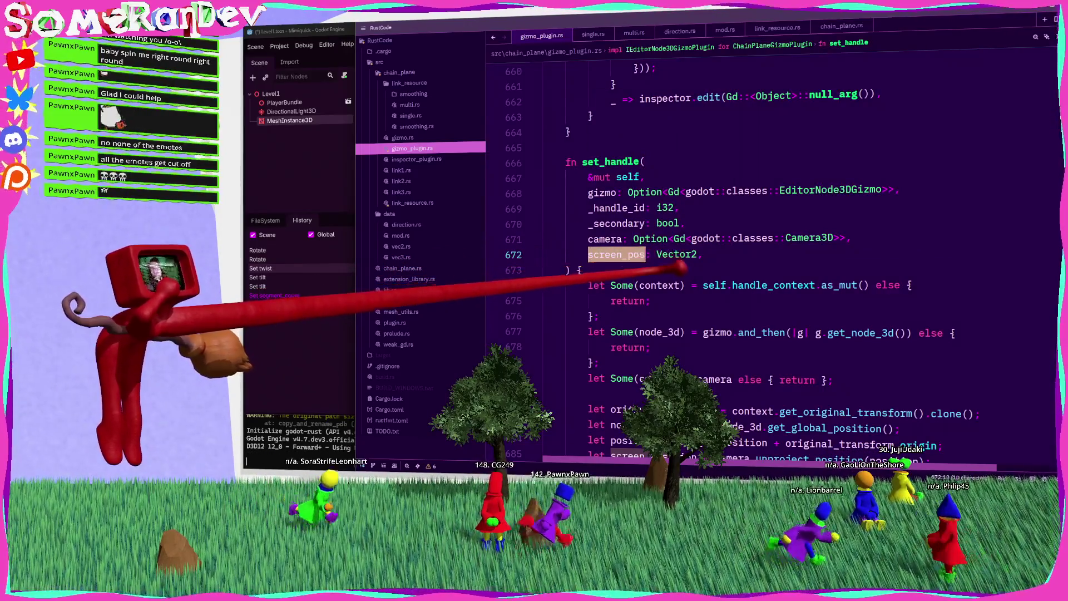
Rename the parameter to mouse_screen_pos and the local to handle_screen_position, updating their uses.
{"action": "scroll", "coordinate": [609, 222], "scroll_direction": "down", "scroll_amount": 2}
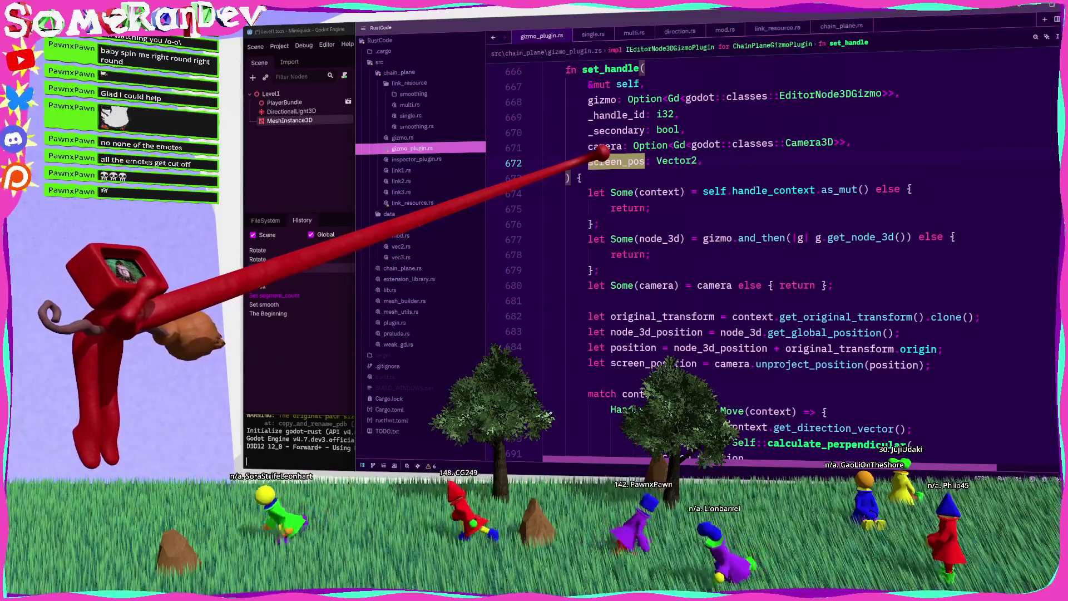
{"action": "type", "text": "current"}
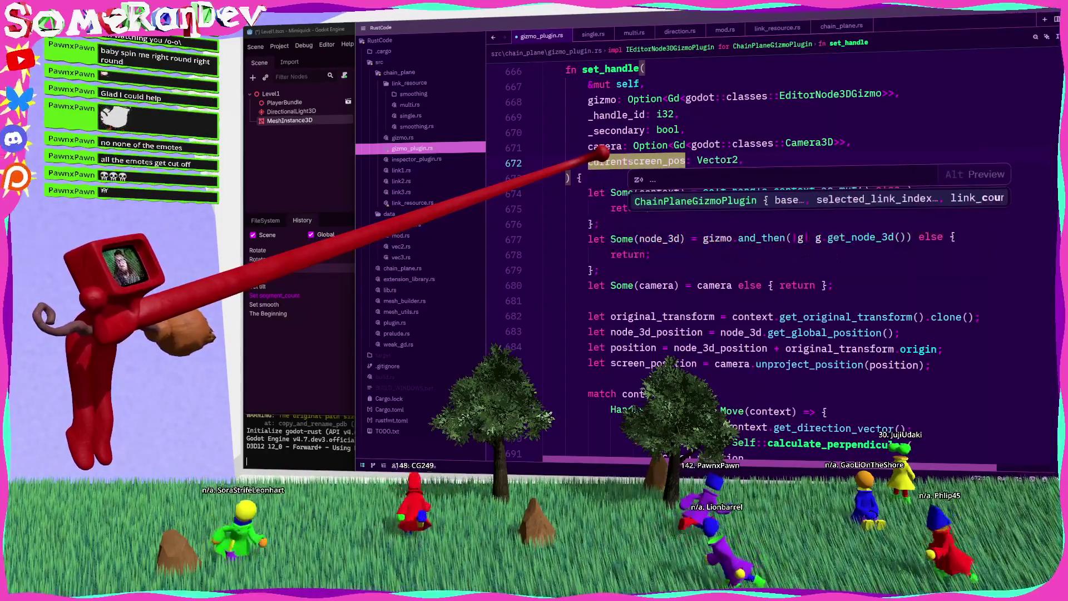
{"action": "type", "text": "_mouse_"}
{"action": "key", "text": "ctrl+s"}
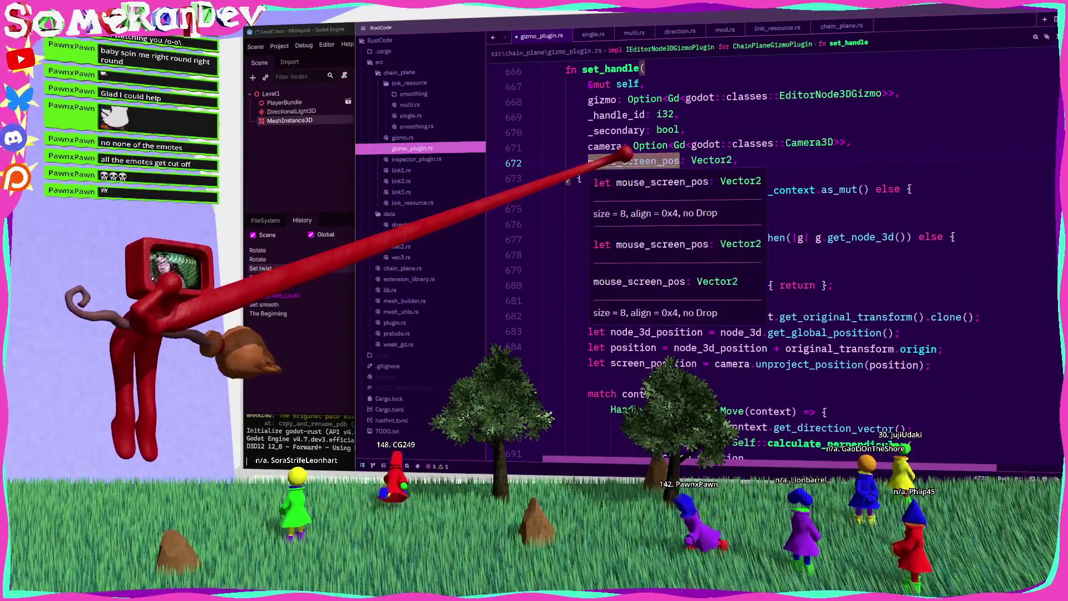
{"action": "scroll", "coordinate": [779, 278], "scroll_direction": "down", "scroll_amount": 5}
{"action": "double_click", "coordinate": [702, 254]}
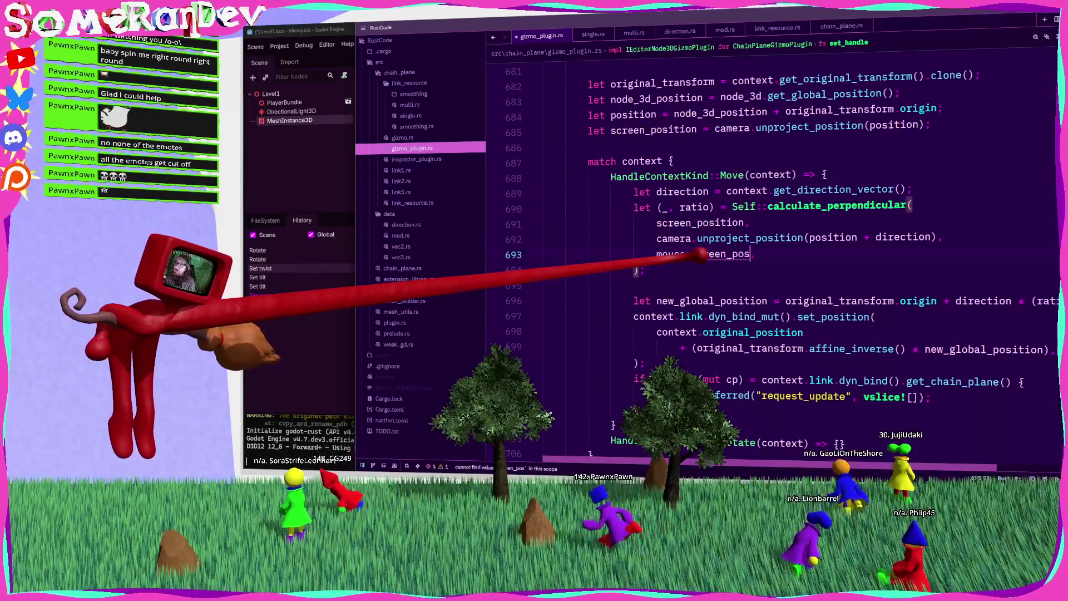
{"action": "type", "text": "mouse_screen_pos"}
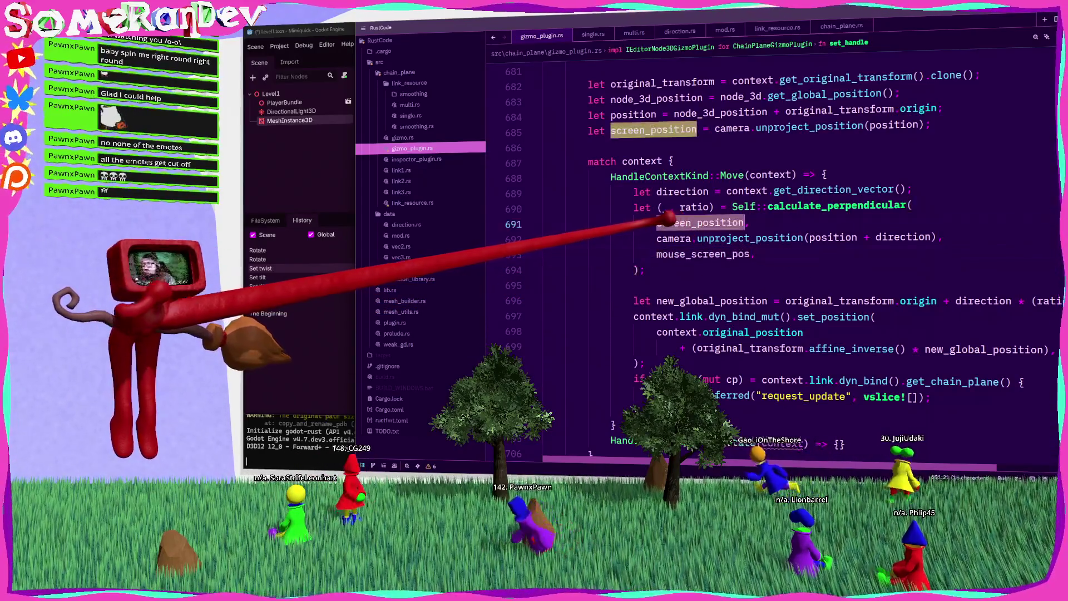
{"action": "left_click", "coordinate": [646, 129]}
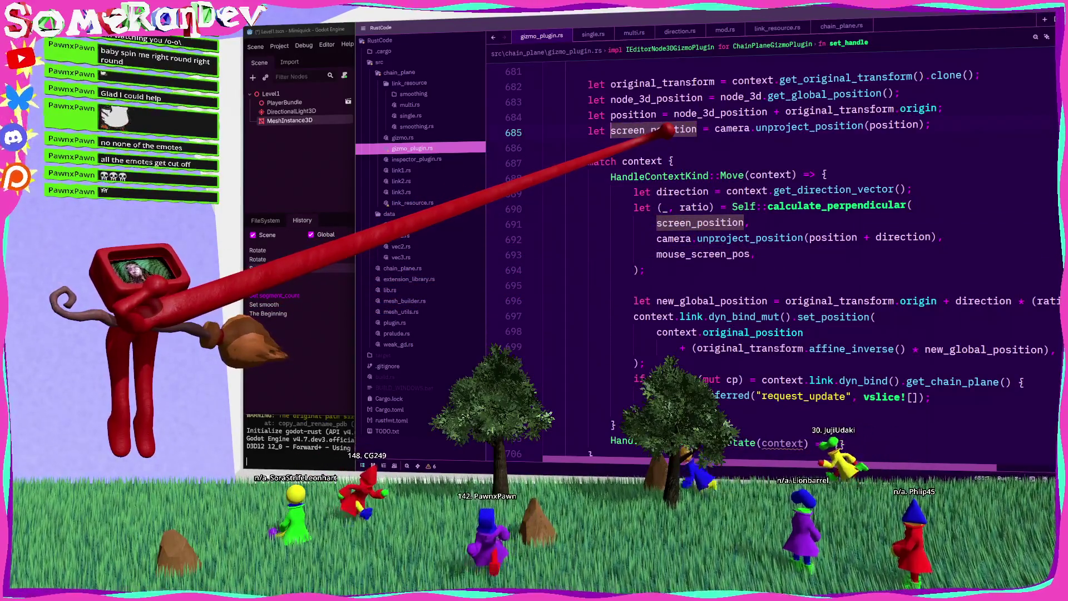
{"action": "type", "text": "handle_"}
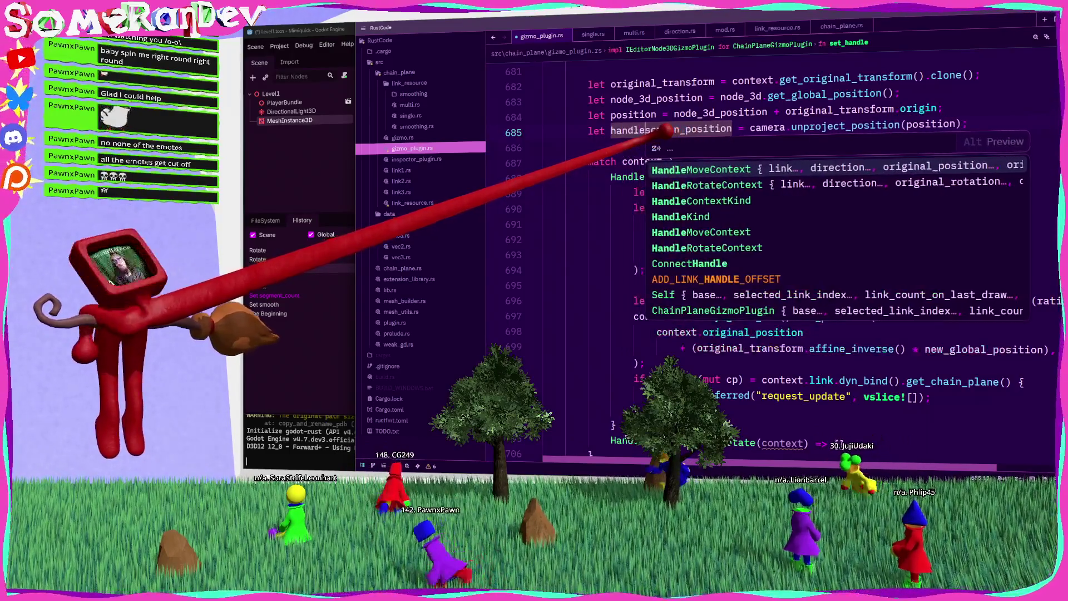
{"action": "double_click", "coordinate": [715, 223]}
{"action": "type", "text": "handle_screen_position,"}
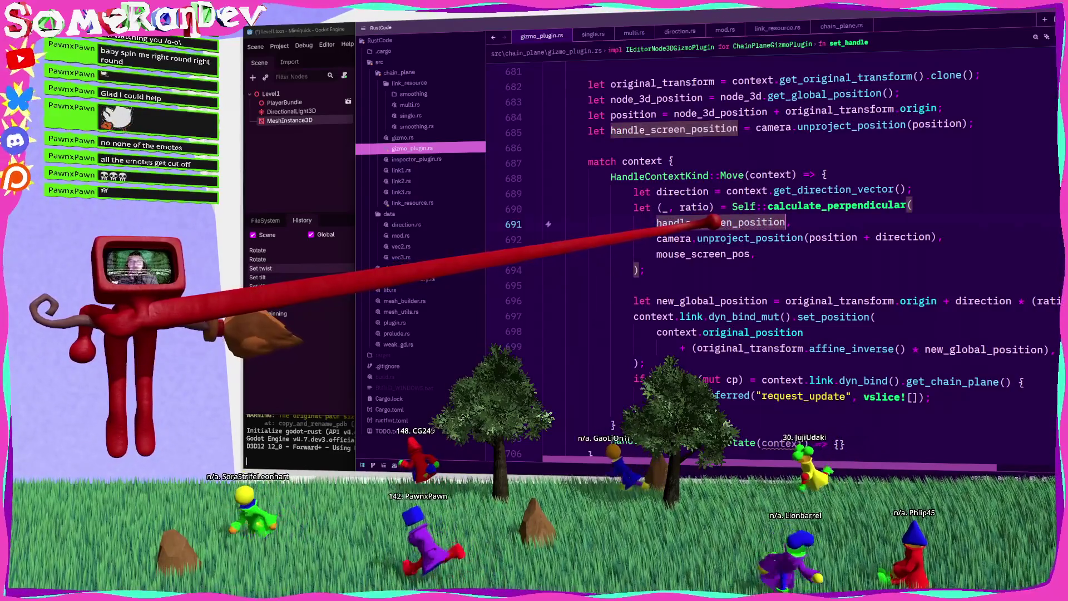
Open an empty multi-line body in the Rotate arm.
{"action": "scroll", "coordinate": [724, 226], "scroll_direction": "down", "scroll_amount": 4}
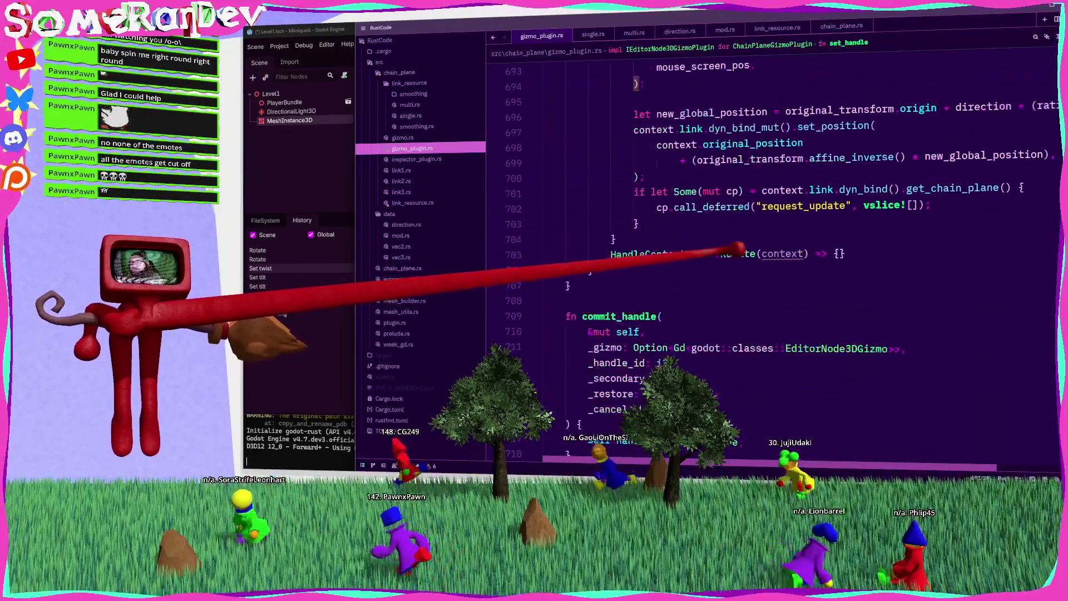
{"action": "left_click", "coordinate": [857, 252]}
{"action": "key", "text": "Return"}
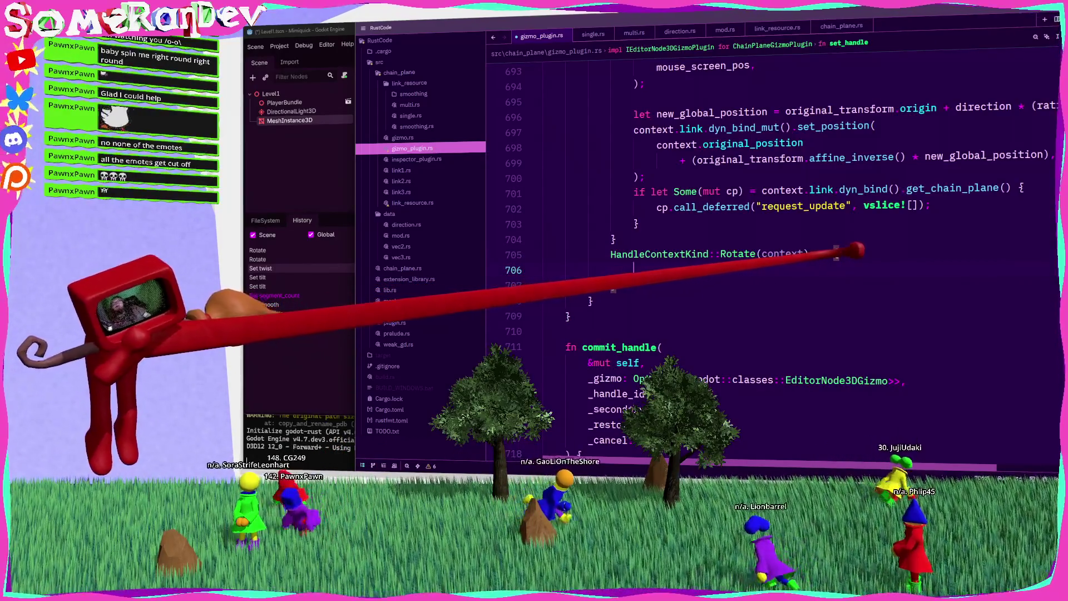
In the Rotate arm, bind offset to handle_screen_position - mouse_screen_pos.
{"action": "scroll", "coordinate": [857, 251], "scroll_direction": "up", "scroll_amount": 6}
{"action": "left_click", "coordinate": [670, 223]}
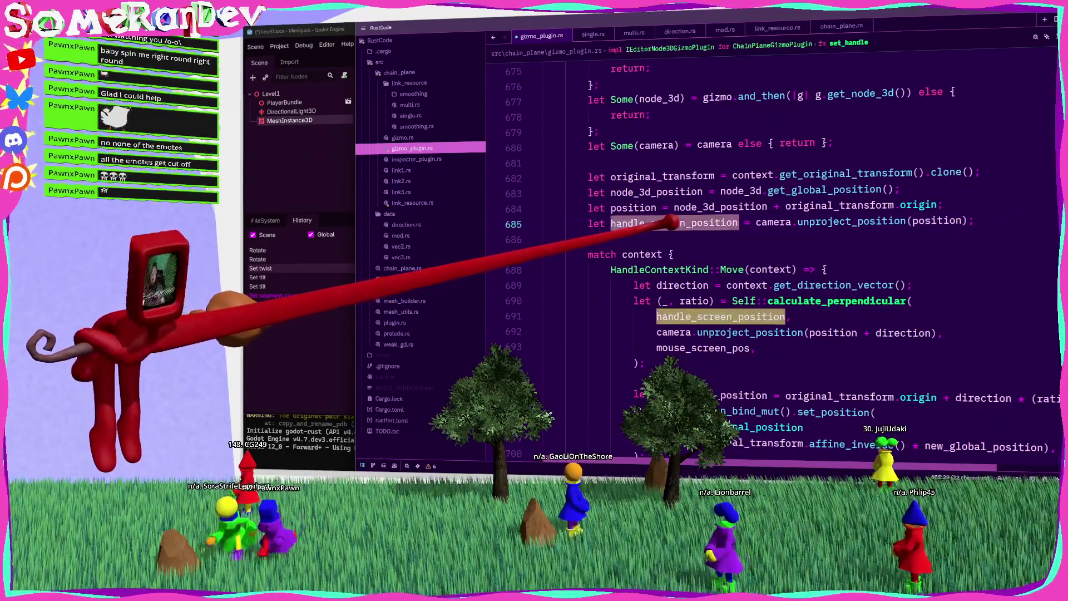
{"action": "key", "text": "Down"}
{"action": "key", "text": "Down"}
{"action": "key", "text": "Down"}
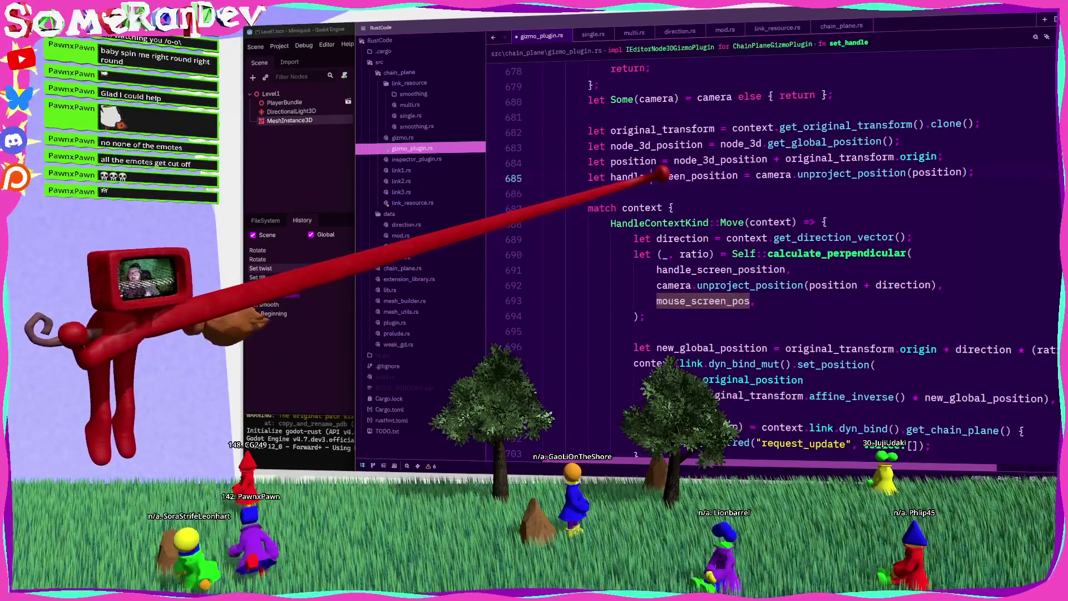
{"action": "key", "text": "alt+Left"}
{"action": "key", "text": "alt+Left"}
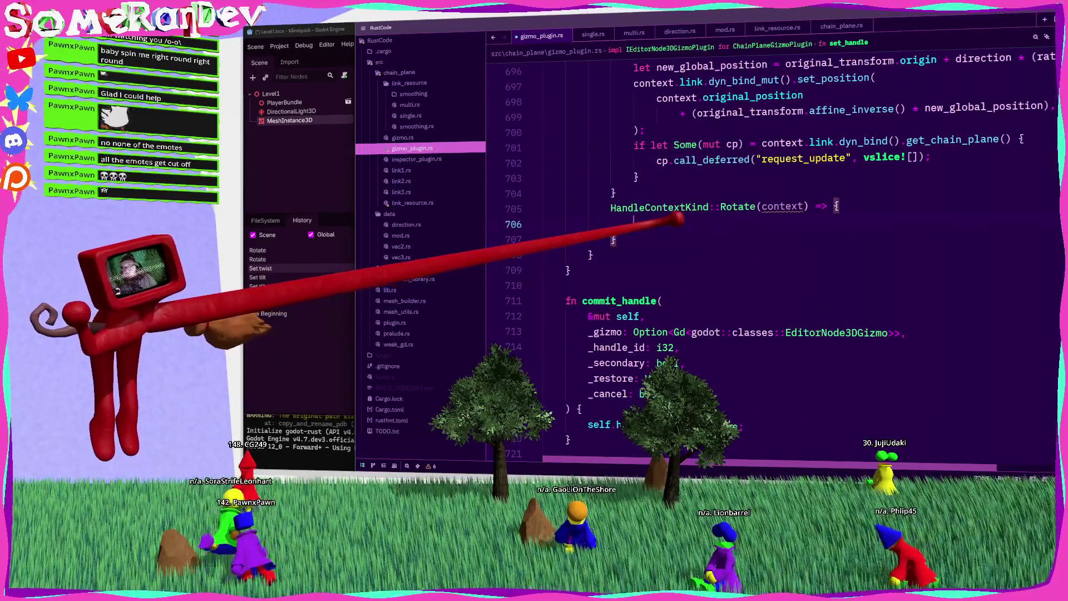
{"action": "type", "text": "handle_screen_position.ata"}
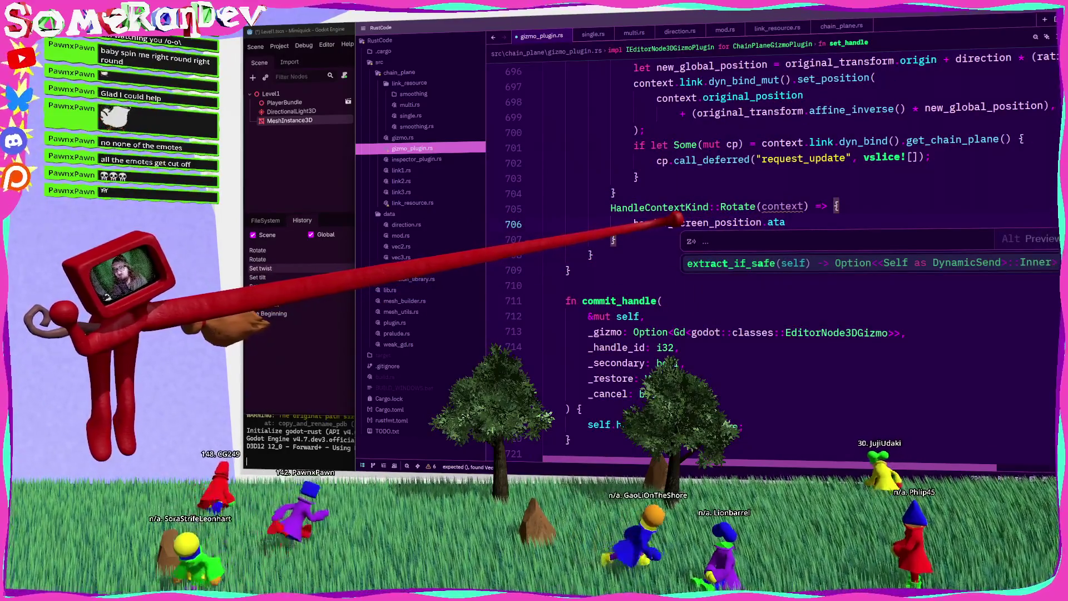
{"action": "key", "text": "BackSpace"}
{"action": "key", "text": "BackSpace"}
{"action": "key", "text": "BackSpace"}
{"action": "type", "text": "."}
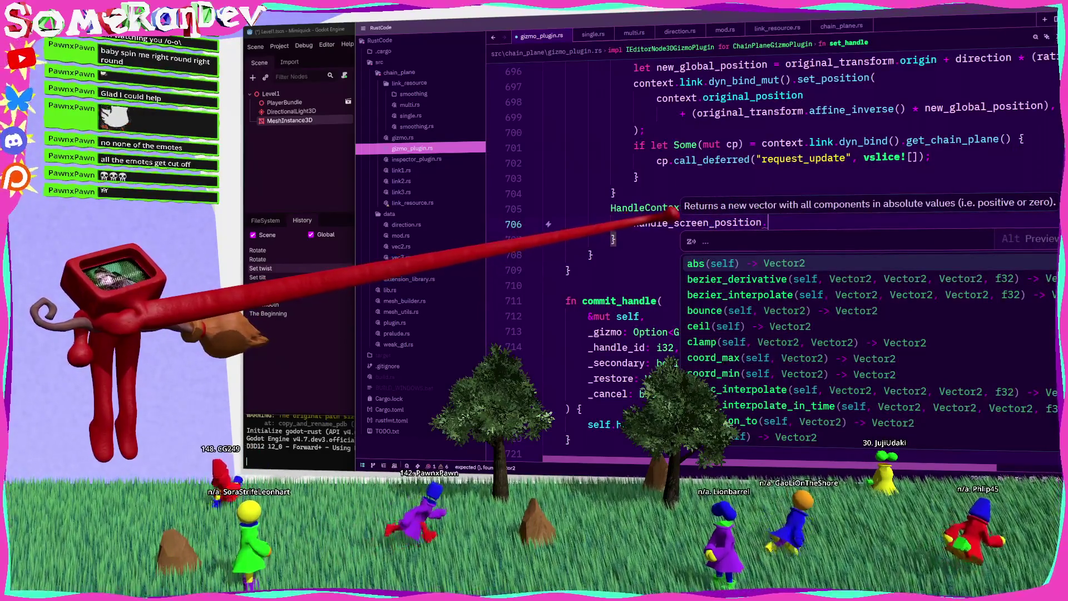
{"action": "type", "text": "tan"}
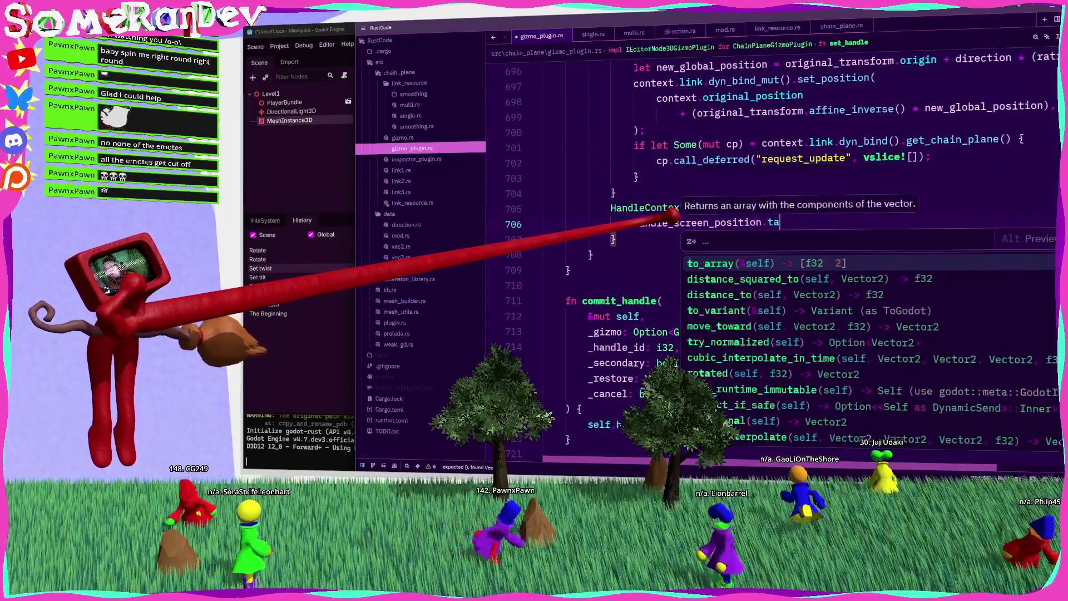
{"action": "key", "text": "BackSpace"}
{"action": "key", "text": "BackSpace"}
{"action": "key", "text": "BackSpace"}
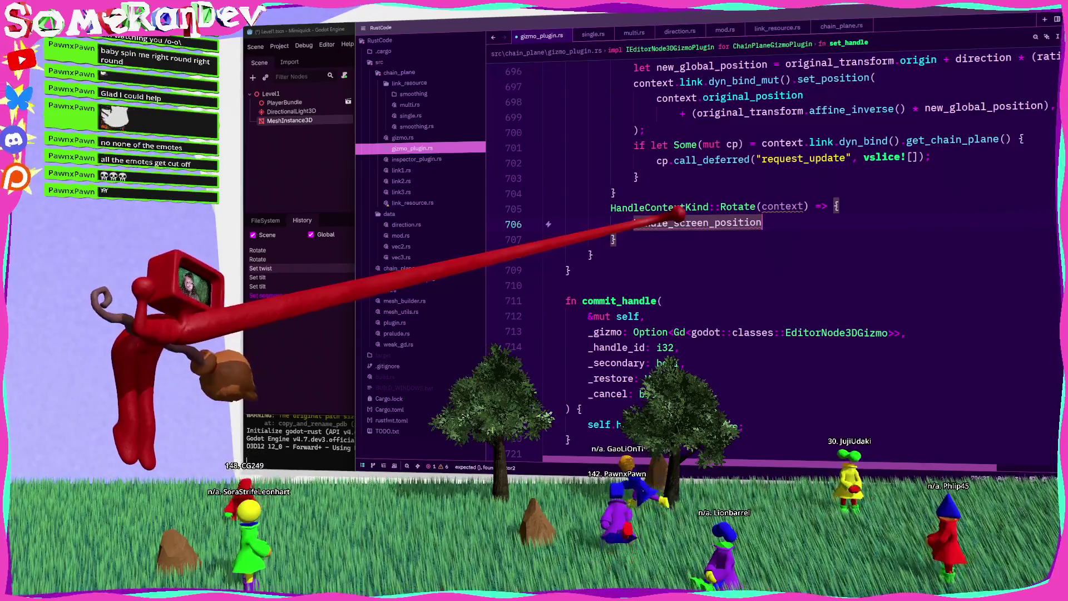
{"action": "type", "text": "."}
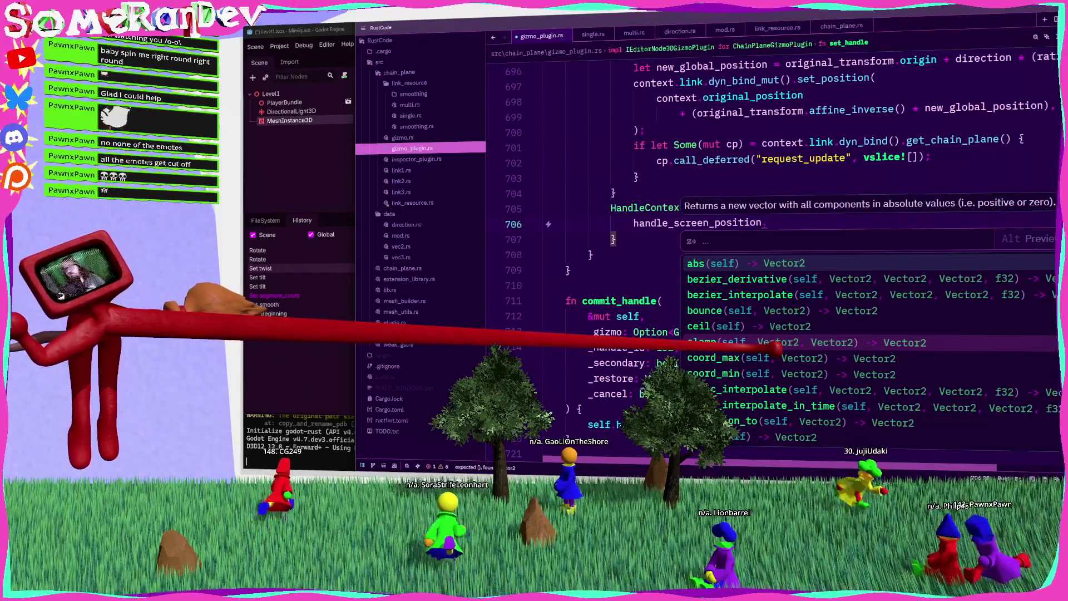
{"action": "key", "text": "BackSpace"}
{"action": "type", "text": "-"}
{"action": "scroll", "coordinate": [774, 250], "scroll_direction": "up", "scroll_amount": 4}
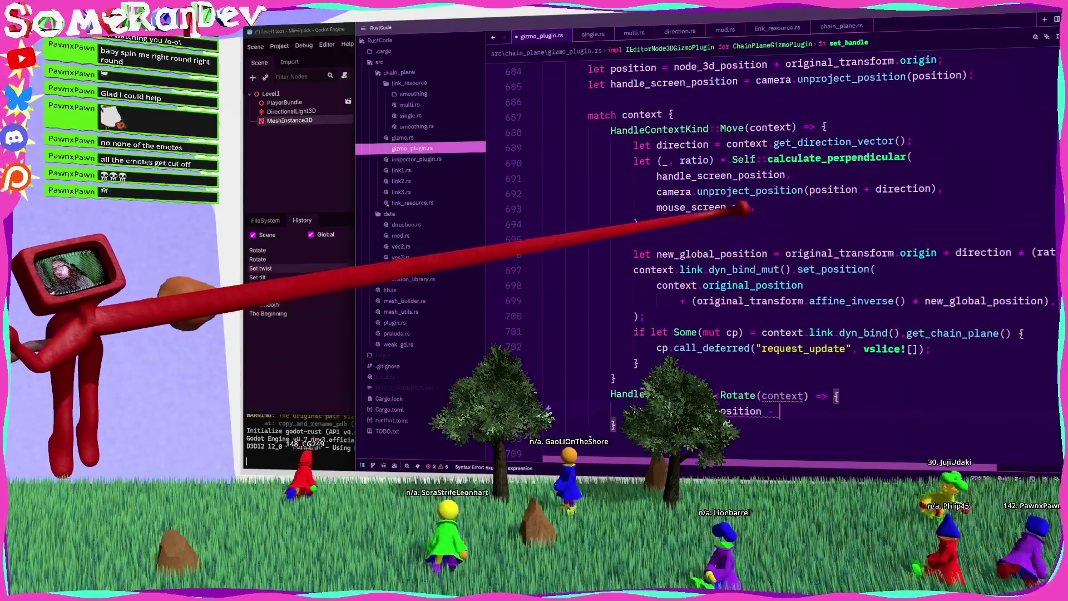
{"action": "type", "text": "mouse_screen_pos"}
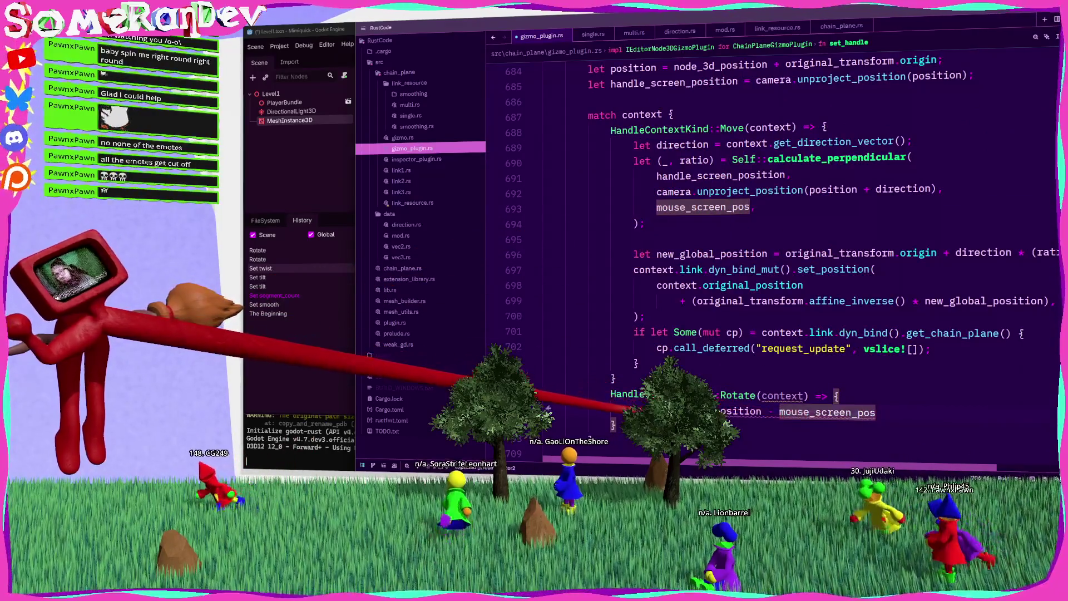
{"action": "type", "text": "handle_screen_"}
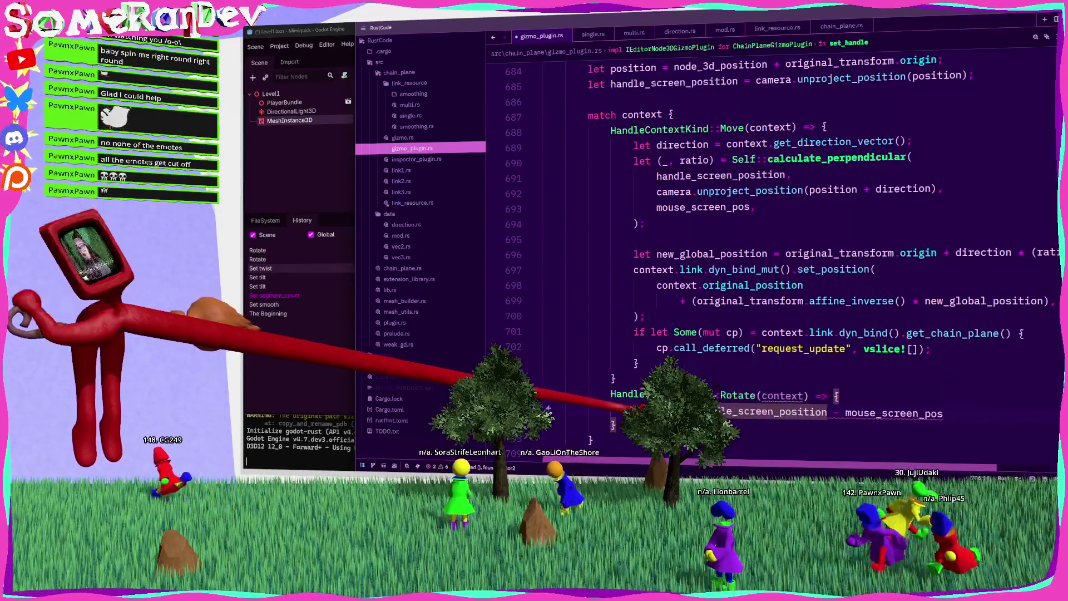
{"action": "type", "text": ";"}
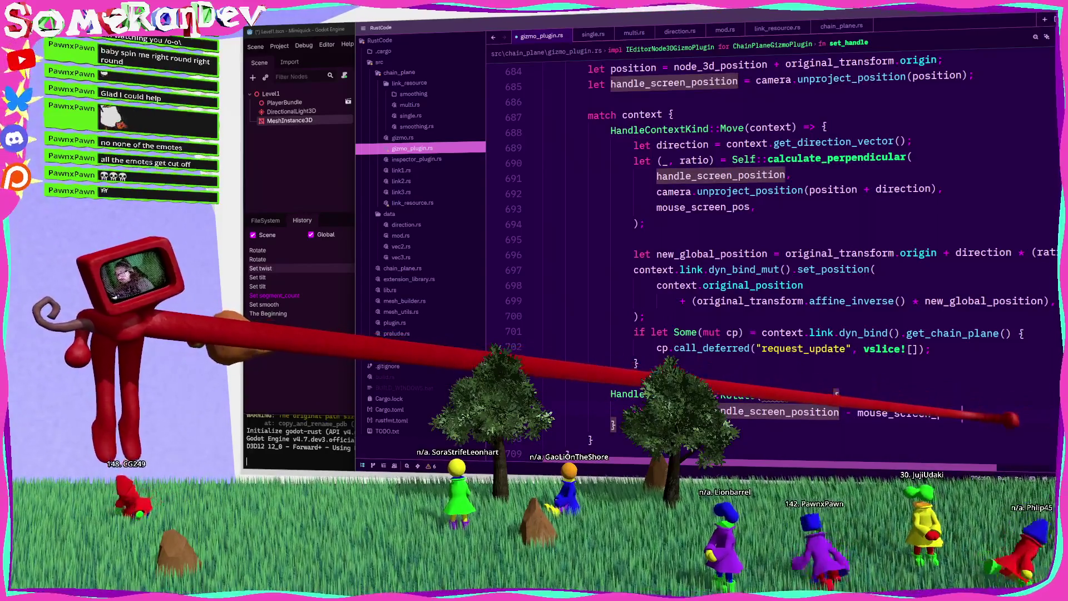
{"action": "key", "text": "Return"}
Add lines taking the offset's angle, first via atan2, then as offset.angle().
{"action": "type", "text": "offset"}
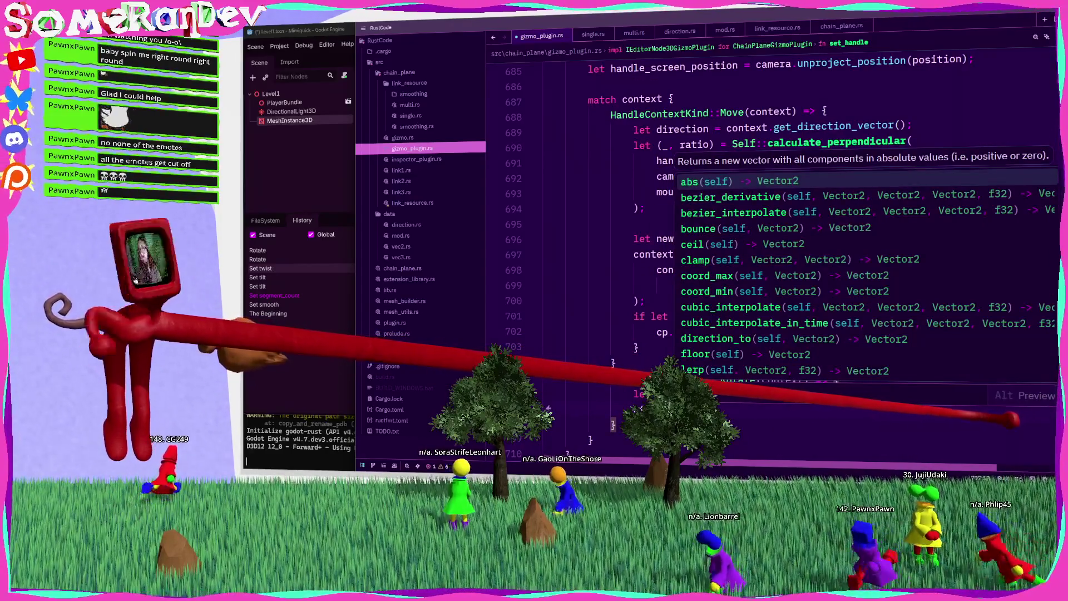
{"action": "type", "text": "."}
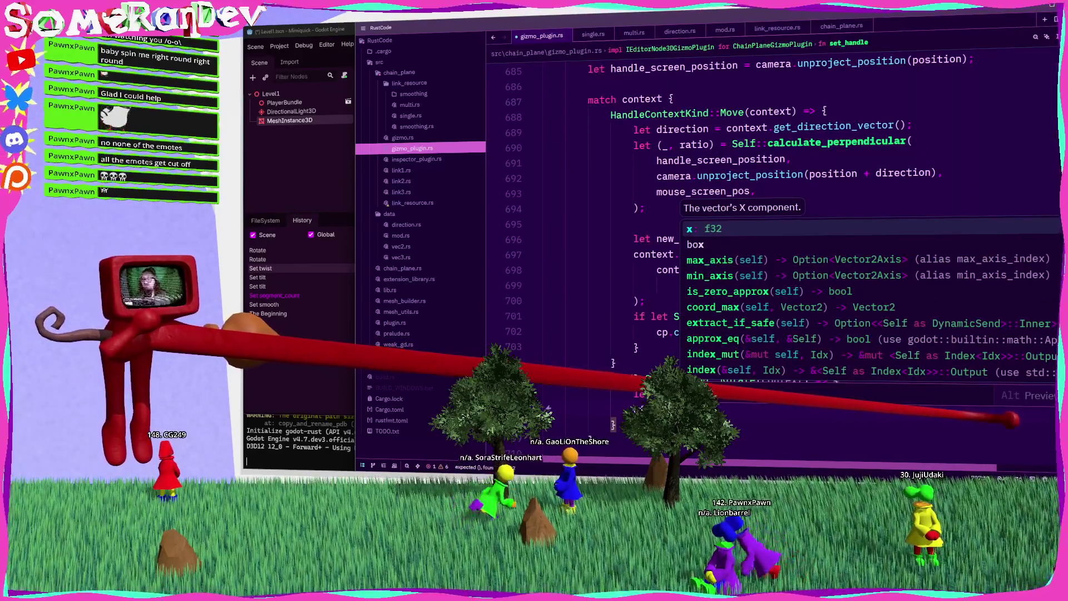
{"action": "type", "text": "x."}
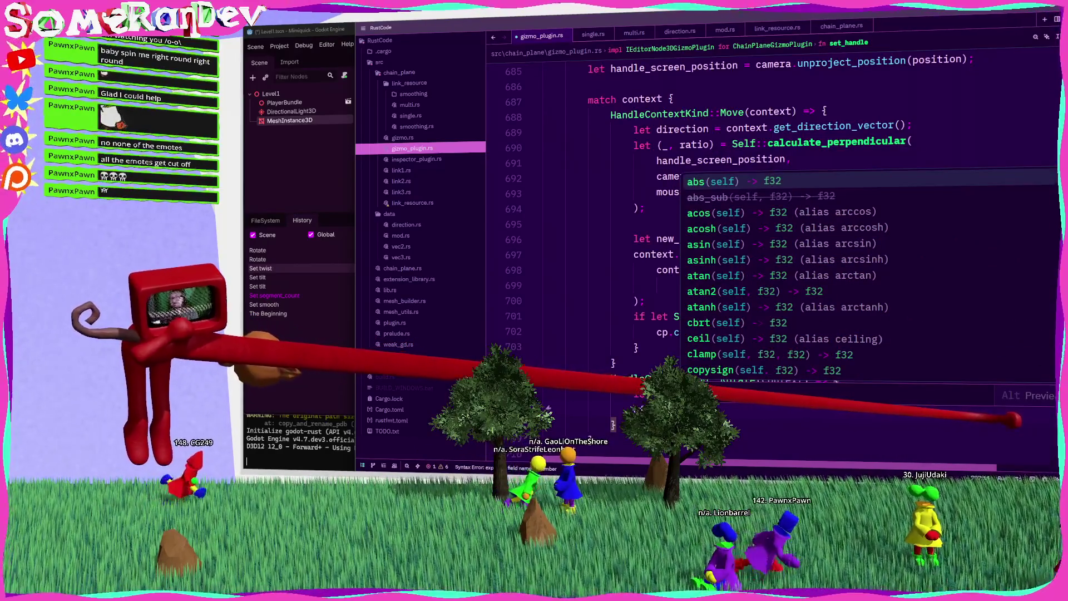
{"action": "type", "text": "at"}
{"action": "key", "text": "BackSpace"}
{"action": "key", "text": "BackSpace"}
{"action": "key", "text": "BackSpace"}
{"action": "type", "text": "of"}
{"action": "key", "text": "Tab"}
{"action": "type", "text": ".x"}
{"action": "key", "text": "BackSpace"}
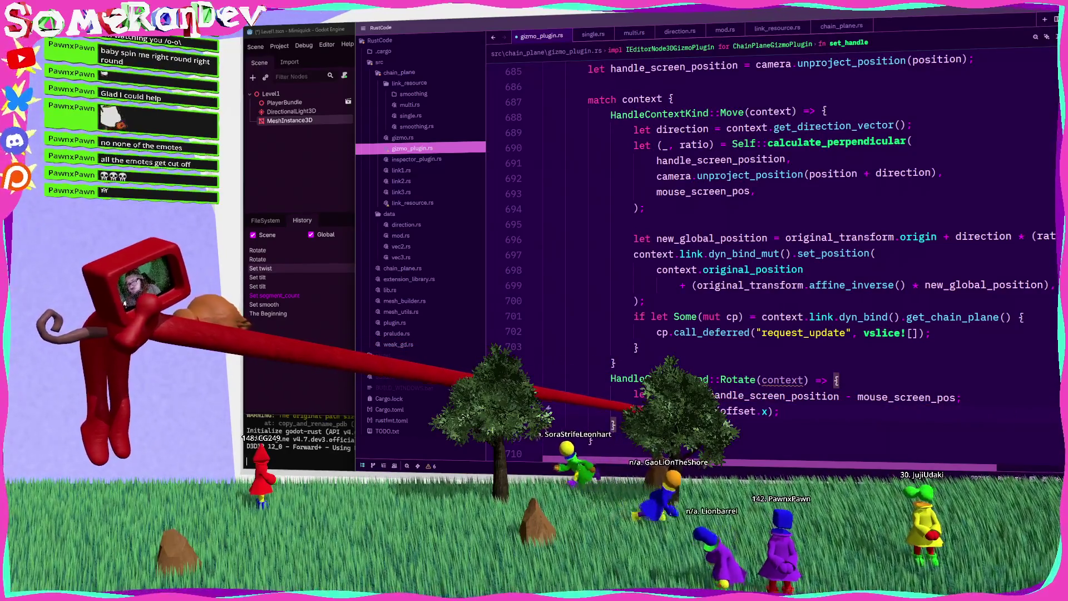
{"action": "key", "text": "Return"}
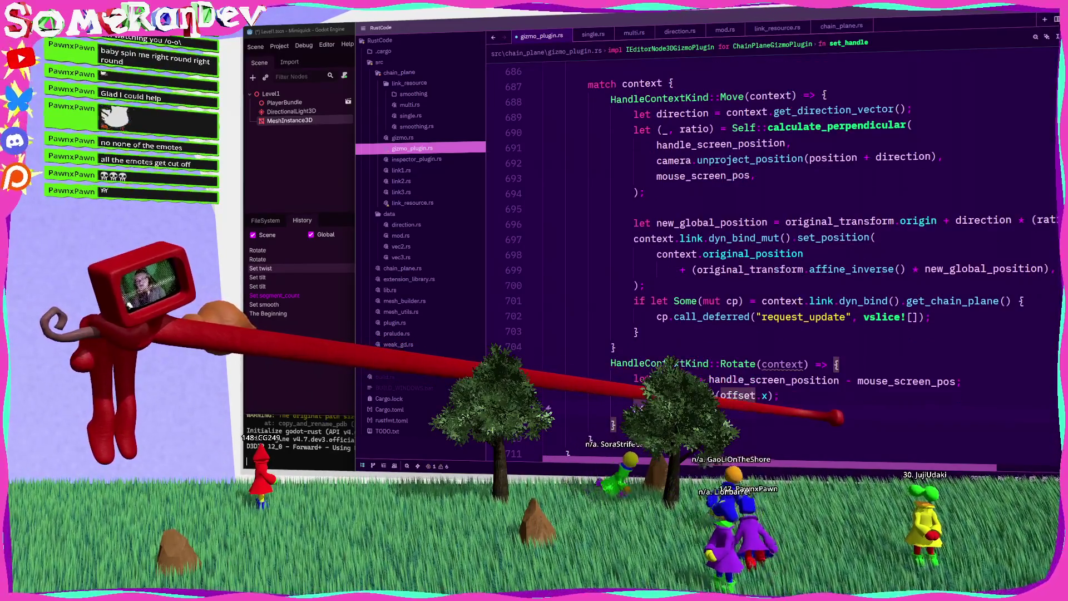
{"action": "type", "text": "offset.an"}
{"action": "key", "text": "Escape"}
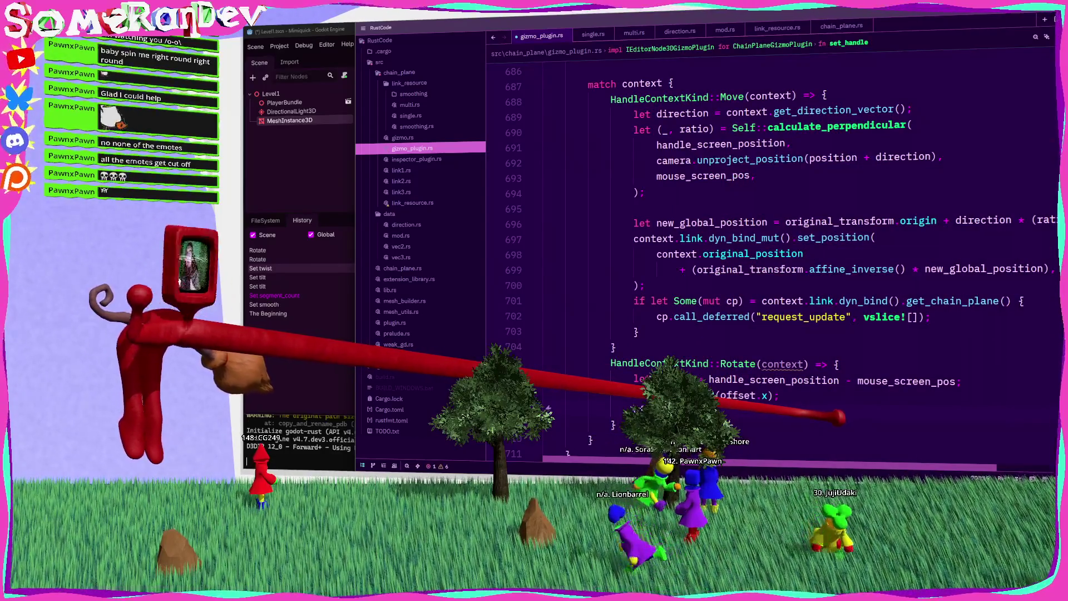
Check Vector2::angle's definition, delete the atan2 line, and start a let new_angle binding.
{"action": "key", "text": "F12"}
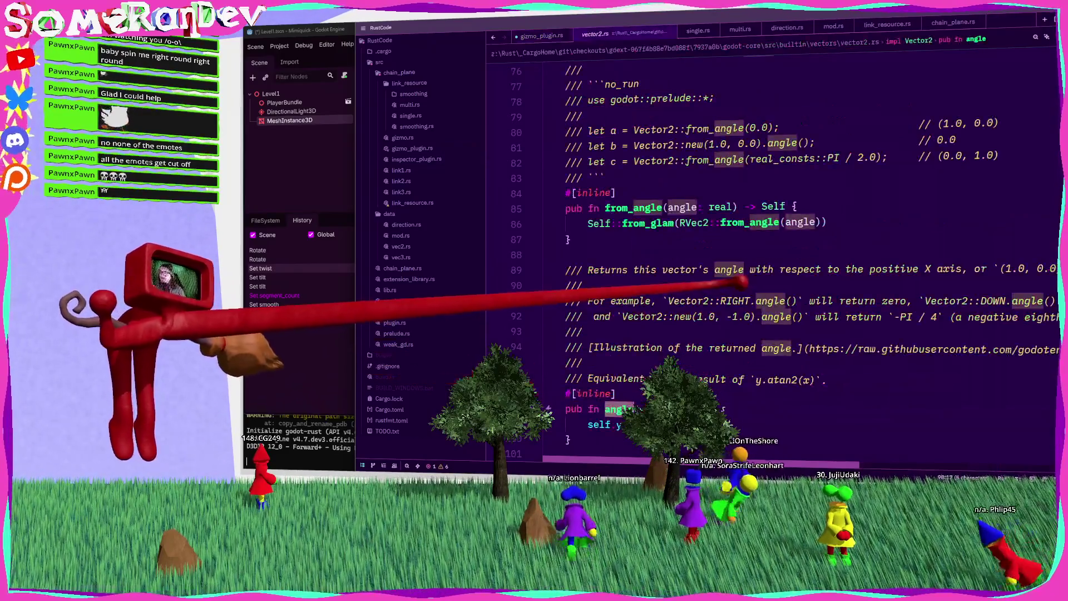
{"action": "scroll", "coordinate": [773, 250], "scroll_direction": "down", "scroll_amount": 1}
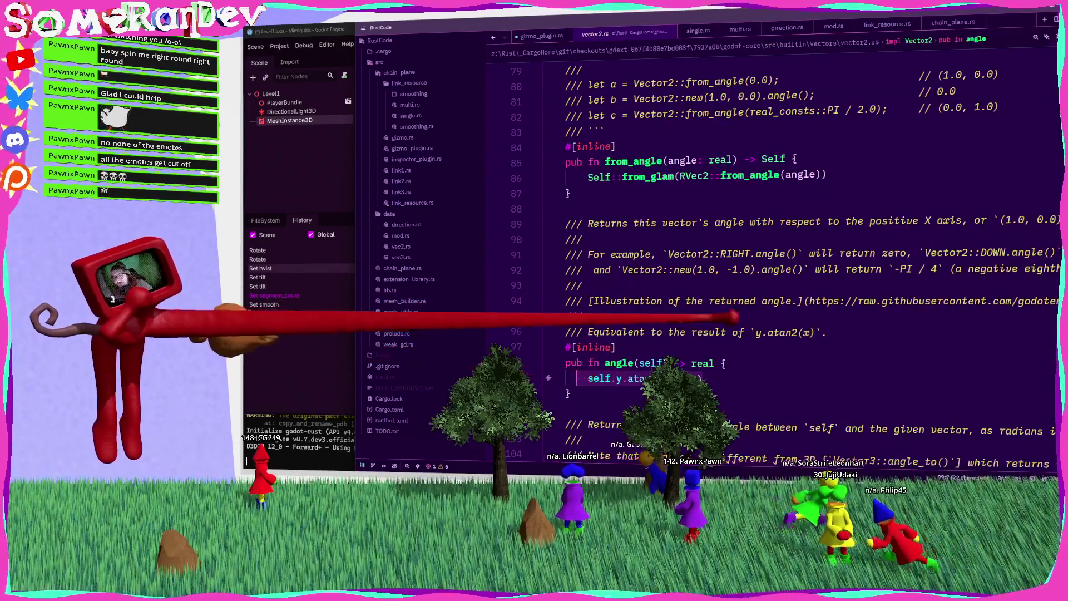
{"action": "key", "text": "ctrl+w"}
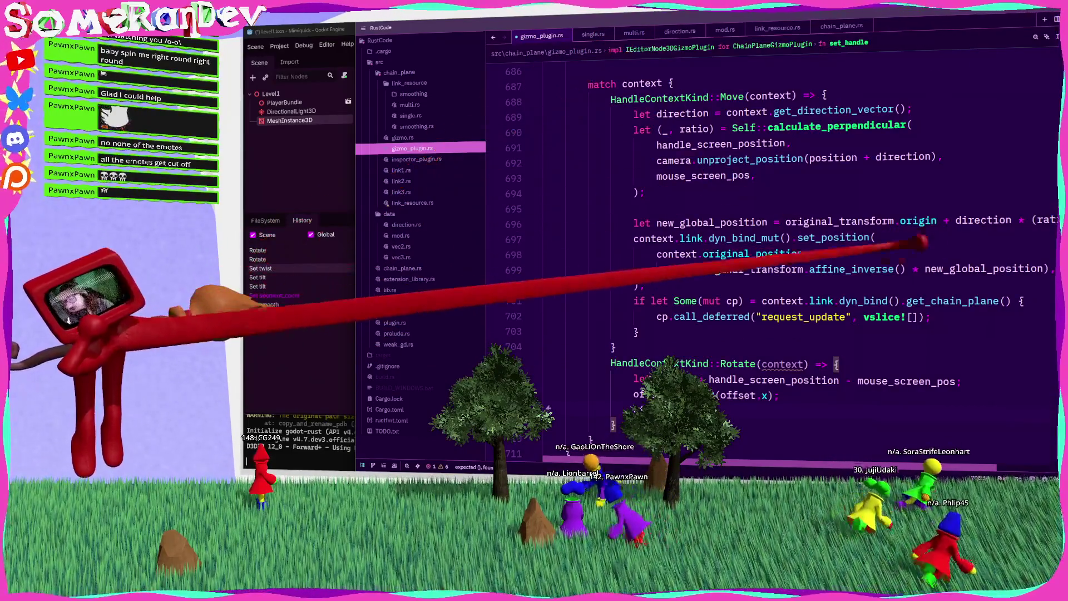
{"action": "scroll", "coordinate": [774, 251], "scroll_direction": "down", "scroll_amount": 2}
{"action": "key", "text": "Up"}
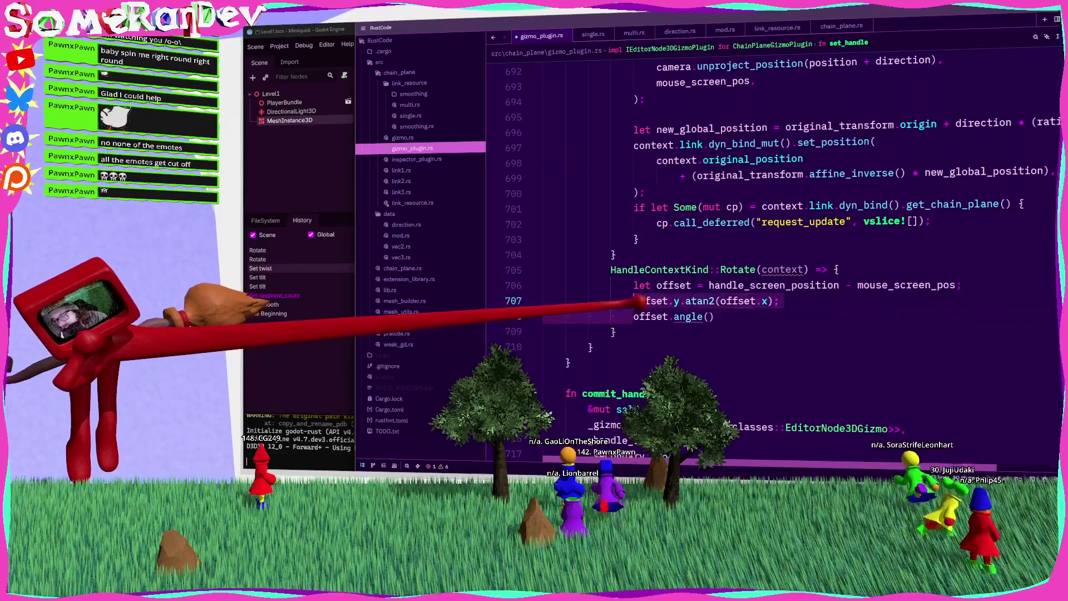
{"action": "key", "text": "ctrl+shift+k"}
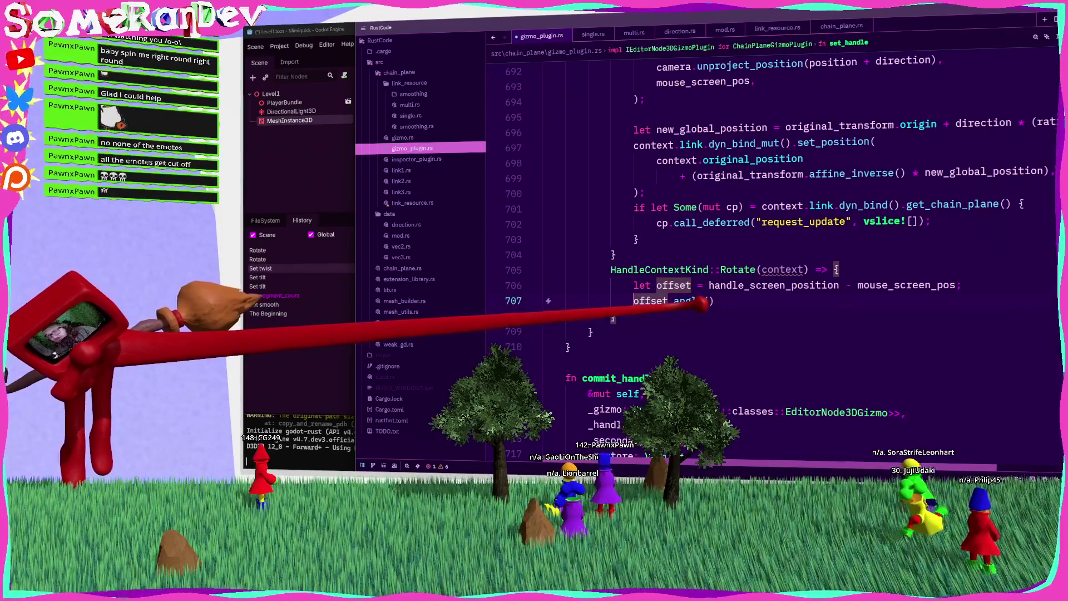
{"action": "key", "text": "End"}
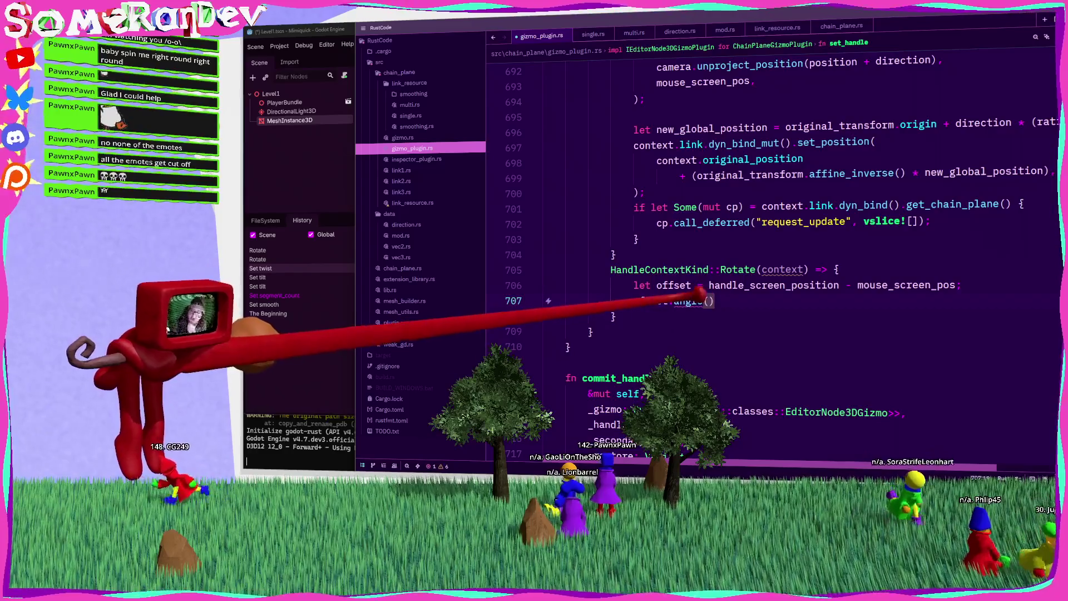
{"action": "mouse_move", "coordinate": [693, 301]}
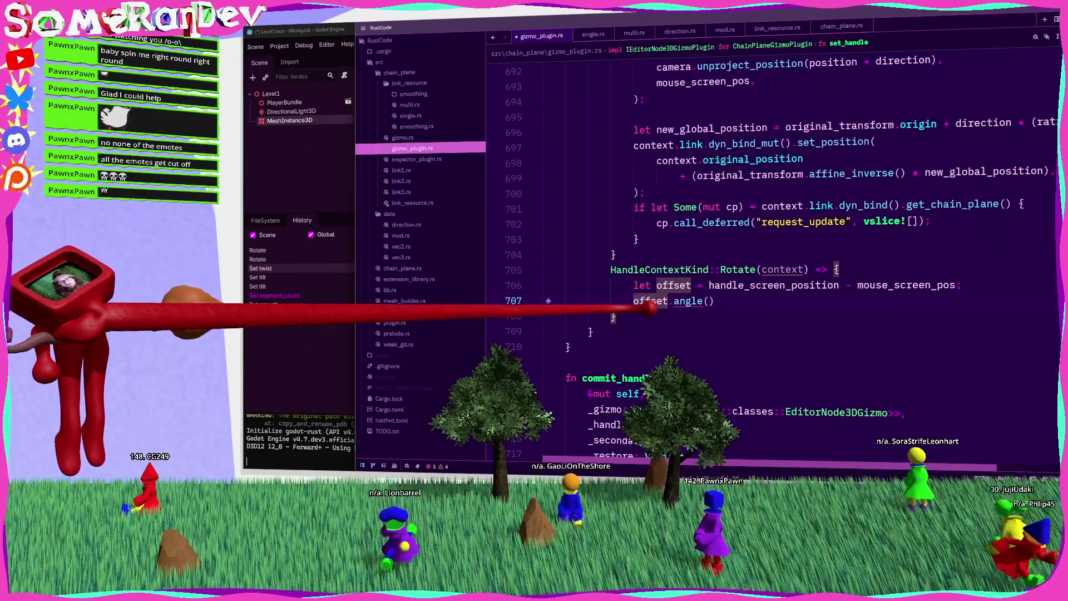
{"action": "type", "text": "let new_angle"}
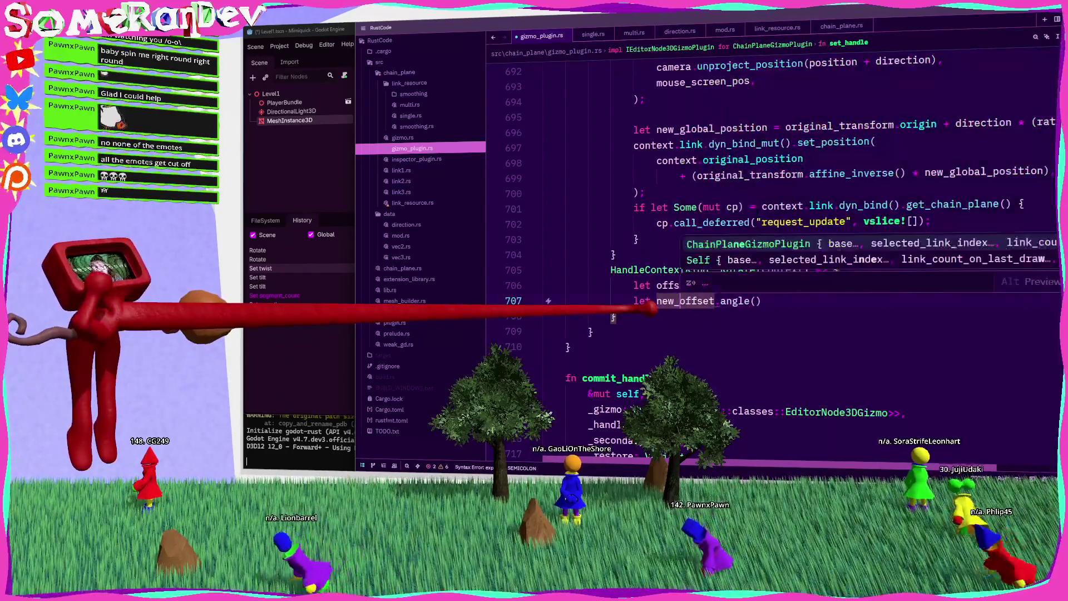
{"action": "type", "text": " ="}
Finish new_angle = offset.angle(), log it with godot_print!("new angle {}", new_angle), and stop Godot.
{"action": "key", "text": "End"}
{"action": "type", "text": ";"}
{"action": "key", "text": "Return"}
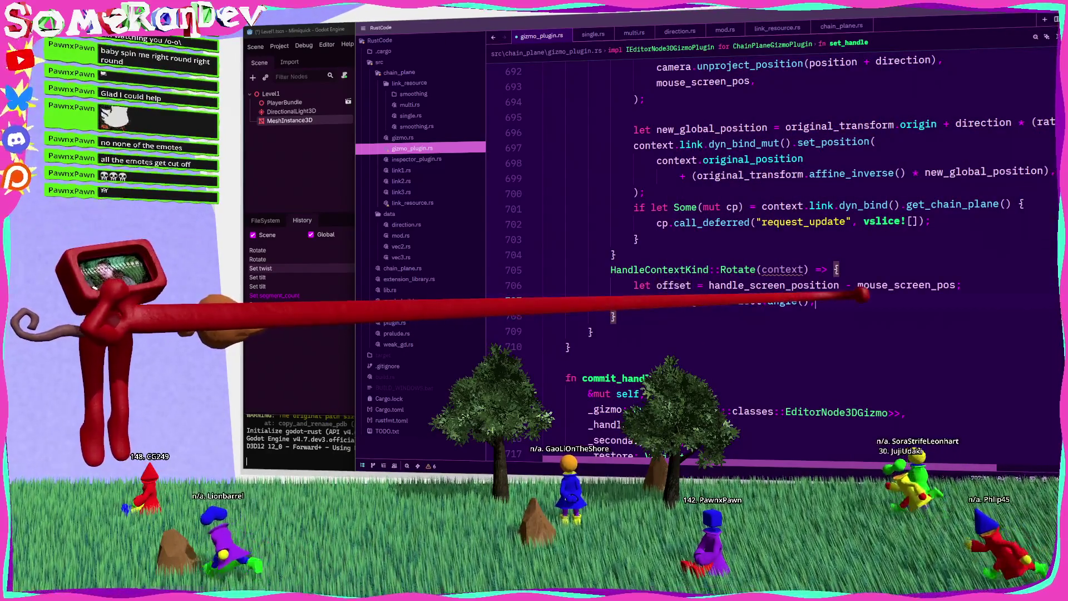
{"action": "type", "text": "godot_priont"}
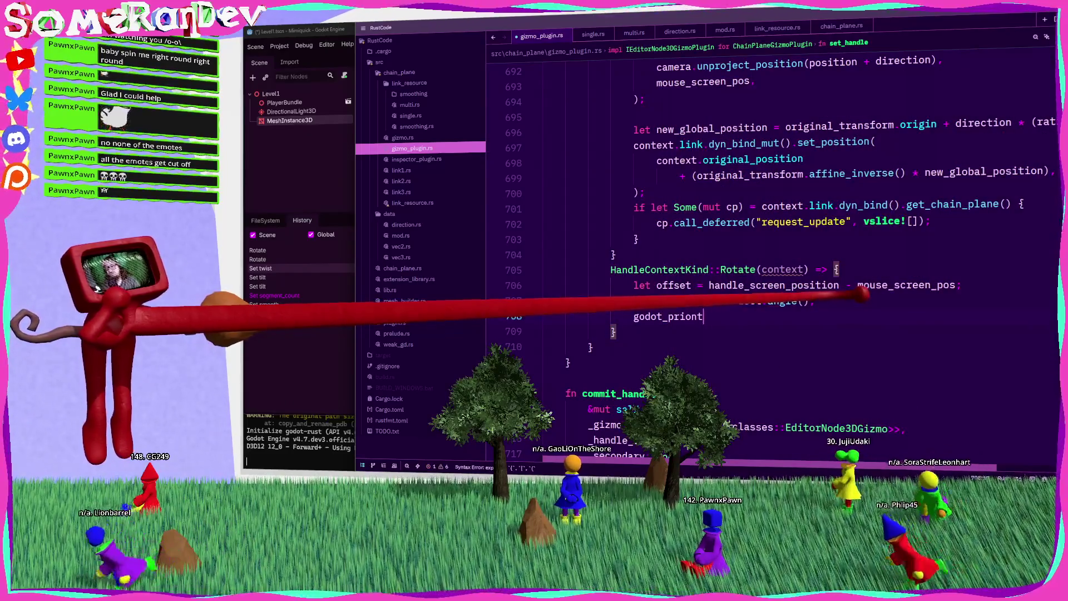
{"action": "key", "text": "ctrl+space"}
{"action": "key", "text": "Return"}
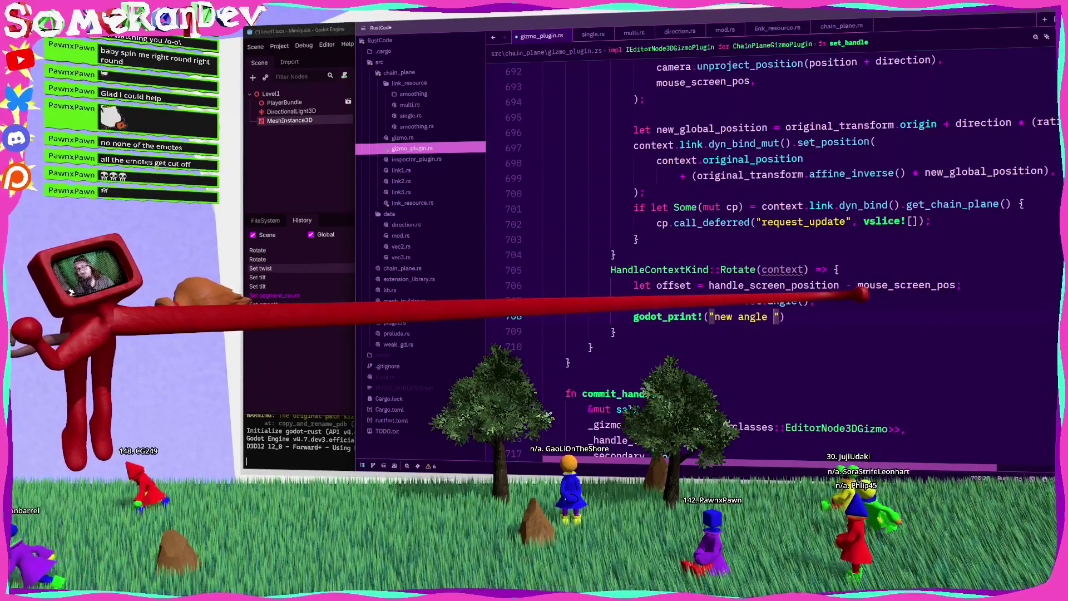
{"action": "key", "text": "BackSpace"}
{"action": "key", "text": "BackSpace"}
{"action": "key", "text": "BackSpace"}
{"action": "type", "text": "{}"}
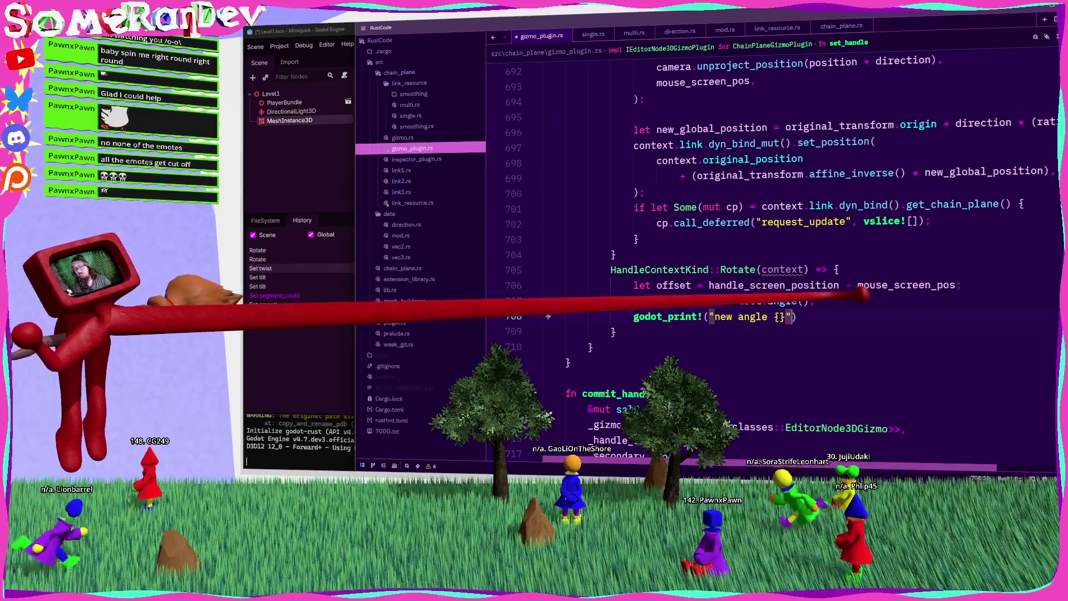
{"action": "type", "text": "\", new_angle);"}
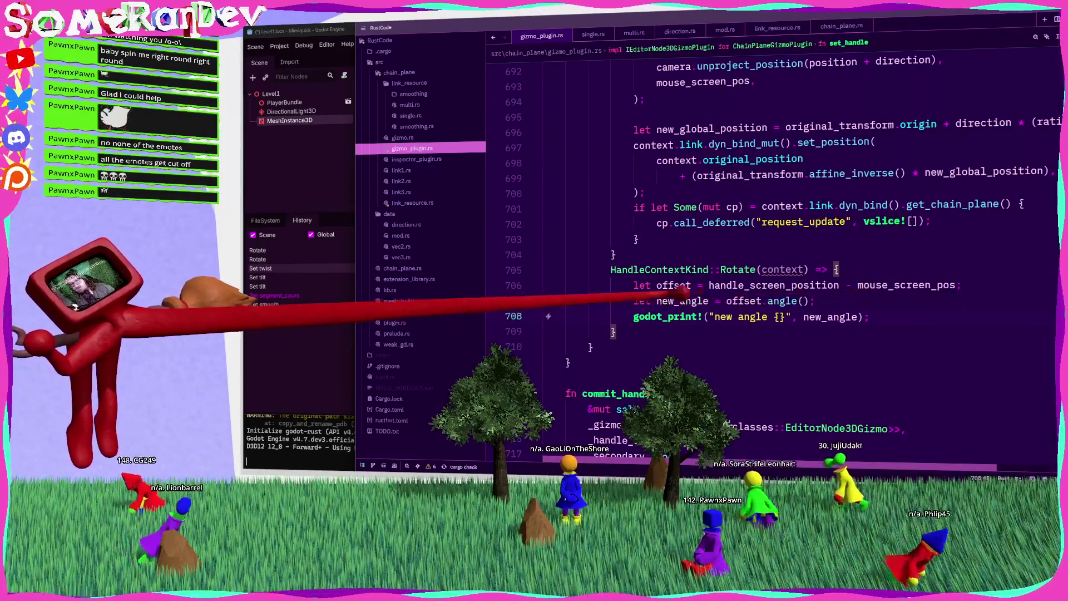
{"action": "key", "text": "alt+Tab"}
{"action": "key", "text": "ctrl+c"}
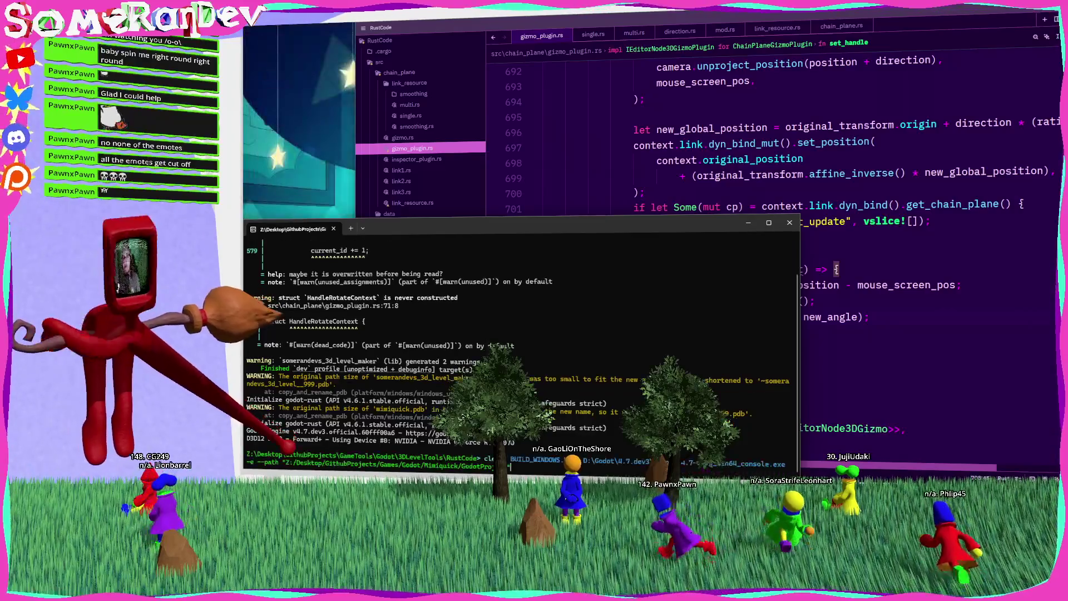
Rerun cargo build for the plugin and select MeshInstance3D in the Scene dock.
{"action": "key", "text": "Up"}
{"action": "key", "text": "Return"}
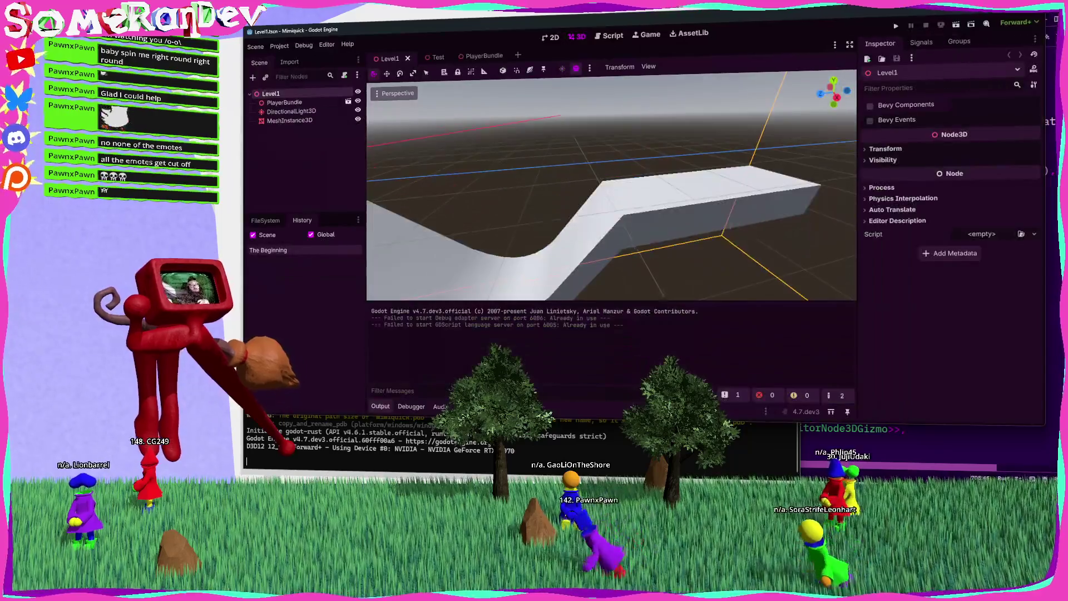
{"action": "left_click", "coordinate": [289, 120]}
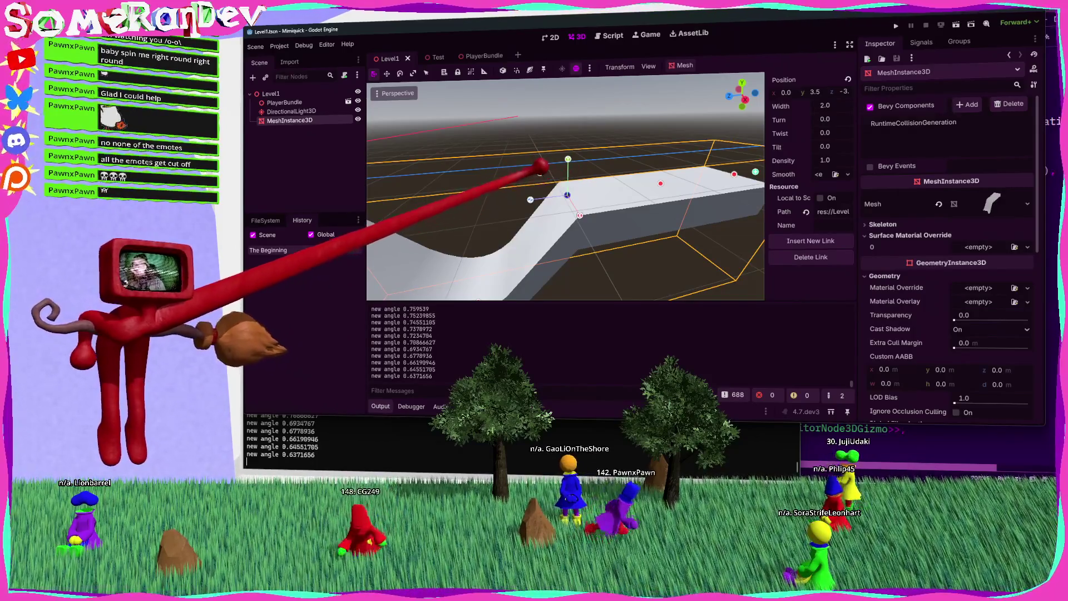
{"action": "key", "text": "alt+Tab"}
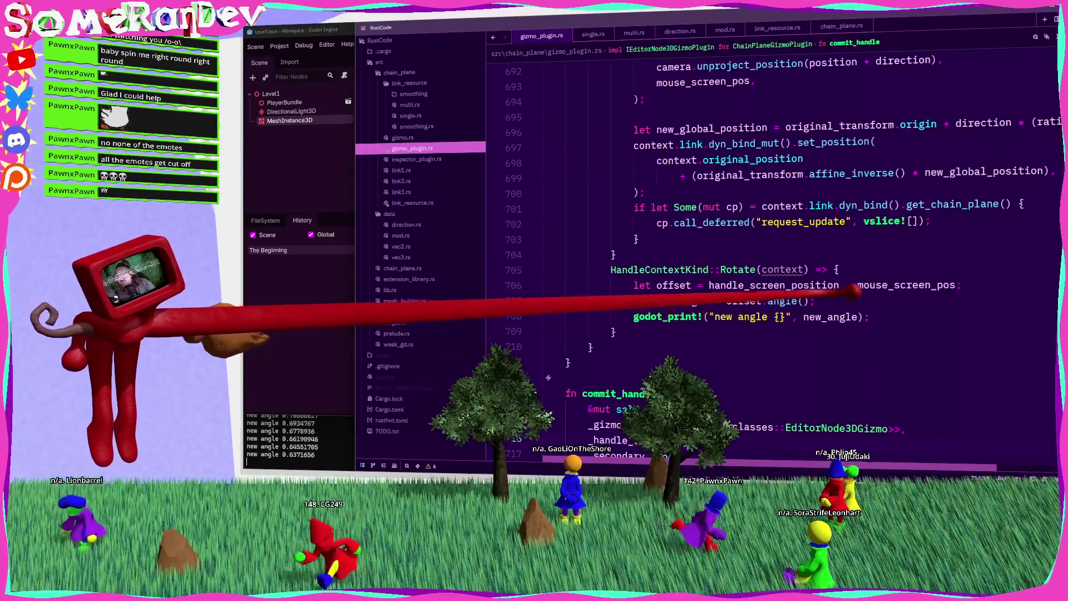
{"action": "left_click", "coordinate": [821, 285]}
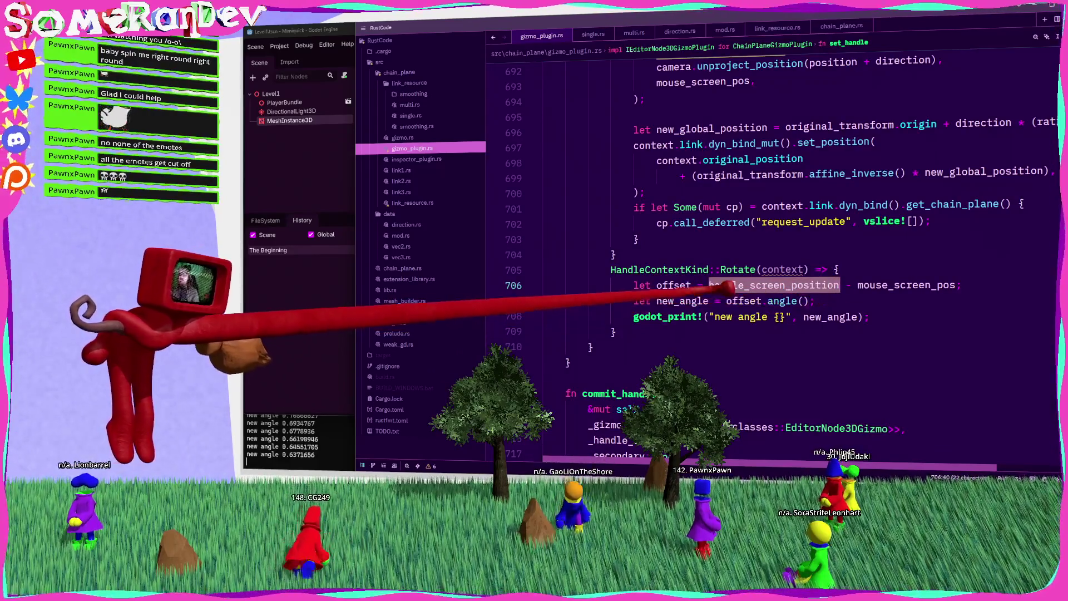
{"action": "mouse_move", "coordinate": [693, 271]}
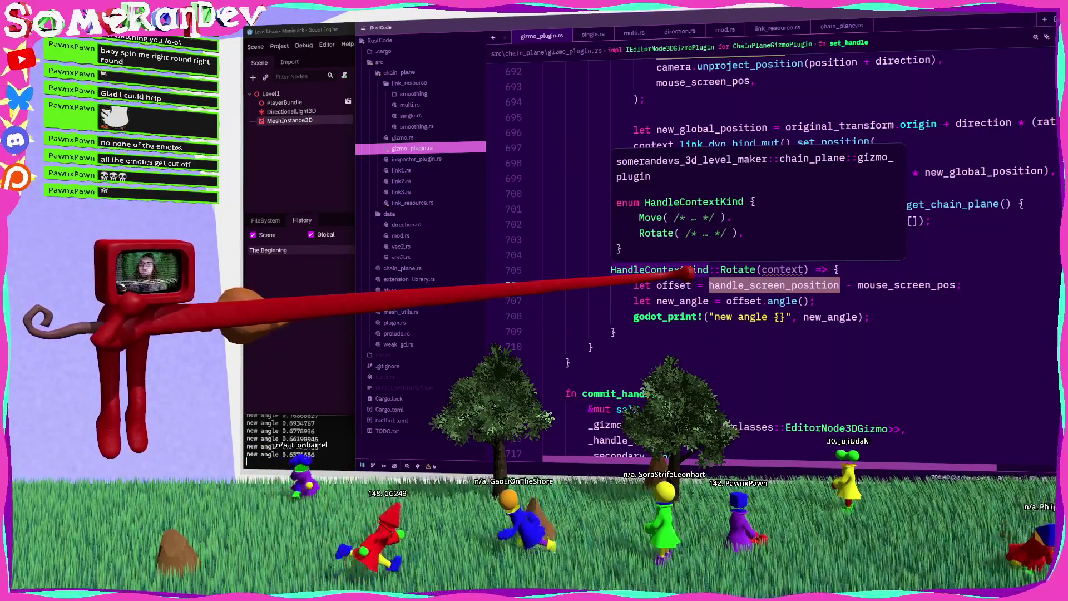
{"action": "left_click", "coordinate": [300, 183]}
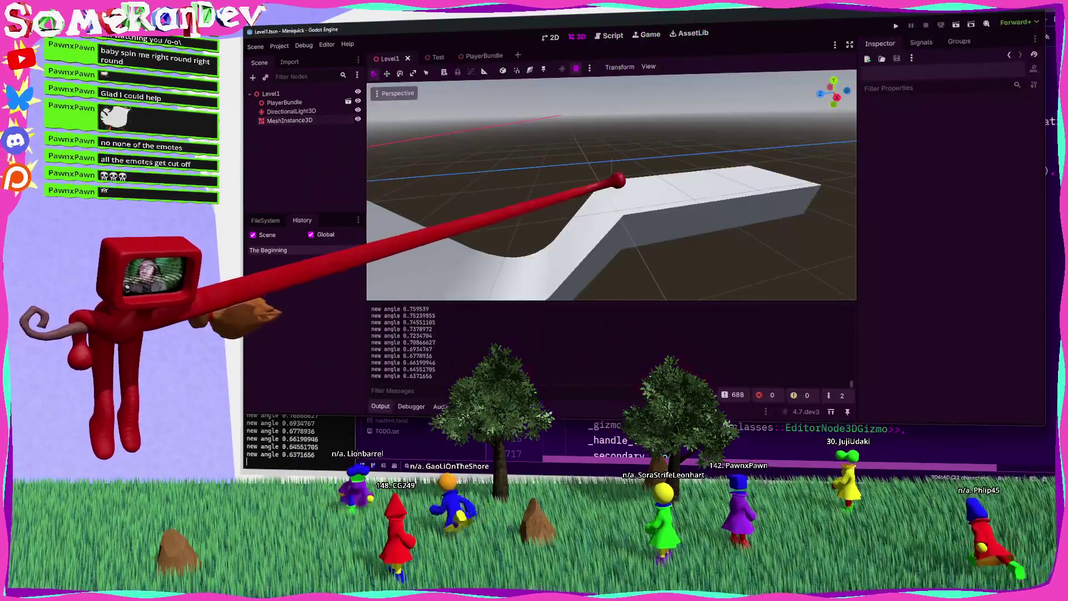
Select the mesh and orbit around it, then return to Zed at the Rotate arm's offset line.
{"action": "left_click", "coordinate": [617, 185]}
{"action": "left_click_drag", "start_coordinate": [635, 217], "coordinate": [591, 189]}
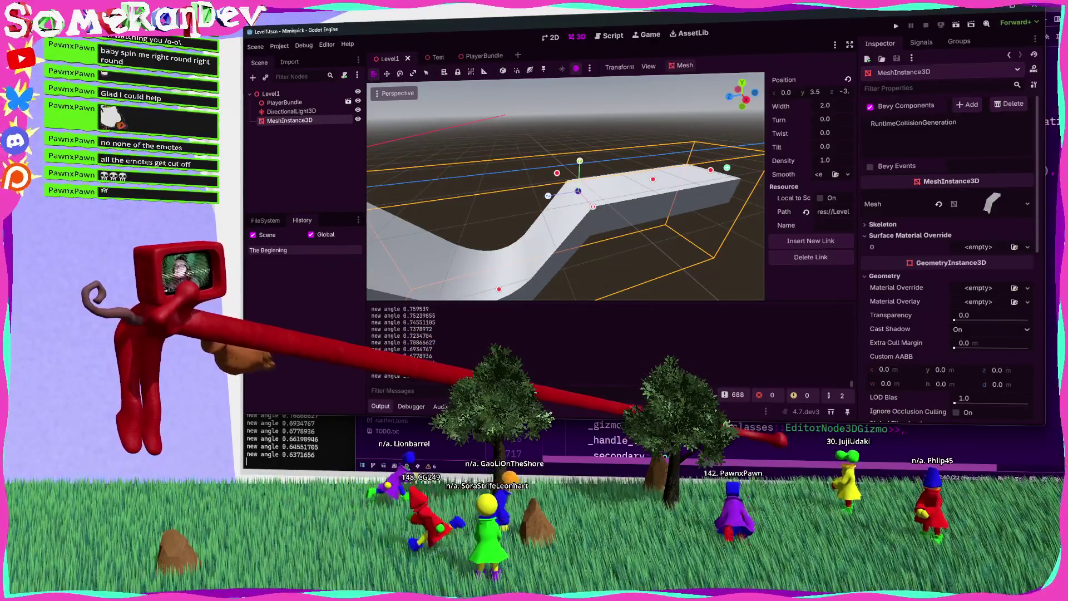
{"action": "left_click", "coordinate": [779, 440]}
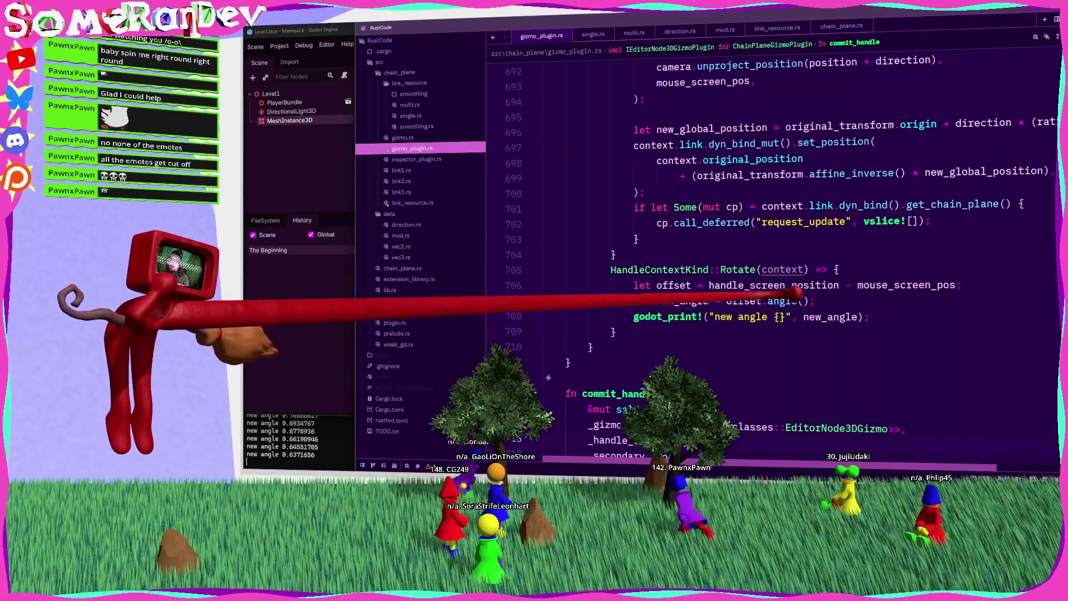
{"action": "left_click", "coordinate": [787, 285]}
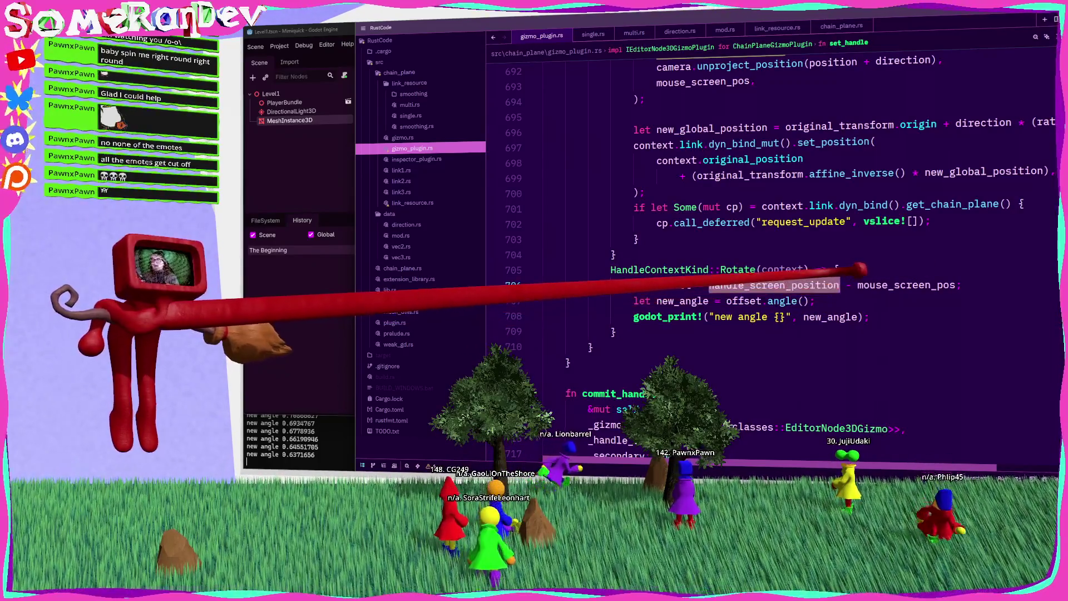
Copy camera.unproject_position(position + direction) from the Move arm into the Rotate arm above new_angle.
{"action": "scroll", "coordinate": [860, 270], "scroll_direction": "up", "scroll_amount": 4}
{"action": "left_click", "coordinate": [771, 254]}
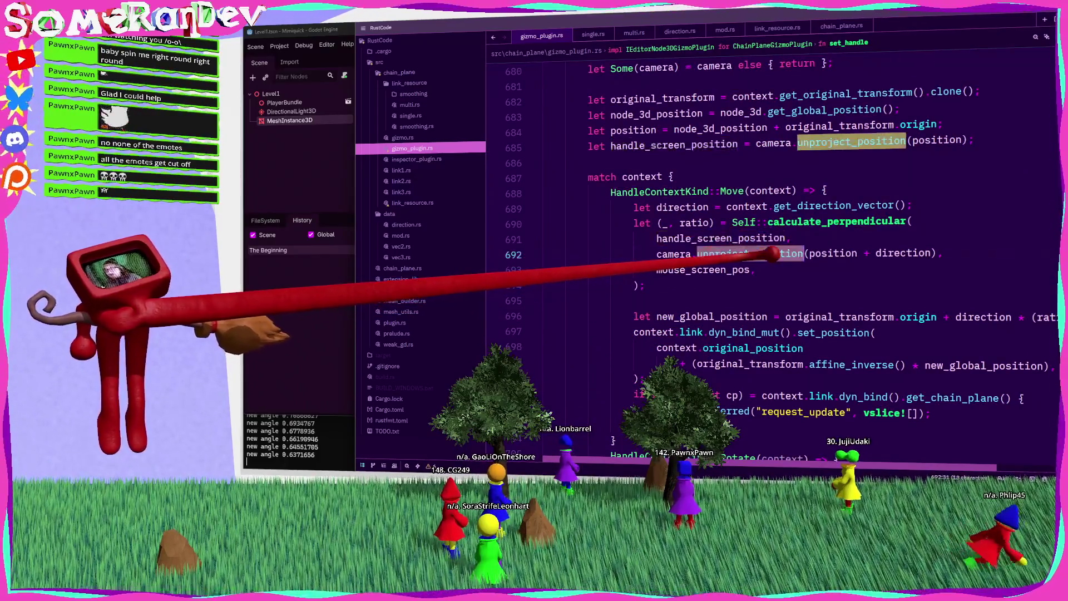
{"action": "left_click", "coordinate": [832, 253]}
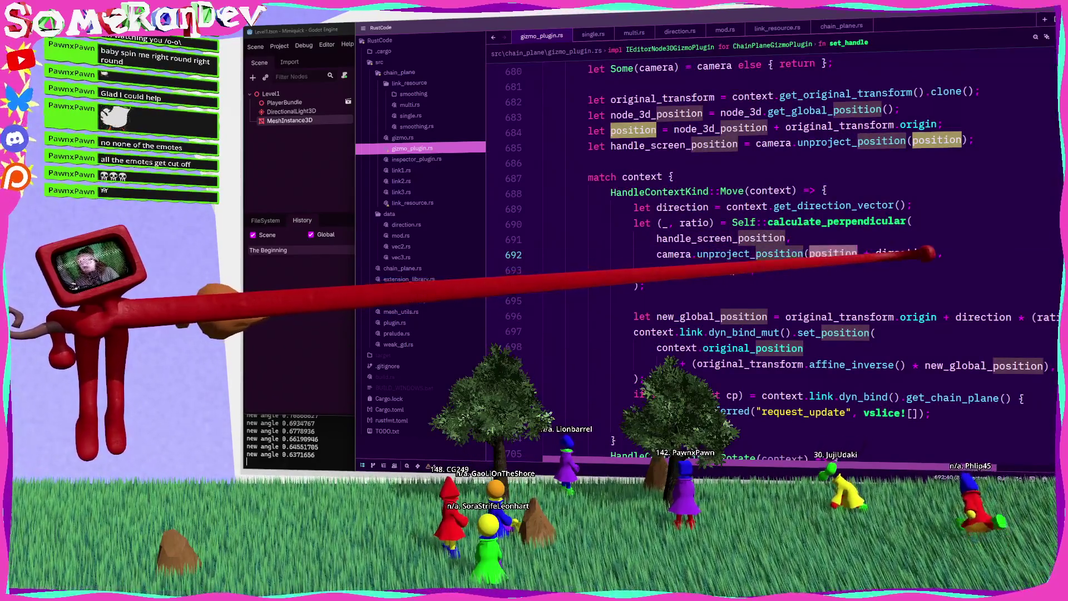
{"action": "left_click", "coordinate": [907, 253]}
{"action": "double_click", "coordinate": [837, 202]}
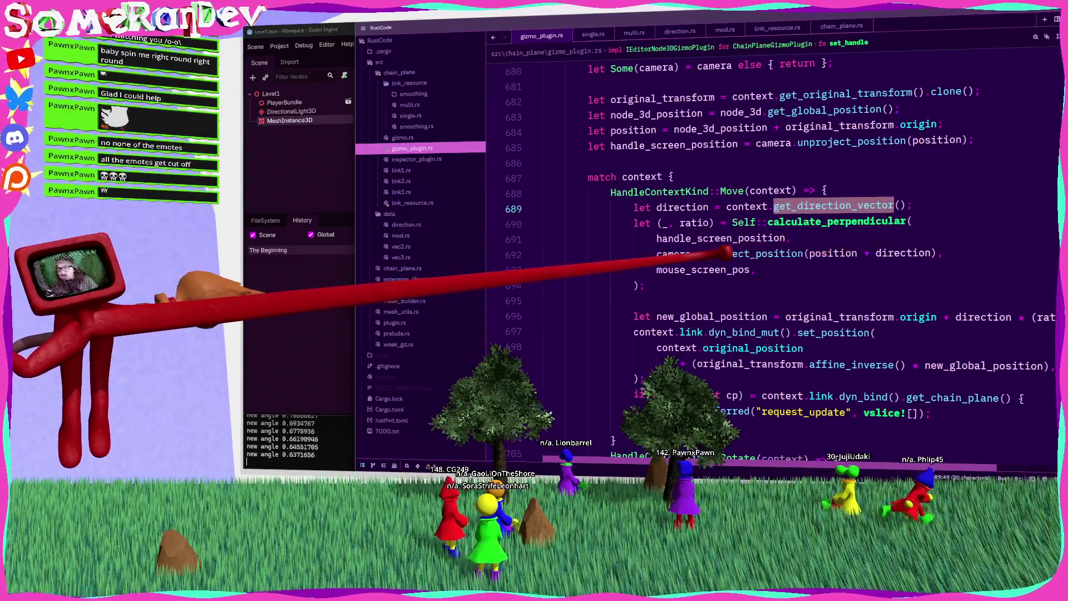
{"action": "left_click_drag", "start_coordinate": [940, 254], "coordinate": [658, 254]}
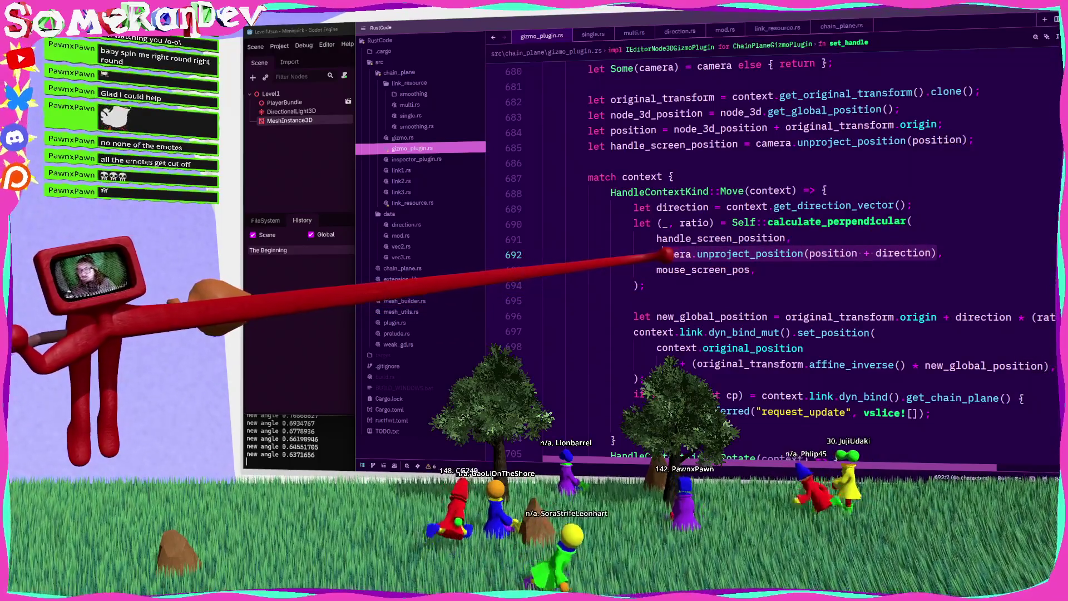
{"action": "scroll", "coordinate": [657, 253], "scroll_direction": "down", "scroll_amount": 6}
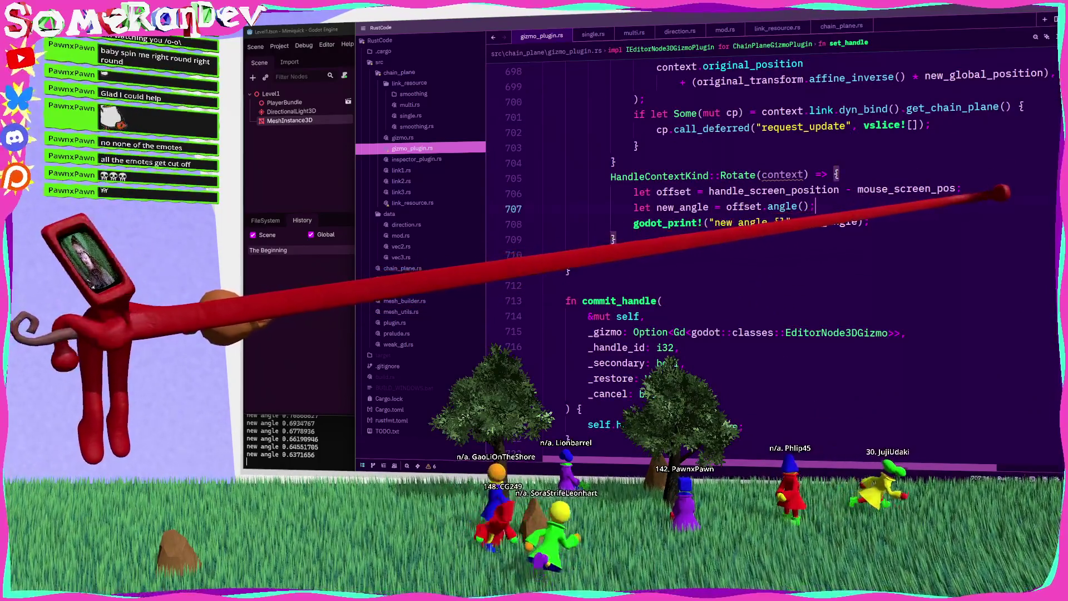
{"action": "left_click", "coordinate": [994, 188]}
{"action": "key", "text": "Return"}
{"action": "key", "text": "ctrl+v"}
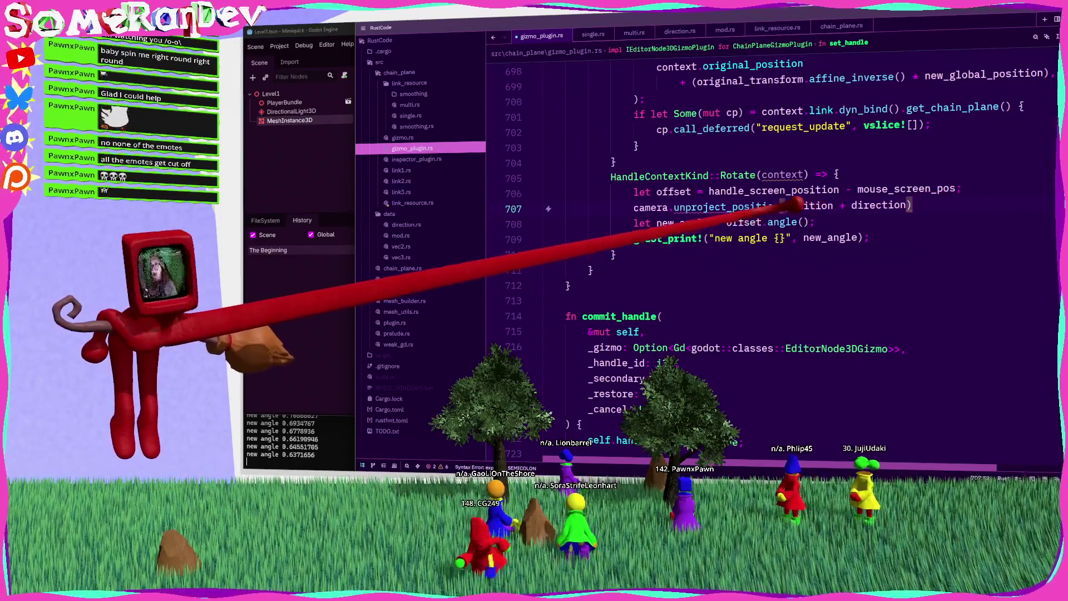
Trace the direction argument to its let statement and jump to get_direction_vector's definition.
{"action": "double_click", "coordinate": [783, 175]}
{"action": "scroll", "coordinate": [838, 191], "scroll_direction": "up", "scroll_amount": 5}
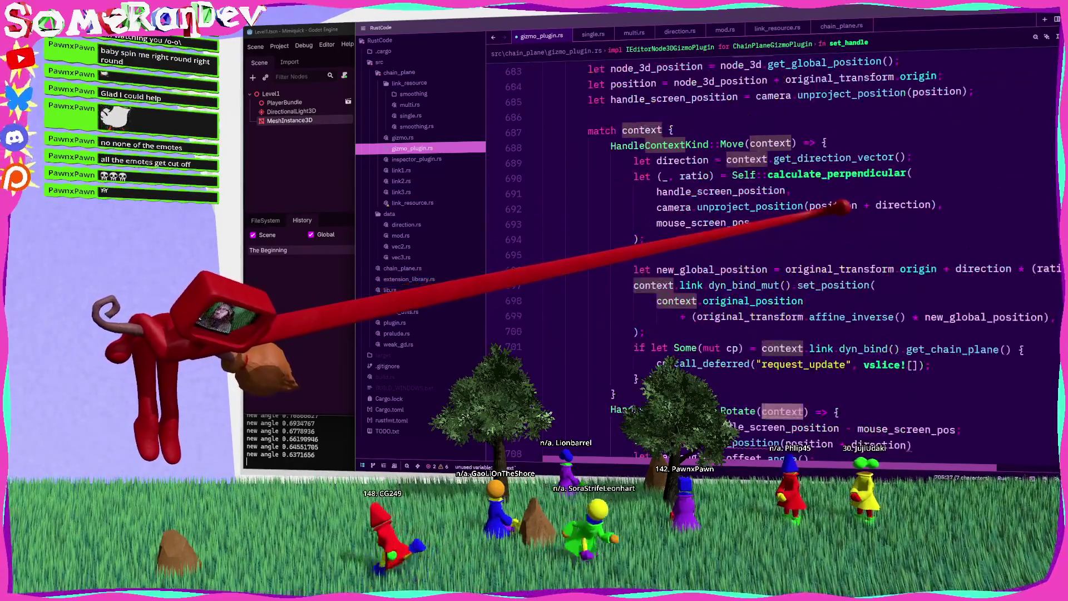
{"action": "double_click", "coordinate": [904, 205]}
{"action": "left_click", "coordinate": [910, 158]}
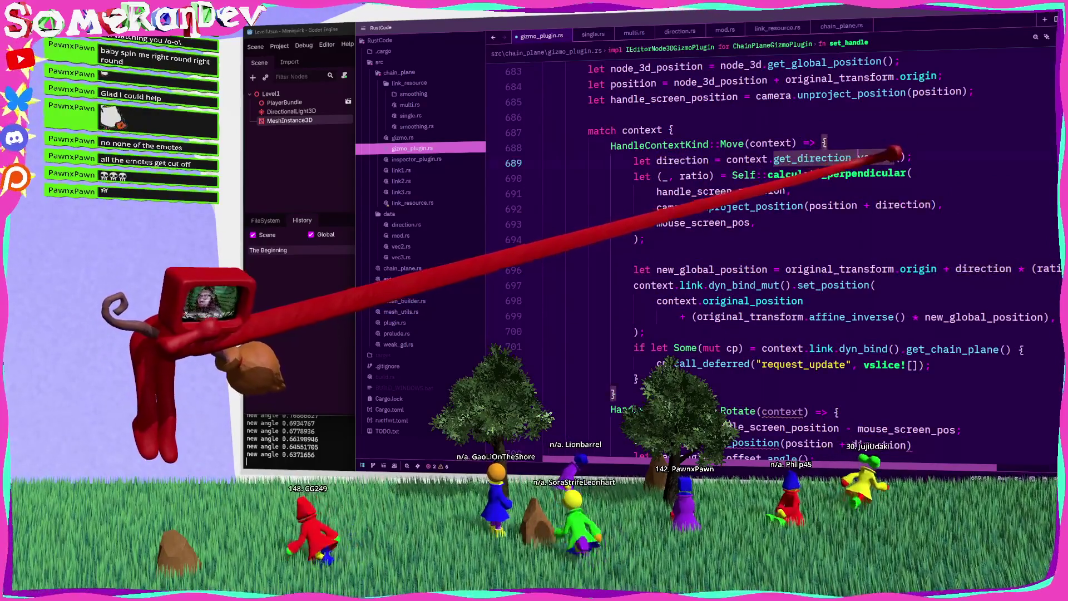
{"action": "key", "text": "shift+Home"}
{"action": "left_click", "coordinate": [856, 156], "text": "ctrl"}
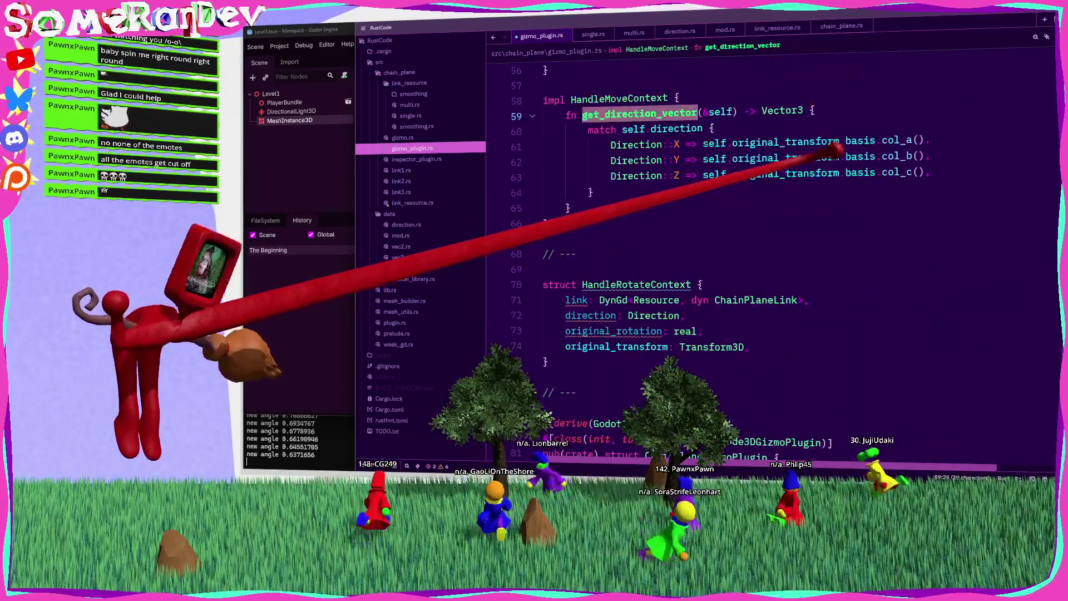
{"action": "scroll", "coordinate": [768, 251], "scroll_direction": "up", "scroll_amount": 7}
{"action": "scroll", "coordinate": [768, 250], "scroll_direction": "down", "scroll_amount": 7}
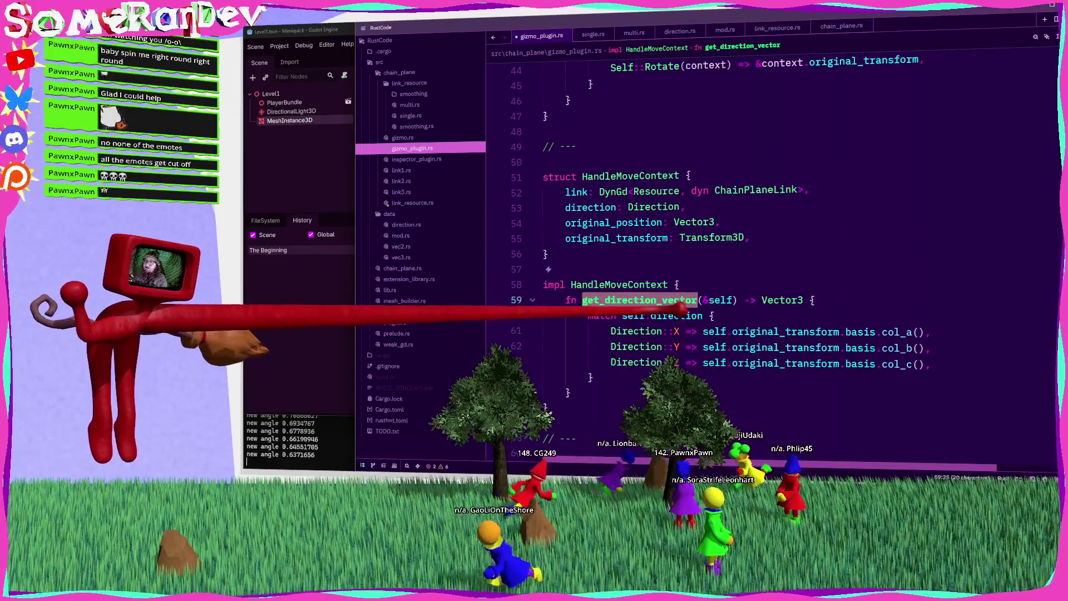
{"action": "left_click", "coordinate": [668, 316]}
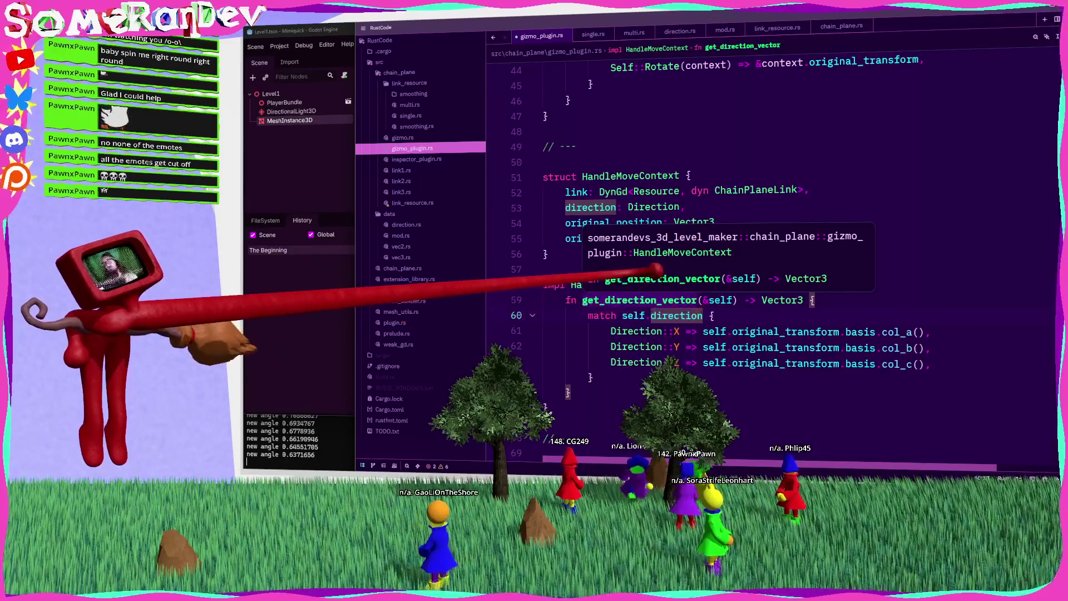
{"action": "left_click", "coordinate": [785, 332]}
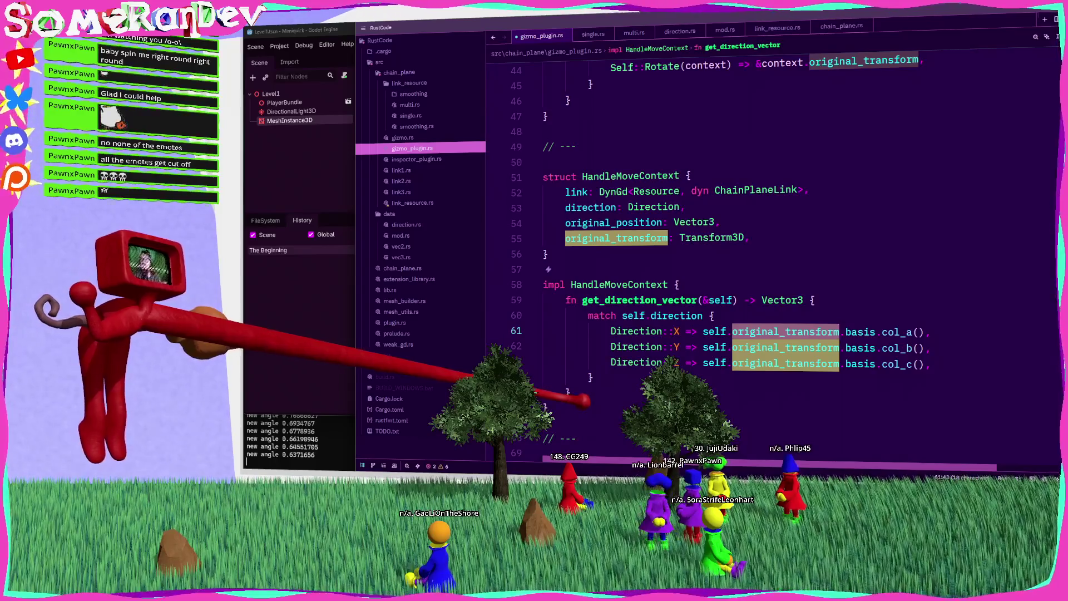
{"action": "left_click_drag", "start_coordinate": [579, 400], "coordinate": [573, 301]}
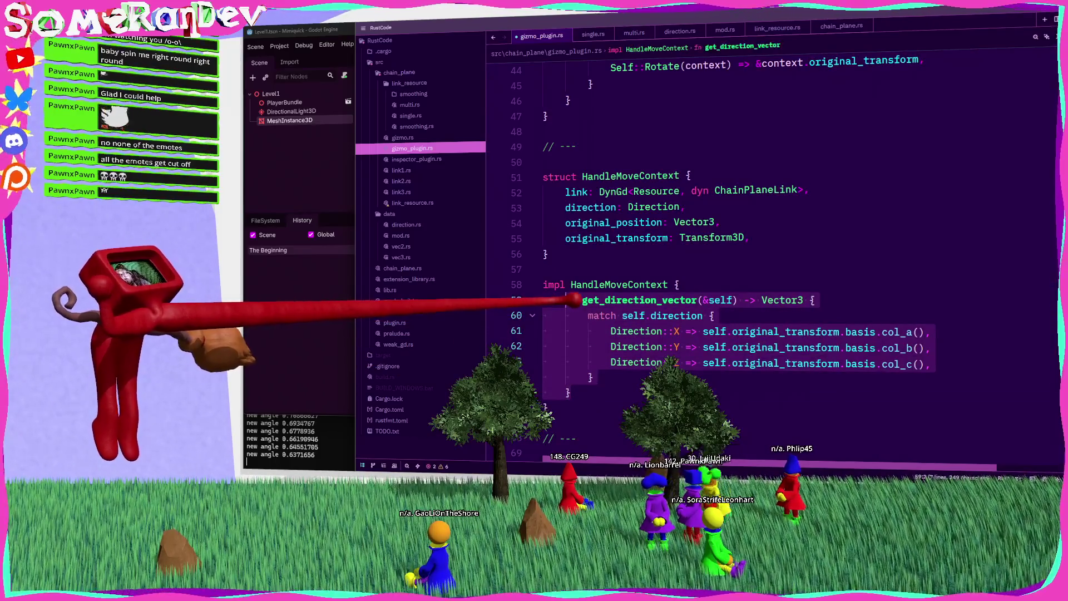
{"action": "key", "text": "ctrl+x"}
{"action": "scroll", "coordinate": [612, 268], "scroll_direction": "up", "scroll_amount": 7}
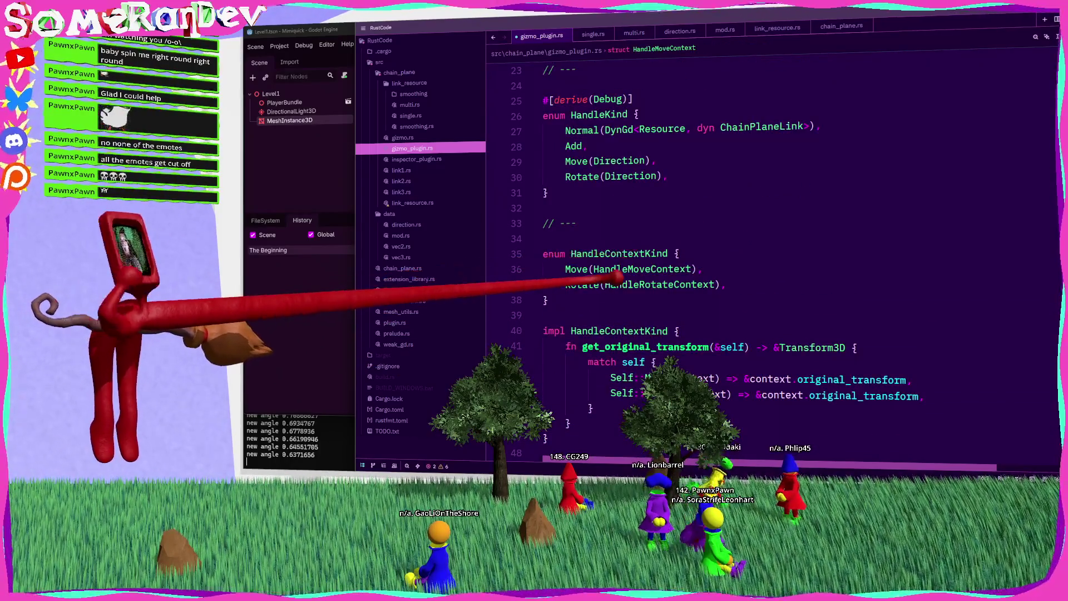
{"action": "scroll", "coordinate": [618, 277], "scroll_direction": "down", "scroll_amount": 2}
{"action": "left_click", "coordinate": [569, 326]}
{"action": "key", "text": "Return"}
{"action": "key", "text": "ctrl+v"}
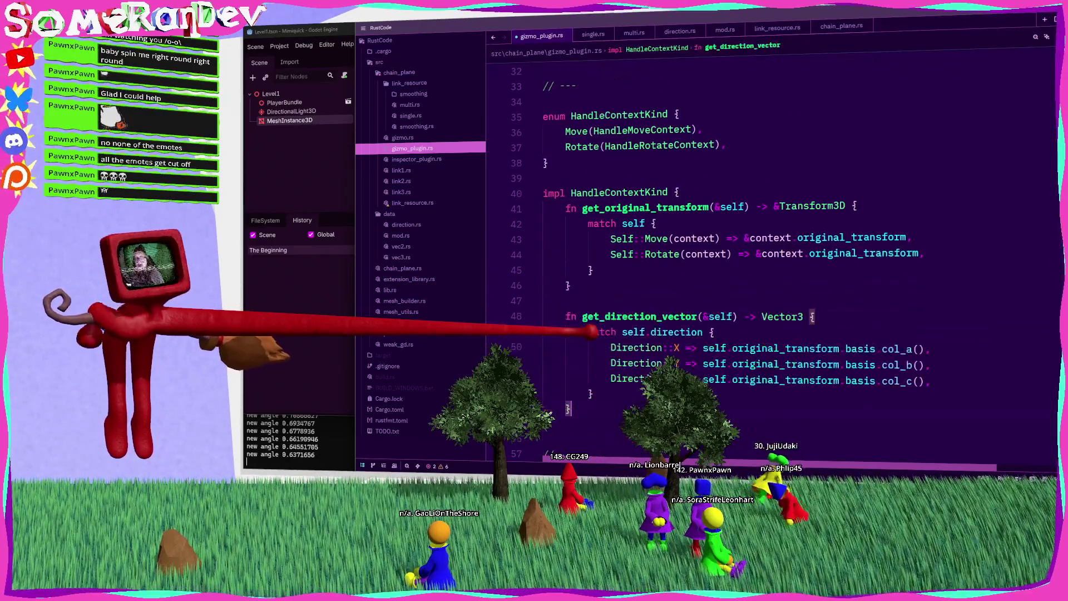
{"action": "double_click", "coordinate": [612, 207]}
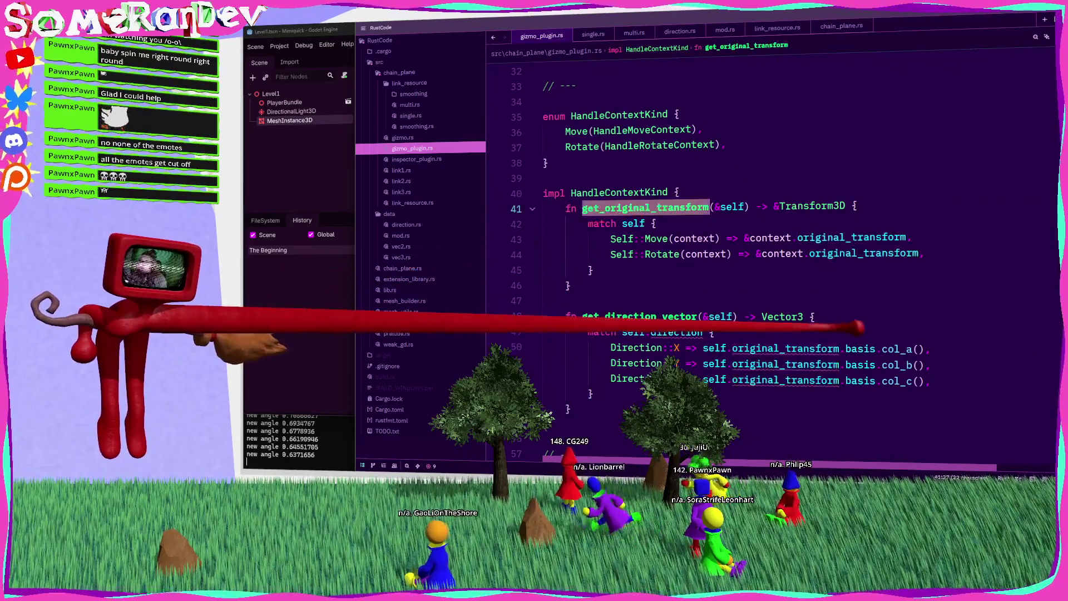
{"action": "left_click", "coordinate": [814, 316]}
{"action": "key", "text": "Return"}
{"action": "type", "text": "let original_"}
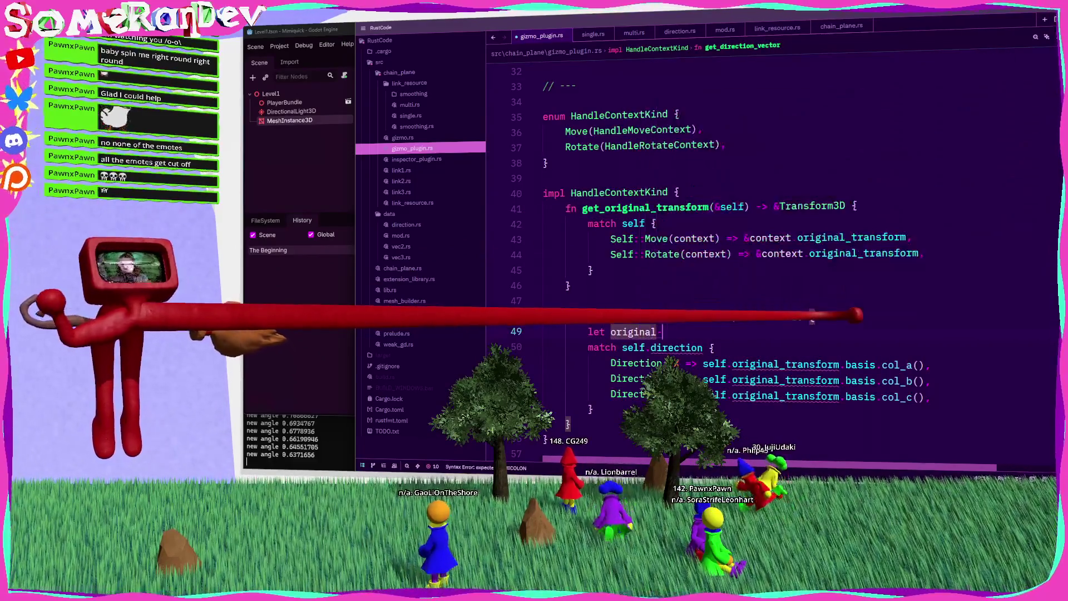
{"action": "type", "text": "t"}
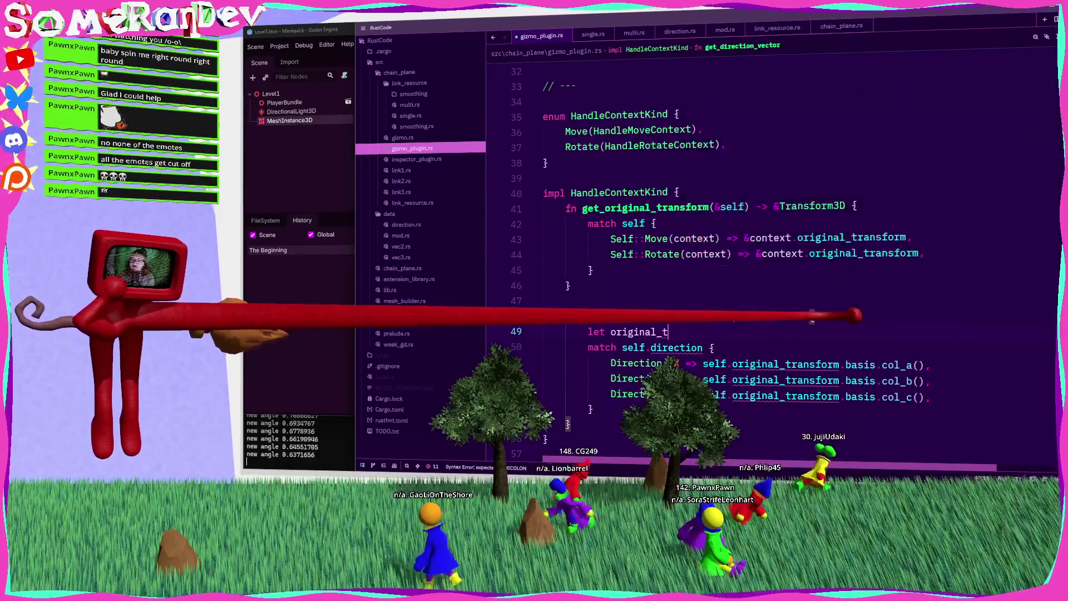
{"action": "type", "text": "ransform = self.get_original_transform();"}
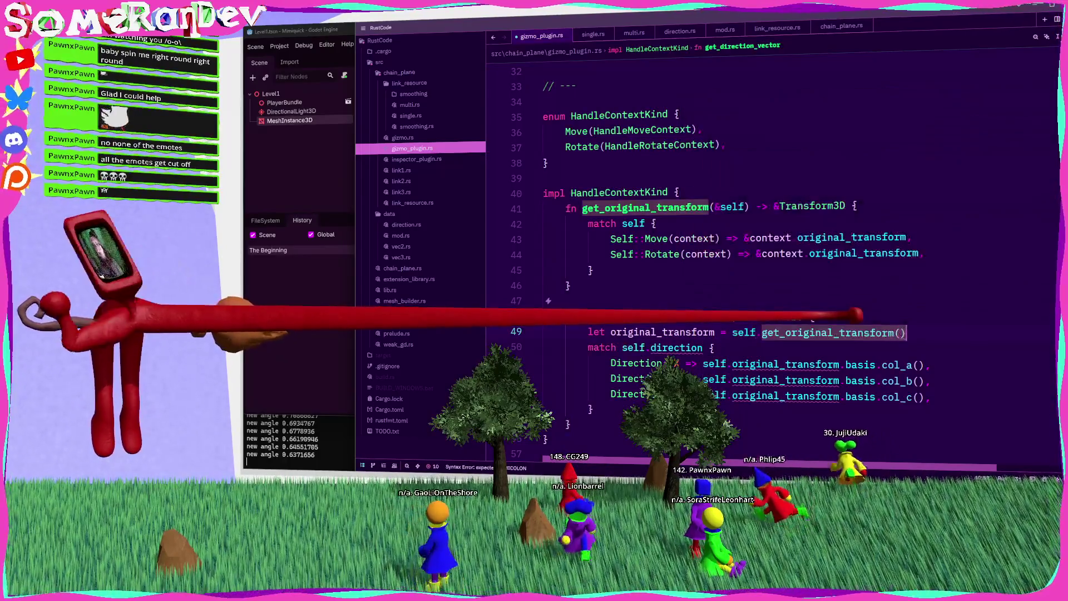
{"action": "key", "text": "Down"}
{"action": "key", "text": "Down"}
{"action": "key", "text": "BackSpace"}
{"action": "key", "text": "BackSpace"}
{"action": "key", "text": "BackSpace"}
{"action": "key", "text": "Down"}
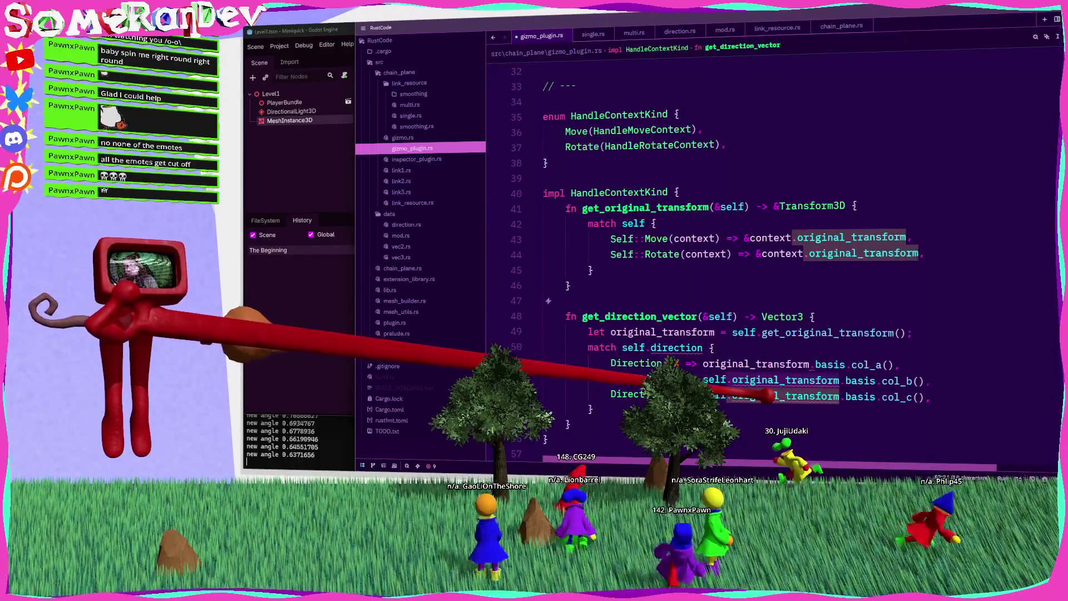
{"action": "key", "text": "BackSpace"}
{"action": "key", "text": "BackSpace"}
{"action": "key", "text": "BackSpace"}
{"action": "key", "text": "Down"}
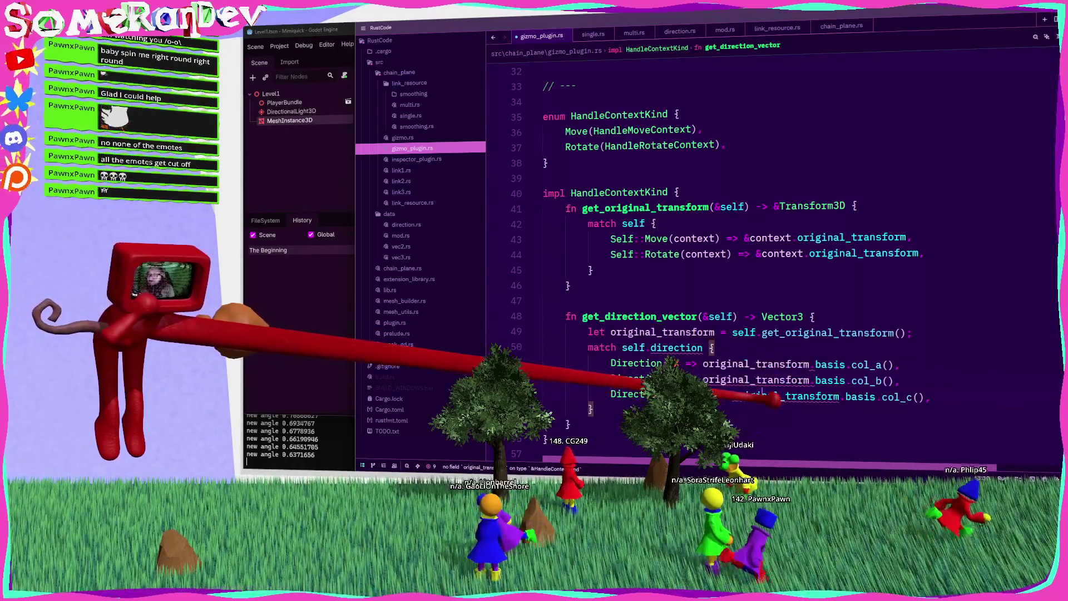
{"action": "key", "text": "BackSpace"}
{"action": "key", "text": "BackSpace"}
{"action": "key", "text": "BackSpace"}
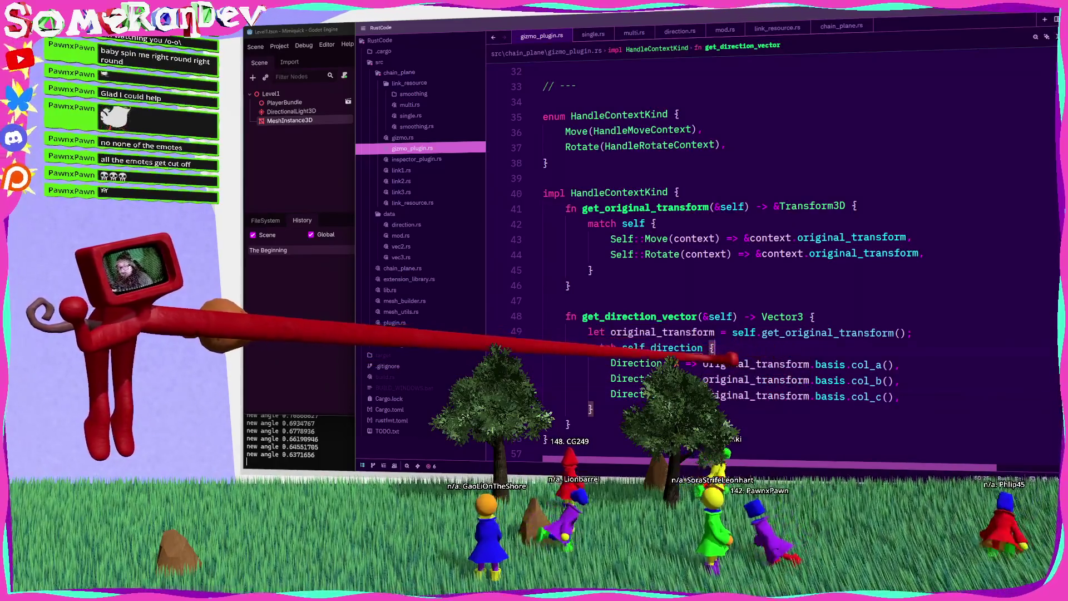
{"action": "mouse_move", "coordinate": [682, 348]}
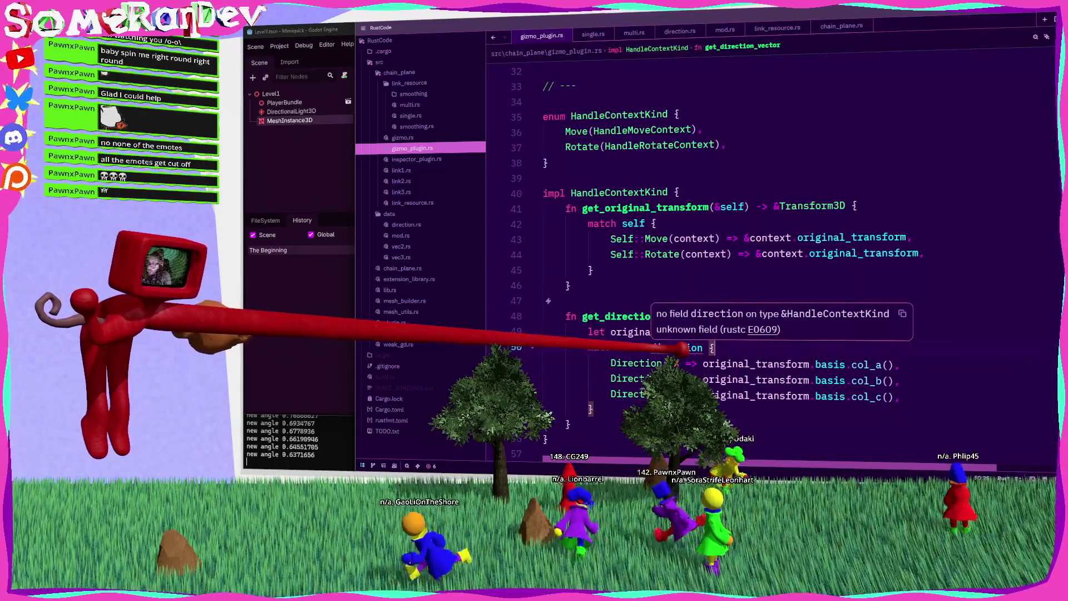
{"action": "left_click", "coordinate": [670, 348]}
{"action": "scroll", "coordinate": [659, 349], "scroll_direction": "down", "scroll_amount": 7}
{"action": "mouse_move", "coordinate": [642, 320]}
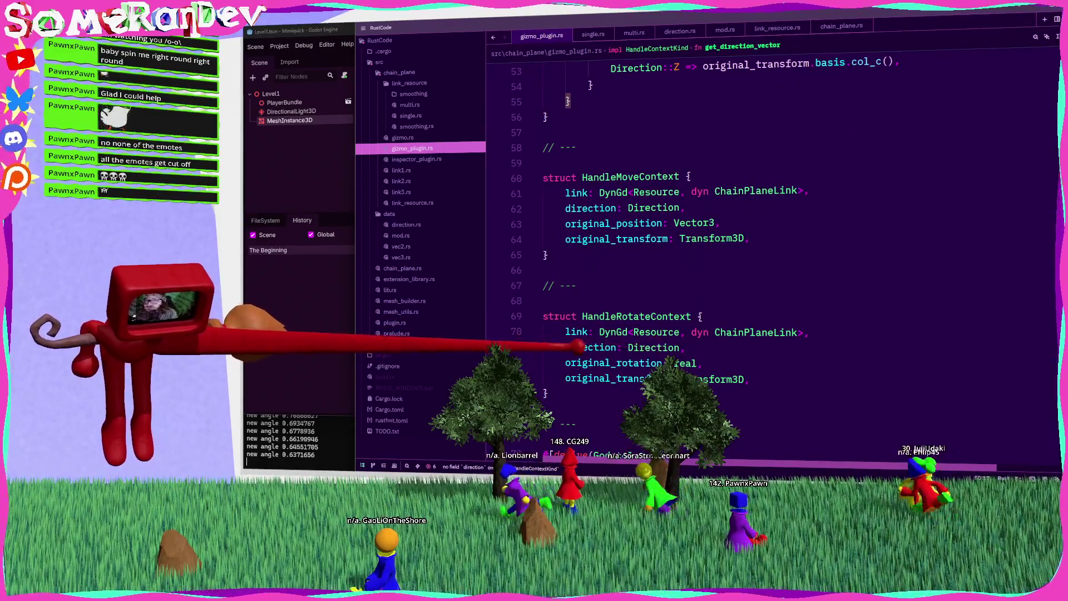
{"action": "scroll", "coordinate": [674, 356], "scroll_direction": "up", "scroll_amount": 7}
{"action": "scroll", "coordinate": [723, 354], "scroll_direction": "up", "scroll_amount": 1}
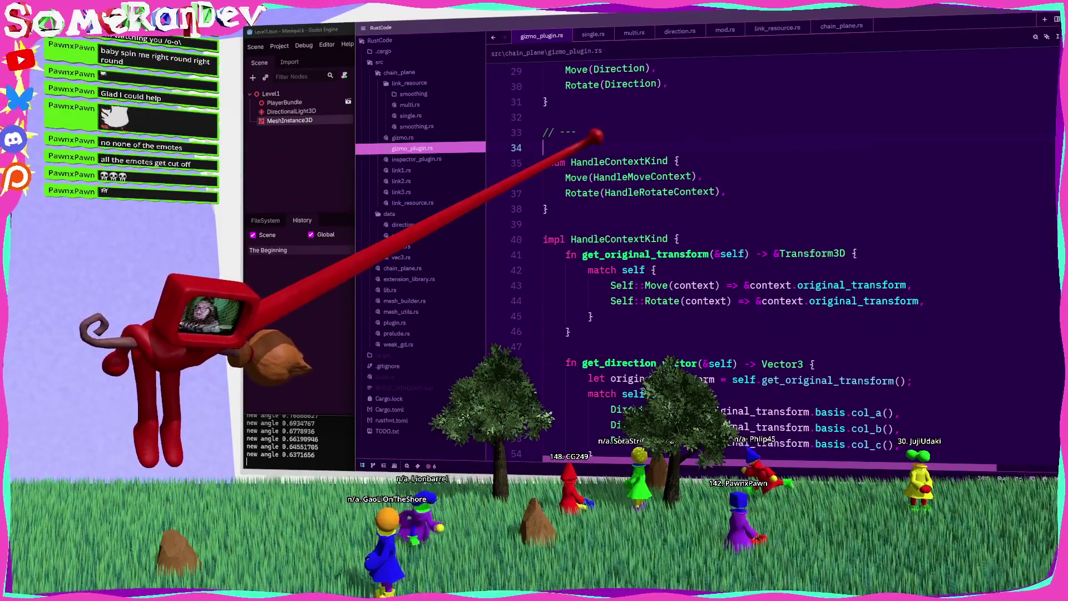
{"action": "key", "text": "Return"}
{"action": "key", "text": "Return"}
{"action": "key", "text": "Up"}
Add a HandleContext struct with a kind field of type HandleContextKind.
{"action": "type", "text": "struct"}
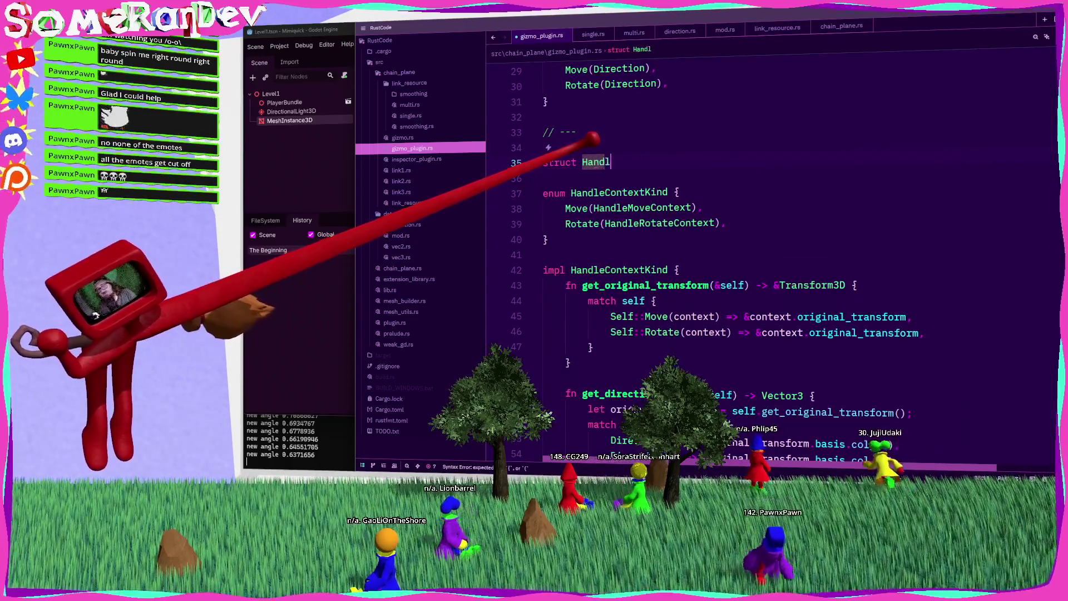
{"action": "type", "text": "{"}
{"action": "key", "text": "Return"}
{"action": "type", "text": "kind:"}
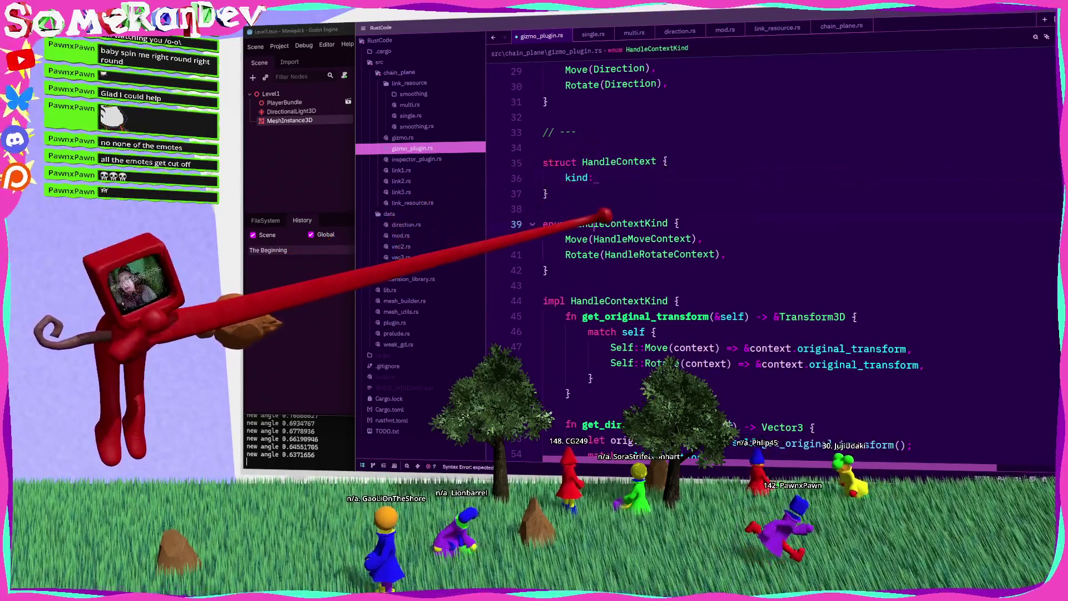
{"action": "type", "text": "HandleContextKind,"}
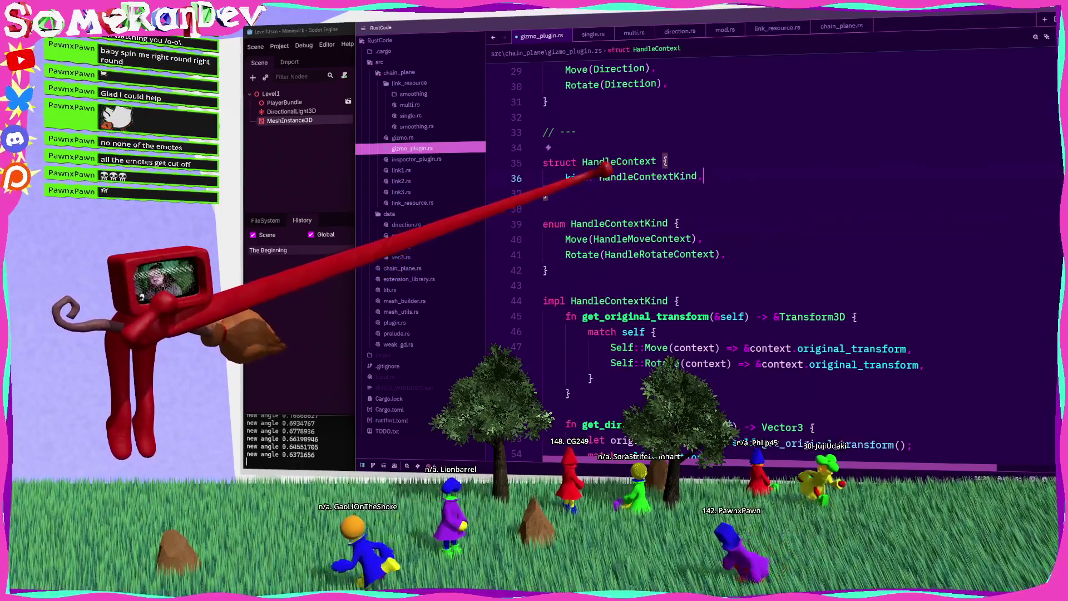
Strip the tuple payloads from the Move and Rotate enum variants.
{"action": "scroll", "coordinate": [773, 262], "scroll_direction": "down", "scroll_amount": 7}
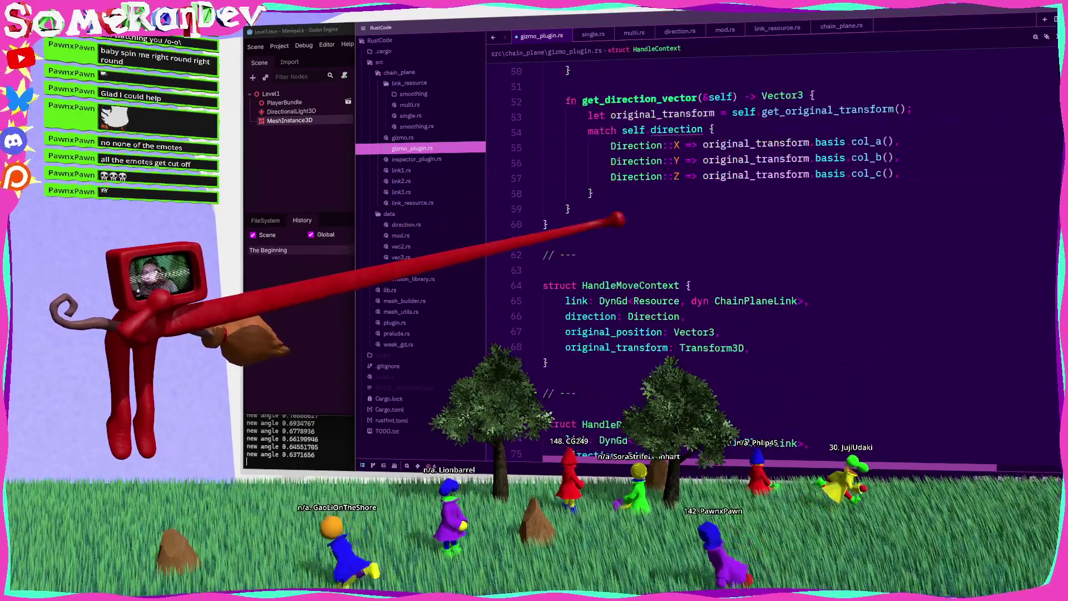
{"action": "scroll", "coordinate": [773, 261], "scroll_direction": "down", "scroll_amount": 2}
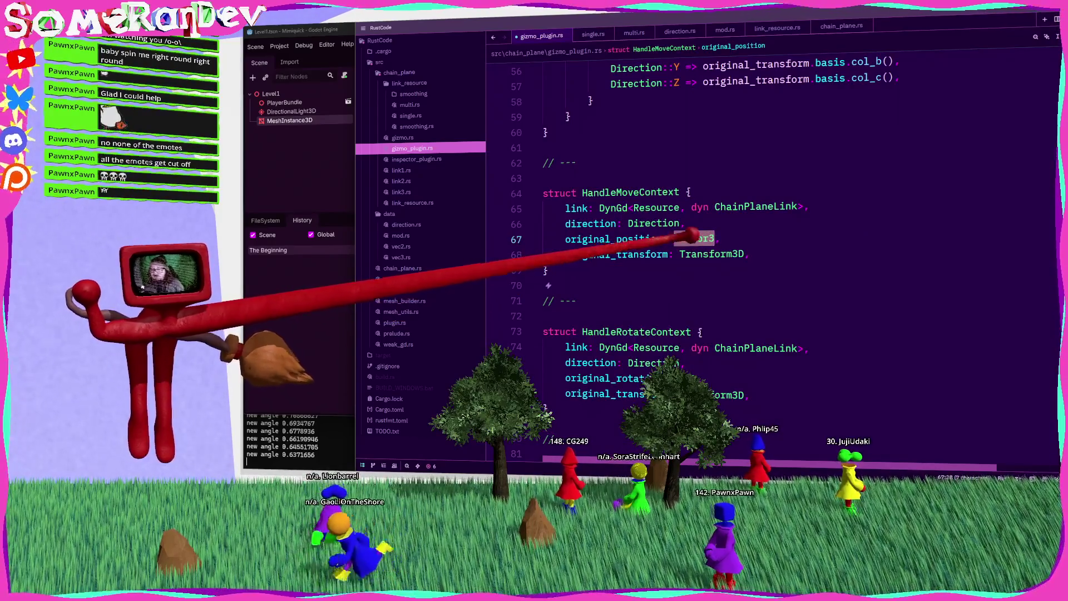
{"action": "scroll", "coordinate": [673, 236], "scroll_direction": "up", "scroll_amount": 8}
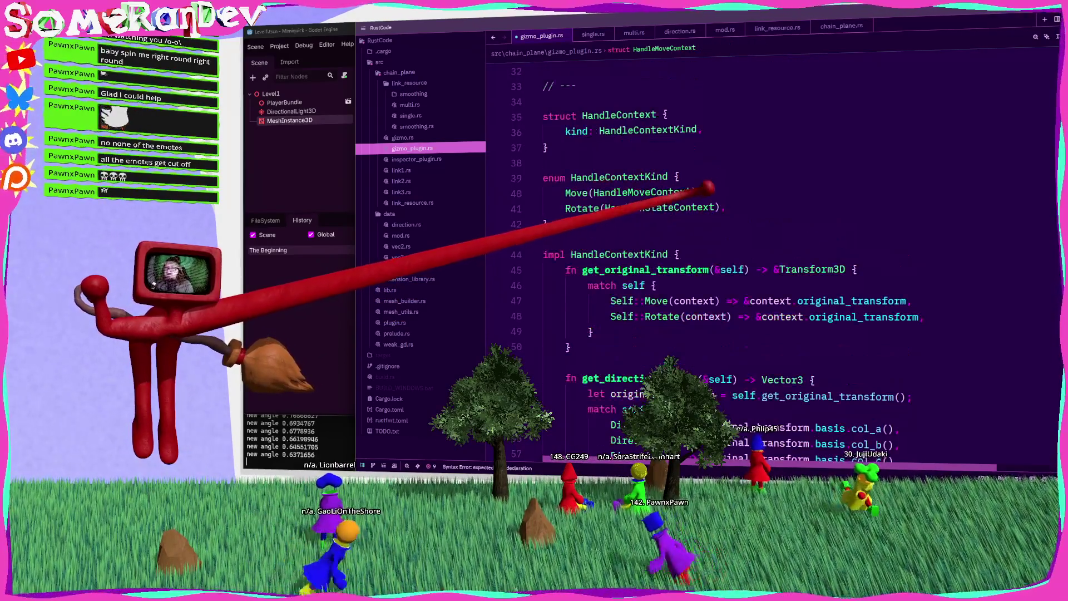
{"action": "left_click", "coordinate": [598, 192]}
{"action": "key", "text": "shift+End"}
{"action": "key", "text": "Delete"}
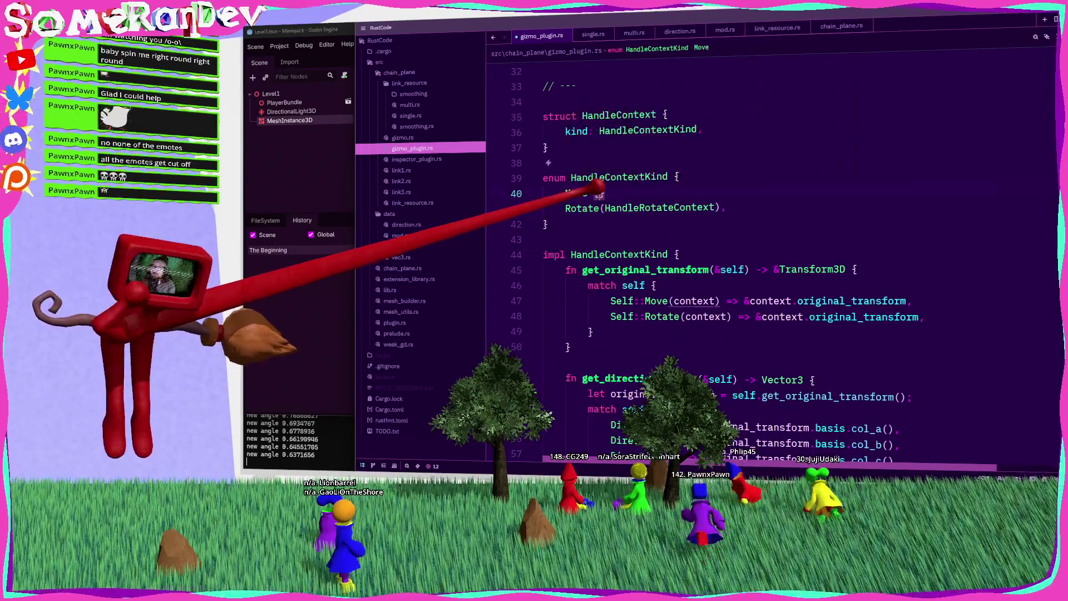
{"action": "scroll", "coordinate": [612, 234], "scroll_direction": "down", "scroll_amount": 9}
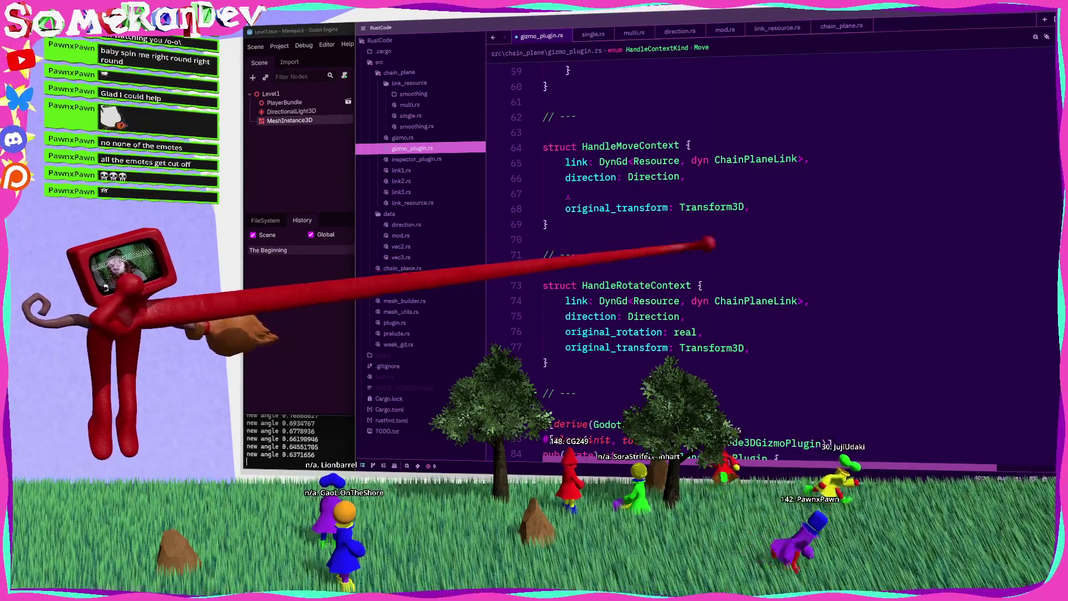
{"action": "scroll", "coordinate": [644, 211], "scroll_direction": "up", "scroll_amount": 10}
{"action": "left_click", "coordinate": [598, 255]}
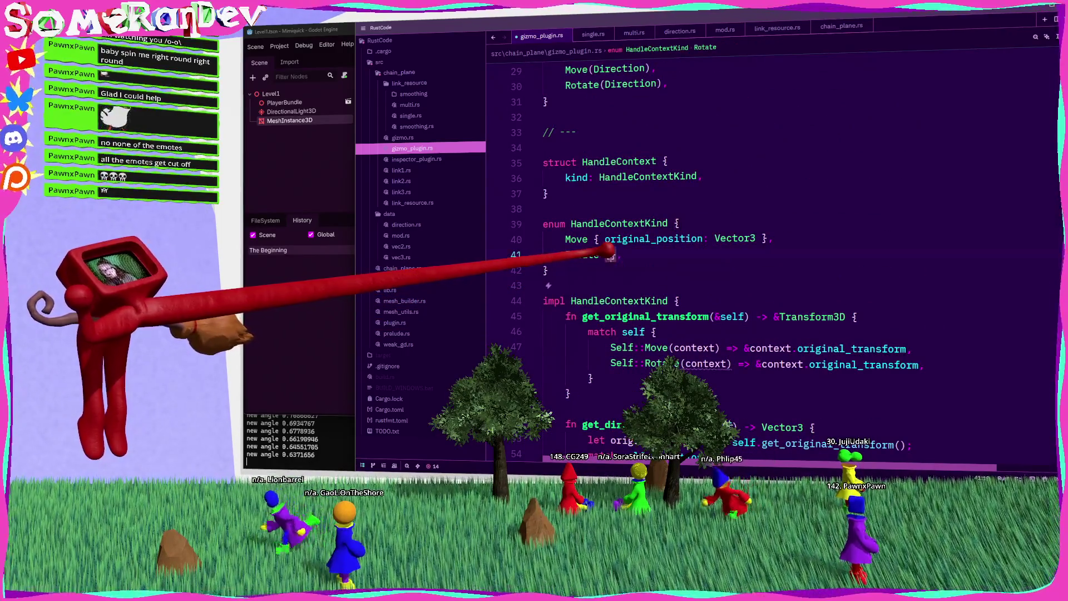
Remove leftover blank lines and cut link, direction and original_transform out of HandleRotateContext.
{"action": "scroll", "coordinate": [607, 254], "scroll_direction": "down", "scroll_amount": 10}
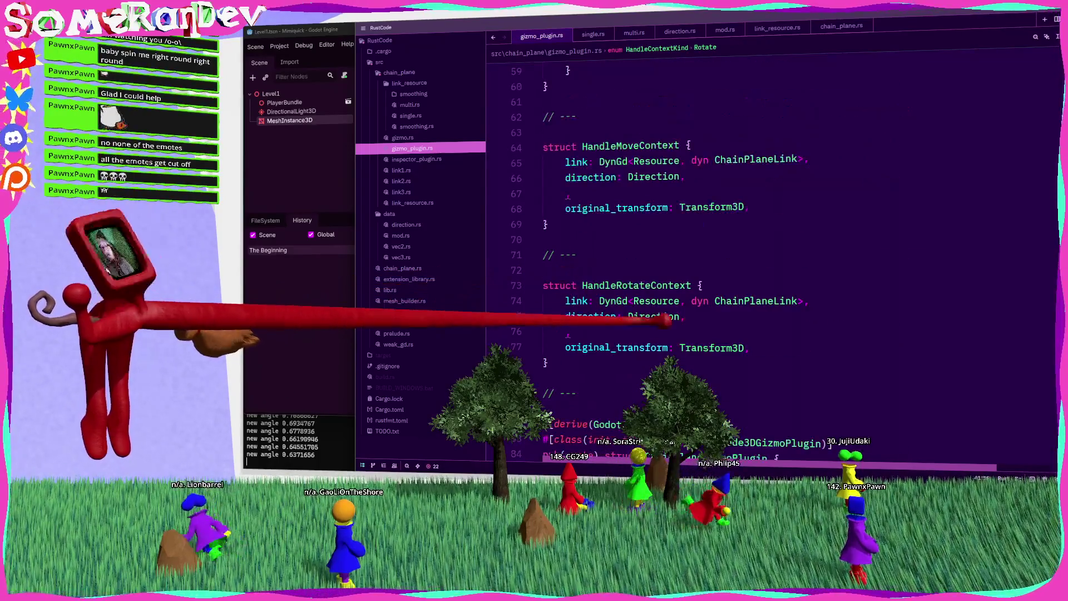
{"action": "key", "text": "BackSpace"}
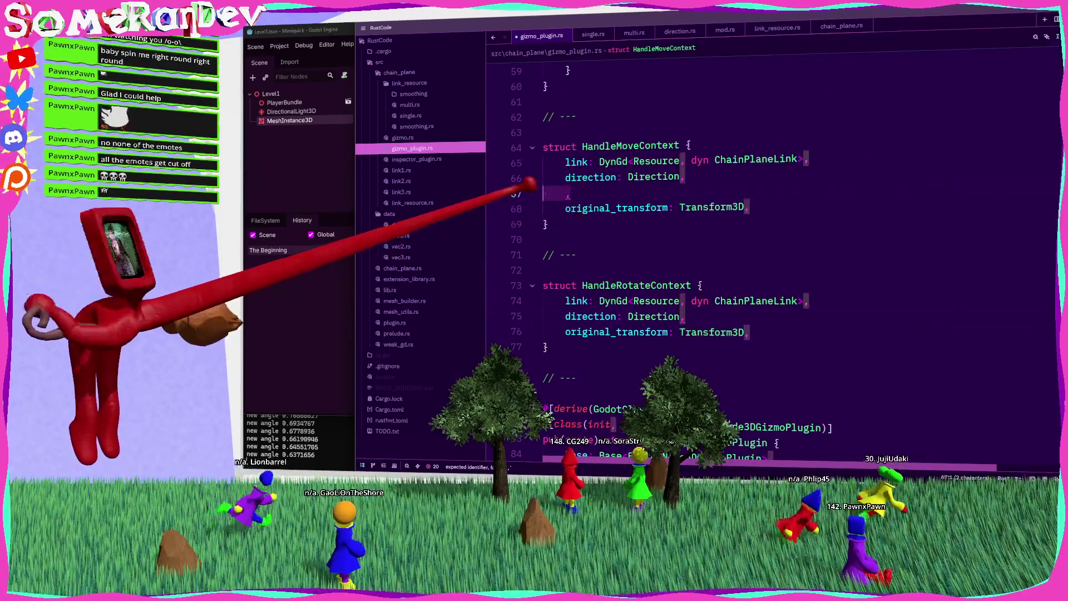
{"action": "left_click_drag", "start_coordinate": [751, 316], "coordinate": [544, 285]}
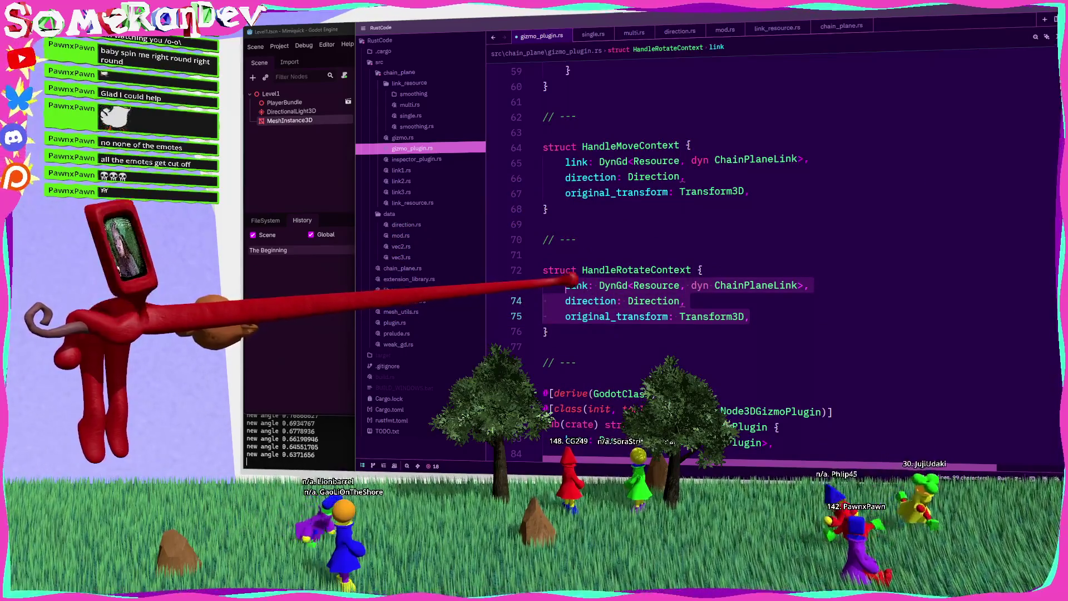
{"action": "key", "text": "ctrl+x"}
{"action": "scroll", "coordinate": [571, 279], "scroll_direction": "up", "scroll_amount": 13}
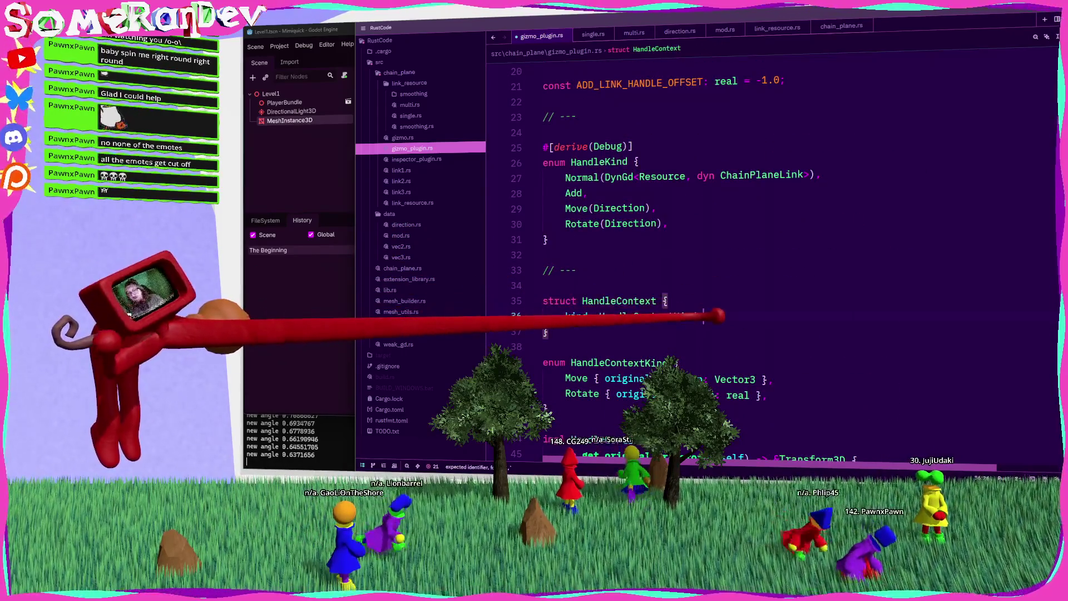
Paste the shared fields into HandleContext, rename its impl block, and delete get_original_transform.
{"action": "key", "text": "Return"}
{"action": "key", "text": "ctrl+v"}
{"action": "key", "text": "ctrl+s"}
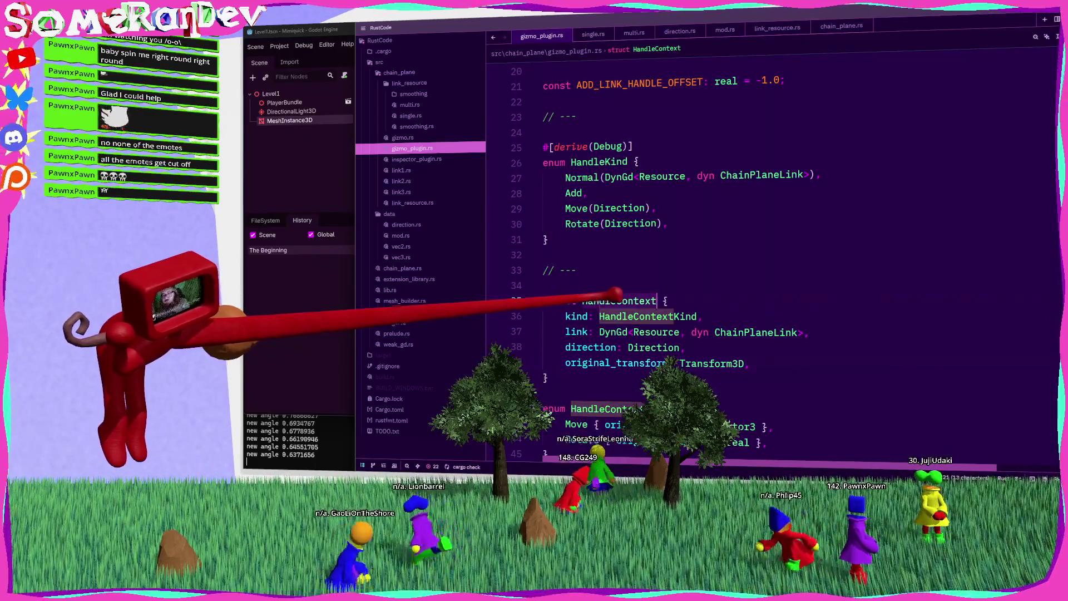
{"action": "scroll", "coordinate": [701, 245], "scroll_direction": "down", "scroll_amount": 6}
{"action": "key", "text": "BackSpace"}
{"action": "key", "text": "BackSpace"}
{"action": "key", "text": "BackSpace"}
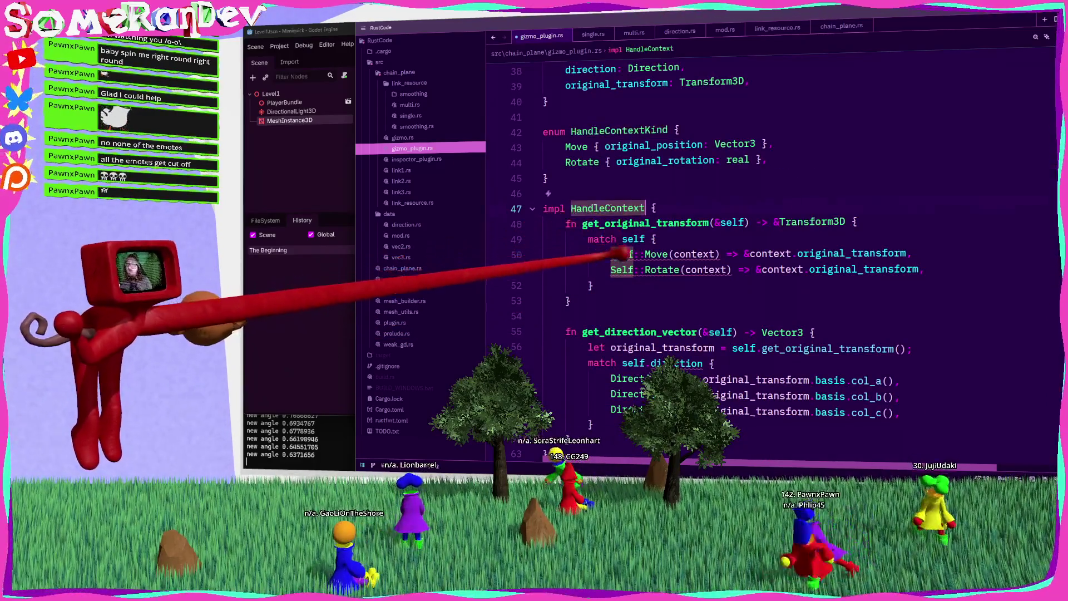
{"action": "key", "text": "End"}
{"action": "key", "text": "shift+Down"}
{"action": "key", "text": "shift+Down"}
{"action": "key", "text": "shift+Down"}
{"action": "key", "text": "Delete"}
{"action": "key", "text": "Delete"}
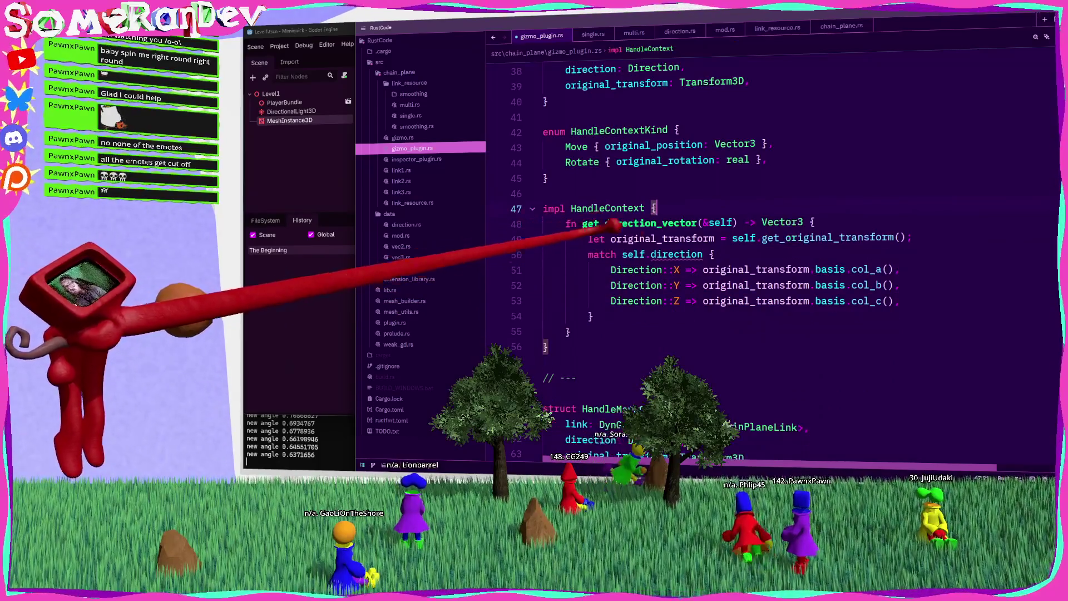
Drop the local original_transform and make the X, Y and Z arms use self.original_transform.
{"action": "left_click", "coordinate": [558, 238]}
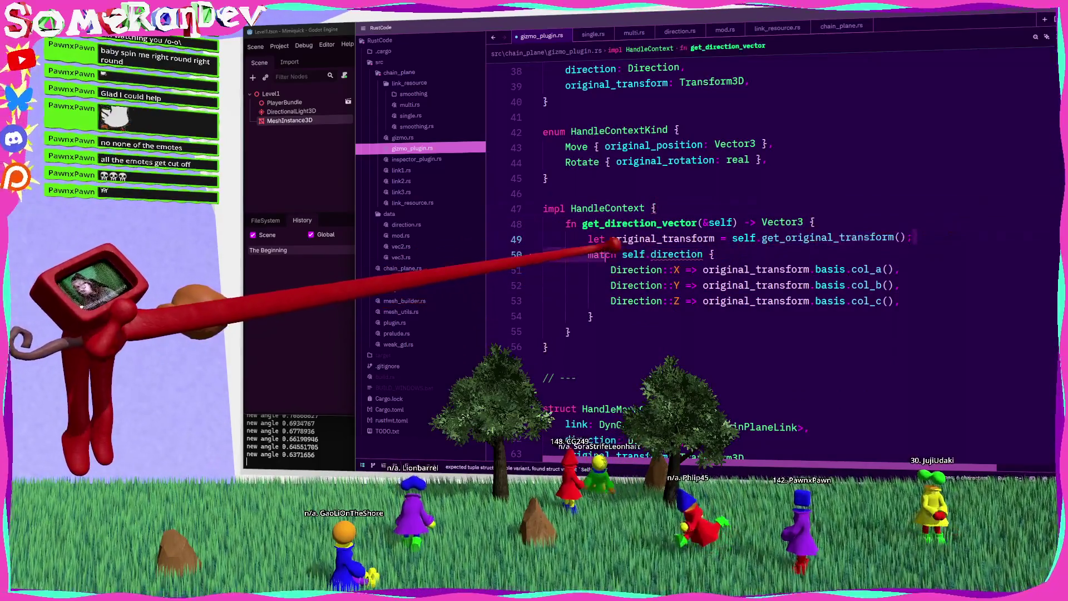
{"action": "key", "text": "ctrl+shift+k"}
{"action": "double_click", "coordinate": [757, 254]}
{"action": "type", "text": "self."}
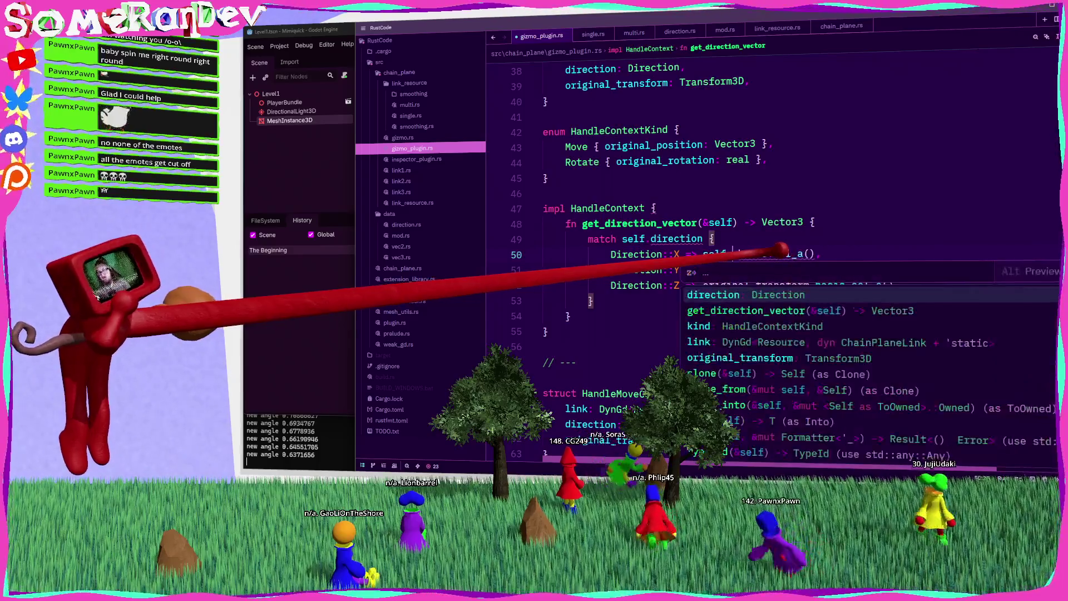
{"action": "key", "text": "Tab"}
{"action": "double_click", "coordinate": [757, 270]}
{"action": "type", "text": "self."}
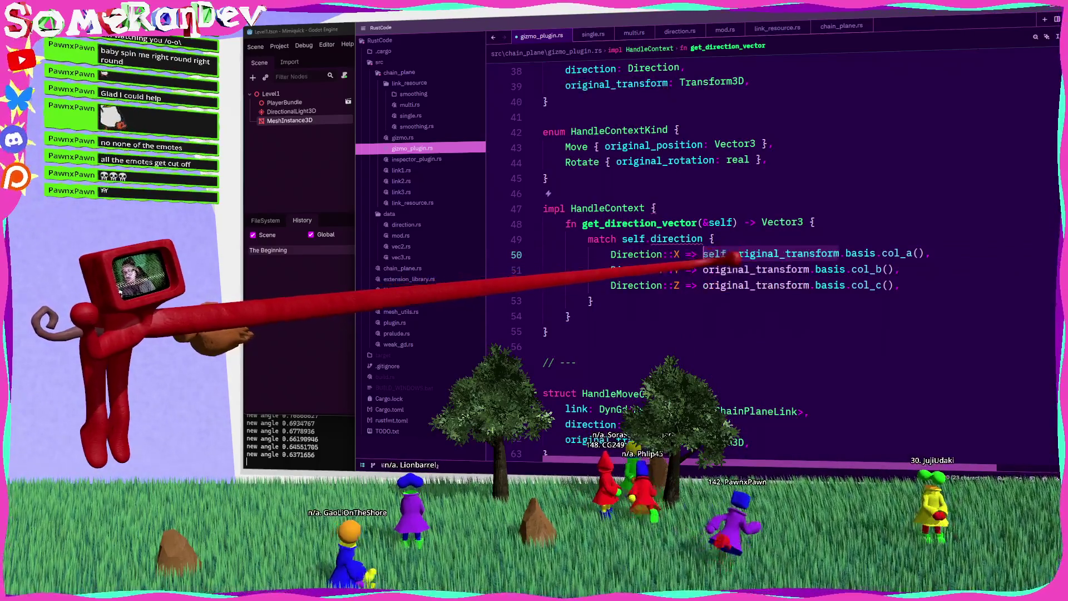
{"action": "key", "text": "Tab"}
{"action": "double_click", "coordinate": [756, 285]}
{"action": "type", "text": "self."}
{"action": "key", "text": "Tab"}
Delete the old HandleMoveContext struct and save the file.
{"action": "scroll", "coordinate": [773, 250], "scroll_direction": "down", "scroll_amount": 2}
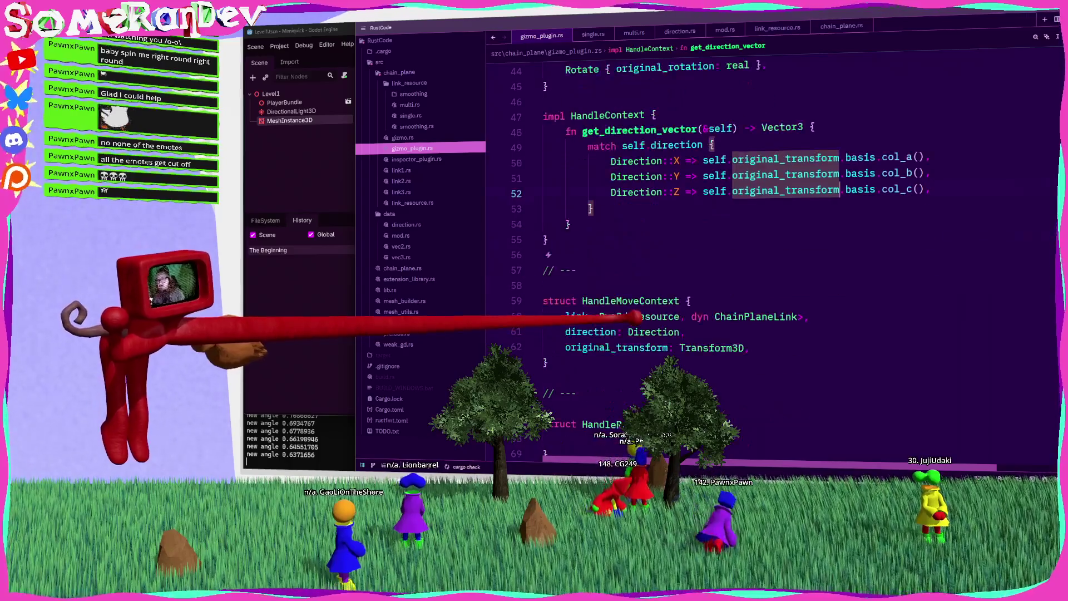
{"action": "double_click", "coordinate": [646, 300]}
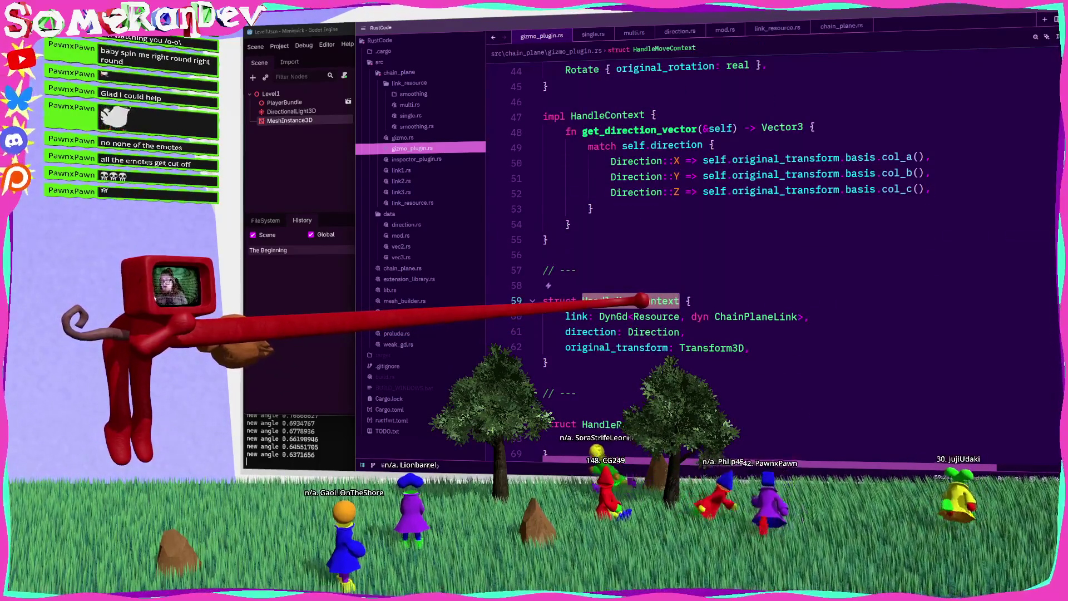
{"action": "mouse_move", "coordinate": [551, 364]}
{"action": "left_mouse_down"}
{"action": "mouse_move", "coordinate": [512, 350]}
{"action": "mouse_move", "coordinate": [542, 271]}
{"action": "left_mouse_up"}
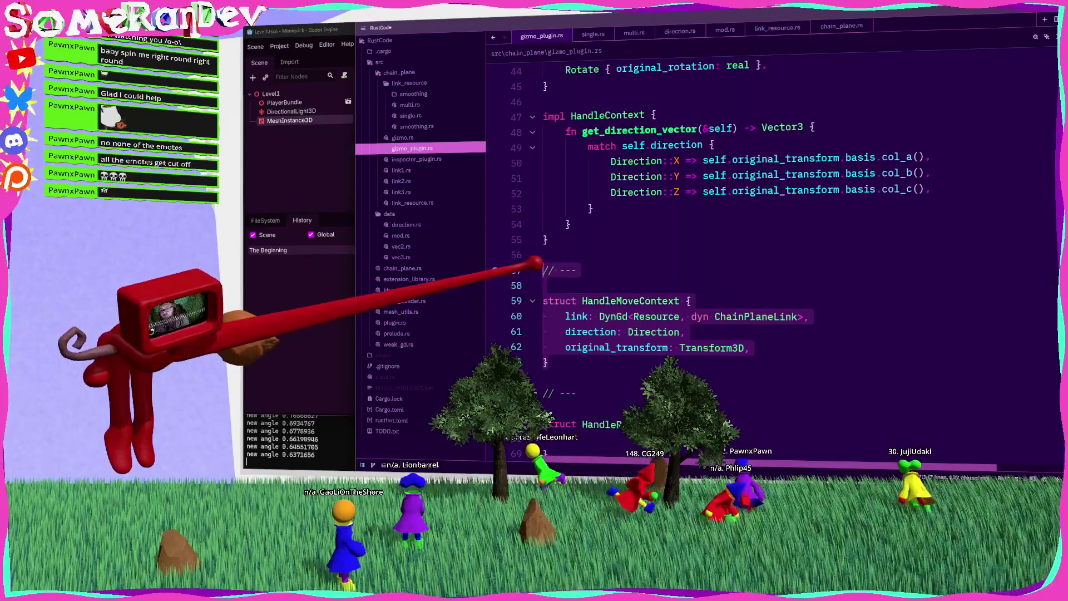
{"action": "scroll", "coordinate": [568, 319], "scroll_direction": "down", "scroll_amount": 3}
{"action": "key", "text": "Delete"}
{"action": "scroll", "coordinate": [724, 251], "scroll_direction": "up", "scroll_amount": 8}
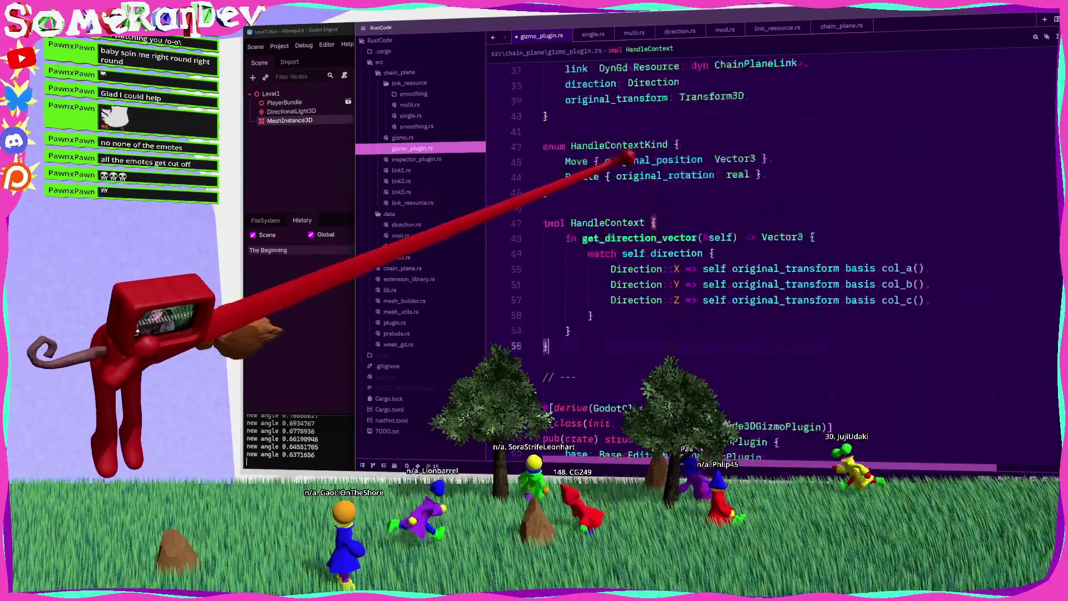
{"action": "scroll", "coordinate": [723, 250], "scroll_direction": "up", "scroll_amount": 1}
{"action": "key", "text": "ctrl+s"}
Add a // separator and move the impl HandleContext block directly below the struct.
{"action": "key", "text": "Return"}
{"action": "key", "text": "Return"}
{"action": "type", "text": "// ---"}
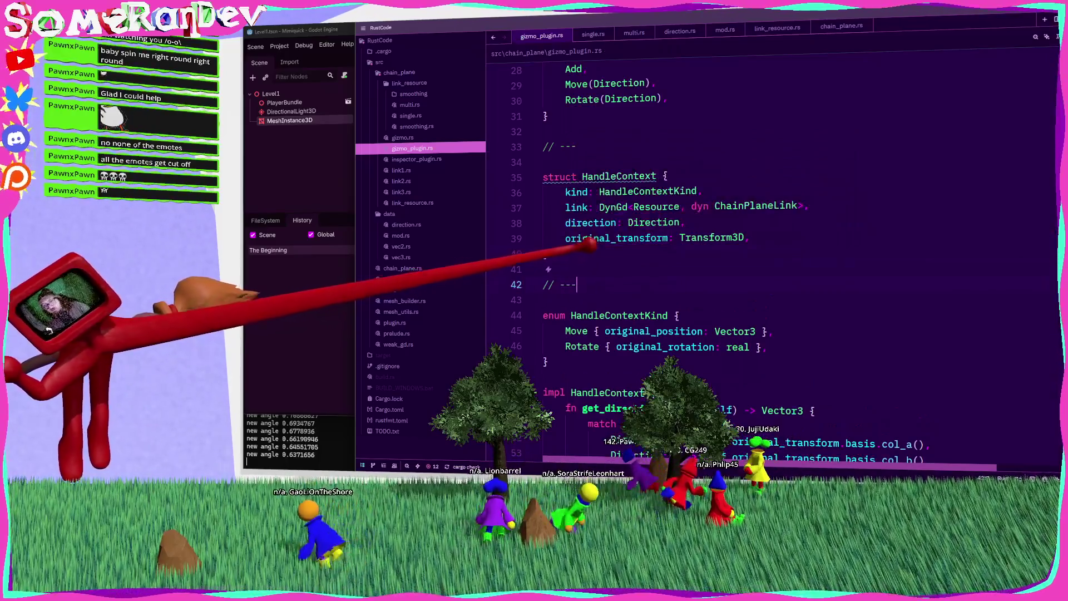
{"action": "scroll", "coordinate": [723, 250], "scroll_direction": "down", "scroll_amount": 2}
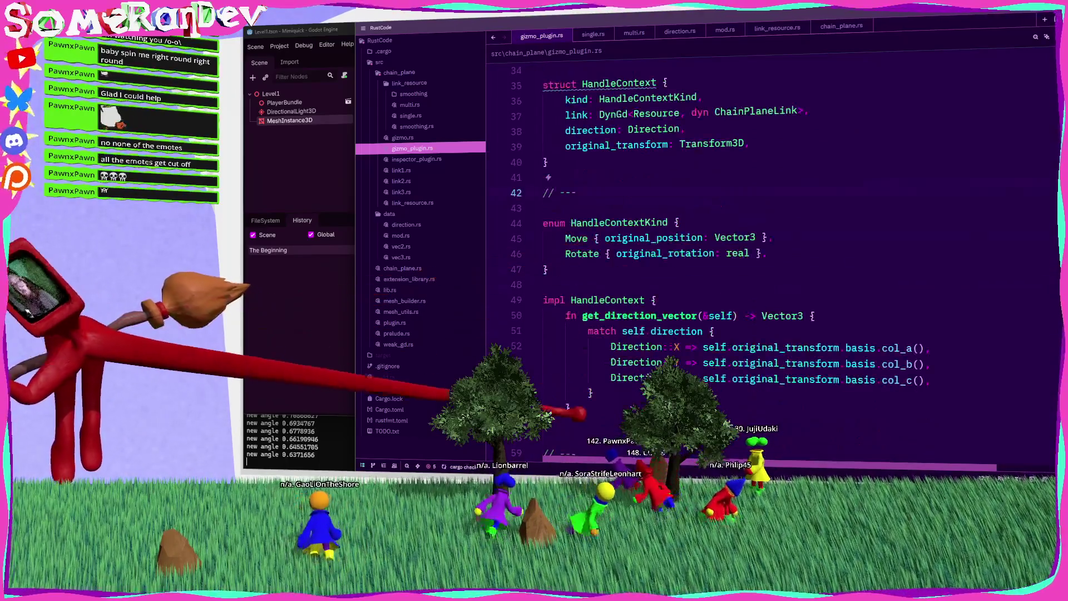
{"action": "left_click_drag", "start_coordinate": [544, 286], "coordinate": [557, 401]}
{"action": "key", "text": "Delete"}
{"action": "left_click", "coordinate": [548, 162]}
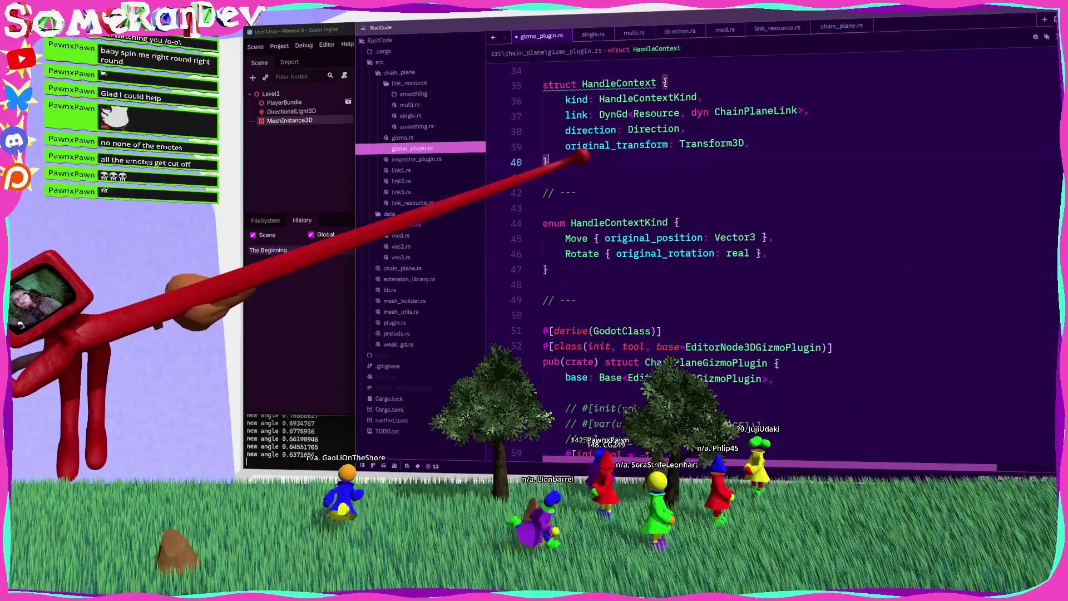
{"action": "key", "text": "Return"}
{"action": "key", "text": "Return"}
{"action": "key", "text": "ctrl+v"}
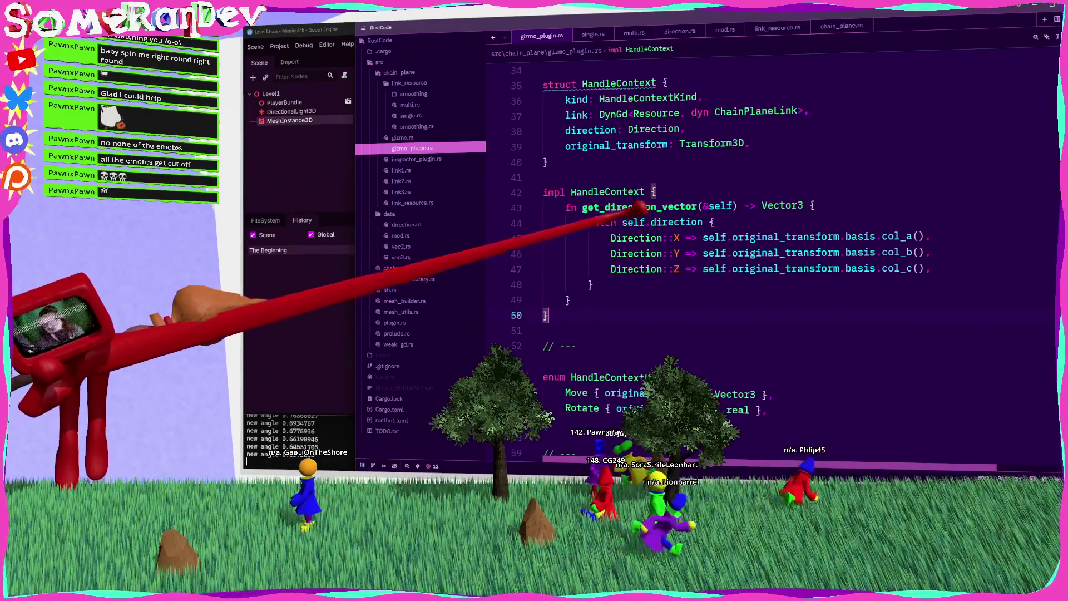
{"action": "scroll", "coordinate": [557, 139], "scroll_direction": "up", "scroll_amount": 1}
Copy the HandleContext name and search for HandleContextKind from the handle_context field on line 85.
{"action": "double_click", "coordinate": [587, 127]}
{"action": "key", "text": "ctrl+c"}
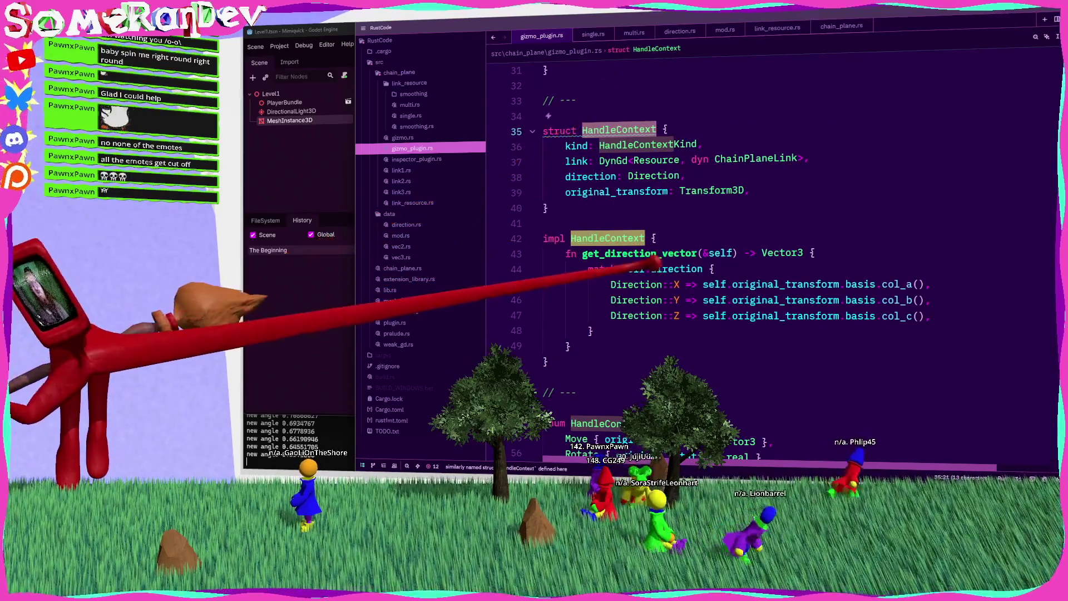
{"action": "scroll", "coordinate": [548, 272], "scroll_direction": "down", "scroll_amount": 15}
{"action": "double_click", "coordinate": [745, 158]}
{"action": "key", "text": "ctrl+f"}
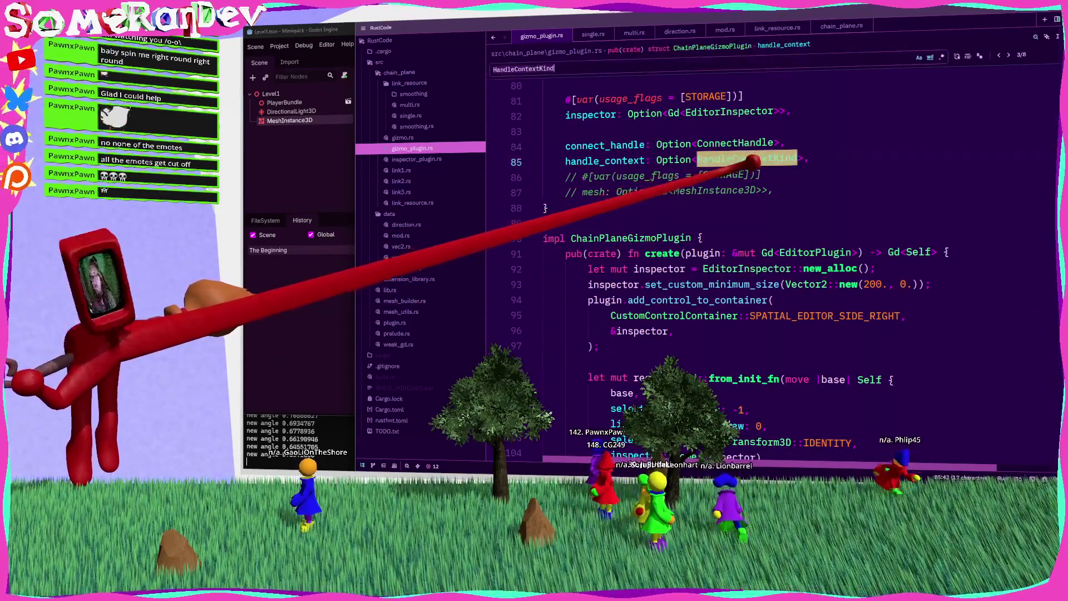
Change the handle_context field's type to HandleContext and make redraw match on context.kind.
{"action": "key", "text": "ctrl+v"}
{"action": "key", "text": "ctrl+s"}
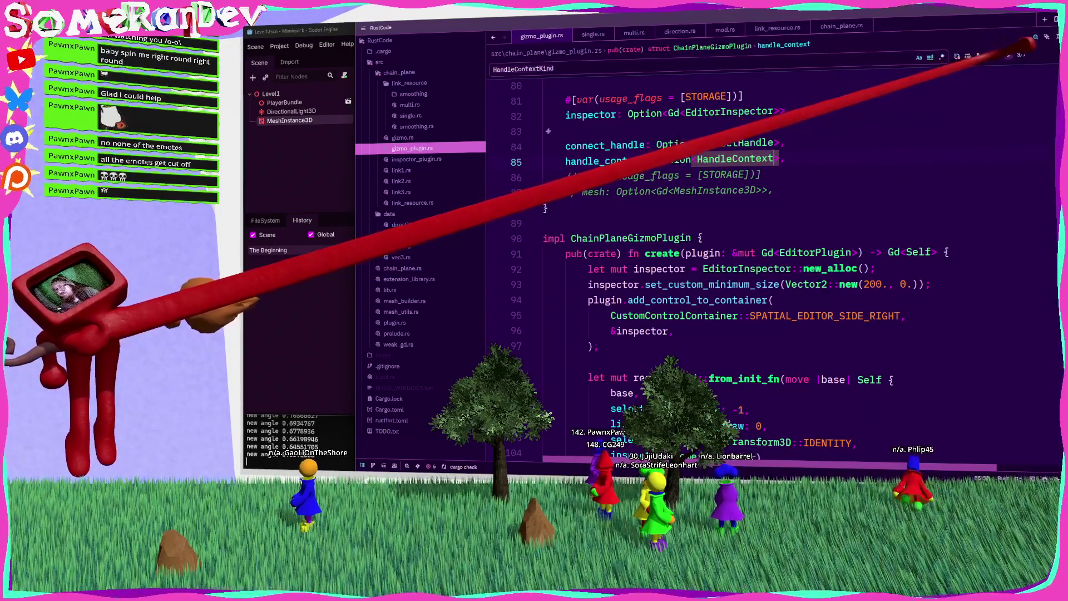
{"action": "key", "text": "Return"}
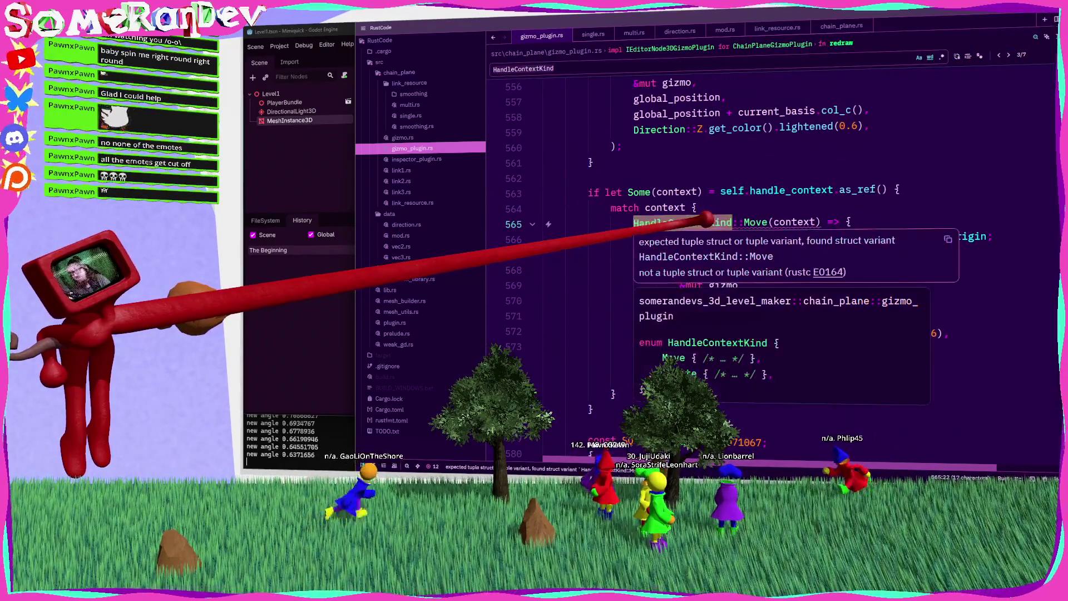
{"action": "left_click", "coordinate": [697, 207]}
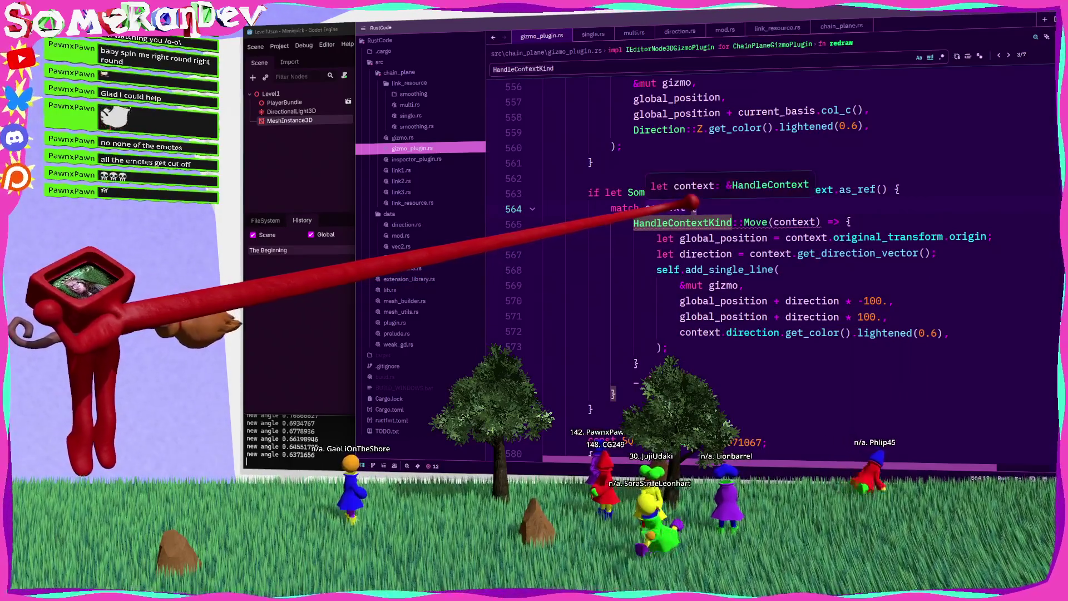
{"action": "key", "text": "Up"}
{"action": "key", "text": "End"}
{"action": "type", "text": "."}
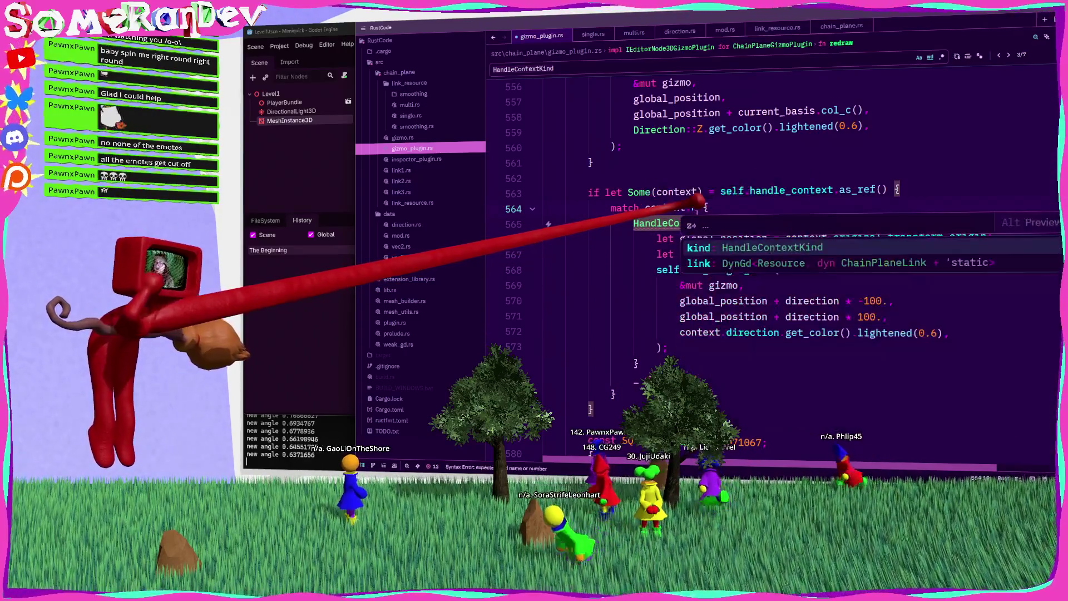
{"action": "key", "text": "Escape"}
{"action": "key", "text": "Up"}
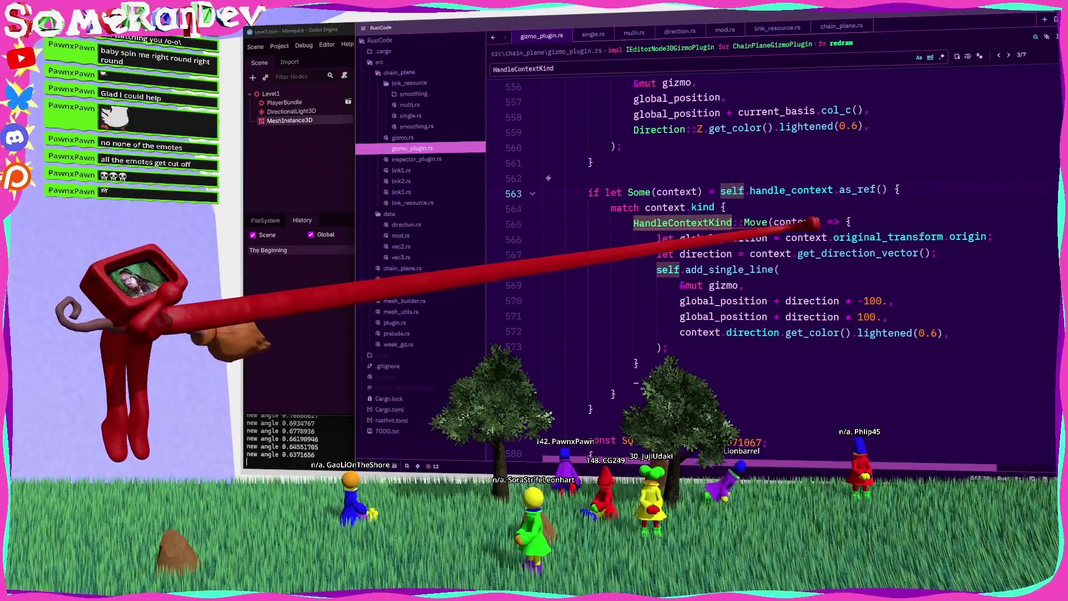
Turn redraw's Move arm into a HandleContextKind::Move { .. } pattern, keeping the match on kind.
{"action": "mouse_move", "coordinate": [762, 222]}
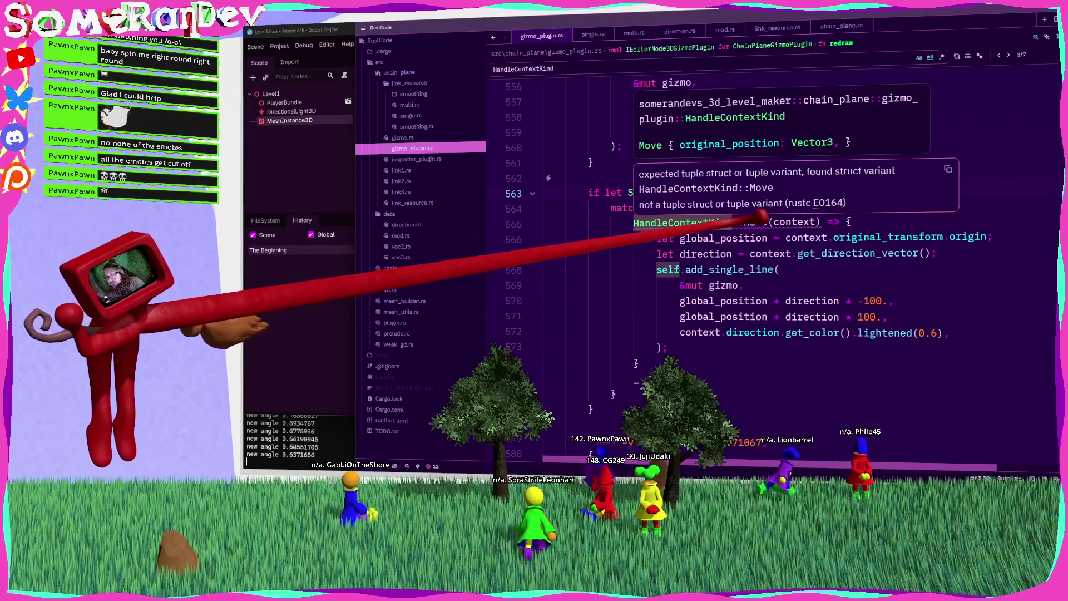
{"action": "left_click", "coordinate": [763, 221]}
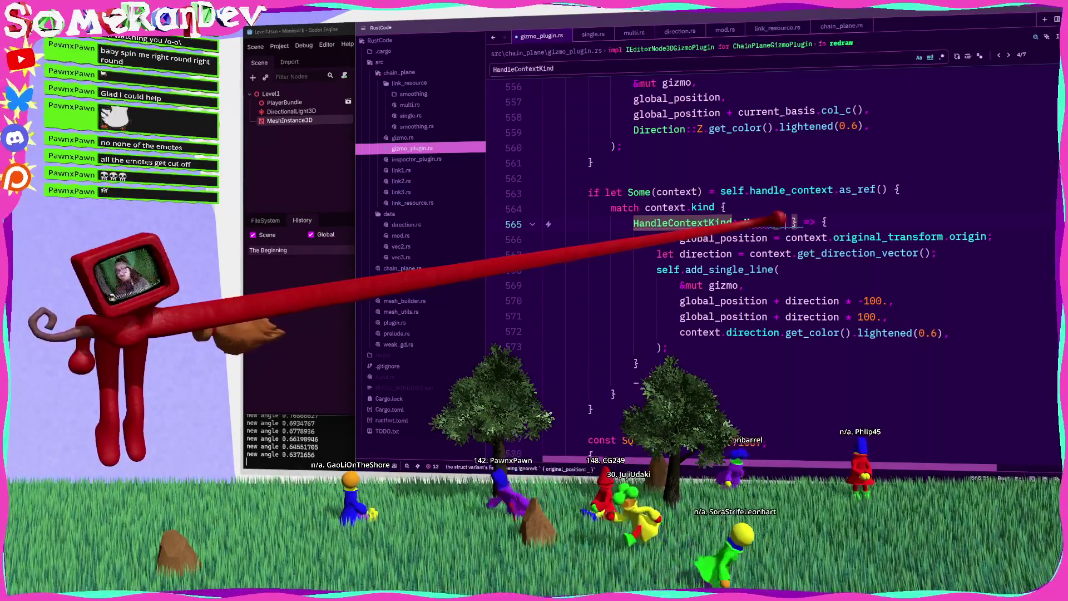
{"action": "type", "text": "or"}
{"action": "key", "text": "Tab"}
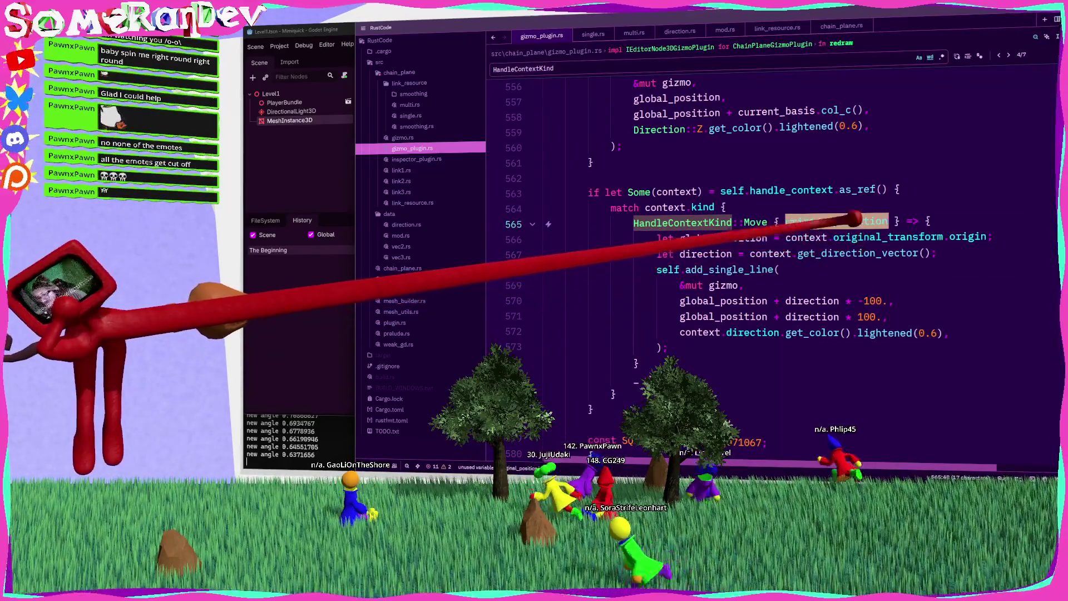
{"action": "key", "text": "ctrl+z"}
{"action": "key", "text": "ctrl+z"}
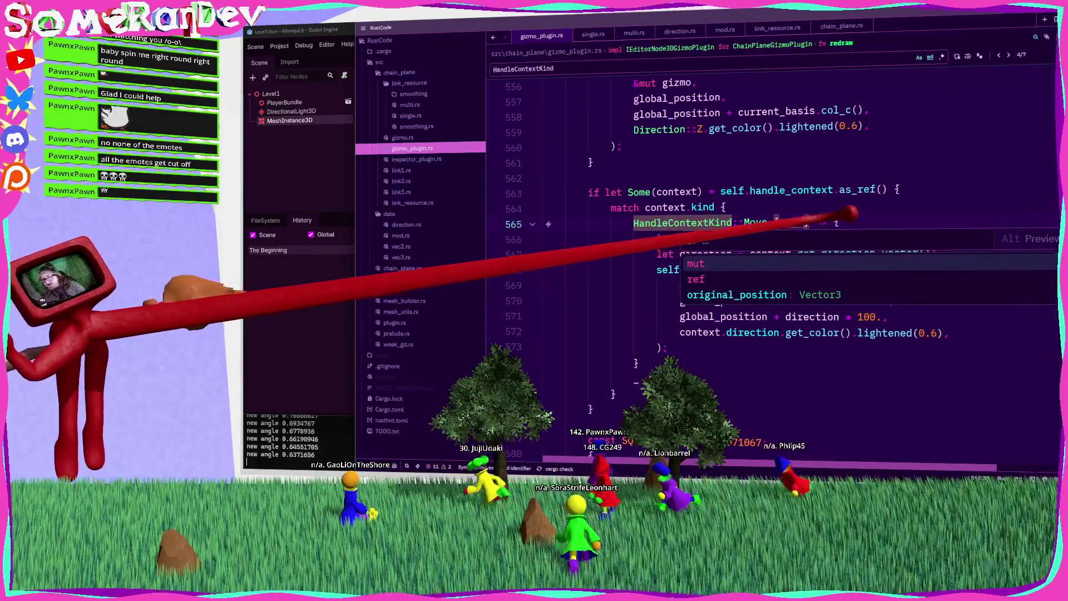
{"action": "key", "text": "Up"}
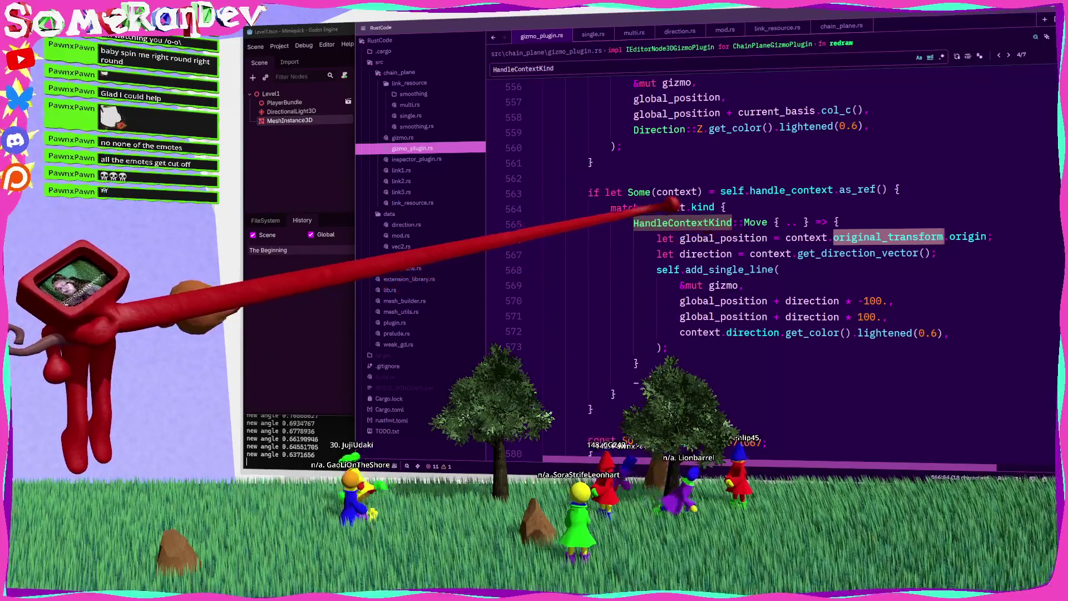
{"action": "left_click_drag", "start_coordinate": [907, 222], "coordinate": [565, 222]}
{"action": "key", "text": "ctrl+z"}
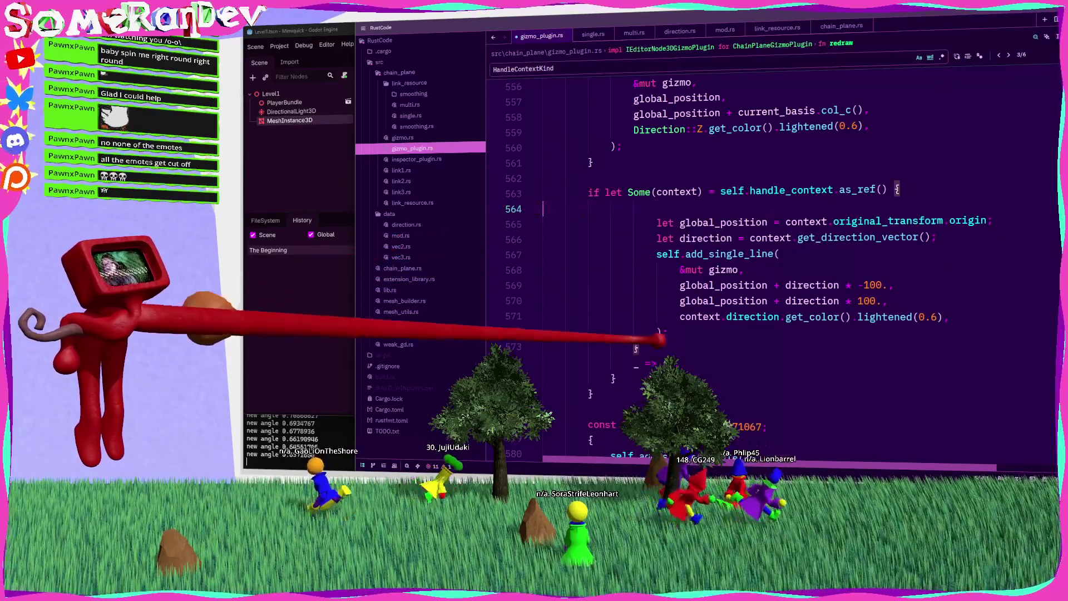
{"action": "mouse_move", "coordinate": [612, 356]}
{"action": "left_mouse_down"}
{"action": "mouse_move", "coordinate": [663, 254]}
{"action": "mouse_move", "coordinate": [656, 221]}
{"action": "left_mouse_up"}
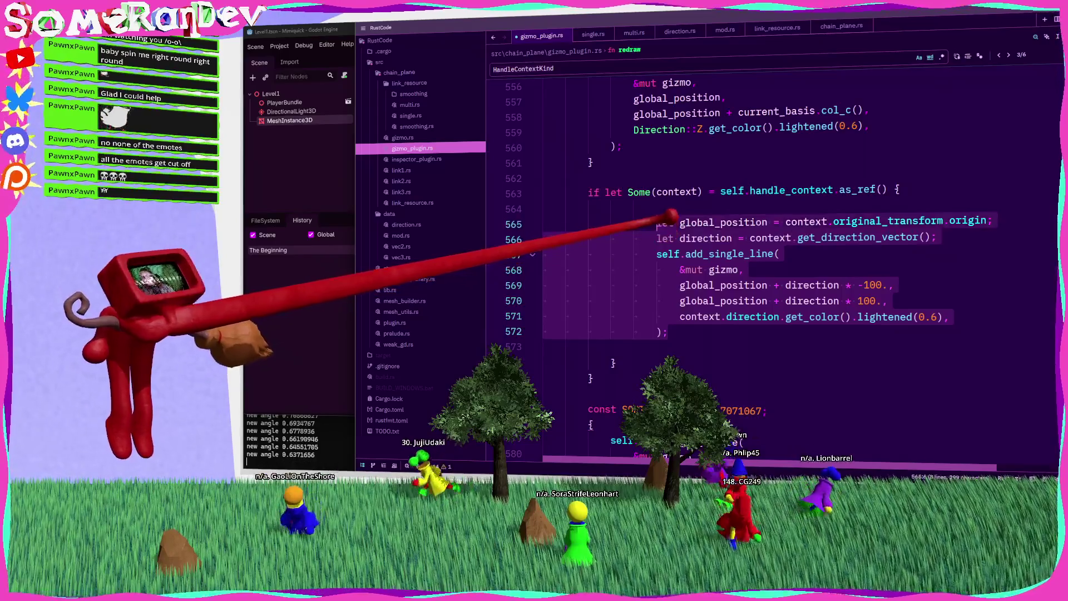
{"action": "key", "text": "shift+Tab"}
{"action": "left_click", "coordinate": [680, 207]}
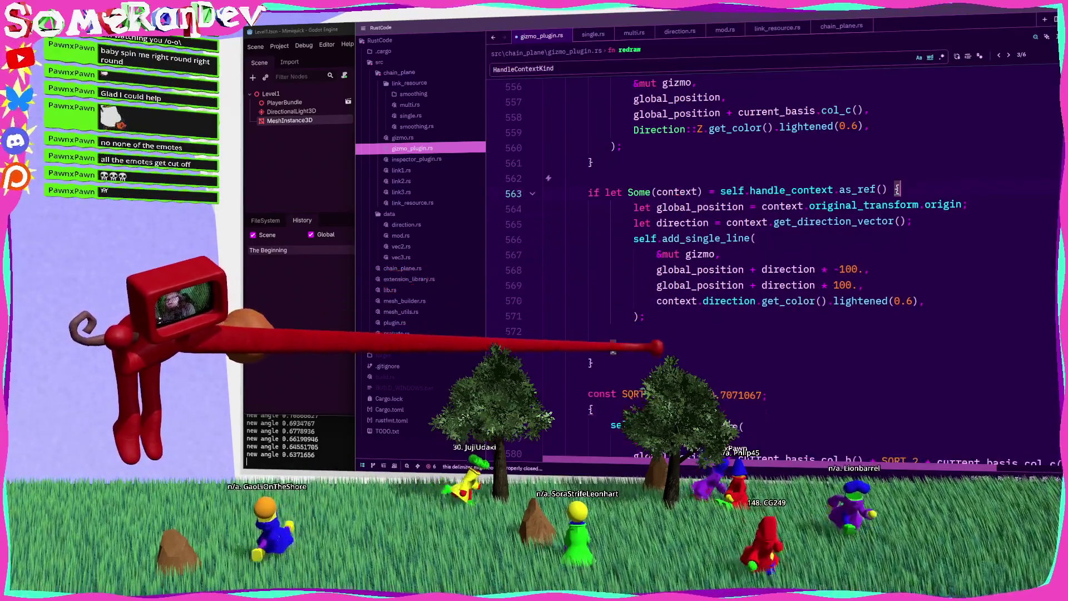
{"action": "key", "text": "ctrl+z"}
{"action": "key", "text": "ctrl+z"}
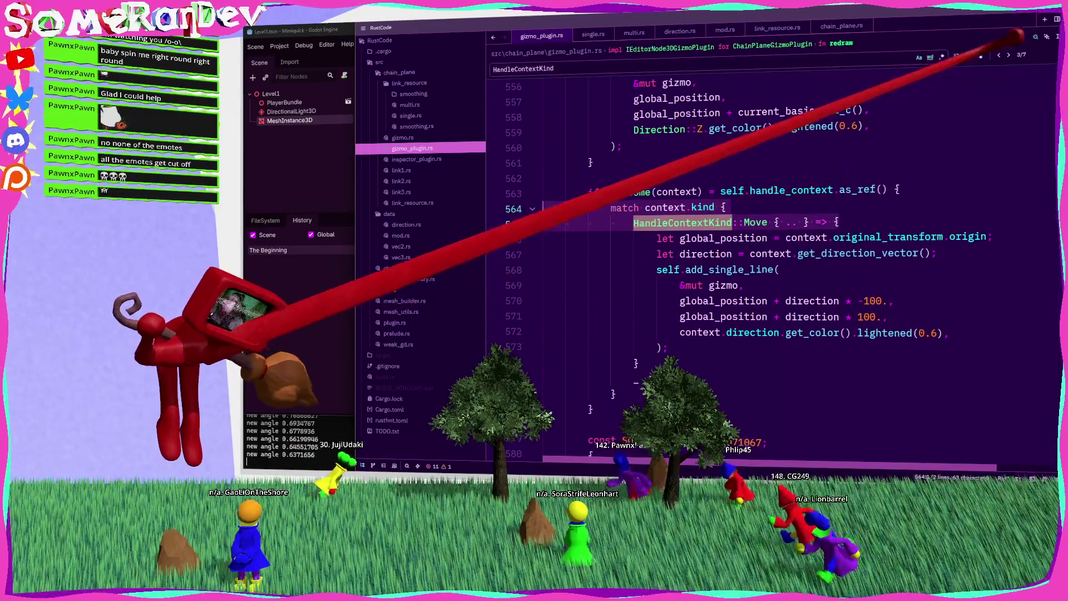
{"action": "left_click", "coordinate": [1009, 54]}
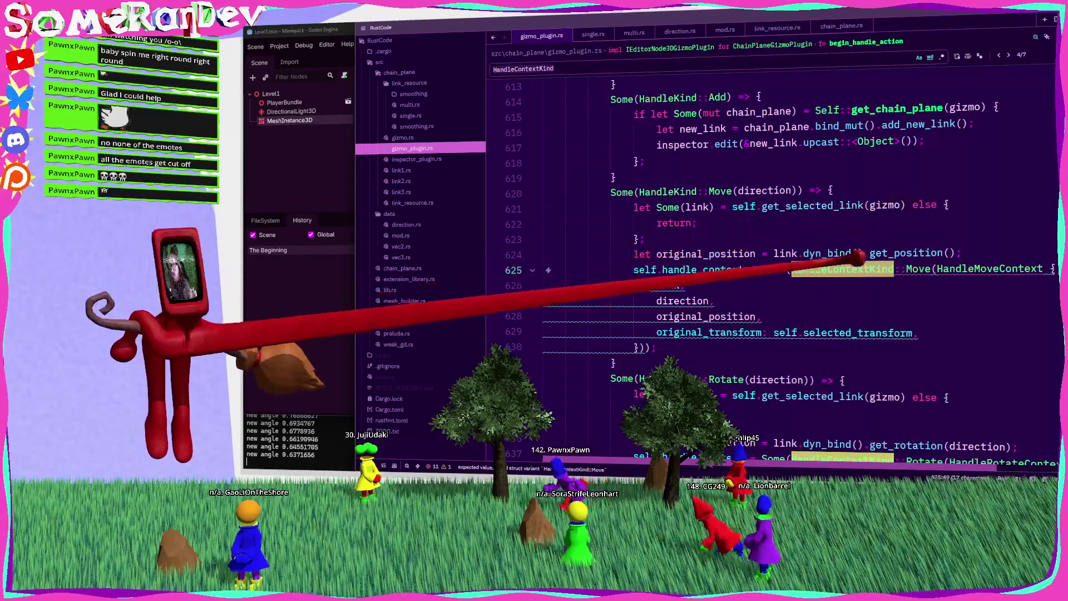
In the Move arm, assign self.handle_context a HandleContext literal with original_transform set to self.selected_transform.
{"action": "mouse_move", "coordinate": [828, 270]}
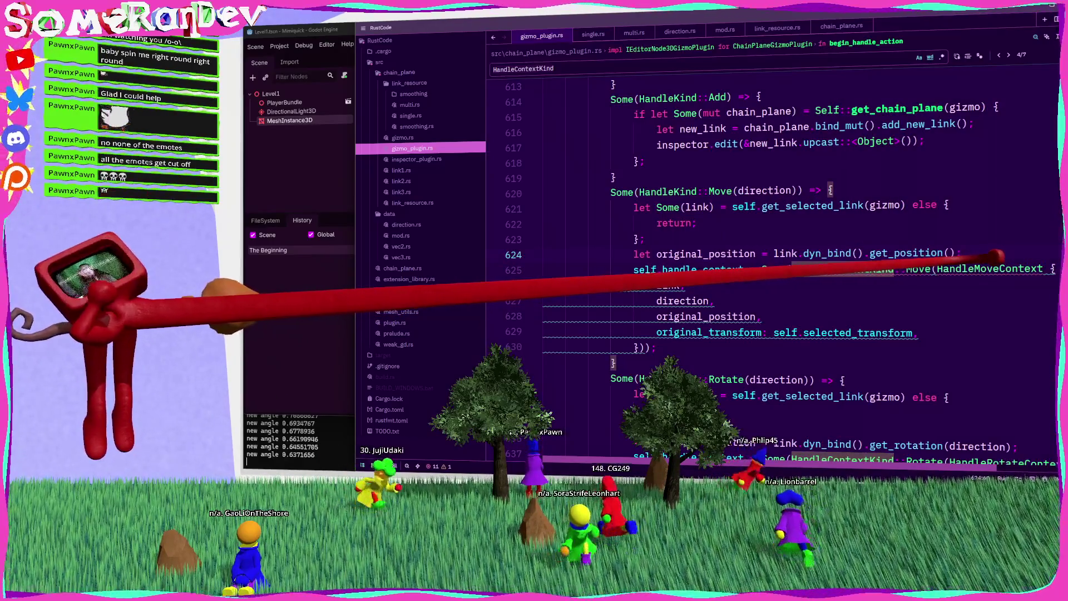
{"action": "key", "text": "Return"}
{"action": "key", "text": "Return"}
{"action": "type", "text": "self.han"}
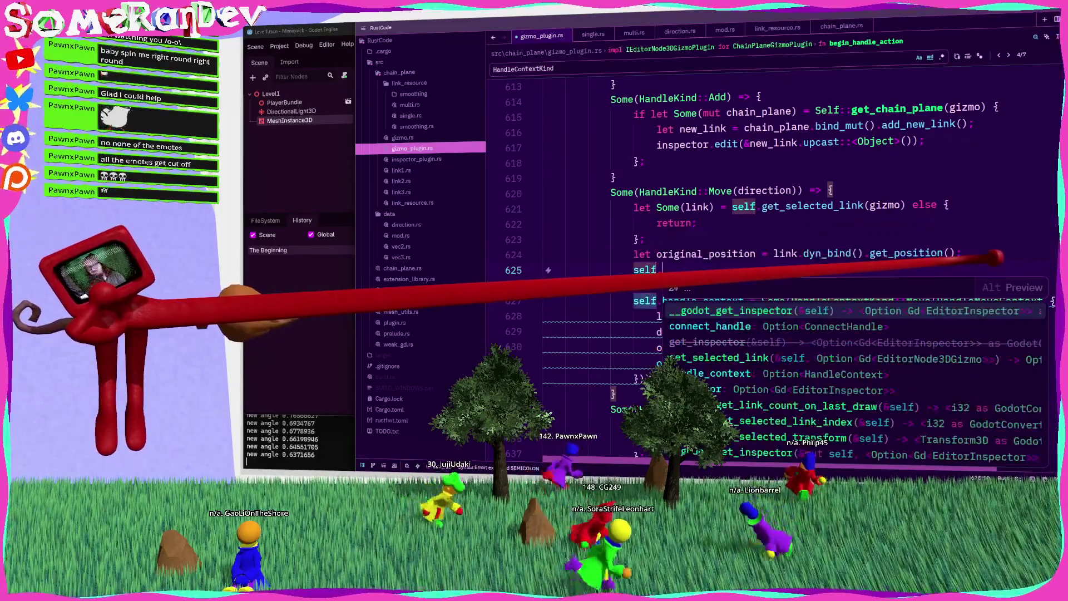
{"action": "key", "text": "Return"}
{"action": "type", "text": "Handle"}
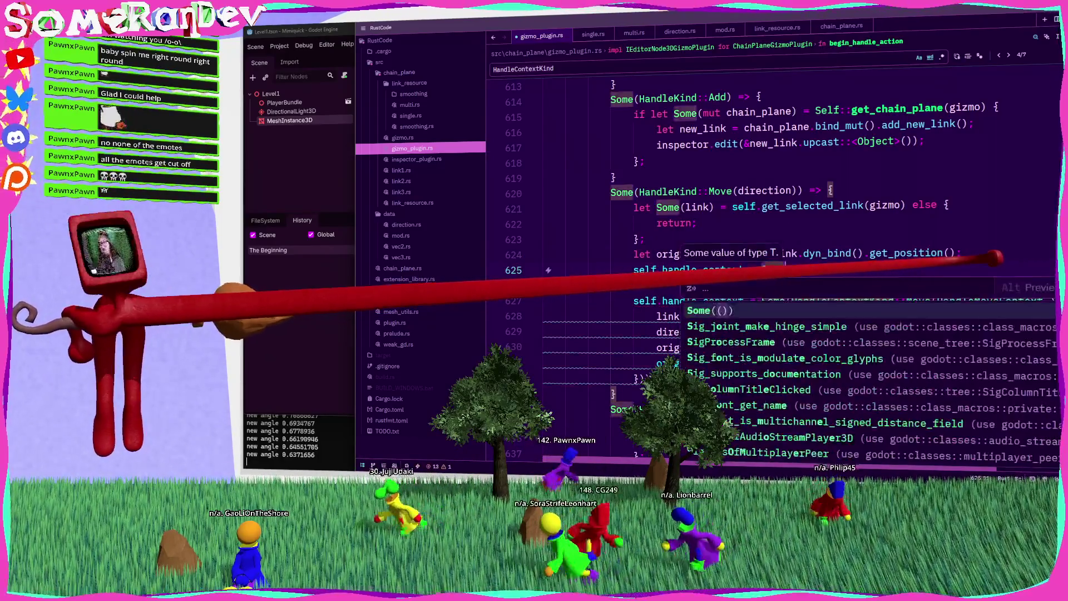
{"action": "key", "text": "Return"}
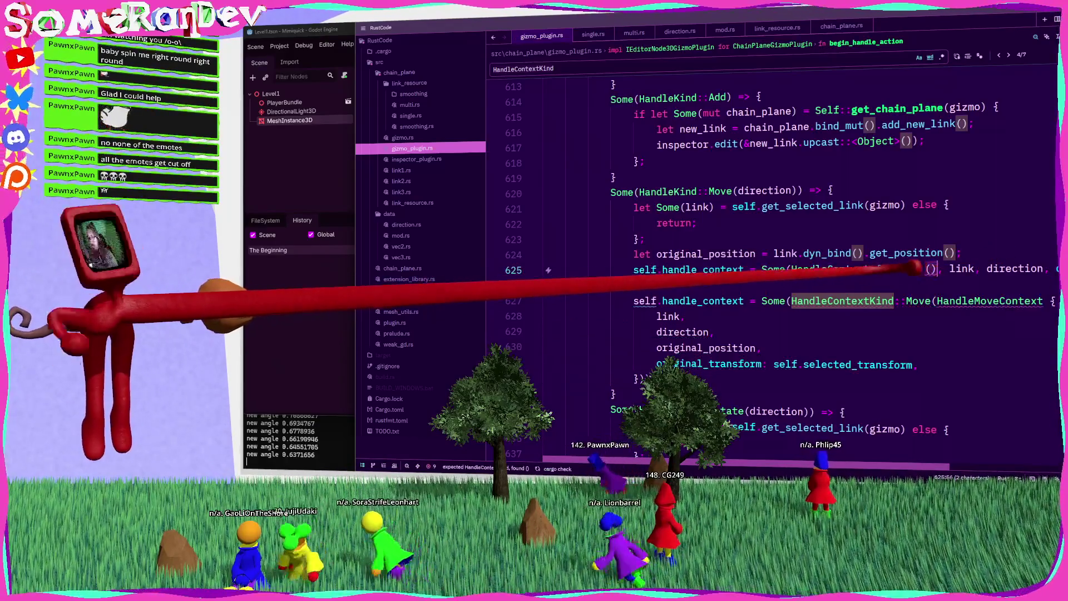
{"action": "scroll", "coordinate": [773, 261], "scroll_direction": "right", "scroll_amount": 5}
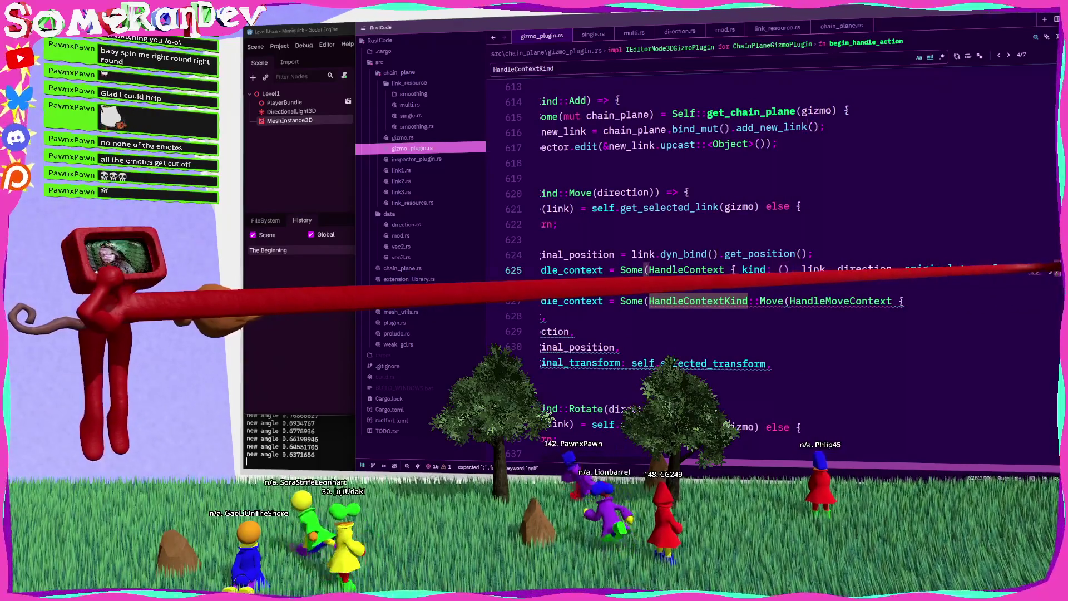
{"action": "scroll", "coordinate": [773, 262], "scroll_direction": "left", "scroll_amount": 5}
{"action": "key", "text": "Return"}
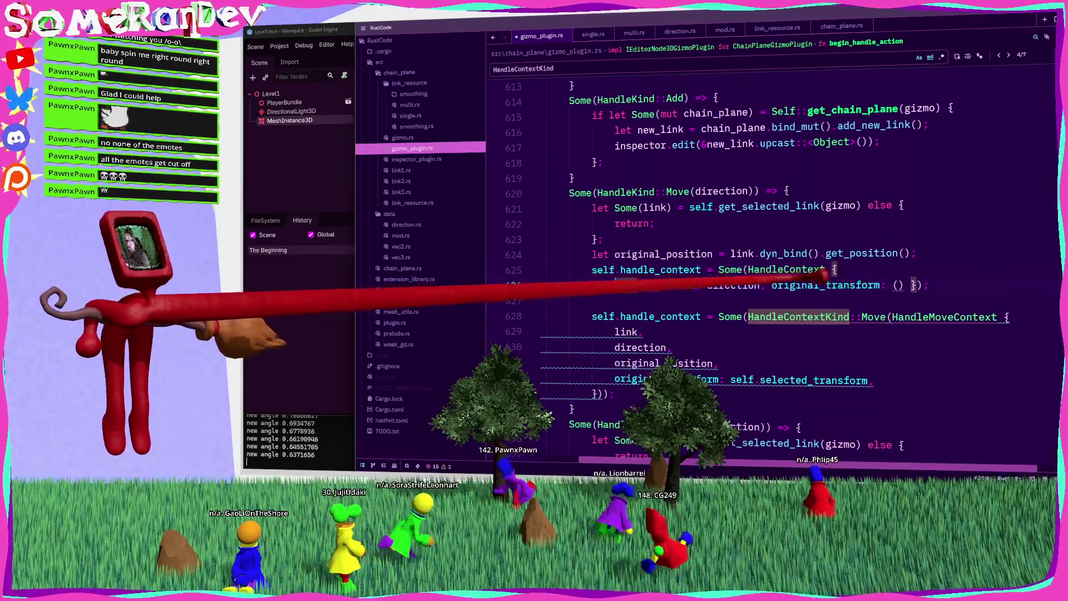
{"action": "key", "text": "Return"}
{"action": "type", "text": "kind: (),"}
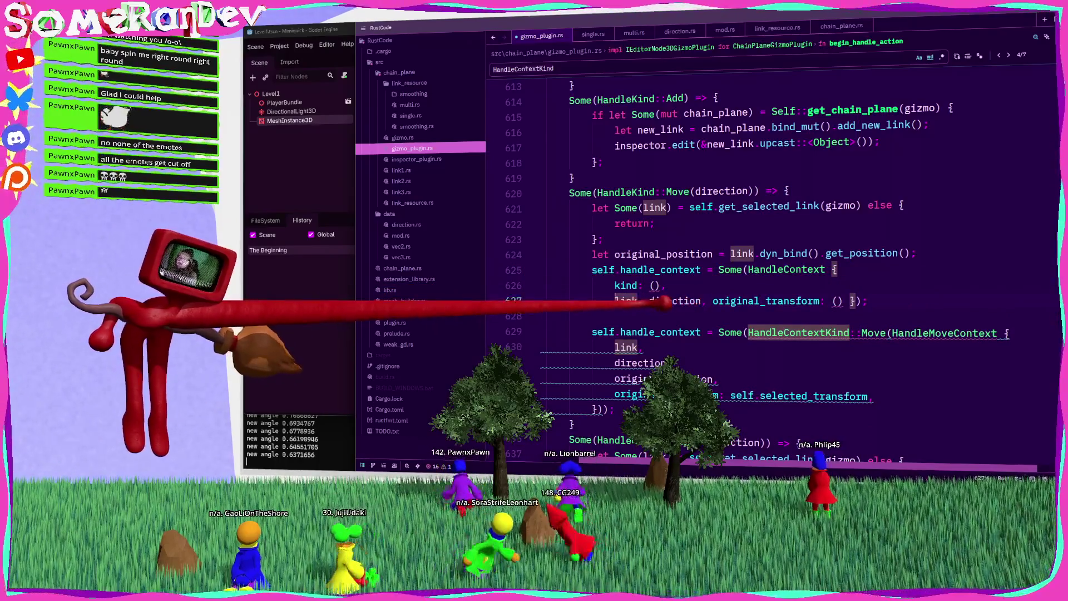
{"action": "key", "text": "Return"}
{"action": "key", "text": "Return"}
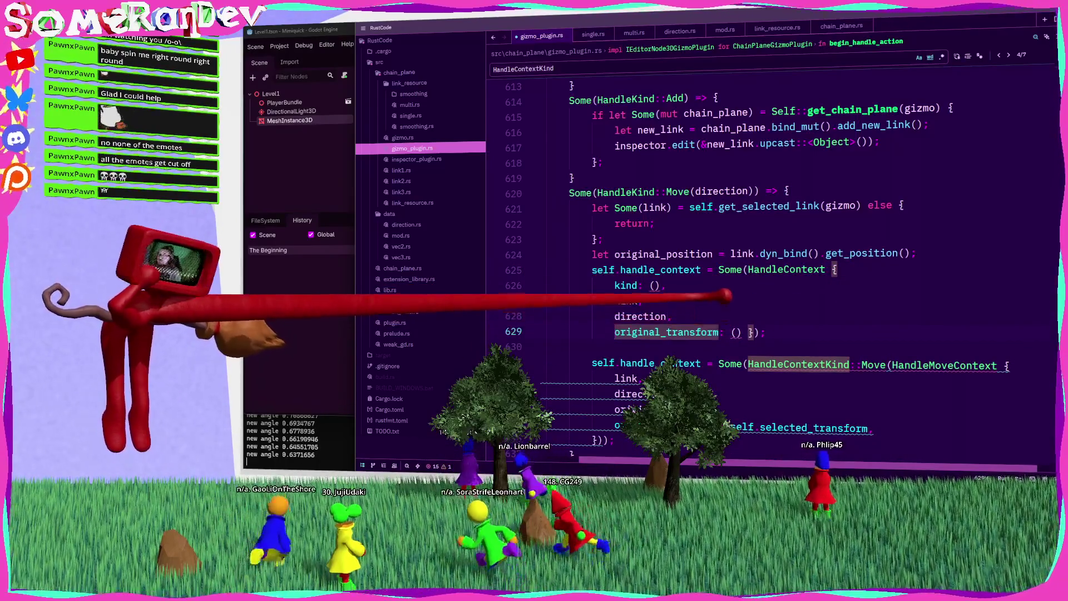
{"action": "scroll", "coordinate": [727, 296], "scroll_direction": "down", "scroll_amount": 2}
{"action": "left_click_drag", "start_coordinate": [868, 333], "coordinate": [731, 332]}
{"action": "key", "text": "ctrl+c"}
{"action": "left_click", "coordinate": [737, 239]}
{"action": "key", "text": "ctrl+v"}
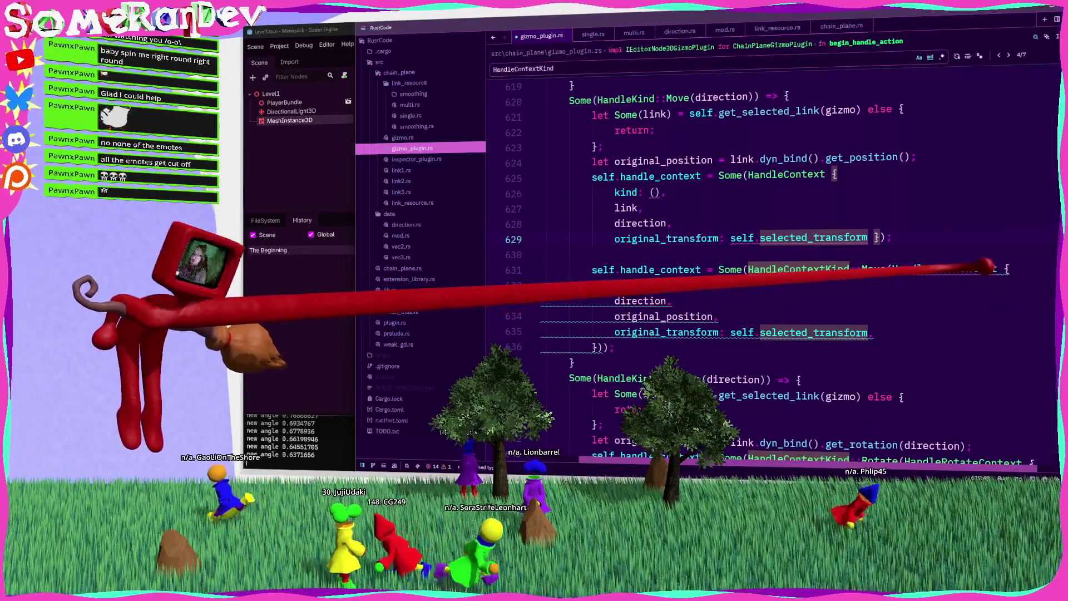
Set the new literal's kind to HandleContextKind::Move { original_position }.
{"action": "left_click", "coordinate": [659, 192]}
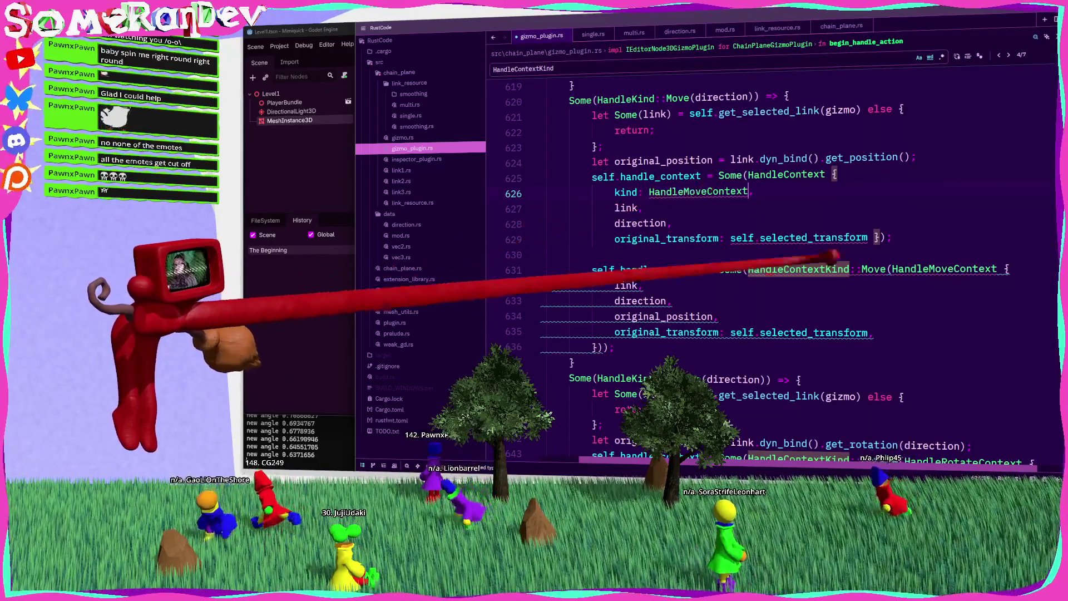
{"action": "left_click_drag", "start_coordinate": [749, 270], "coordinate": [886, 269]}
{"action": "key", "text": "ctrl+c"}
{"action": "double_click", "coordinate": [737, 192]}
{"action": "key", "text": "ctrl+v"}
{"action": "type", "text": "{ or"}
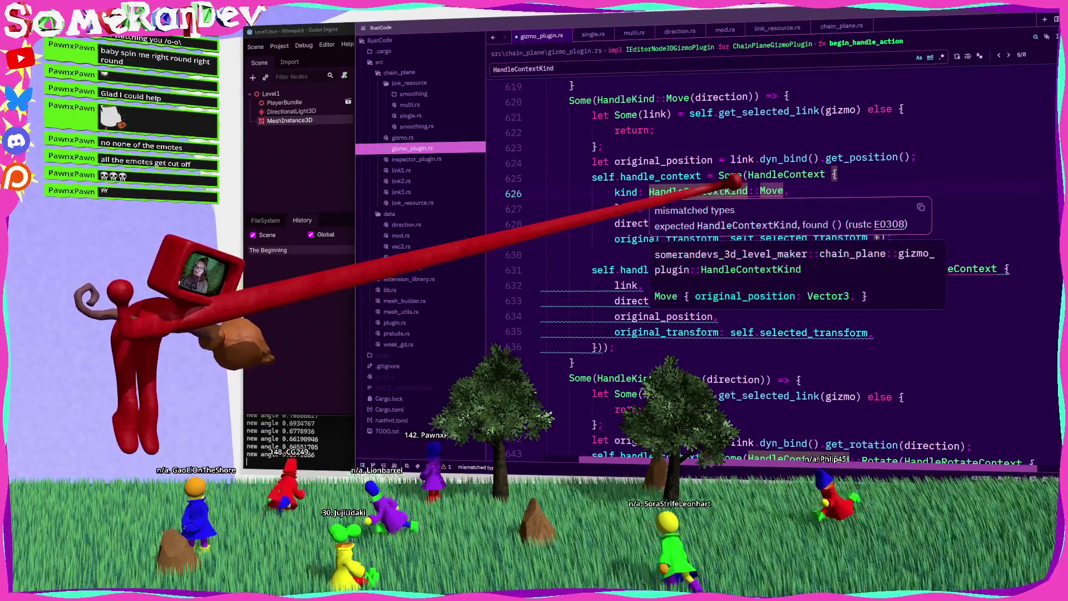
{"action": "key", "text": "Tab"}
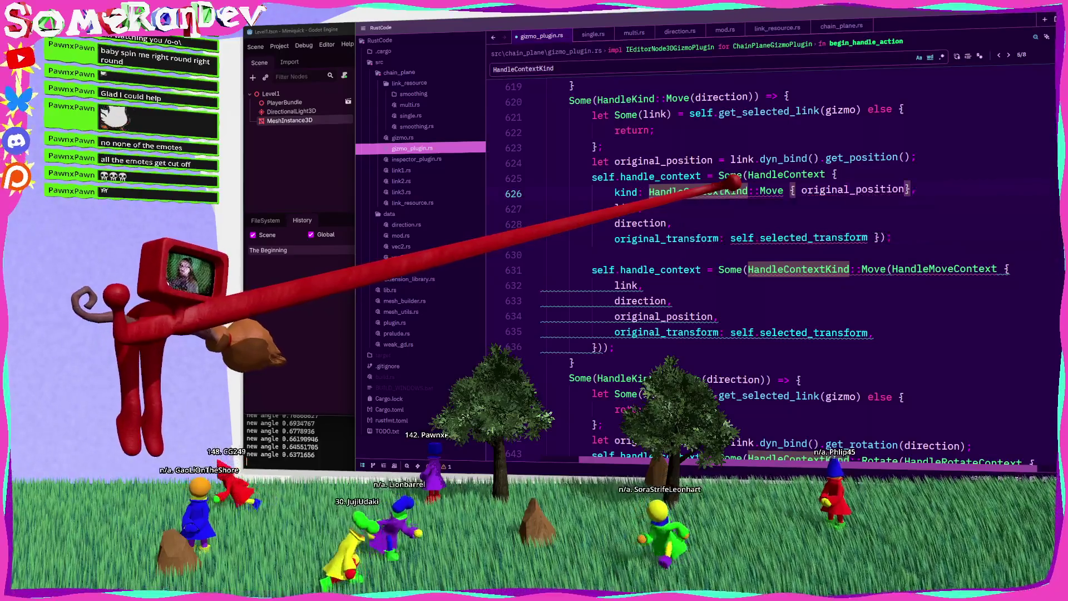
Close the HandleContext block and delete the old Move handle_context assignment.
{"action": "left_click_drag", "start_coordinate": [615, 348], "coordinate": [570, 269]}
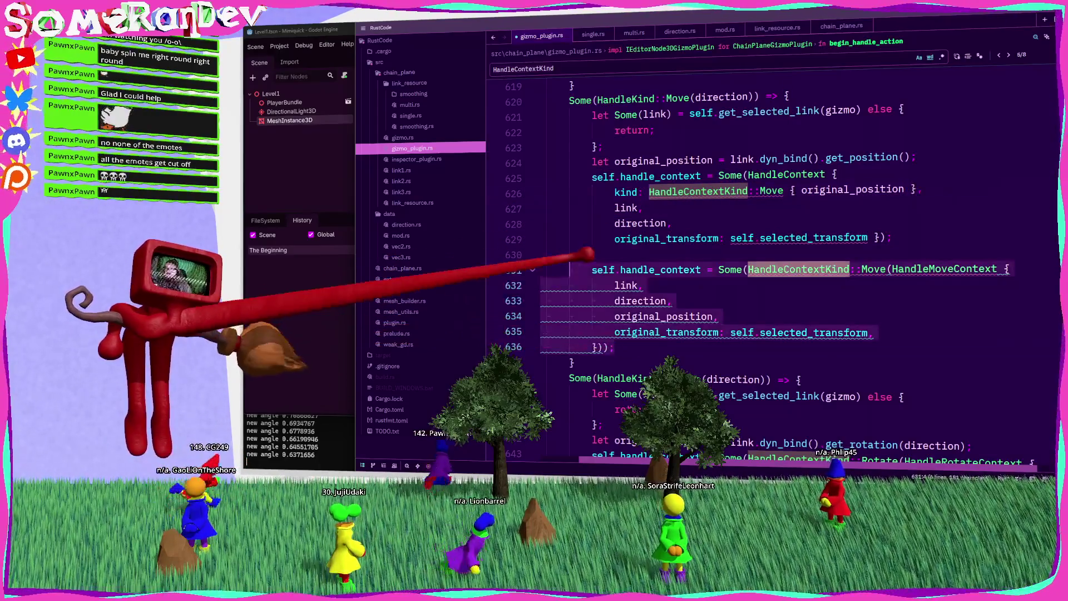
{"action": "key", "text": "ctrl+slash"}
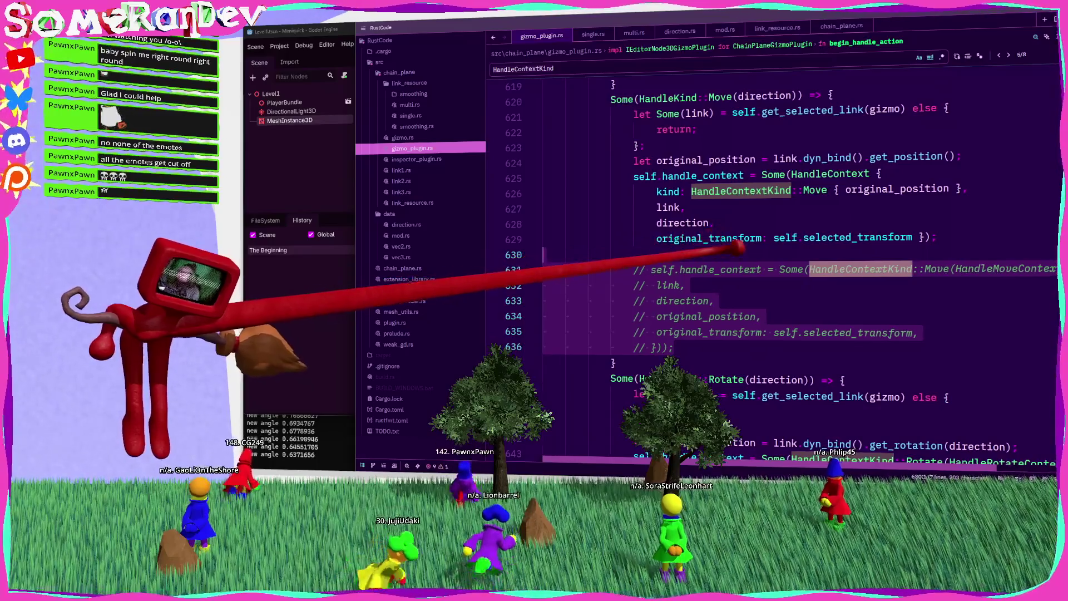
{"action": "left_click", "coordinate": [544, 255]}
{"action": "type", "text": "});"}
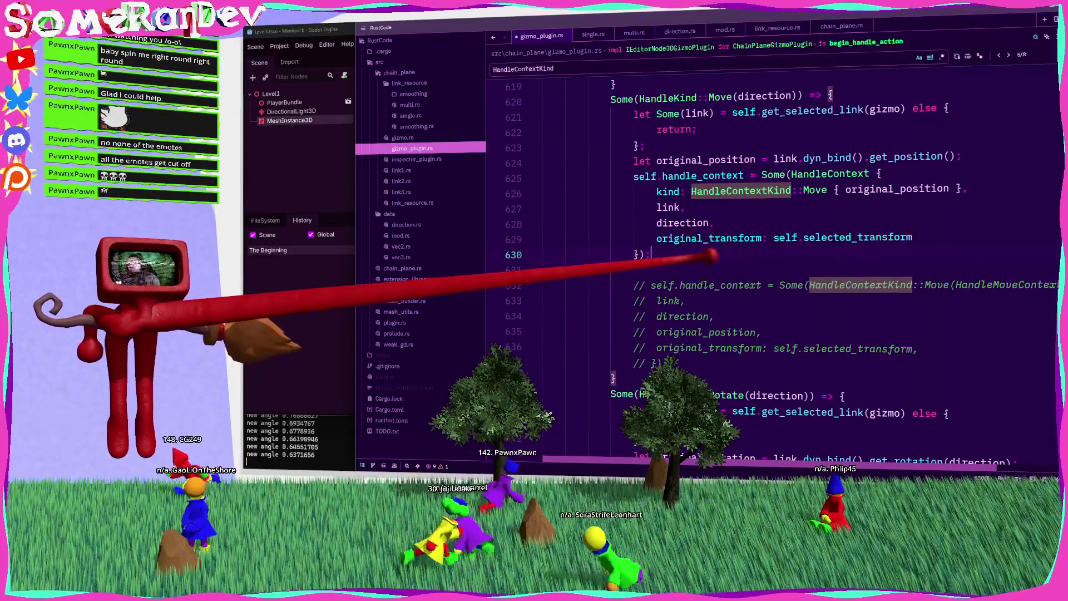
{"action": "mouse_move", "coordinate": [651, 254]}
{"action": "left_mouse_down"}
{"action": "mouse_move", "coordinate": [640, 167]}
{"action": "mouse_move", "coordinate": [635, 176]}
{"action": "left_mouse_up"}
{"action": "left_click_drag", "start_coordinate": [618, 379], "coordinate": [544, 269]}
{"action": "key", "text": "BackSpace"}
Replace the Rotate arm's assignment with a HandleContext whose kind is Rotate { original_rotation }.
{"action": "scroll", "coordinate": [608, 266], "scroll_direction": "down", "scroll_amount": 3}
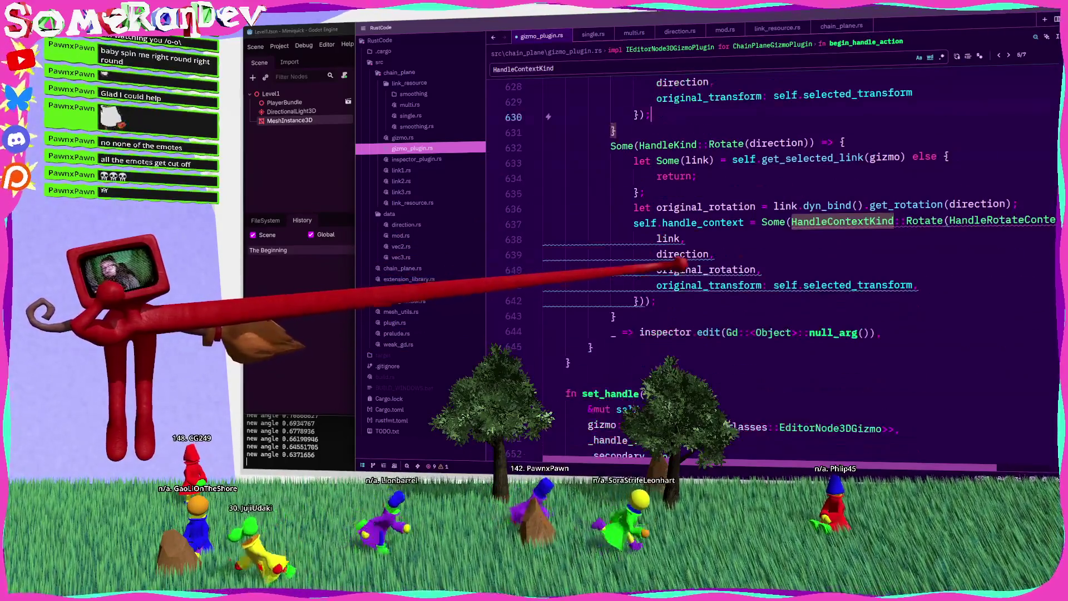
{"action": "left_click", "coordinate": [634, 222]}
{"action": "key", "text": "ctrl+v"}
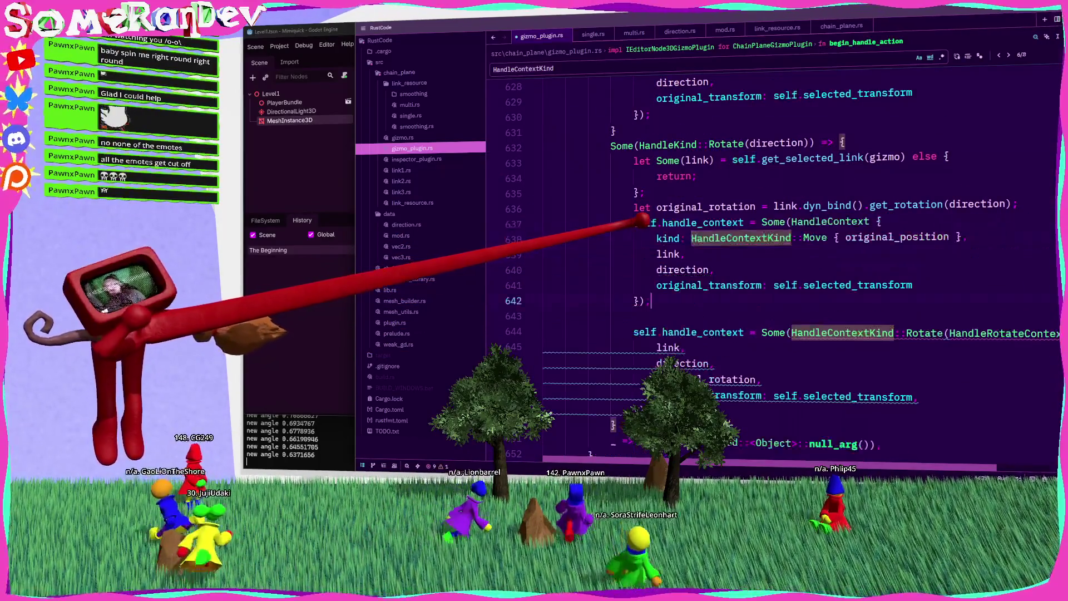
{"action": "double_click", "coordinate": [705, 207]}
{"action": "key", "text": "ctrl+c"}
{"action": "double_click", "coordinate": [897, 237]}
{"action": "key", "text": "ctrl+v"}
{"action": "key", "text": "BackSpace"}
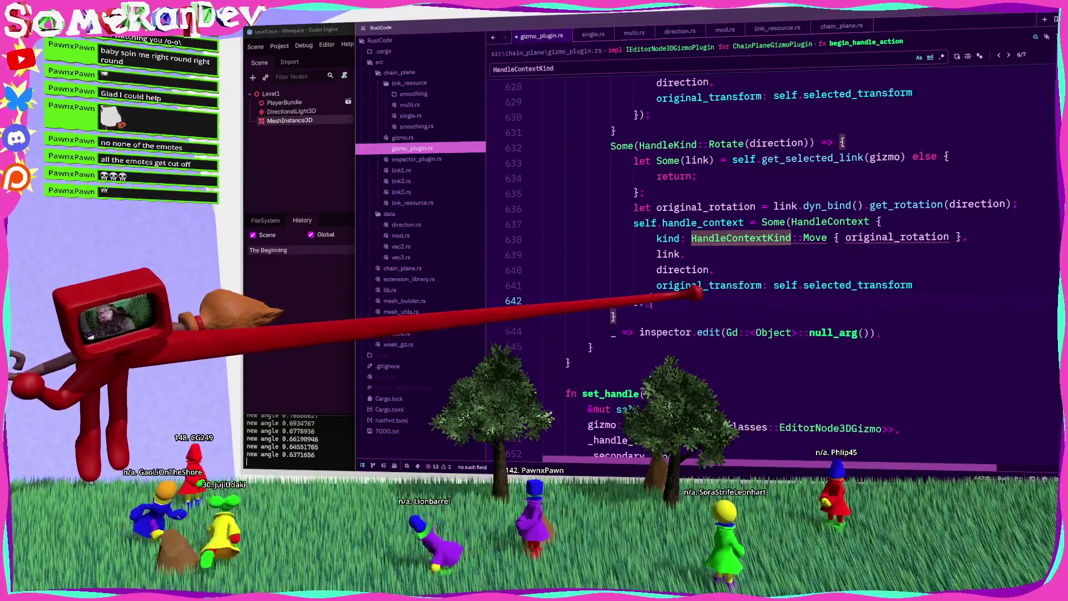
{"action": "double_click", "coordinate": [815, 238]}
{"action": "type", "text": "Ro"}
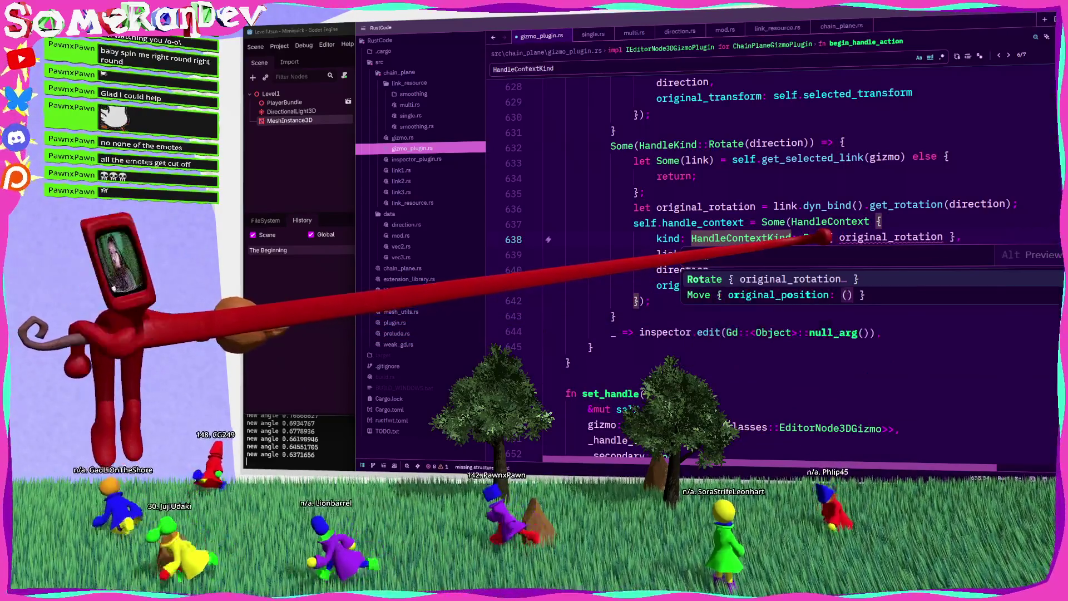
{"action": "key", "text": "Return"}
{"action": "scroll", "coordinate": [774, 239], "scroll_direction": "right", "scroll_amount": 2}
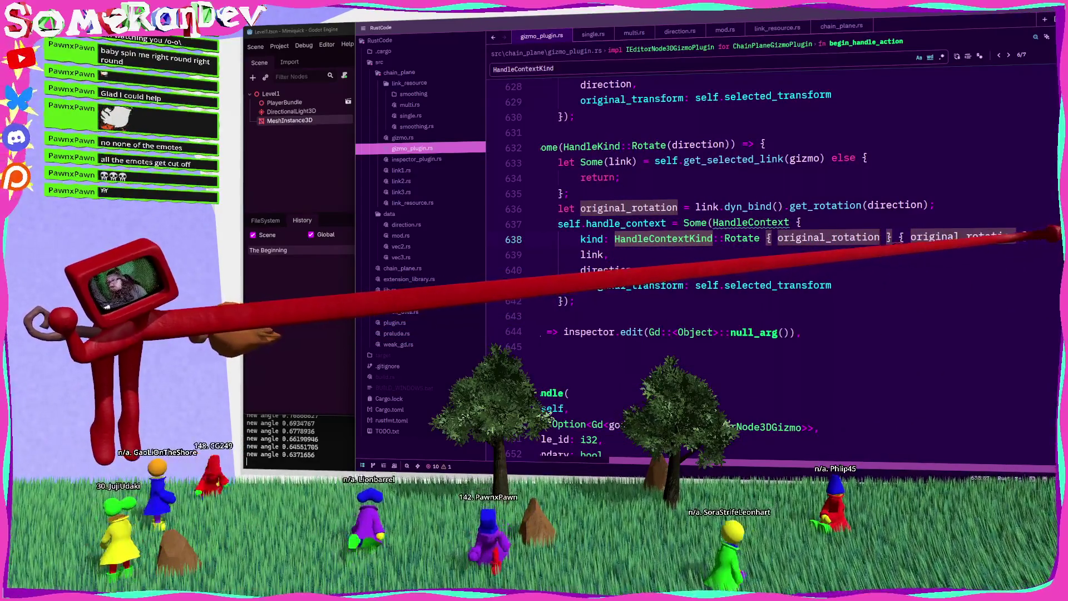
{"action": "key", "text": "BackSpace"}
{"action": "key", "text": "BackSpace"}
{"action": "key", "text": "BackSpace"}
{"action": "key", "text": "ctrl+Delete"}
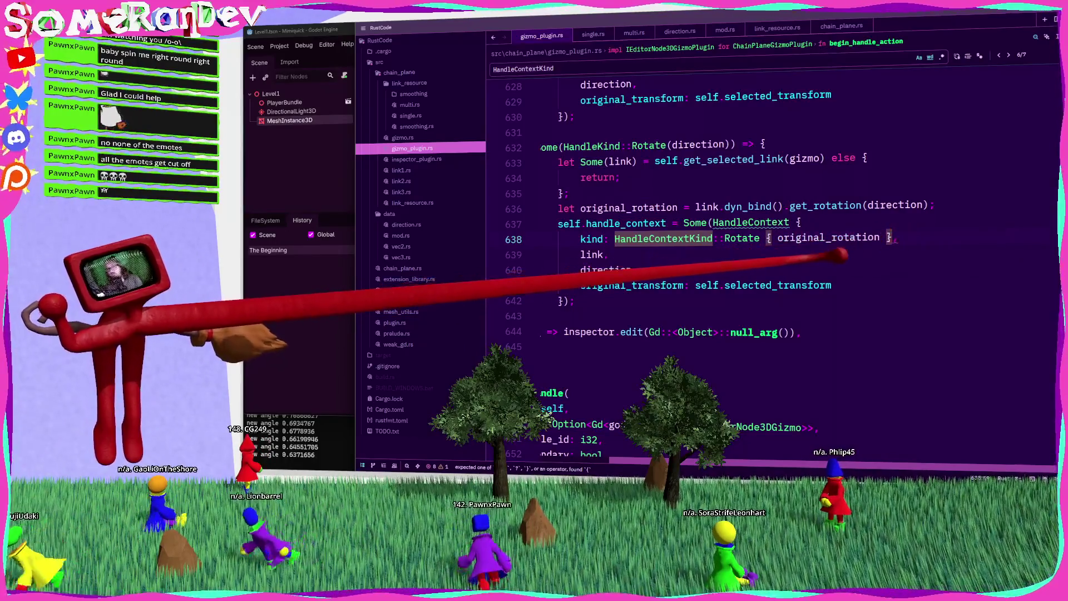
{"action": "scroll", "coordinate": [774, 267], "scroll_direction": "down", "scroll_amount": 10}
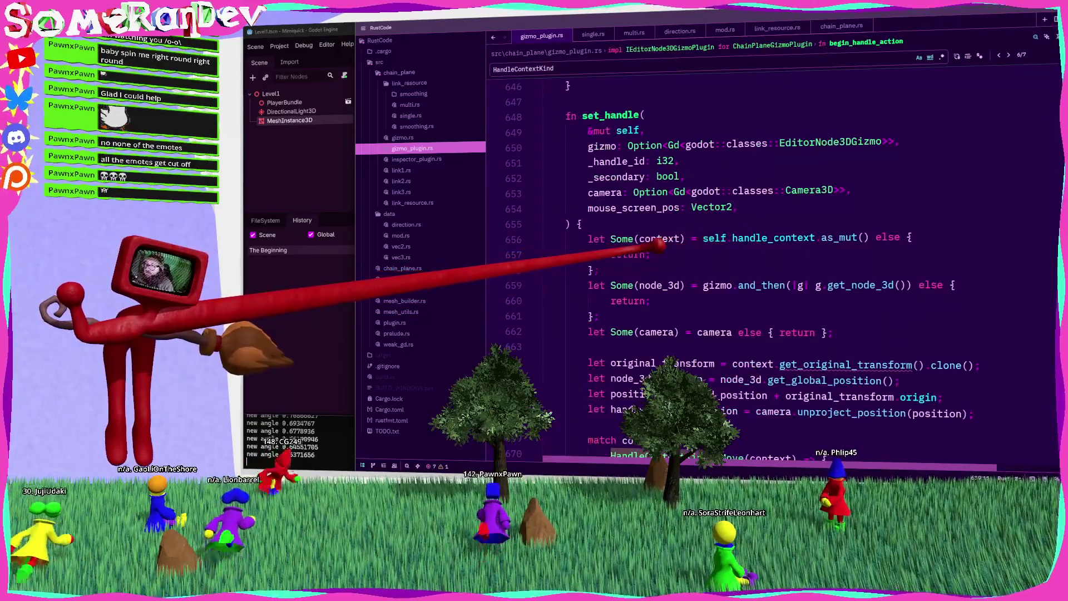
Read context.original_transform as a field and move the let direction line above the match.
{"action": "left_click", "coordinate": [802, 127]}
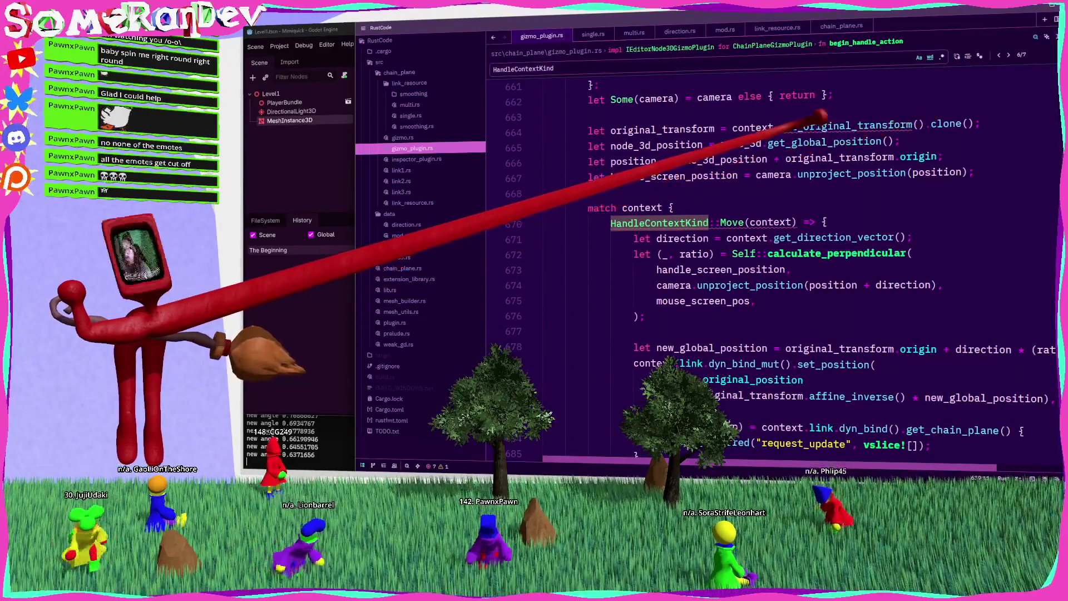
{"action": "key", "text": "BackSpace"}
{"action": "key", "text": "BackSpace"}
{"action": "key", "text": "BackSpace"}
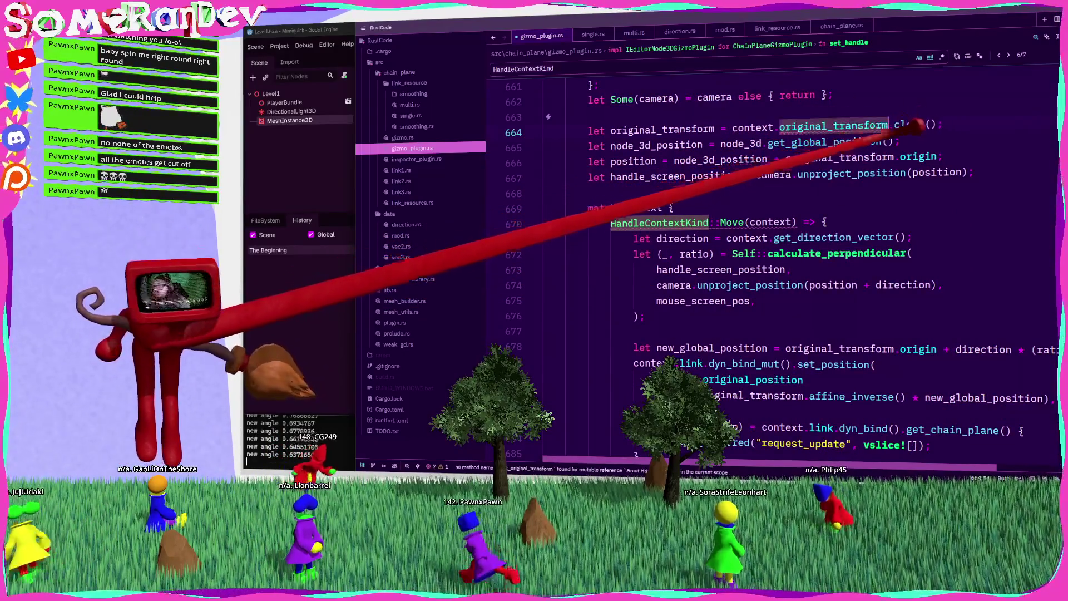
{"action": "left_click", "coordinate": [734, 144]}
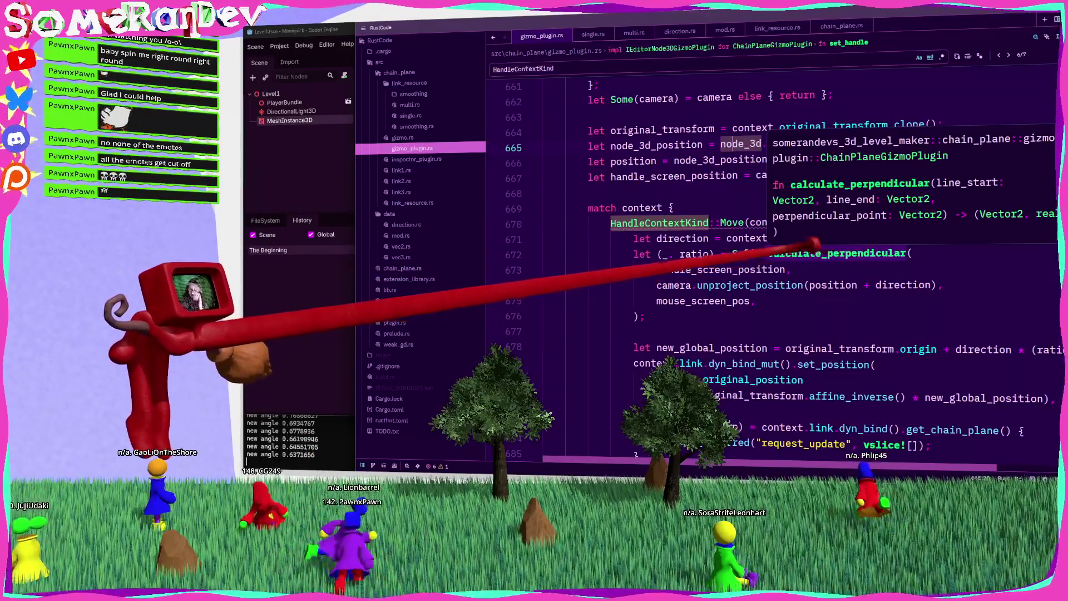
{"action": "left_click", "coordinate": [645, 238]}
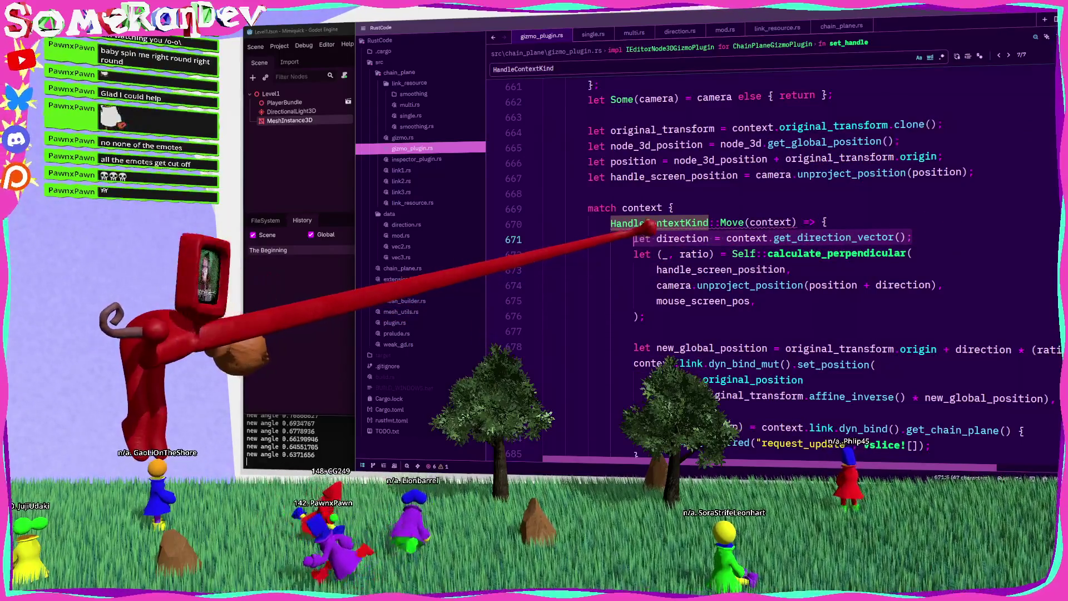
{"action": "key", "text": "shift+End"}
{"action": "key", "text": "ctrl+x"}
{"action": "left_click", "coordinate": [996, 165]}
{"action": "key", "text": "Return"}
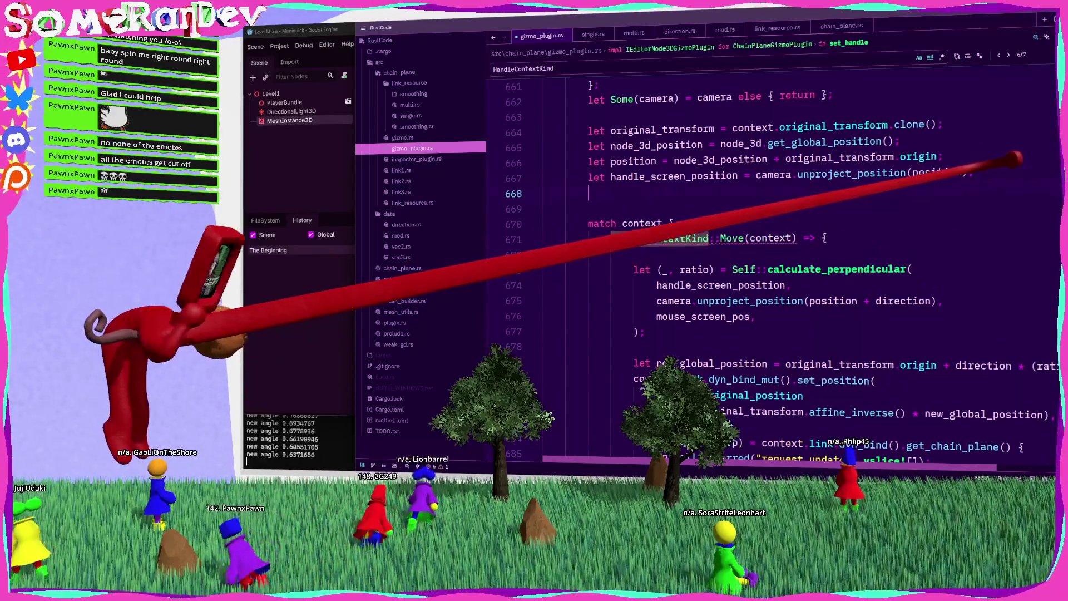
{"action": "key", "text": "ctrl+v"}
{"action": "left_click", "coordinate": [692, 254]}
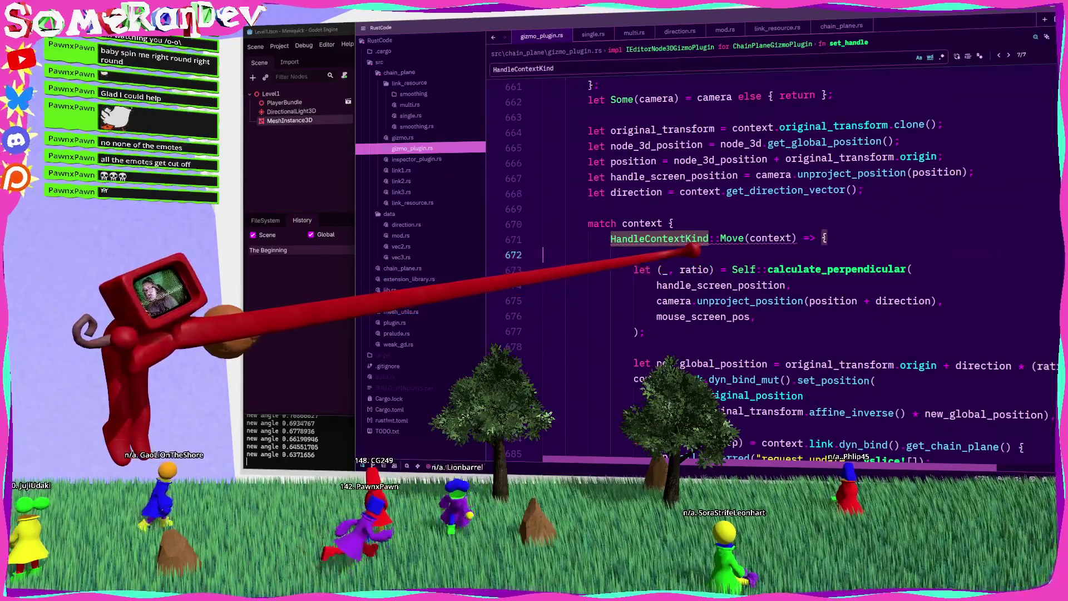
{"action": "key", "text": "BackSpace"}
{"action": "key", "text": "Down"}
{"action": "key", "text": "Down"}
{"action": "key", "text": "Down"}
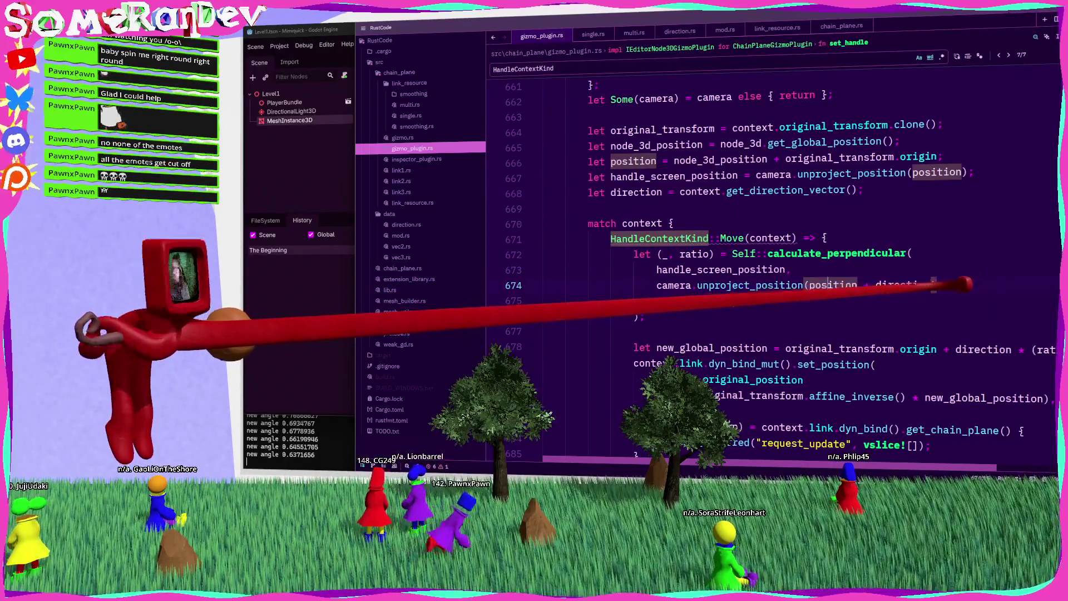
Make set_handle's match operate on context.kind instead of context.
{"action": "mouse_move", "coordinate": [748, 237]}
{"action": "left_click", "coordinate": [690, 224]}
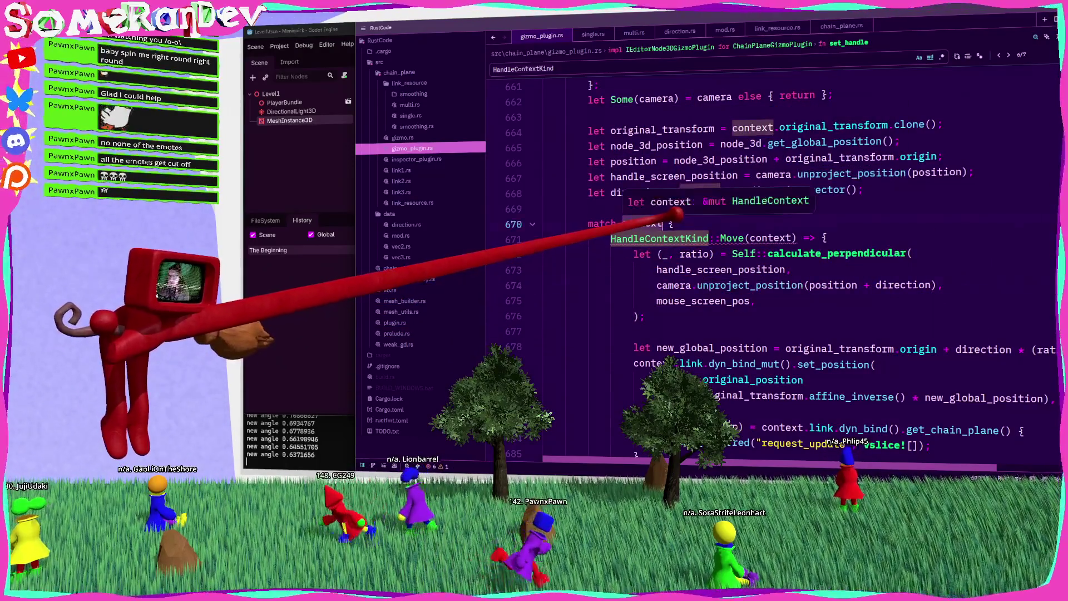
{"action": "key", "text": "BackSpace"}
{"action": "key", "text": "BackSpace"}
{"action": "key", "text": "BackSpace"}
{"action": "key", "text": "Return"}
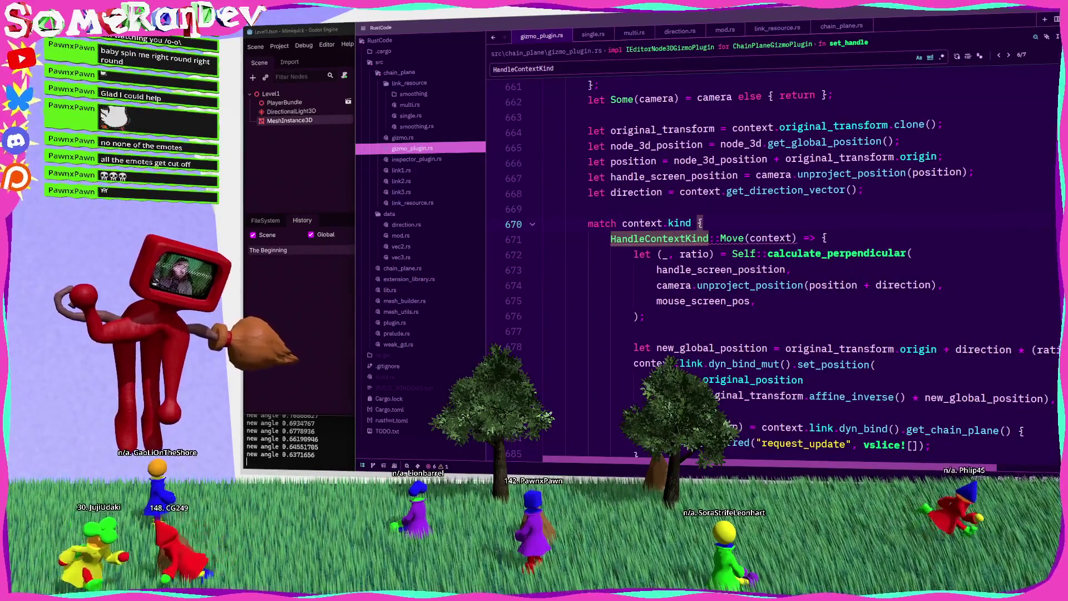
Use Move { original_position } and Rotate { original_rotation } patterns in the match, then save.
{"action": "mouse_move", "coordinate": [746, 230]}
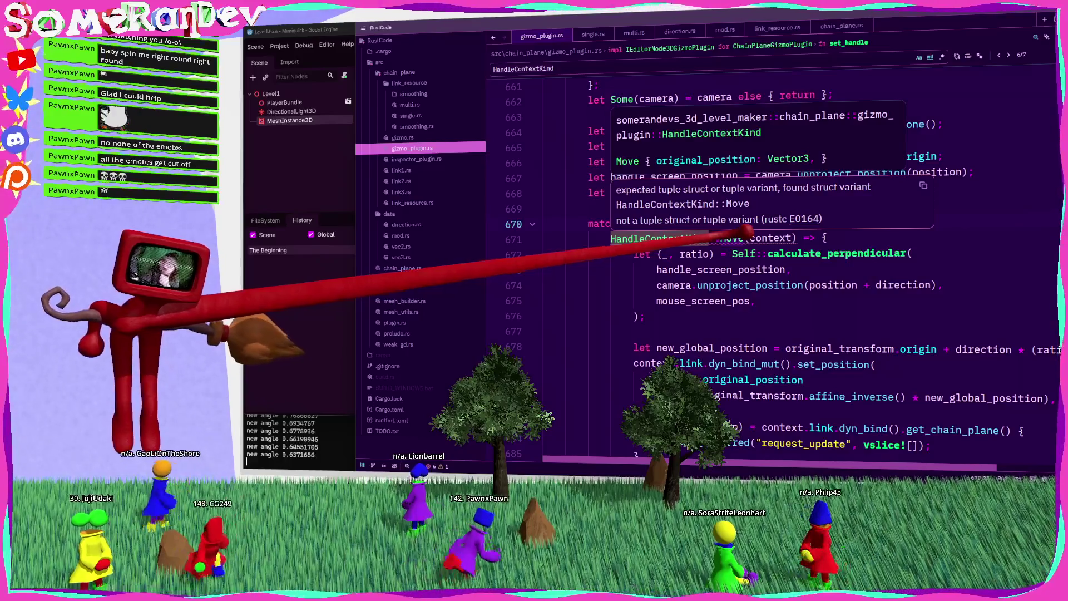
{"action": "left_click", "coordinate": [747, 237]}
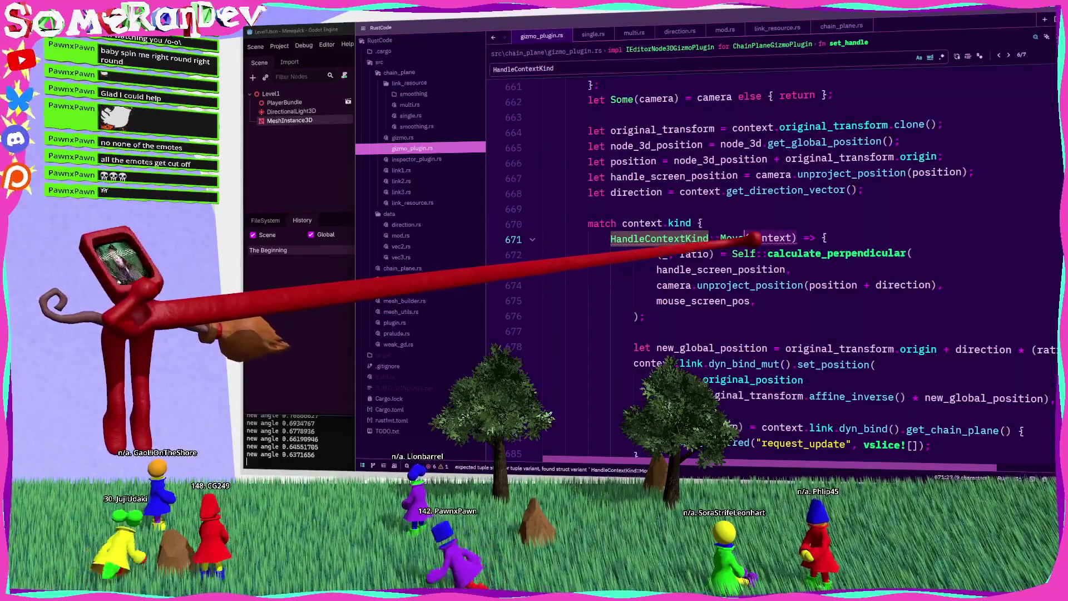
{"action": "type", "text": "{ ori"}
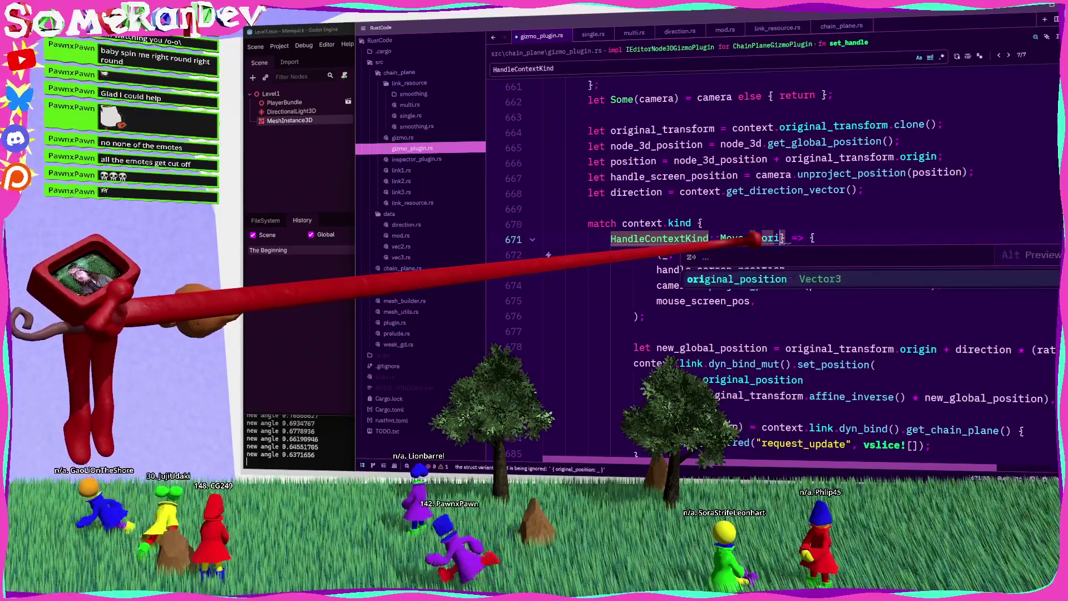
{"action": "key", "text": "Tab"}
{"action": "scroll", "coordinate": [774, 267], "scroll_direction": "down", "scroll_amount": 5}
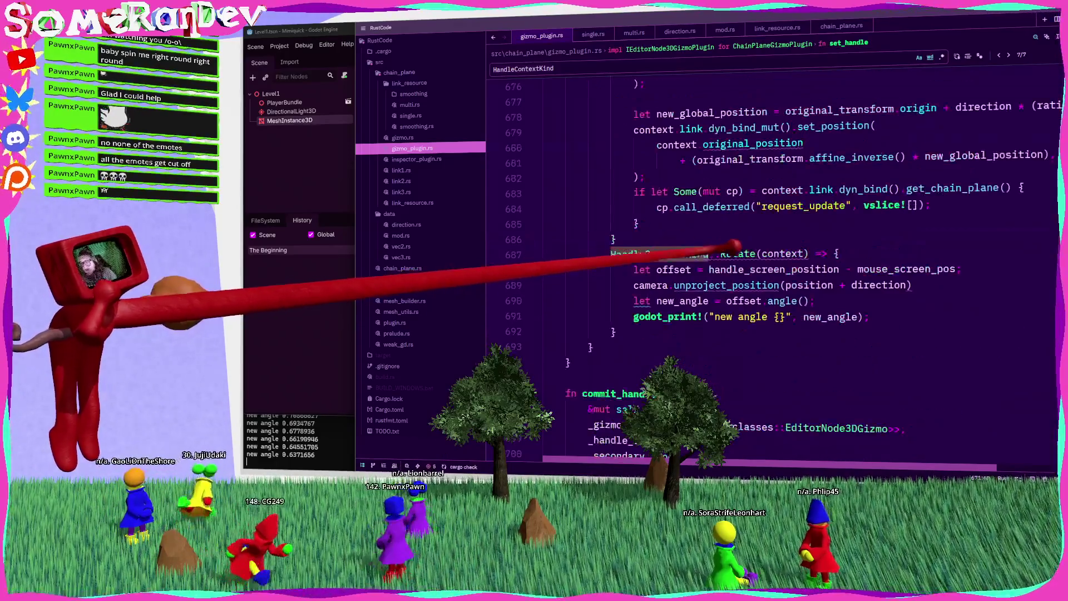
{"action": "left_click", "coordinate": [674, 254]}
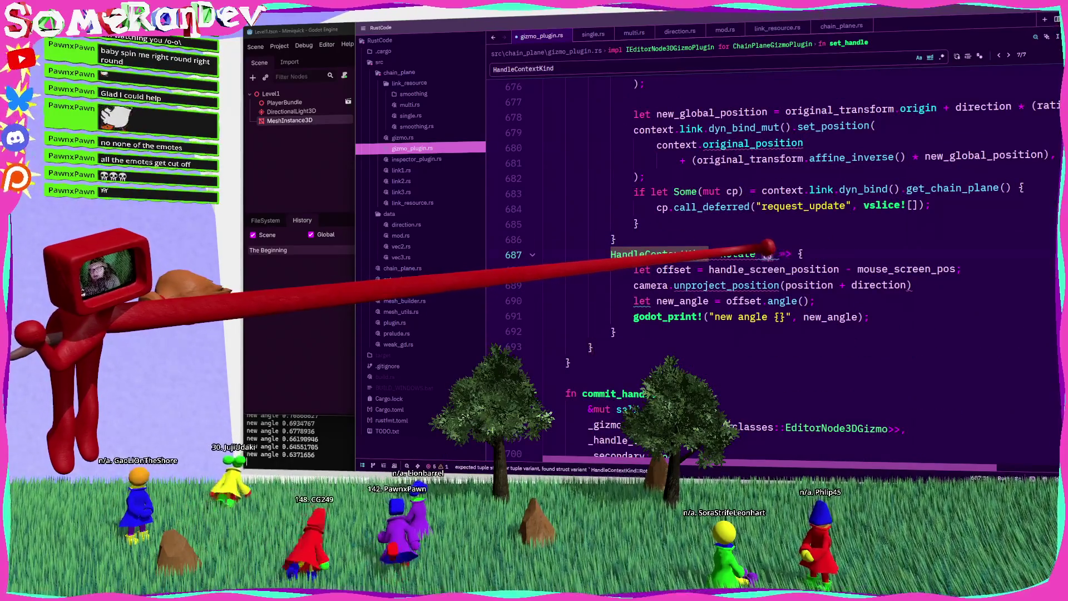
{"action": "type", "text": "{ origin"}
{"action": "key", "text": "Tab"}
{"action": "key", "text": "ctrl+s"}
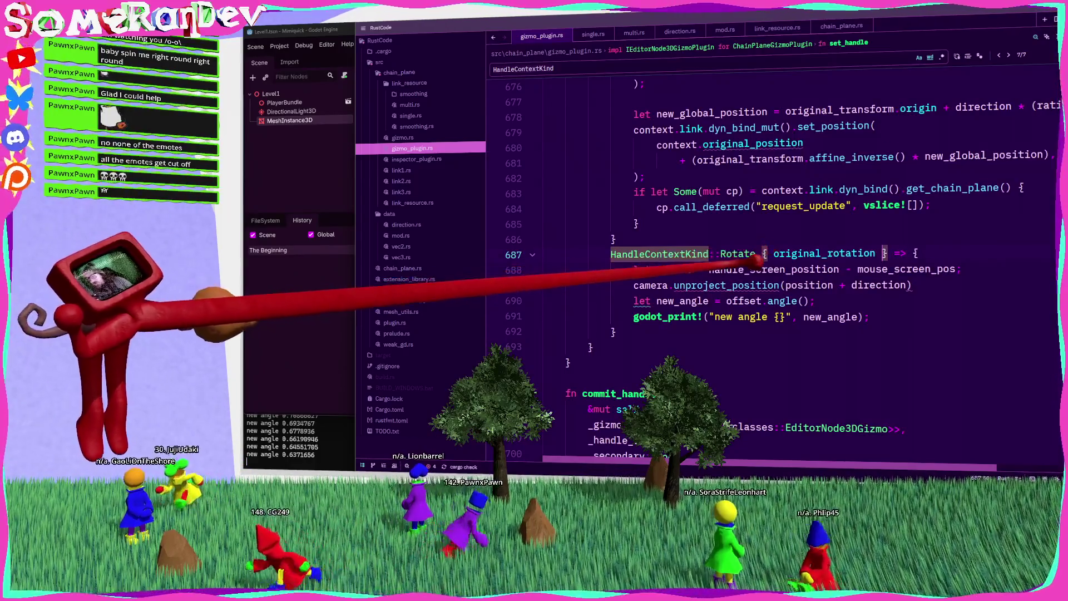
{"action": "left_click", "coordinate": [815, 301]}
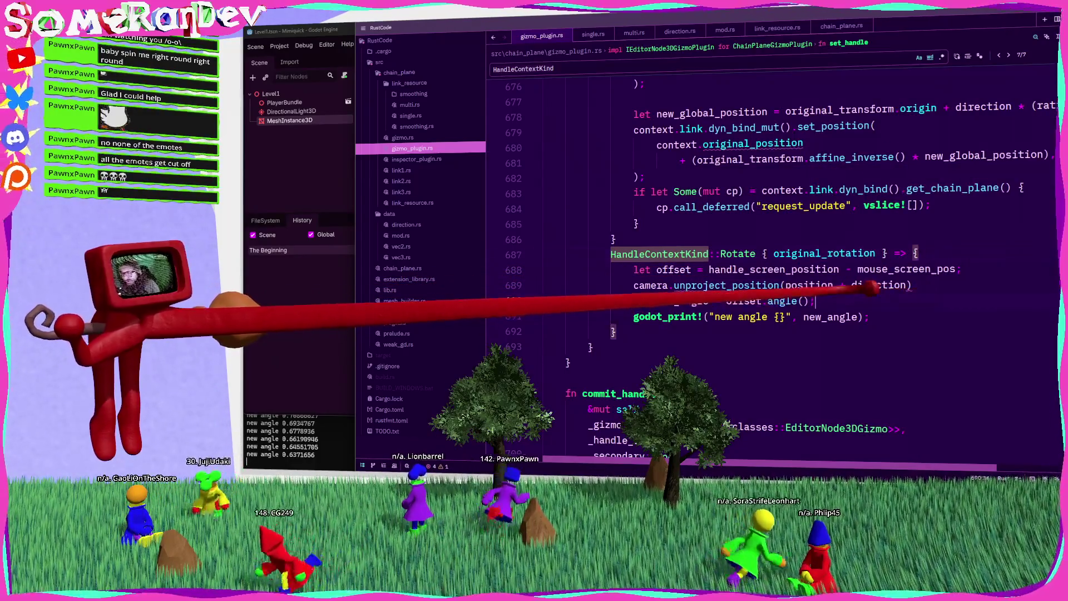
{"action": "scroll", "coordinate": [773, 261], "scroll_direction": "up", "scroll_amount": 20}
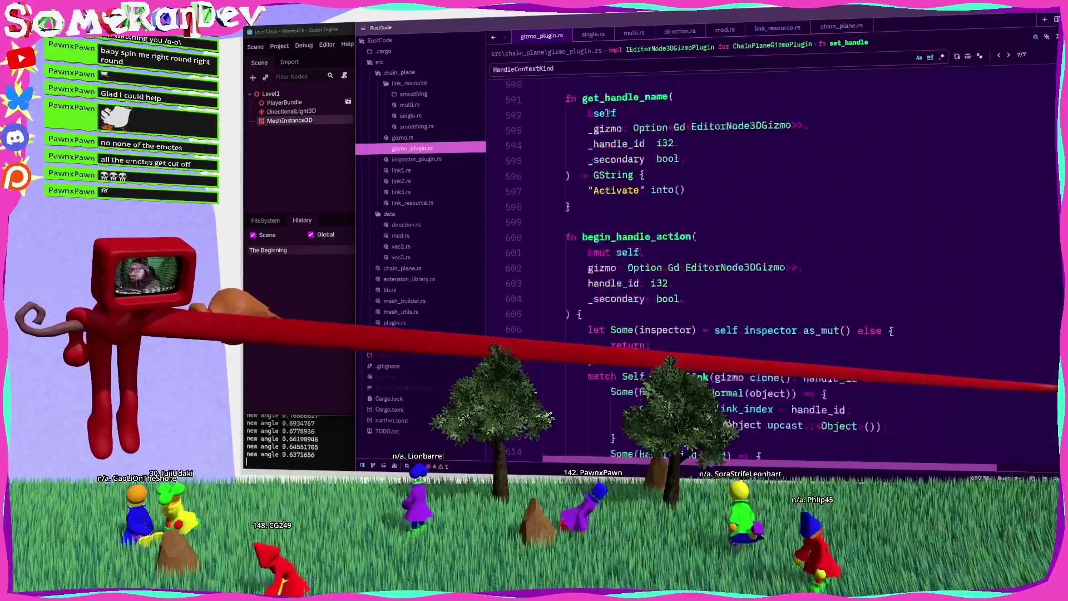
{"action": "scroll", "coordinate": [773, 261], "scroll_direction": "down", "scroll_amount": 2}
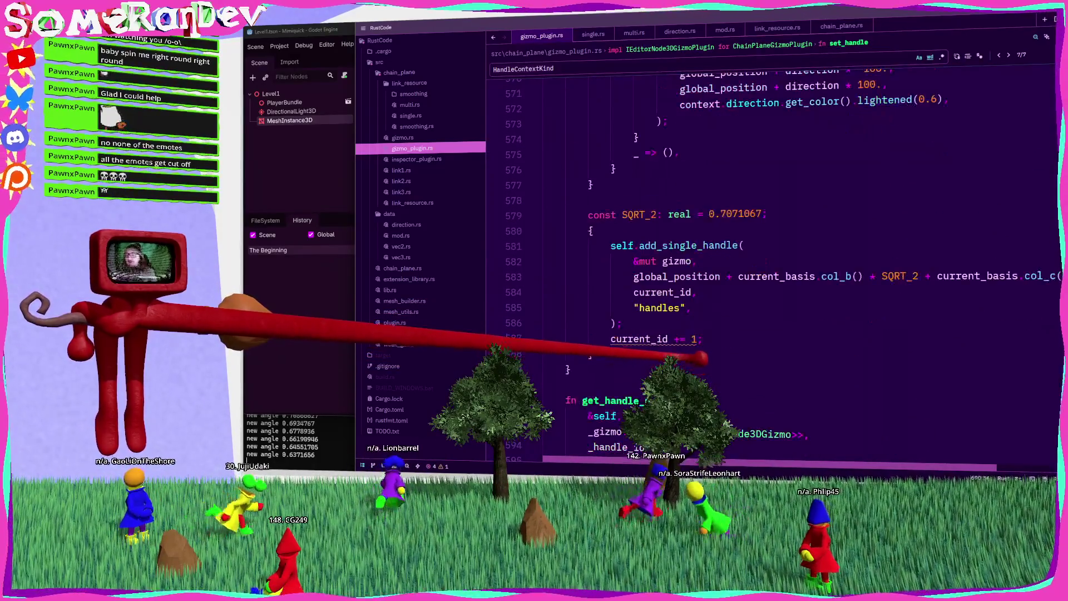
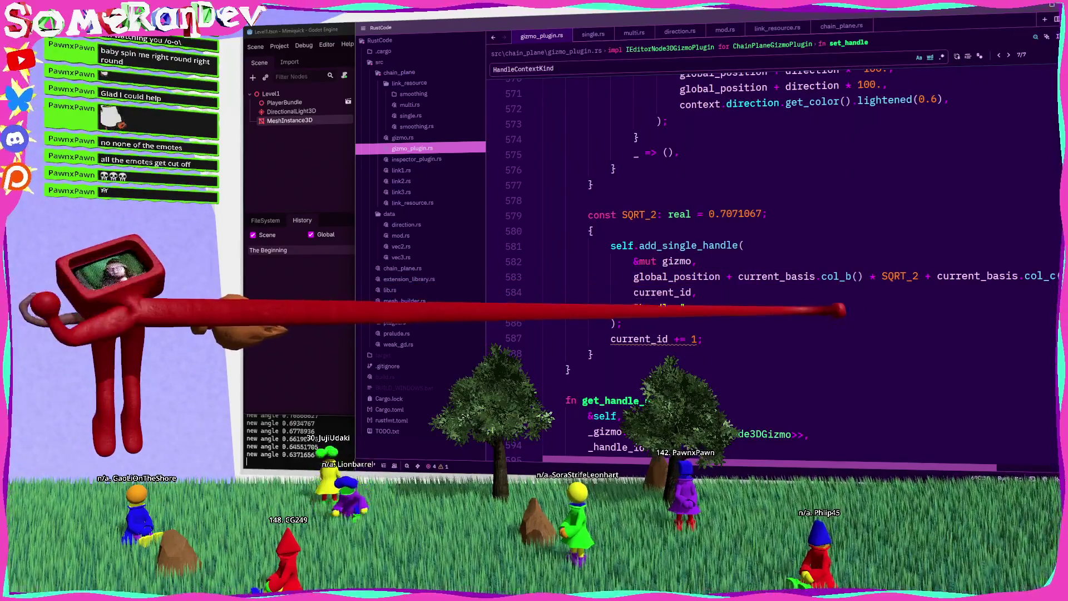
Step through search matches in gizmo_plugin.rs and inspect the get_direction_vector call on line 567.
{"action": "key", "text": "End"}
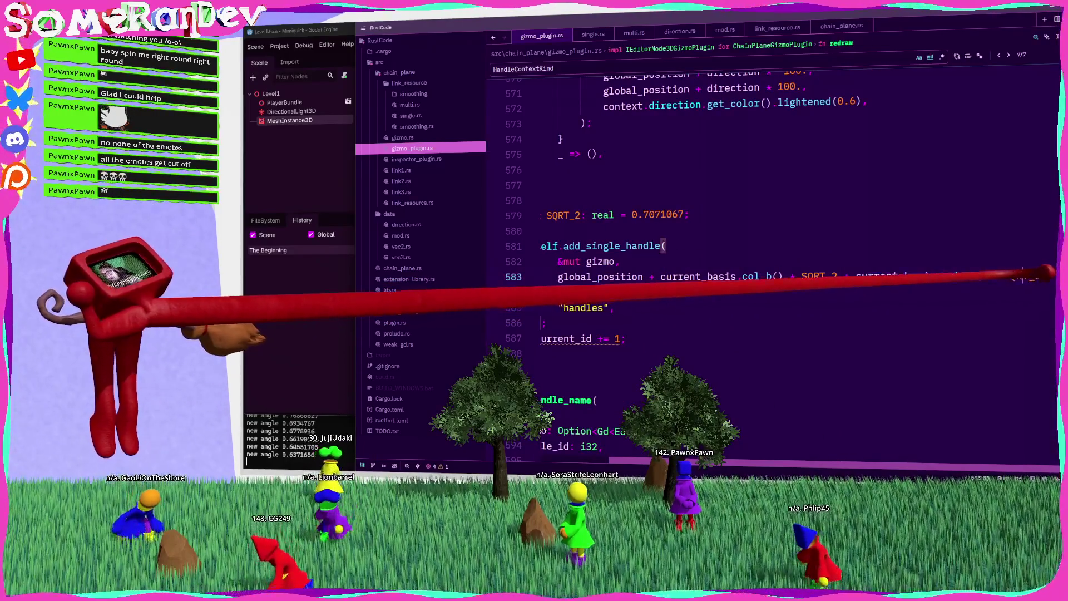
{"action": "key", "text": "shift+Return"}
{"action": "key", "text": "shift+Return"}
{"action": "key", "text": "shift+Return"}
{"action": "scroll", "coordinate": [774, 267], "scroll_direction": "down", "scroll_amount": 5}
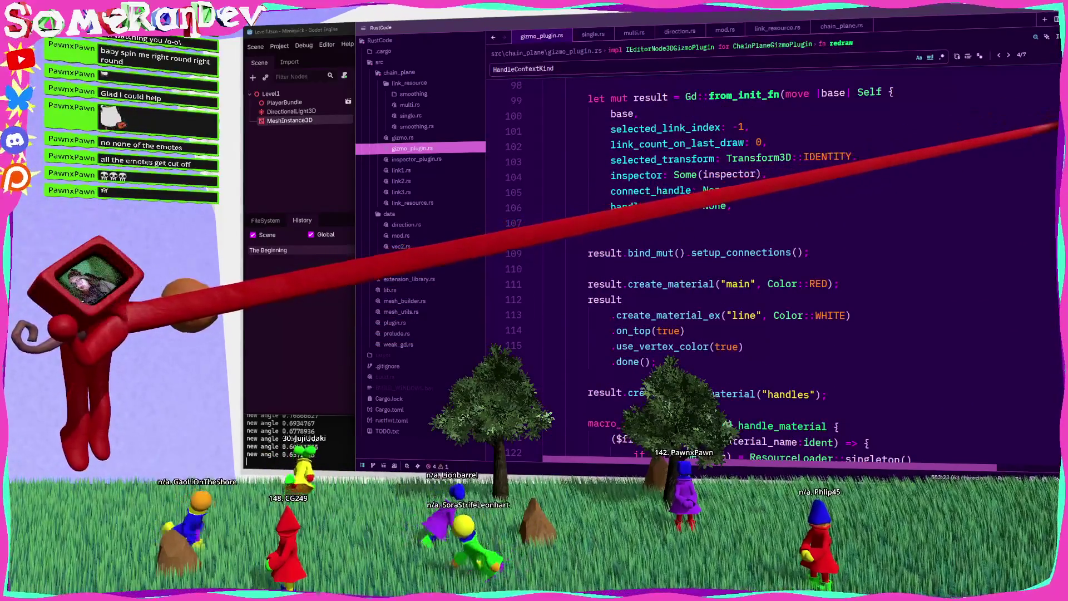
{"action": "scroll", "coordinate": [774, 267], "scroll_direction": "down", "scroll_amount": 20}
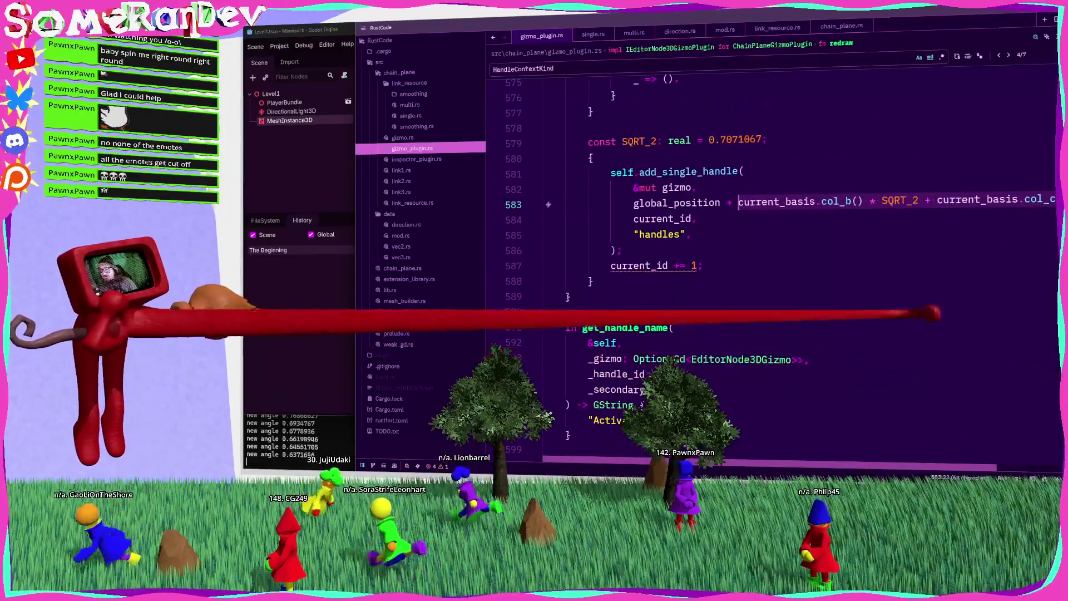
{"action": "scroll", "coordinate": [773, 267], "scroll_direction": "up", "scroll_amount": 5}
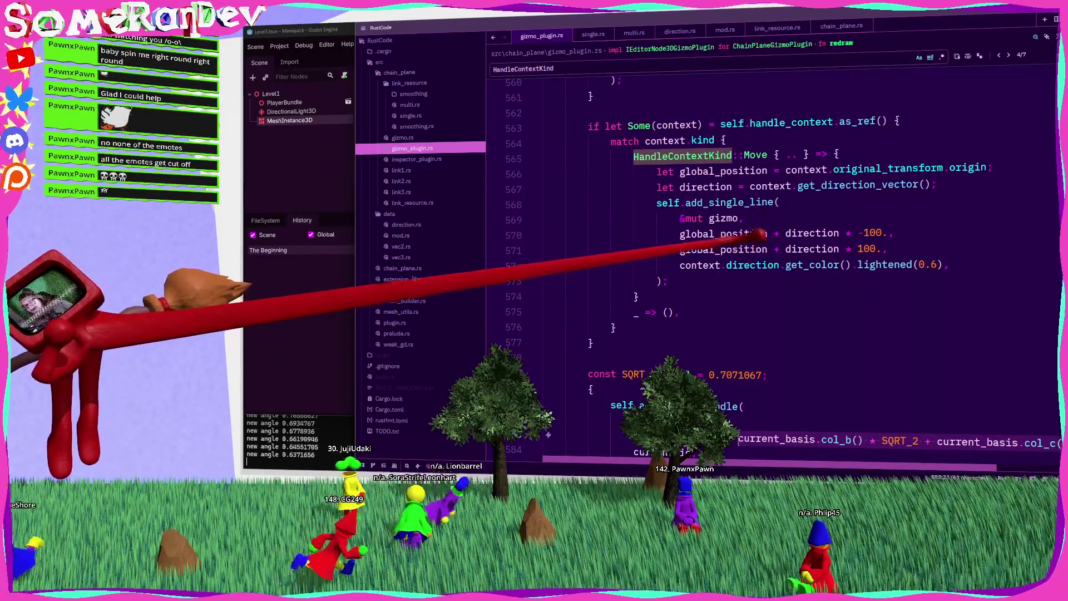
{"action": "left_click", "coordinate": [770, 187]}
{"action": "left_click", "coordinate": [835, 185]}
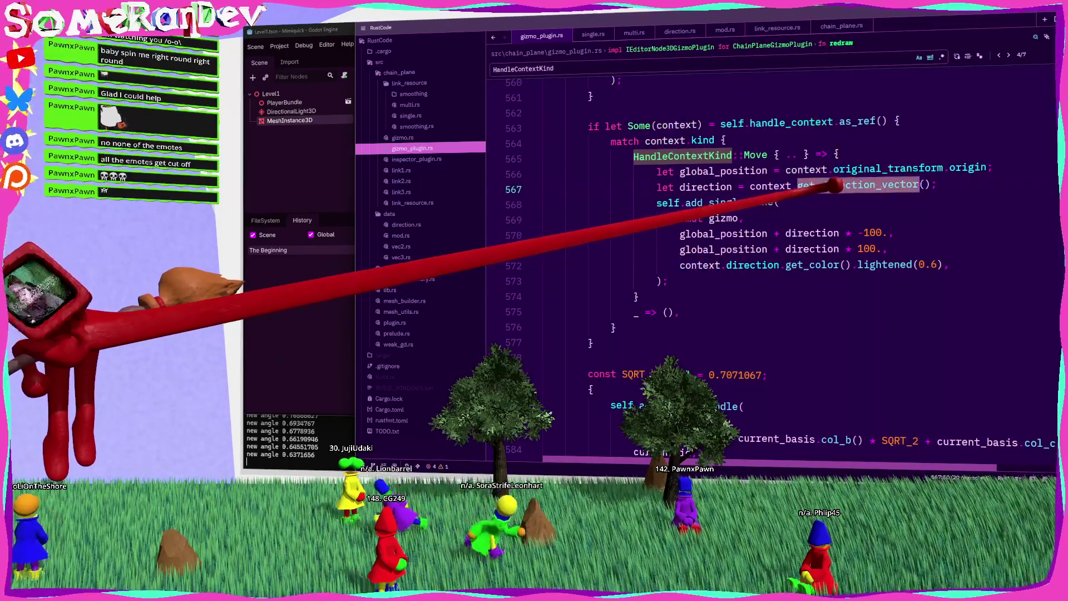
{"action": "scroll", "coordinate": [774, 267], "scroll_direction": "up", "scroll_amount": 6}
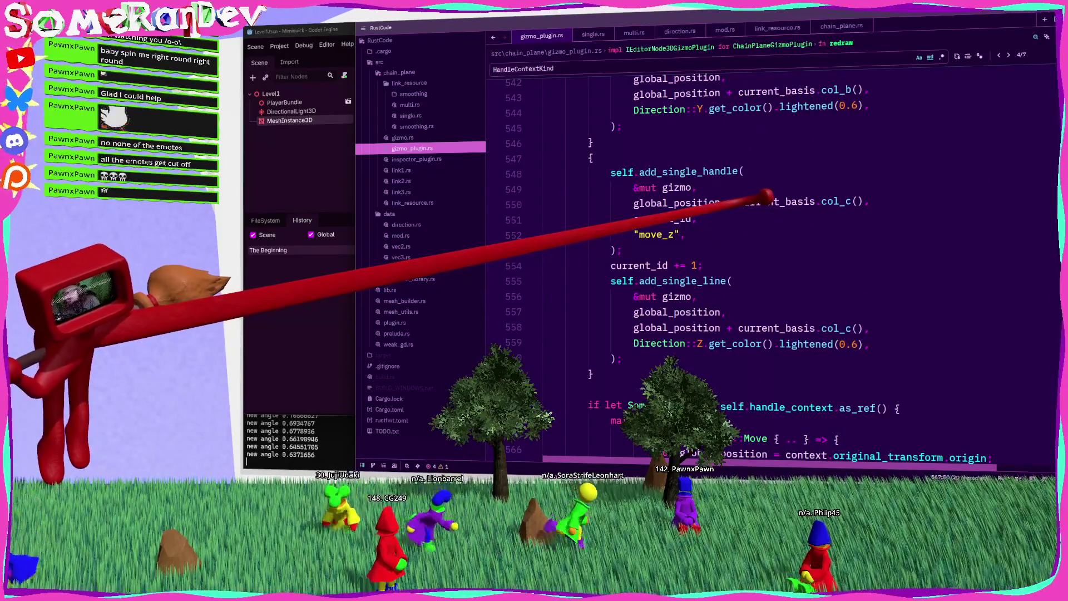
Check current_basis usage on line 550 and select the handle offset expression on line 583.
{"action": "left_click", "coordinate": [766, 199]}
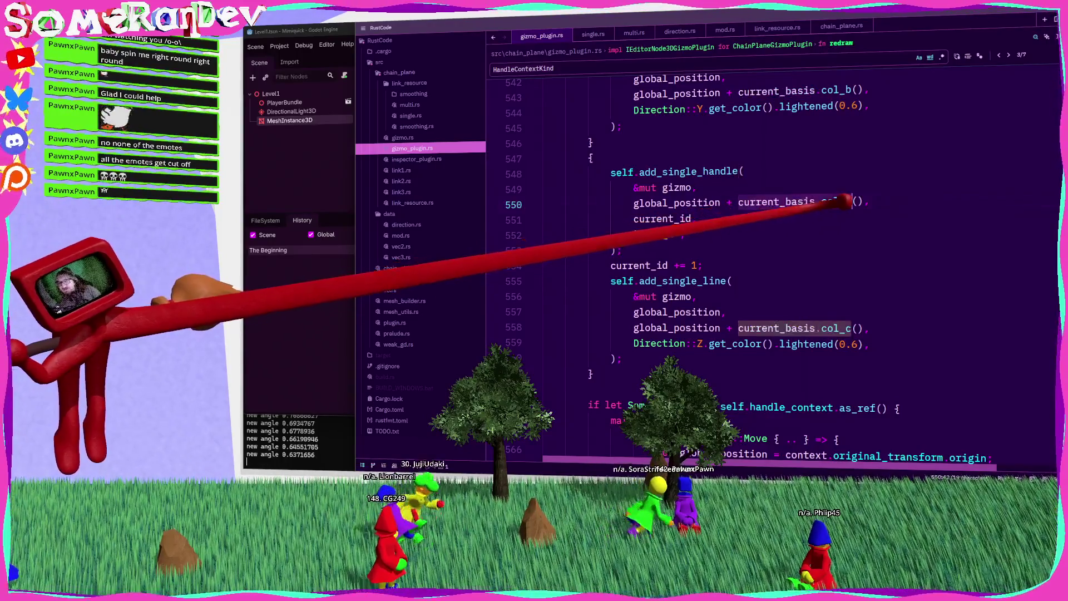
{"action": "scroll", "coordinate": [767, 195], "scroll_direction": "down", "scroll_amount": 15}
{"action": "scroll", "coordinate": [764, 188], "scroll_direction": "up", "scroll_amount": 4}
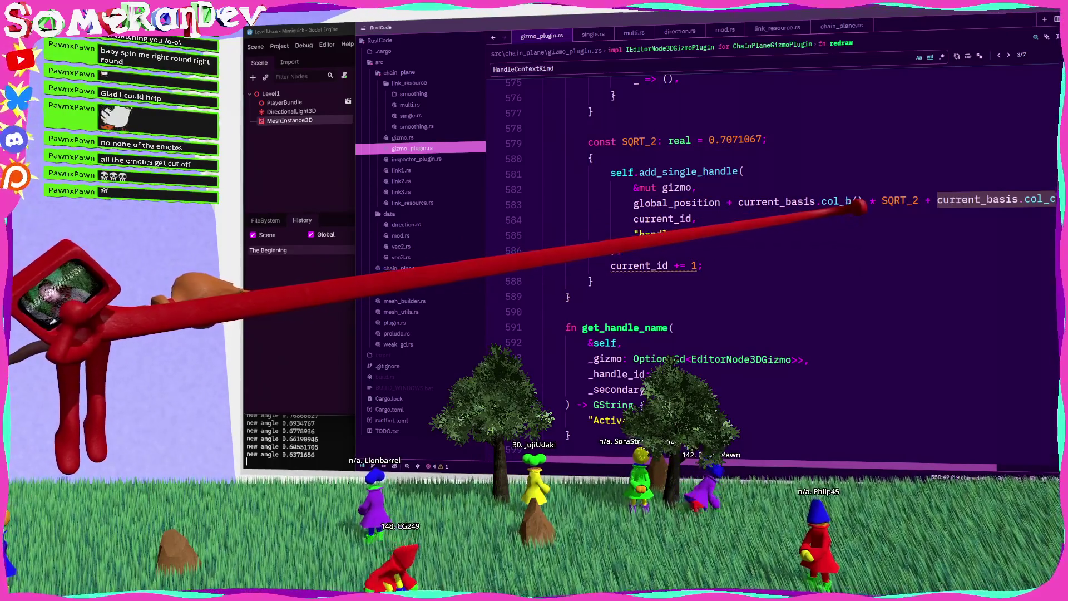
{"action": "scroll", "coordinate": [860, 196], "scroll_direction": "right", "scroll_amount": 3}
{"action": "mouse_move", "coordinate": [1035, 196]}
{"action": "left_mouse_down"}
{"action": "mouse_move", "coordinate": [556, 200]}
{"action": "mouse_move", "coordinate": [768, 143]}
{"action": "left_mouse_up"}
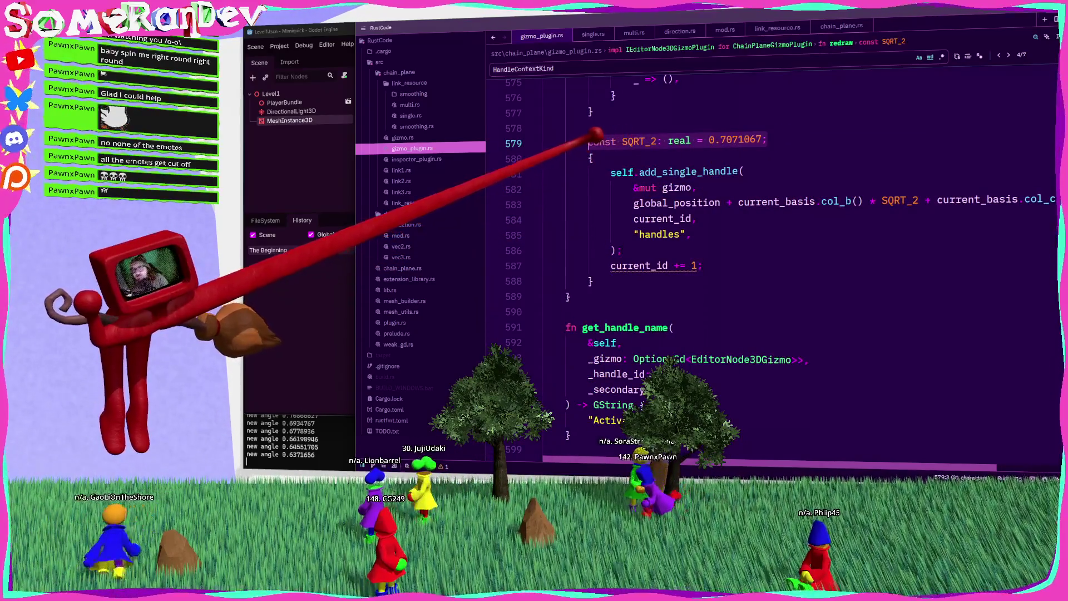
Paste const SQRT_2 into direction.rs, then widen the offset expression selection in gizmo_plugin.rs.
{"action": "left_click", "coordinate": [419, 223]}
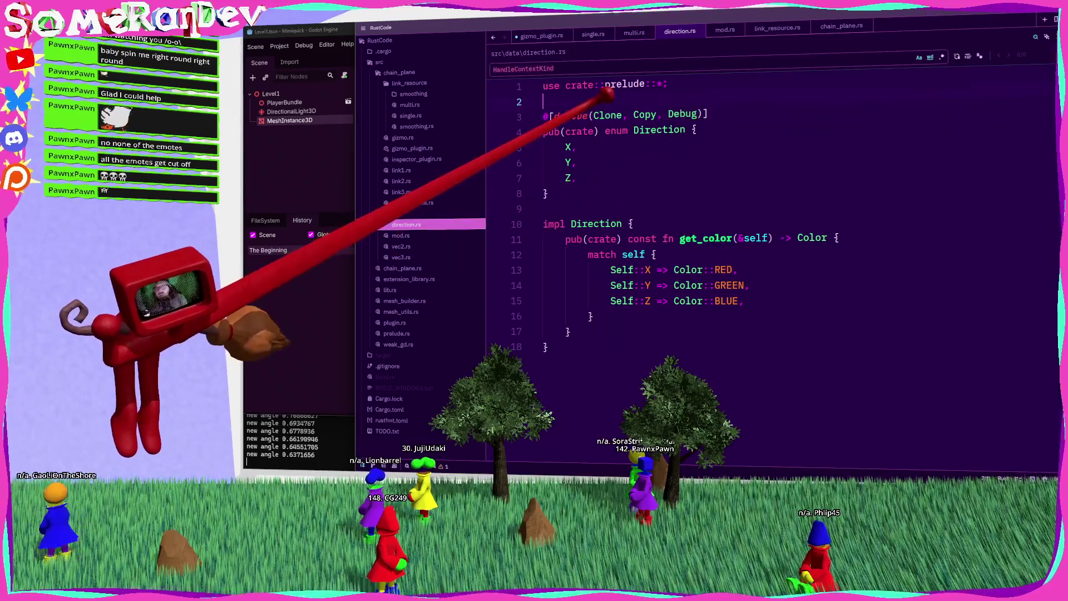
{"action": "key", "text": "ctrl+v"}
{"action": "key", "text": "ctrl+Tab"}
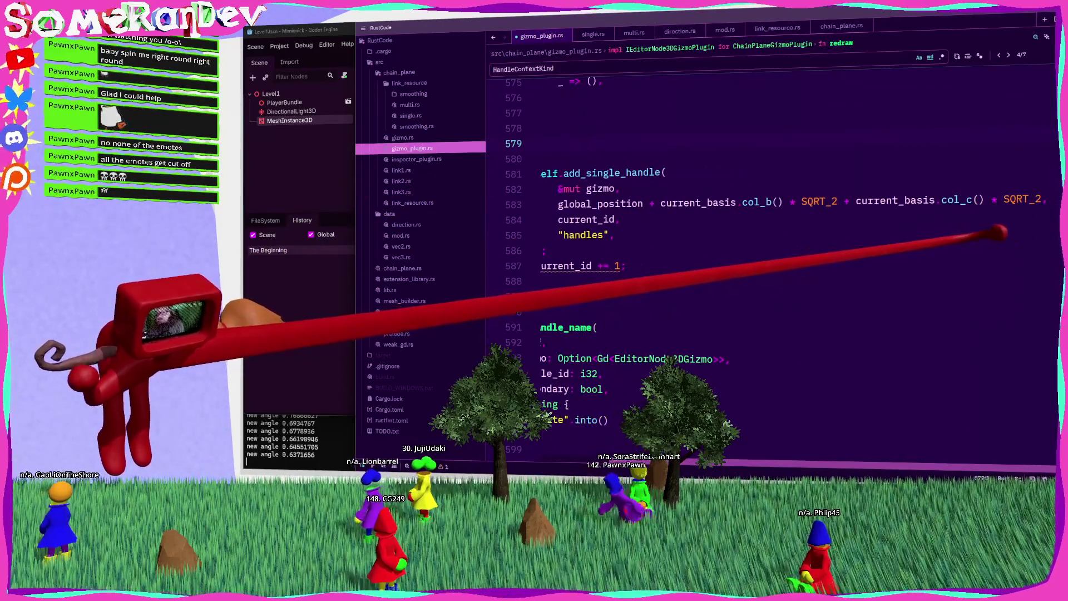
{"action": "key", "text": "ctrl+w"}
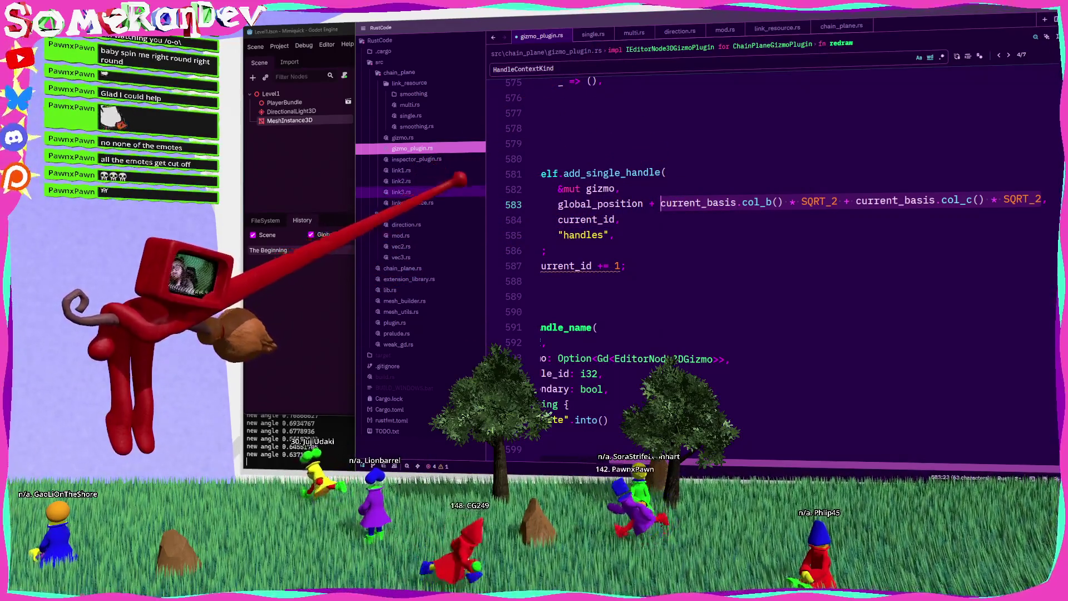
Add a new line after the get_color function in direction.rs for a new function.
{"action": "left_click", "coordinate": [406, 224]}
{"action": "left_click", "coordinate": [591, 346]}
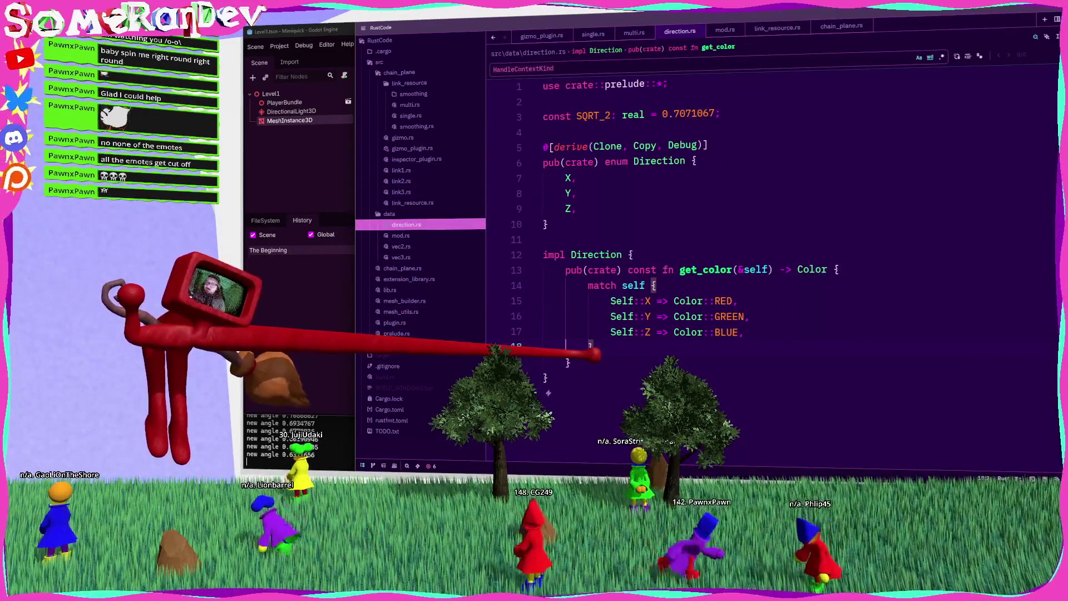
{"action": "key", "text": "Return"}
Declare a pub(crate) const get_rotation_handle_offset(&self, transform: Transform3D) and paste the offset expression into it.
{"action": "type", "text": "pub(crate) con"}
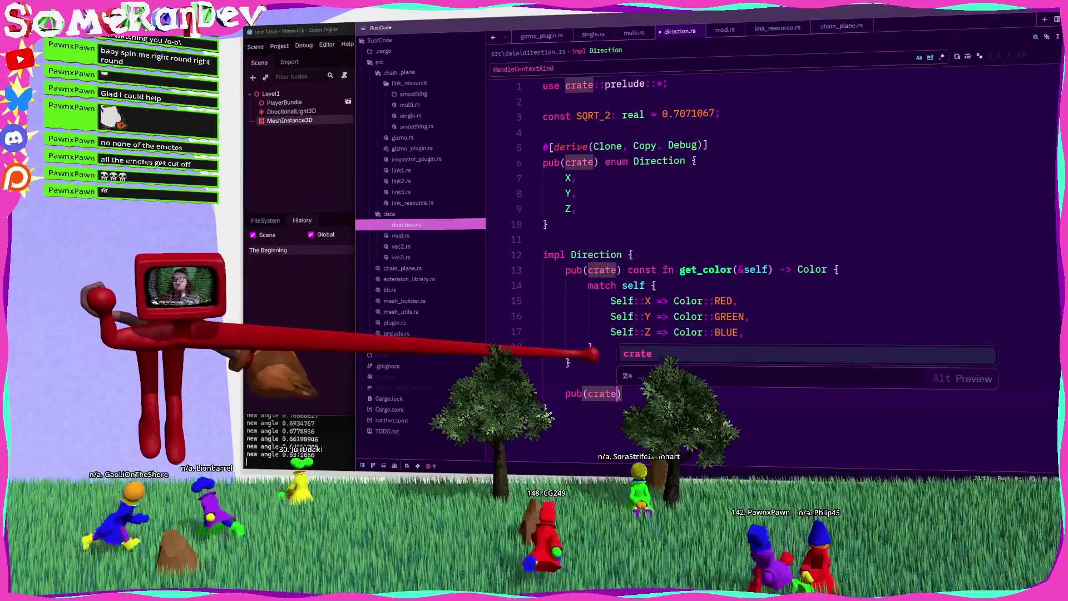
{"action": "key", "text": "Escape"}
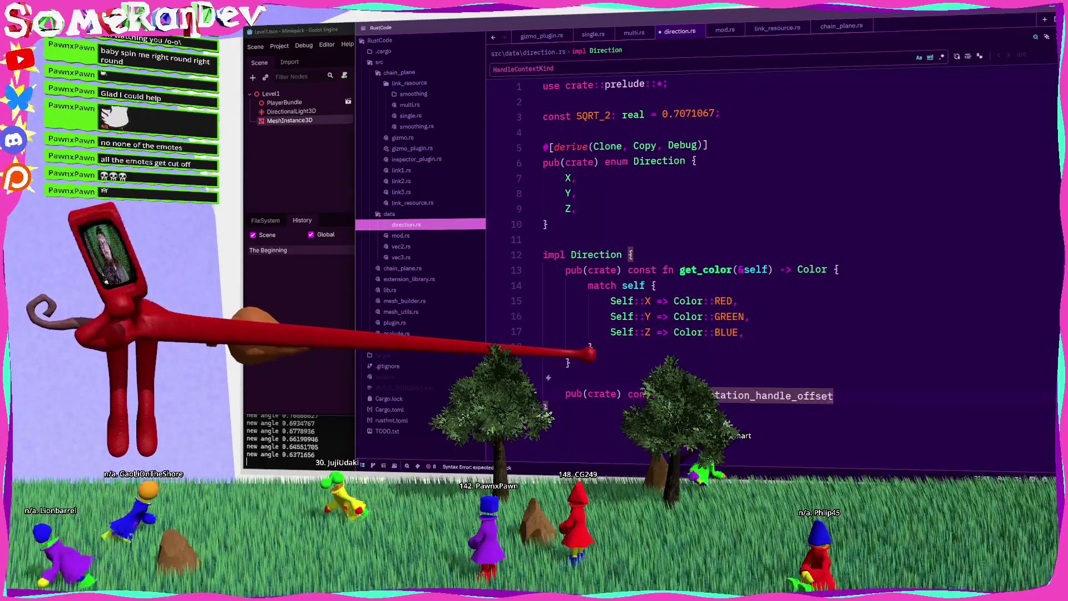
{"action": "type", "text": "(&self"}
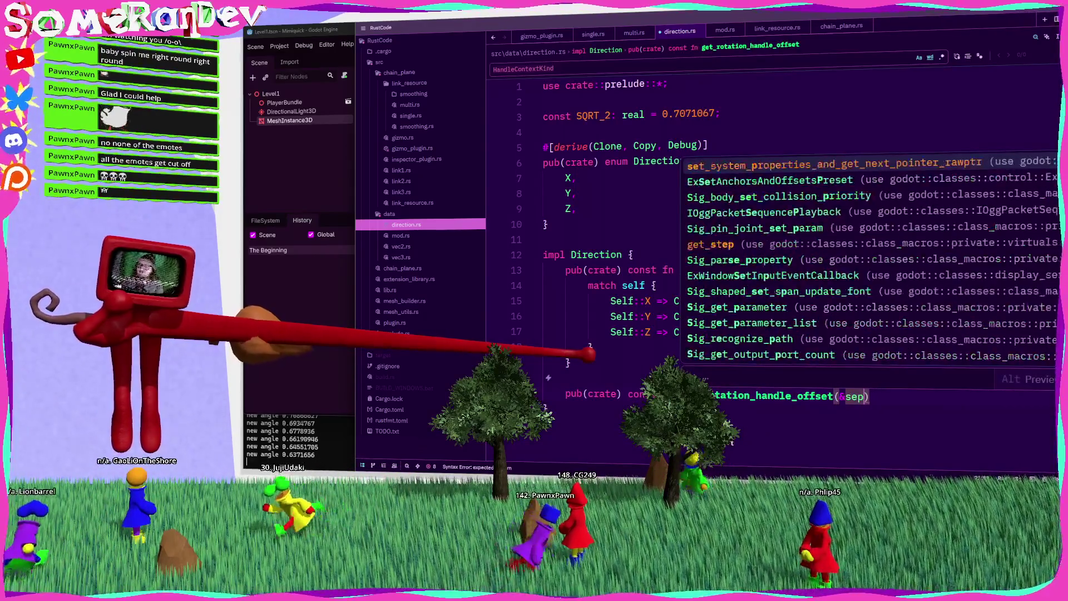
{"action": "type", "text": ", t"}
{"action": "type", "text": "ransform: Transfor"}
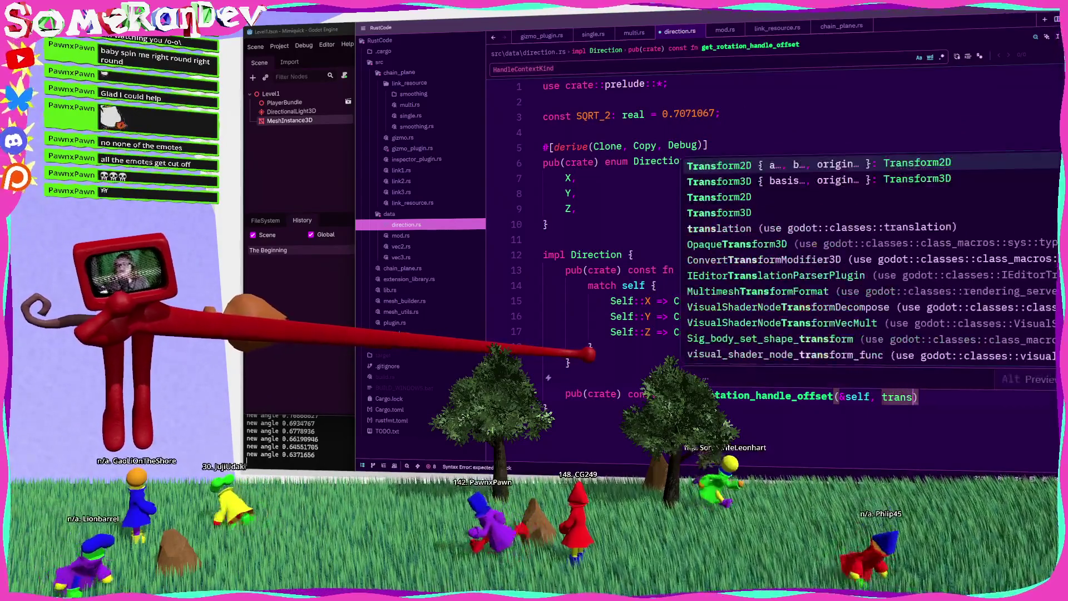
{"action": "type", "text": "m3"}
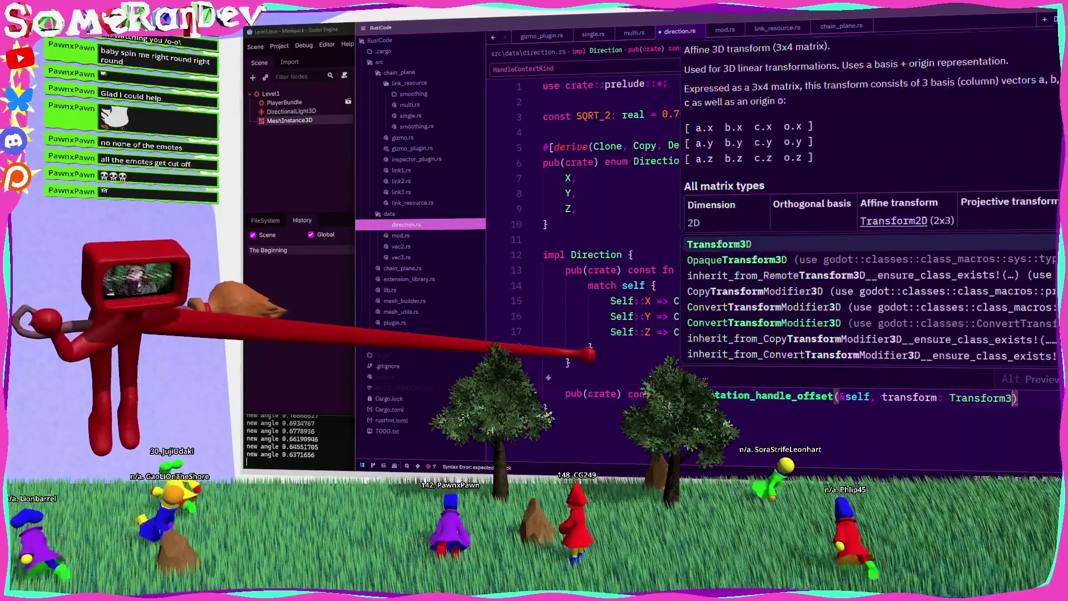
{"action": "key", "text": "Return"}
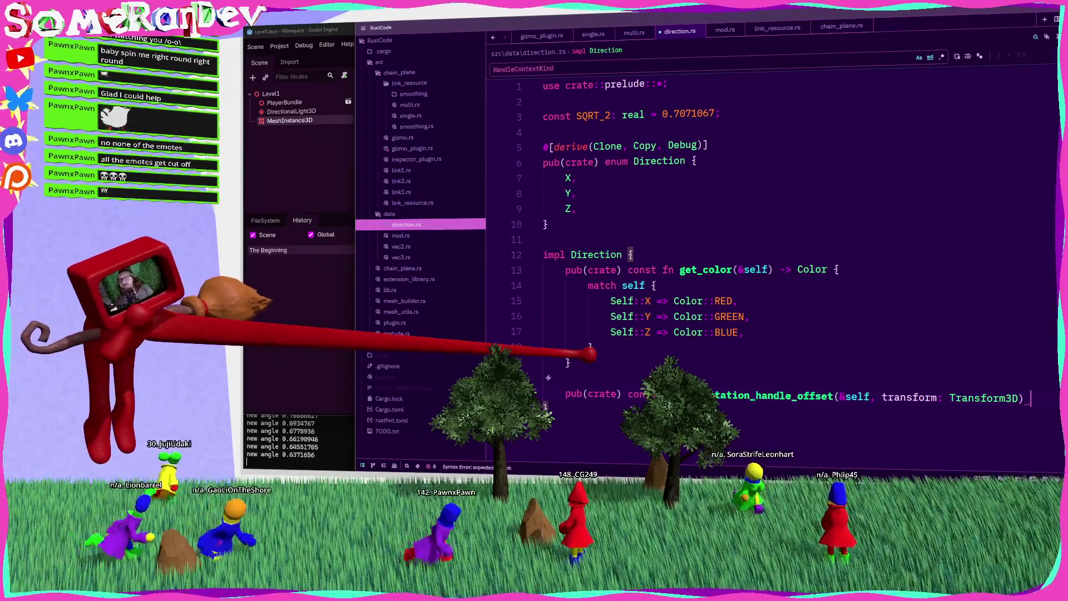
{"action": "type", "text": "current_basis.col_b() * SQRT_2 * current_basis.col_c() * SQRT_2"}
Wrap the body in match self with a Self::X arm returning the offset expression.
{"action": "scroll", "coordinate": [768, 250], "scroll_direction": "down", "scroll_amount": 2}
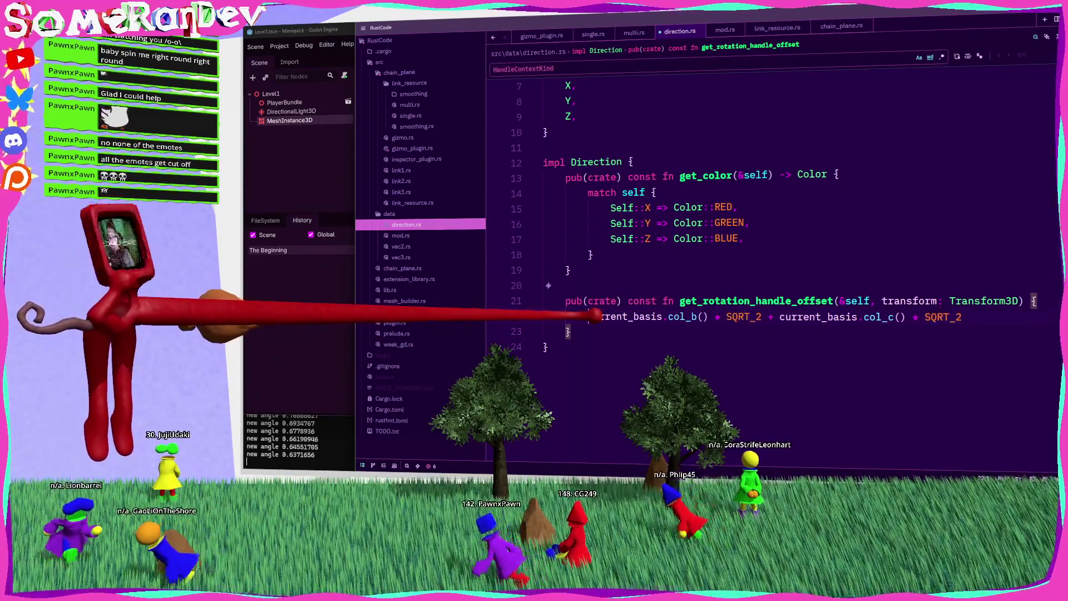
{"action": "key", "text": "Return"}
{"action": "type", "text": "match "}
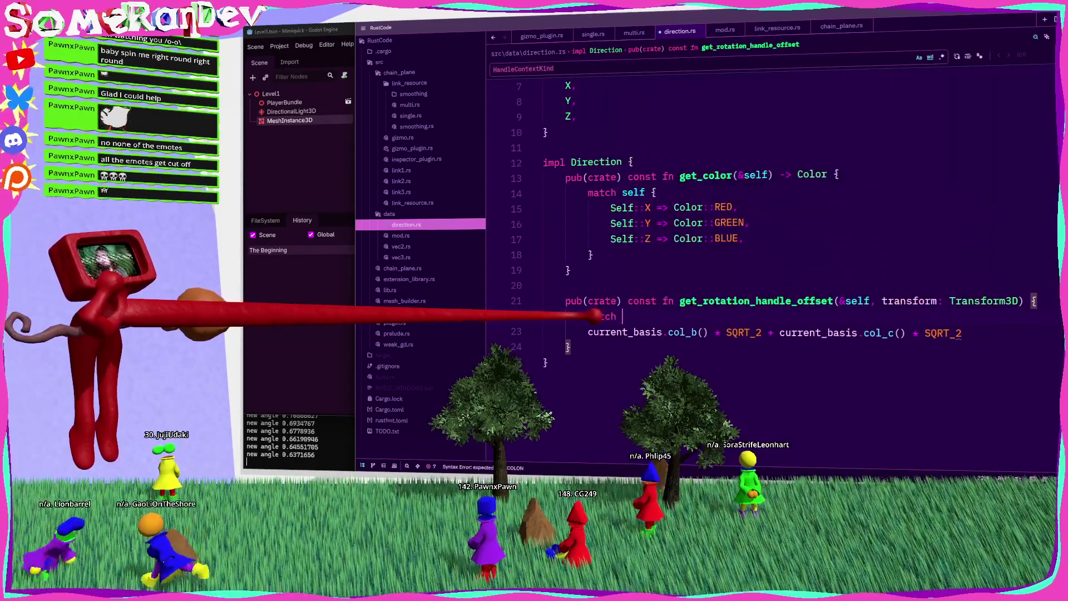
{"action": "type", "text": "self {"}
{"action": "key", "text": "Return"}
{"action": "type", "text": "Self"}
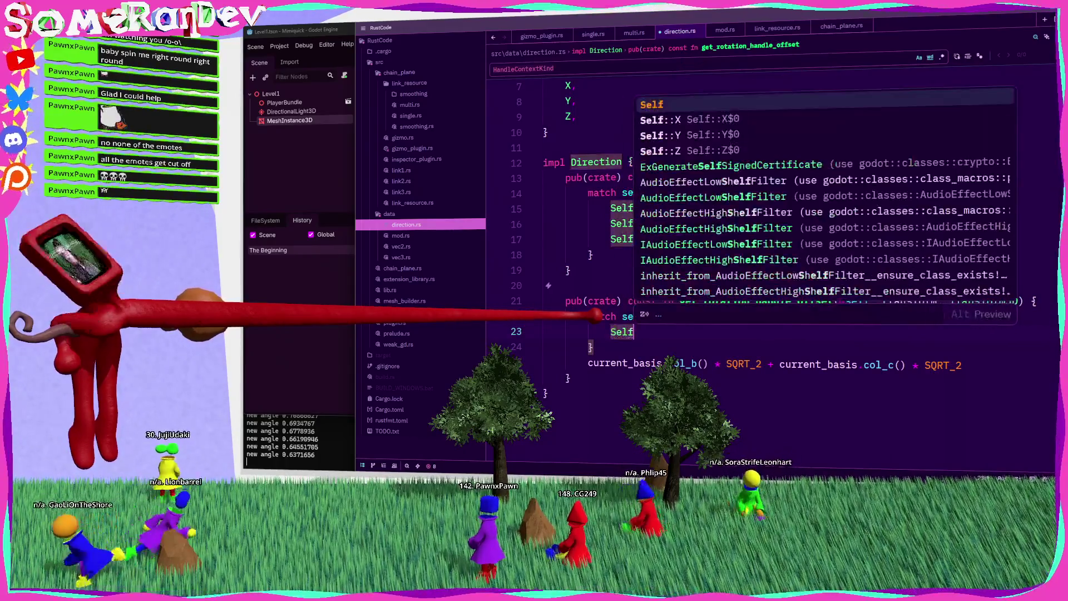
{"action": "type", "text": "::X ="}
{"action": "key", "text": "Down"}
{"action": "key", "text": "Down"}
{"action": "key", "text": "Home"}
{"action": "key", "text": "shift+End"}
{"action": "key", "text": "ctrl+x"}
{"action": "key", "text": "Up"}
{"action": "key", "text": "Up"}
{"action": "key", "text": "End"}
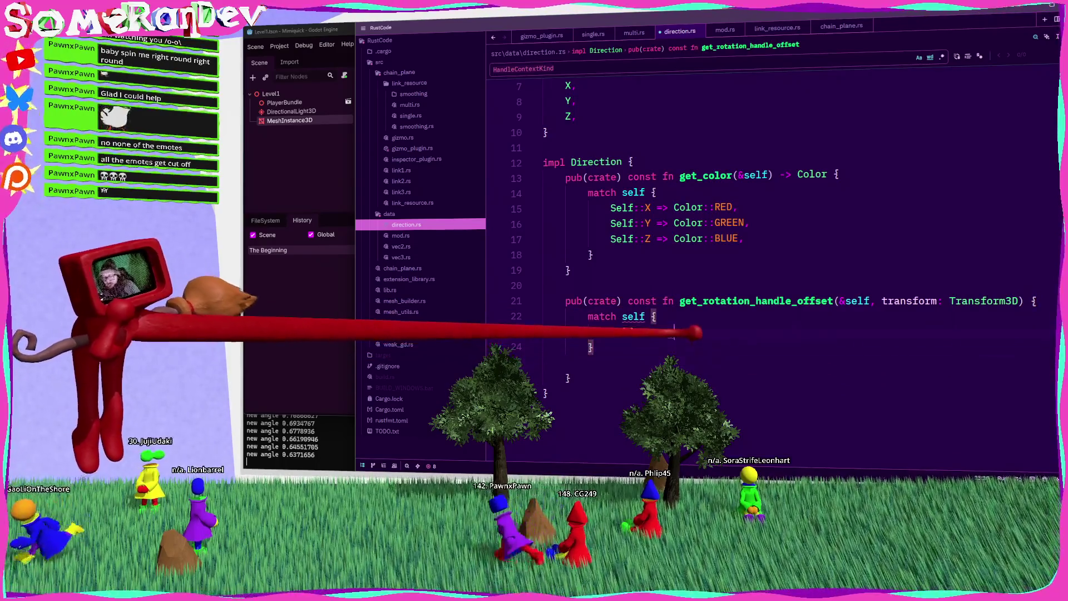
{"action": "key", "text": "ctrl+v"}
Duplicate the X arm line to make copies for the other axes.
{"action": "key", "text": "Return"}
{"action": "key", "text": "Up"}
{"action": "key", "text": "End"}
{"action": "key", "text": "shift+Home"}
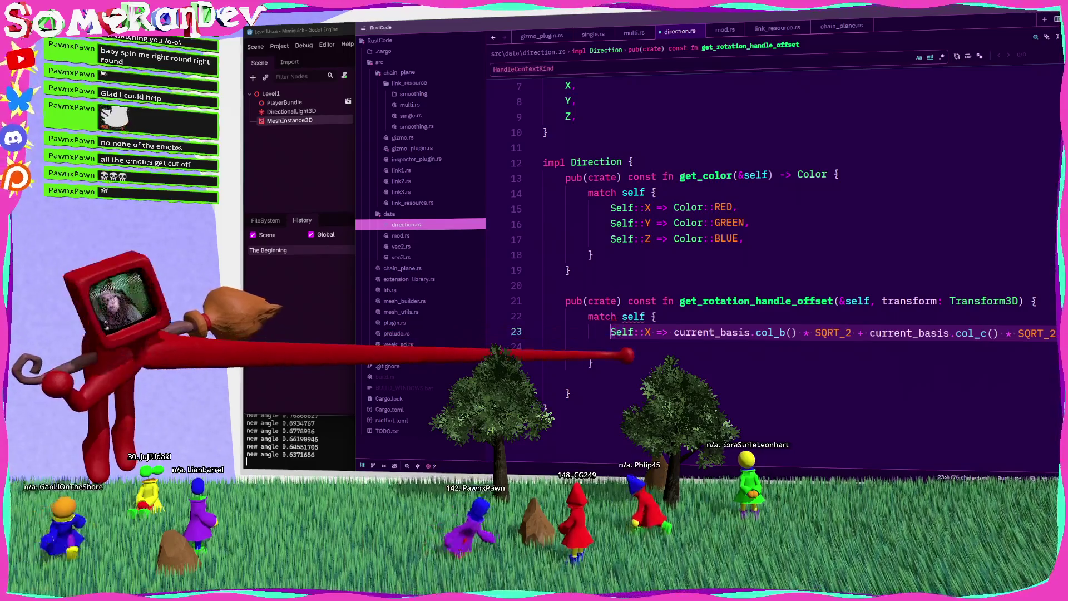
{"action": "key", "text": "ctrl+c"}
{"action": "key", "text": "End"}
{"action": "key", "text": "Return"}
{"action": "key", "text": "ctrl+v"}
{"action": "key", "text": "Return"}
{"action": "key", "text": "ctrl+v"}
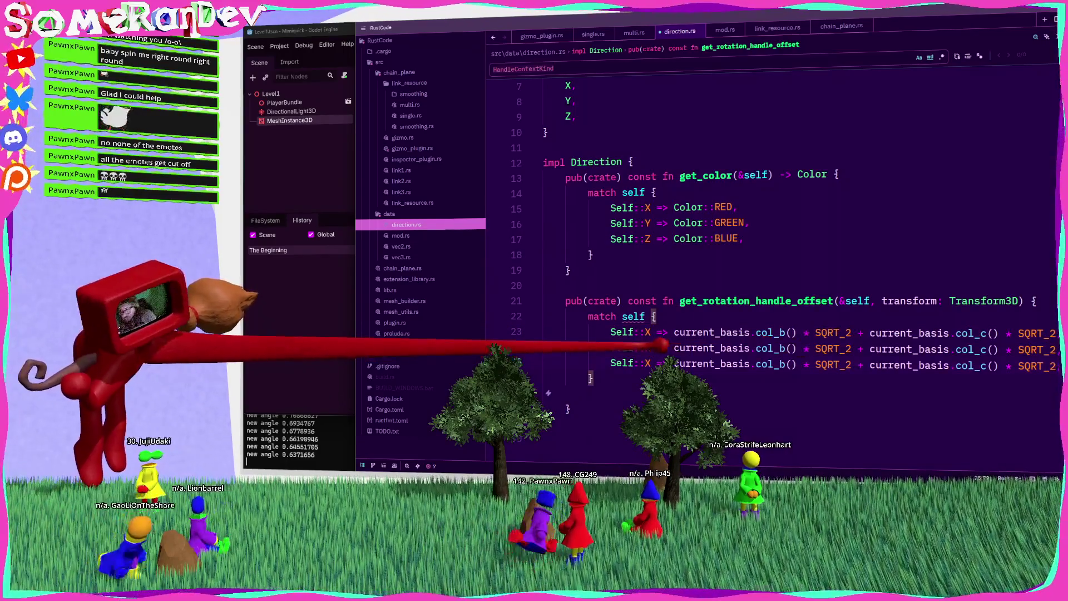
Turn the copies into Y and Z arms, with the Z arm using col_a and col_b.
{"action": "type", "text": "Y"}
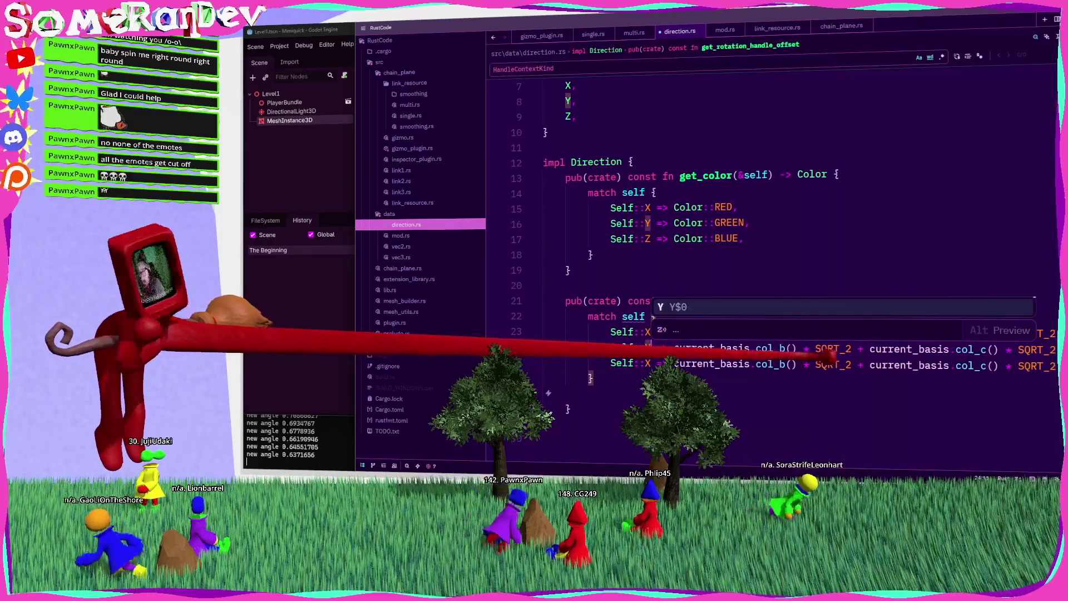
{"action": "type", "text": "z"}
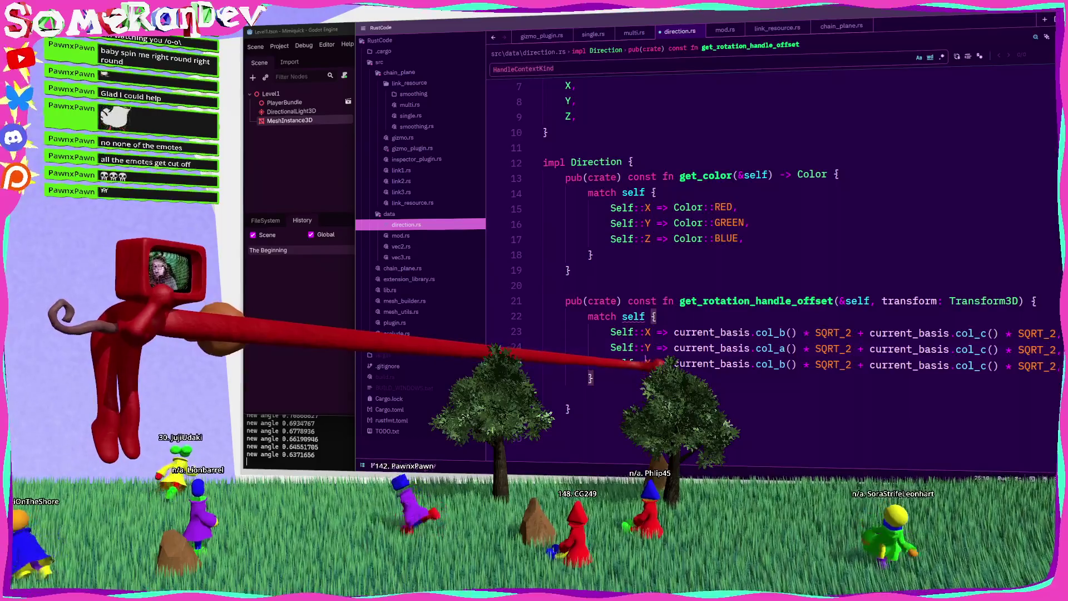
{"action": "left_click_drag", "start_coordinate": [723, 363], "coordinate": [729, 363]}
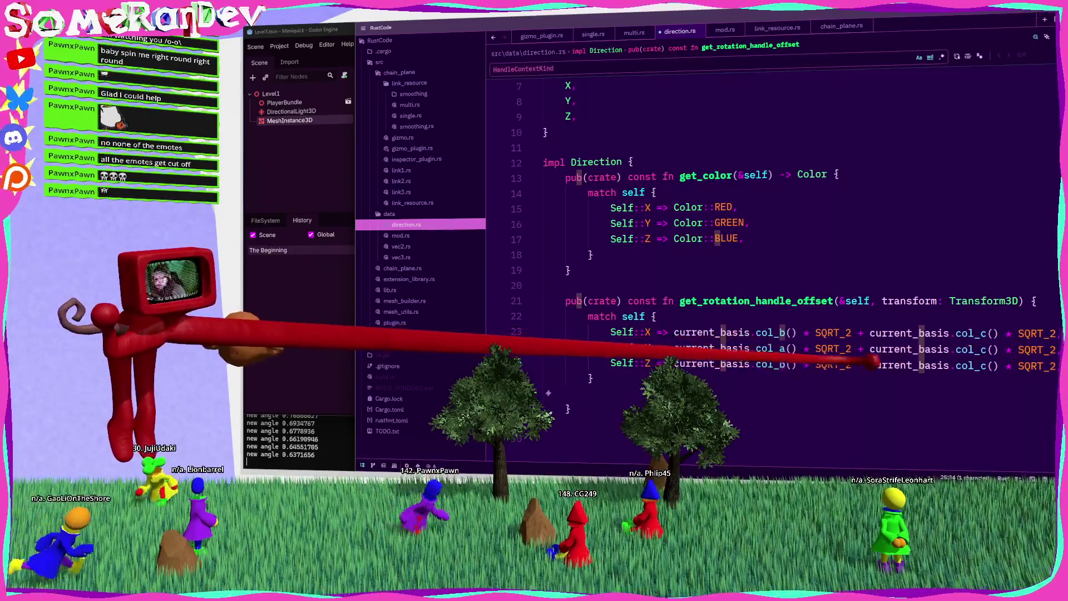
{"action": "type", "text": "a"}
{"action": "left_click_drag", "start_coordinate": [983, 366], "coordinate": [990, 366]}
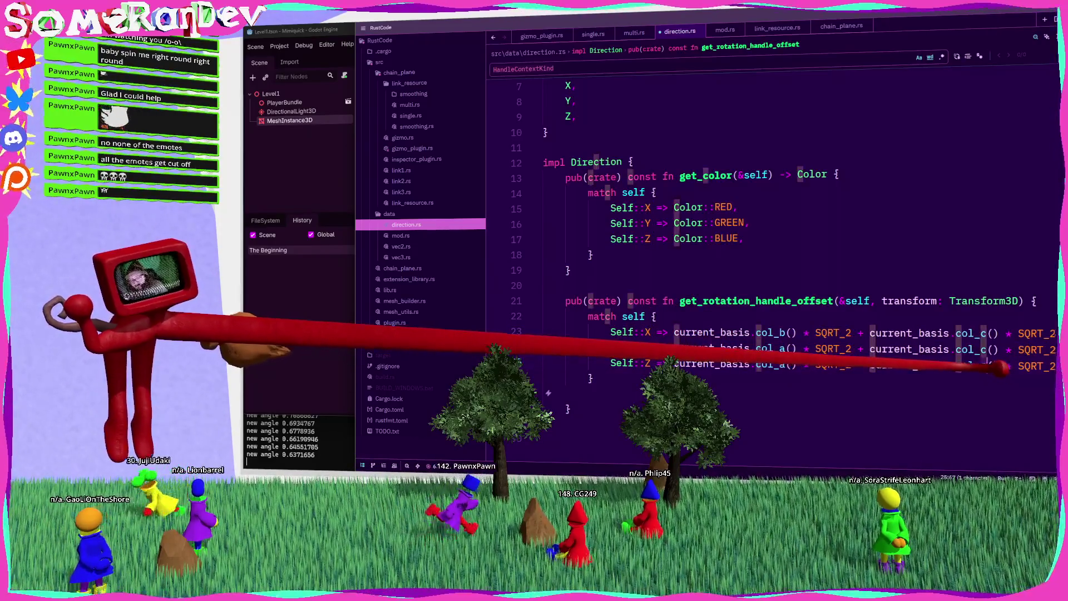
{"action": "type", "text": "b"}
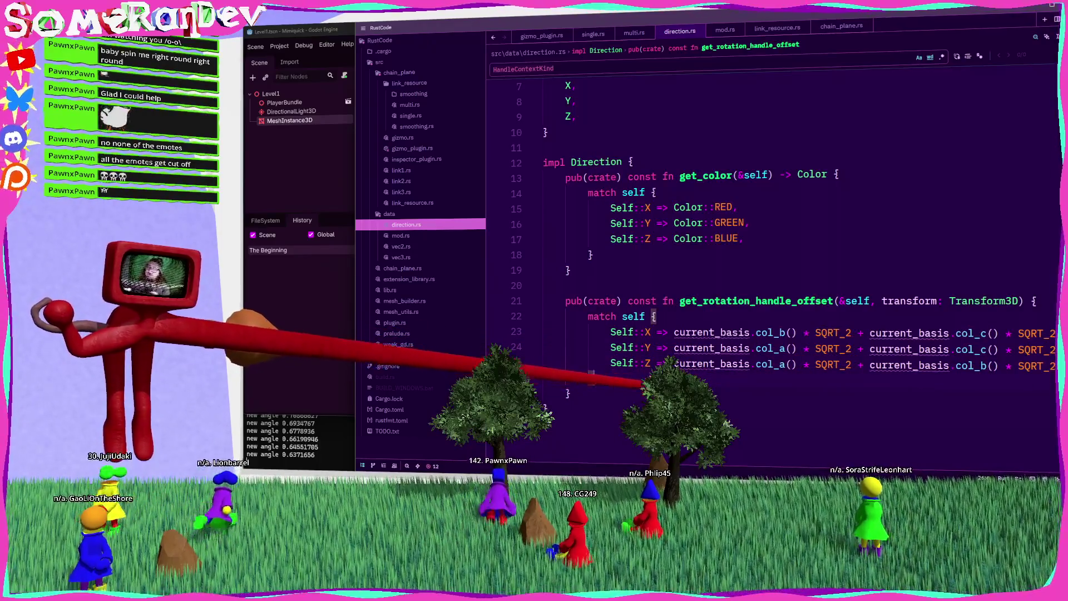
Rename current_basis to basis in every arm and change the signature to (basis: Basis) -> Vector3.
{"action": "double_click", "coordinate": [713, 332]}
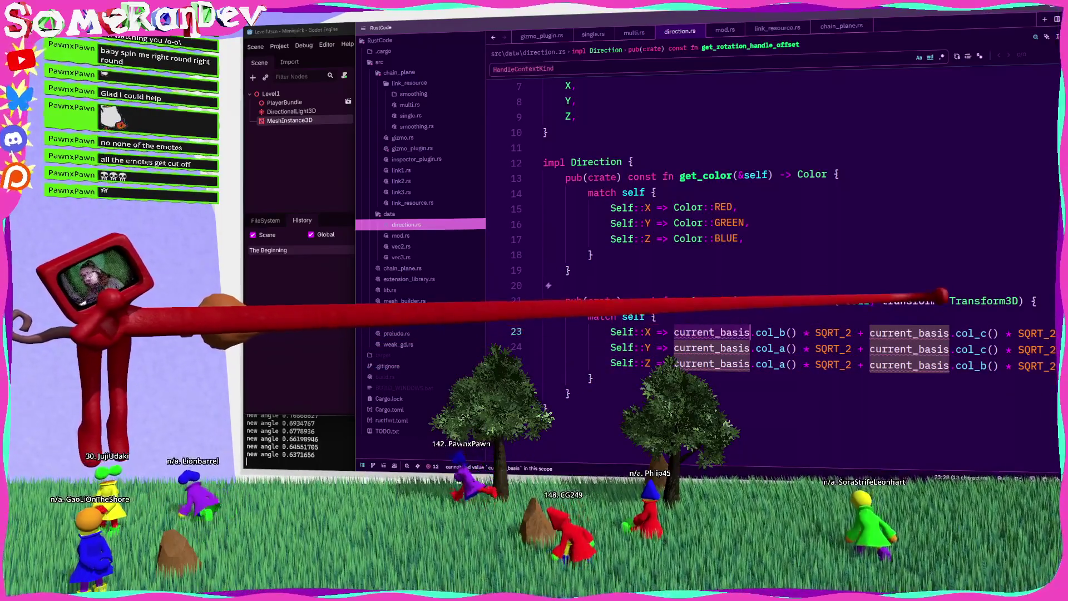
{"action": "type", "text": "basis"}
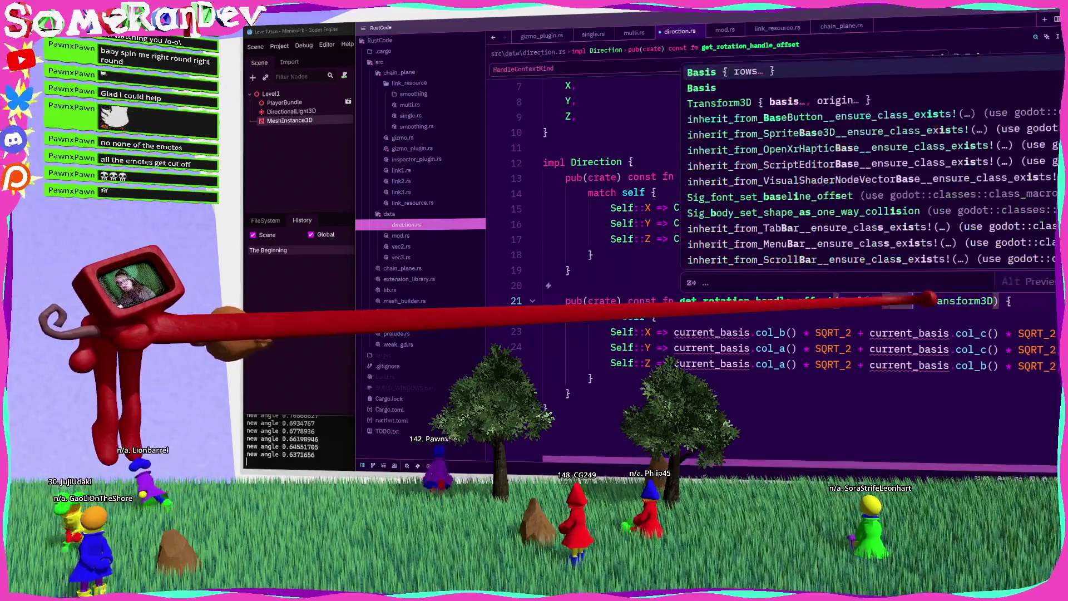
{"action": "key", "text": "BackSpace"}
{"action": "key", "text": "BackSpace"}
{"action": "key", "text": "BackSpace"}
{"action": "type", "text": "Basis"}
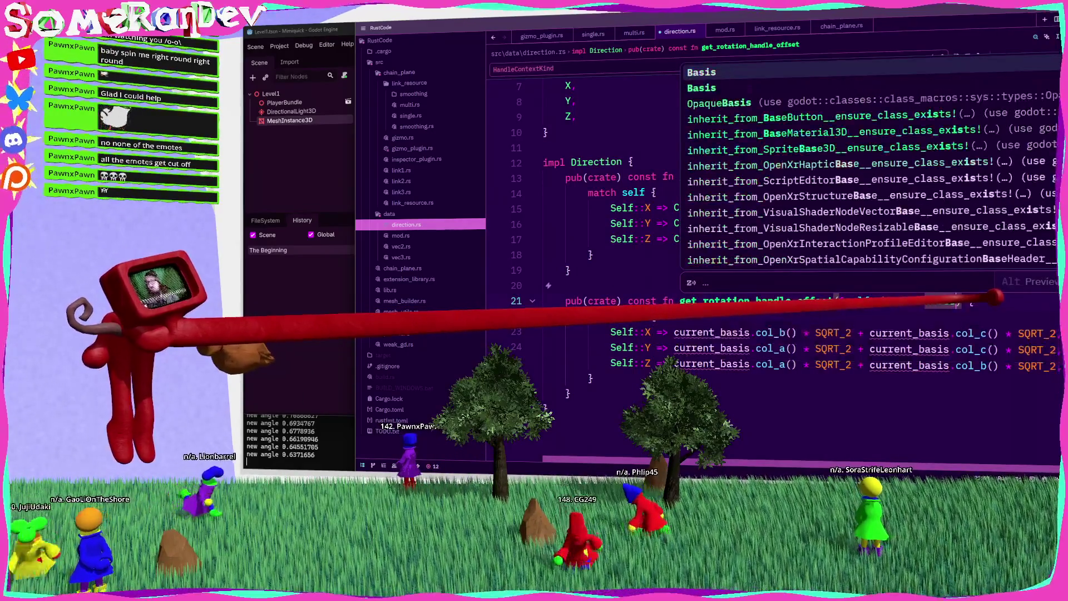
{"action": "key", "text": "Return"}
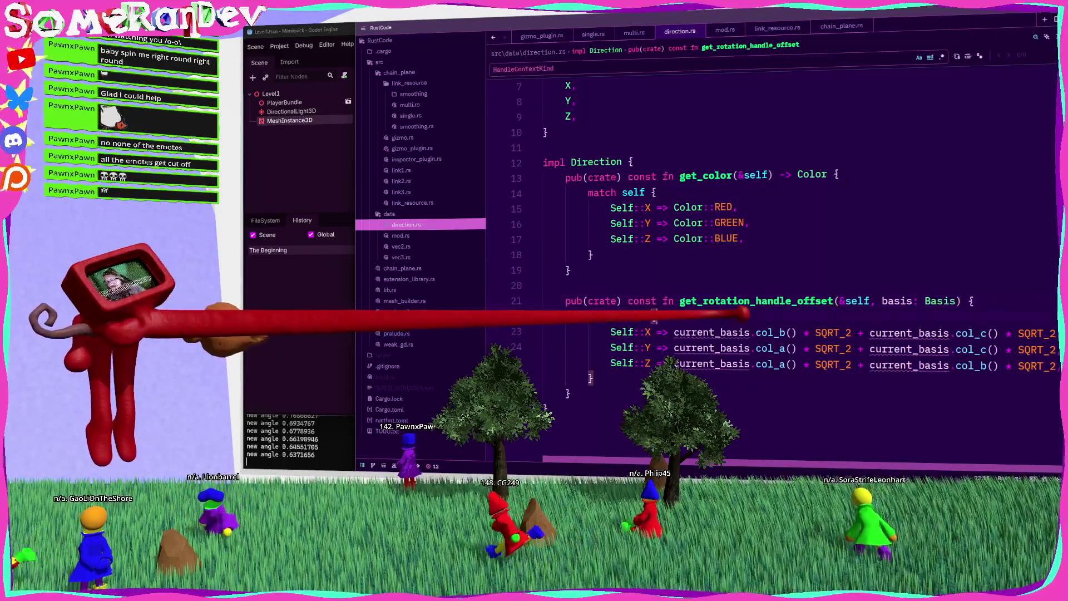
{"action": "double_click", "coordinate": [909, 365]}
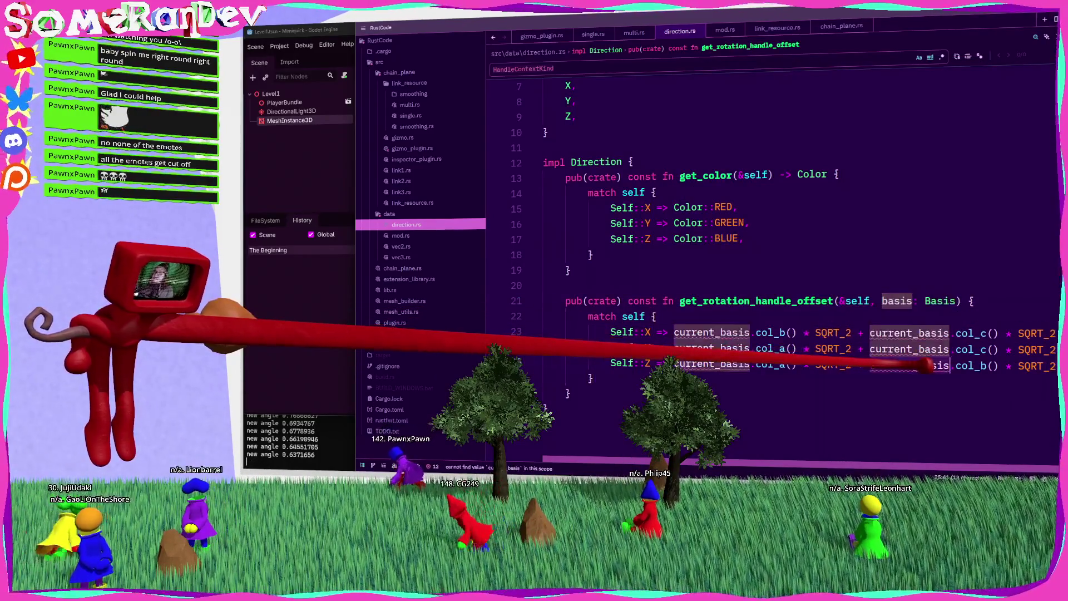
{"action": "type", "text": "basis"}
{"action": "type", "text": "basis"}
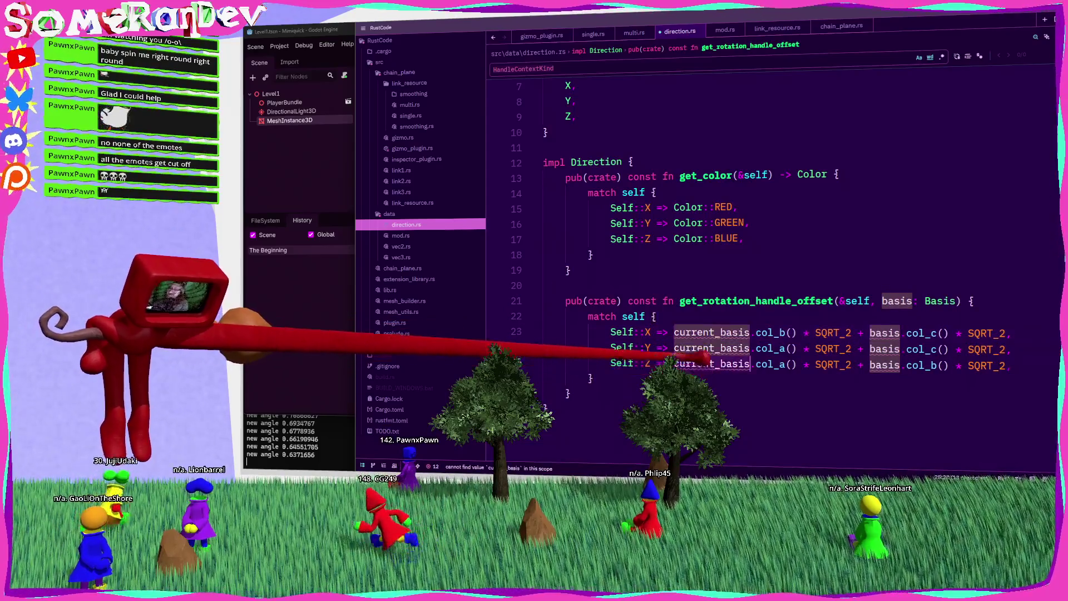
{"action": "key", "text": "ctrl+d"}
{"action": "type", "text": "basis: Basis) -> "}
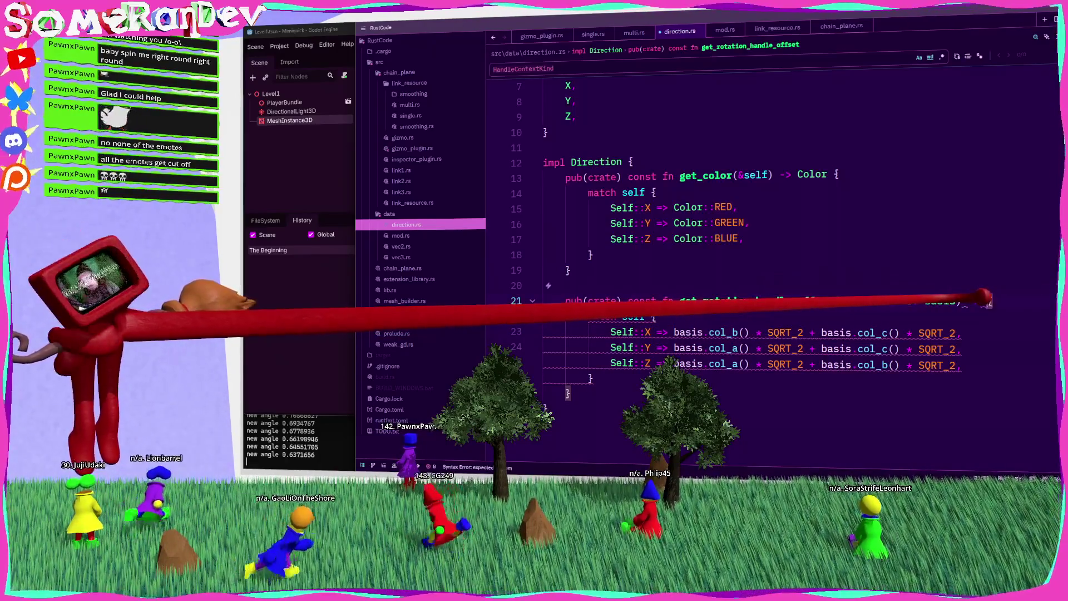
{"action": "type", "text": "Vector3"}
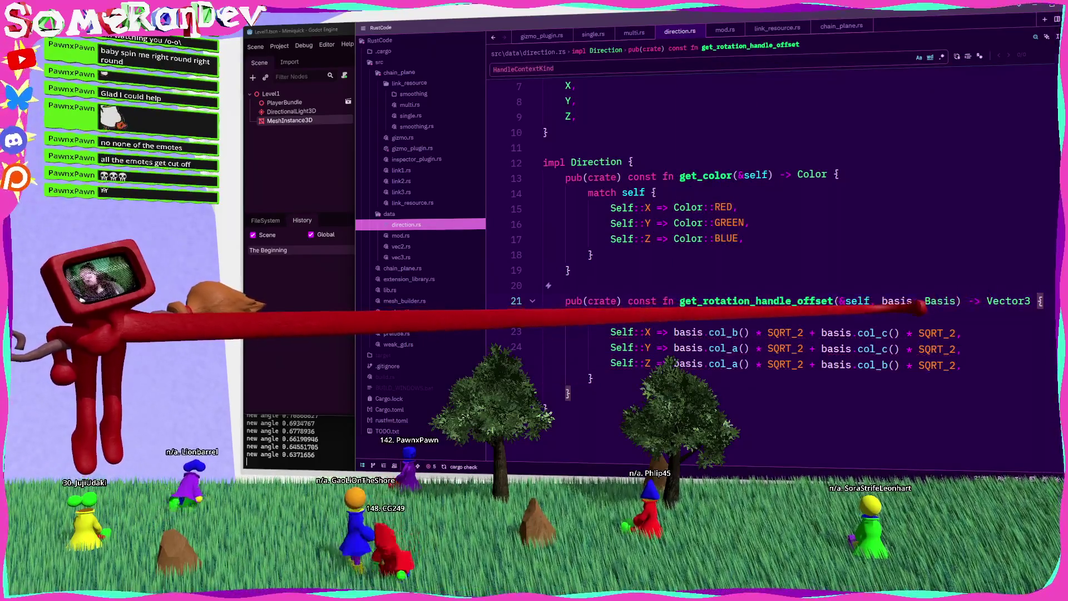
Review the match arms and remove the const qualifier from the function signature.
{"action": "mouse_move", "coordinate": [781, 333]}
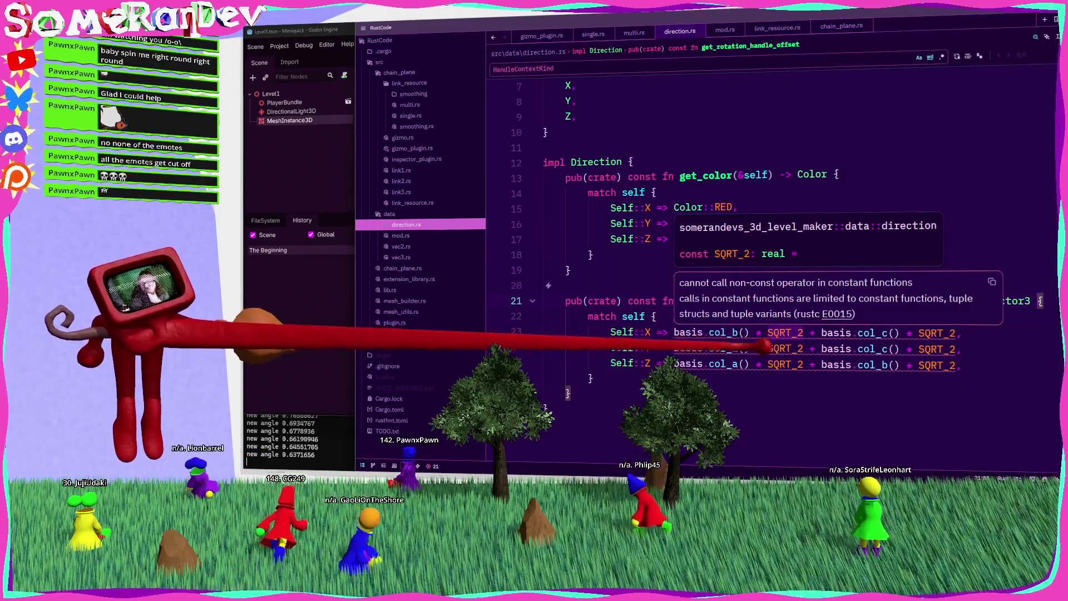
{"action": "mouse_move", "coordinate": [733, 332]}
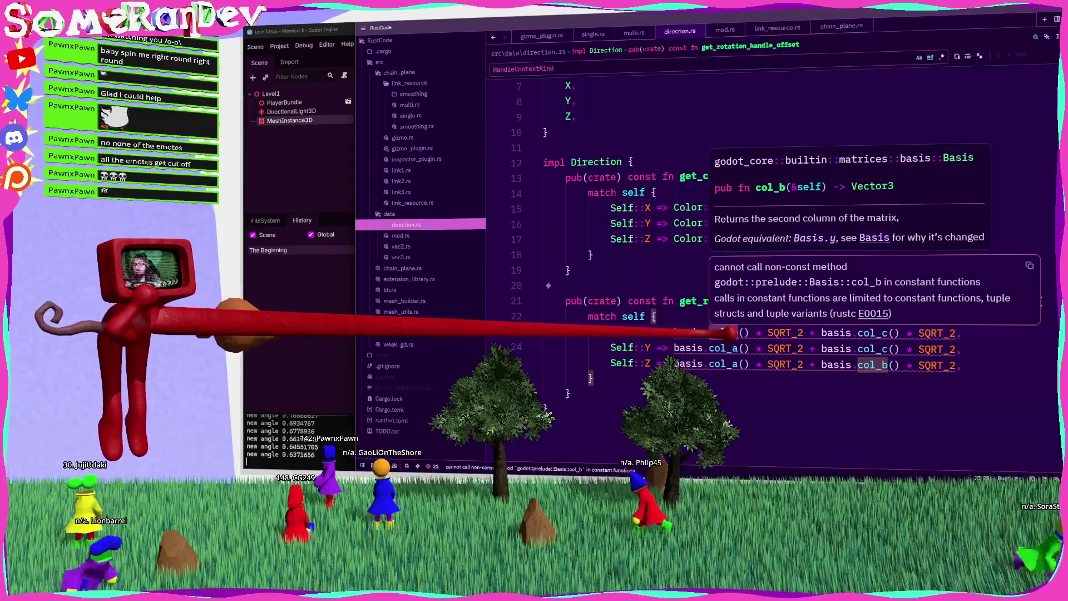
{"action": "mouse_move", "coordinate": [812, 367]}
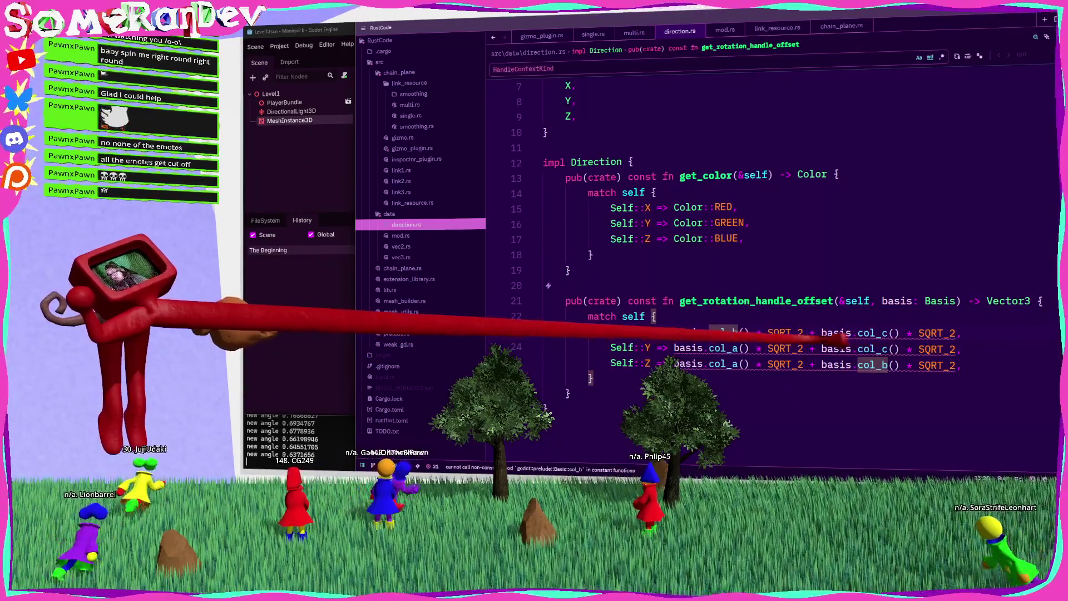
{"action": "left_click", "coordinate": [785, 332]}
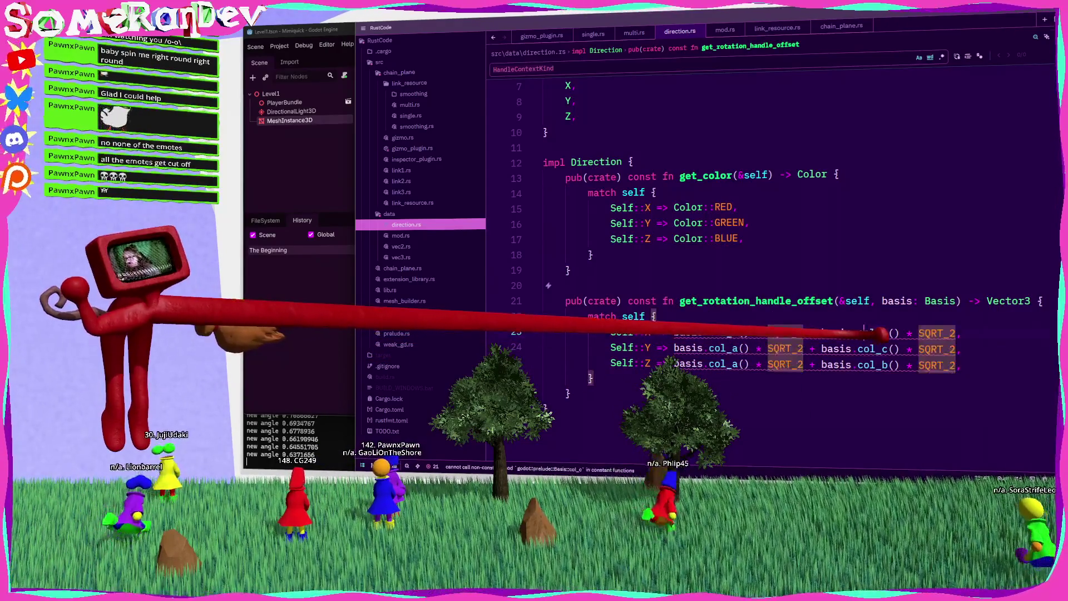
{"action": "double_click", "coordinate": [872, 348]}
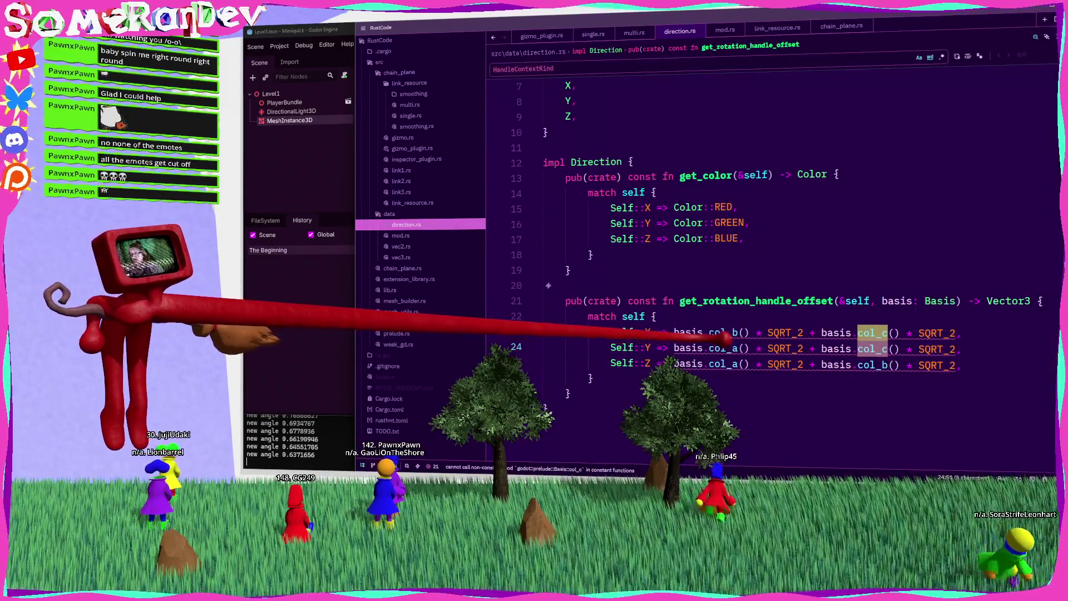
{"action": "key", "text": "BackSpace"}
{"action": "left_click", "coordinate": [655, 316]}
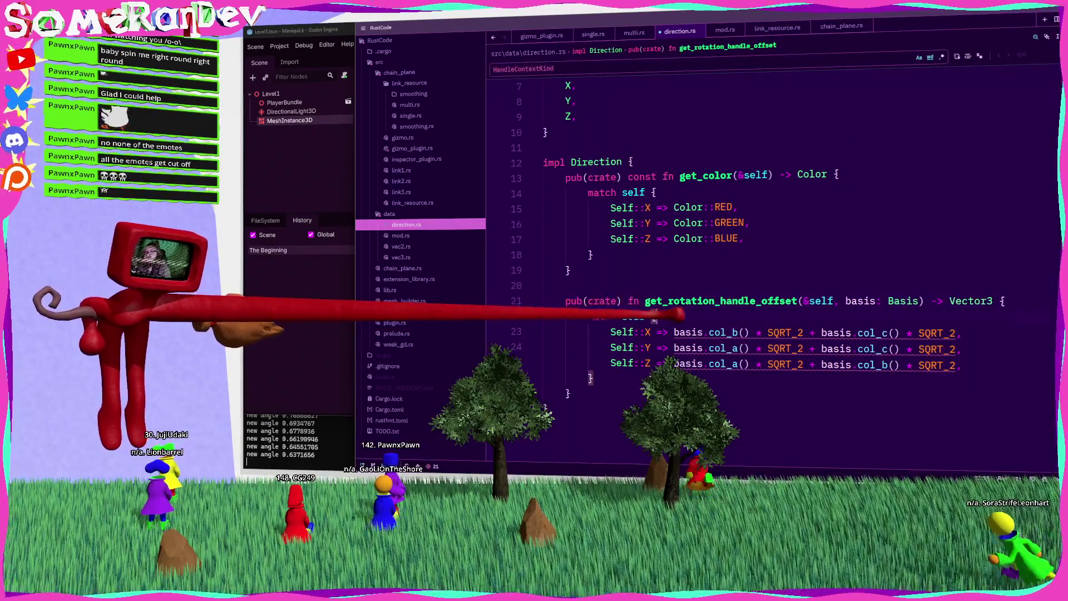
{"action": "left_click", "coordinate": [704, 300]}
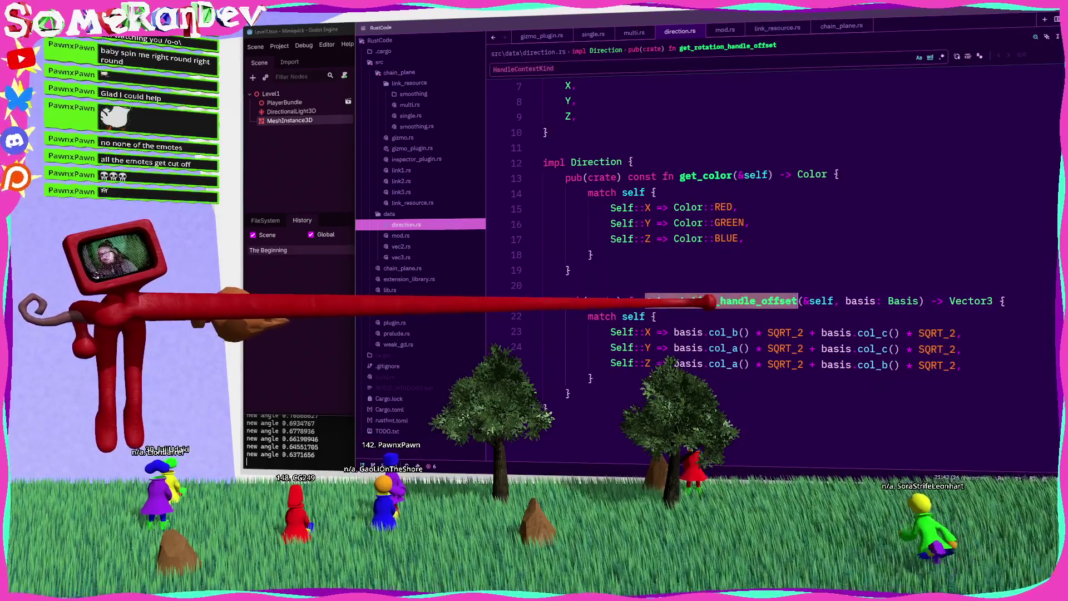
{"action": "mouse_move", "coordinate": [704, 300]}
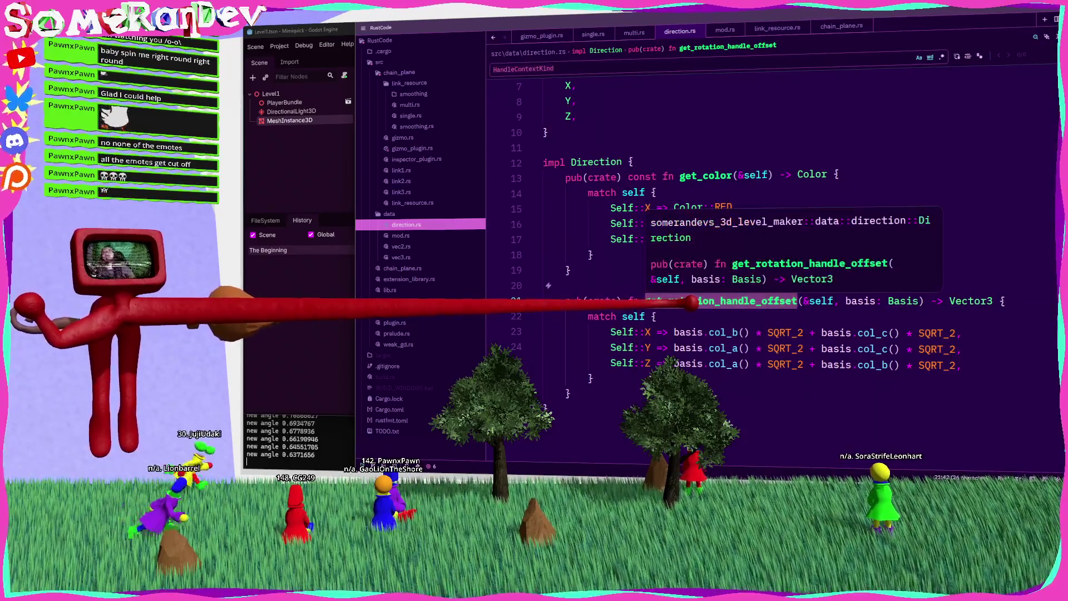
In gizmo_plugin.rs, replace the inline offset with Direction::X.get_rotation_handle_offset(current_basis).
{"action": "left_click", "coordinate": [414, 147]}
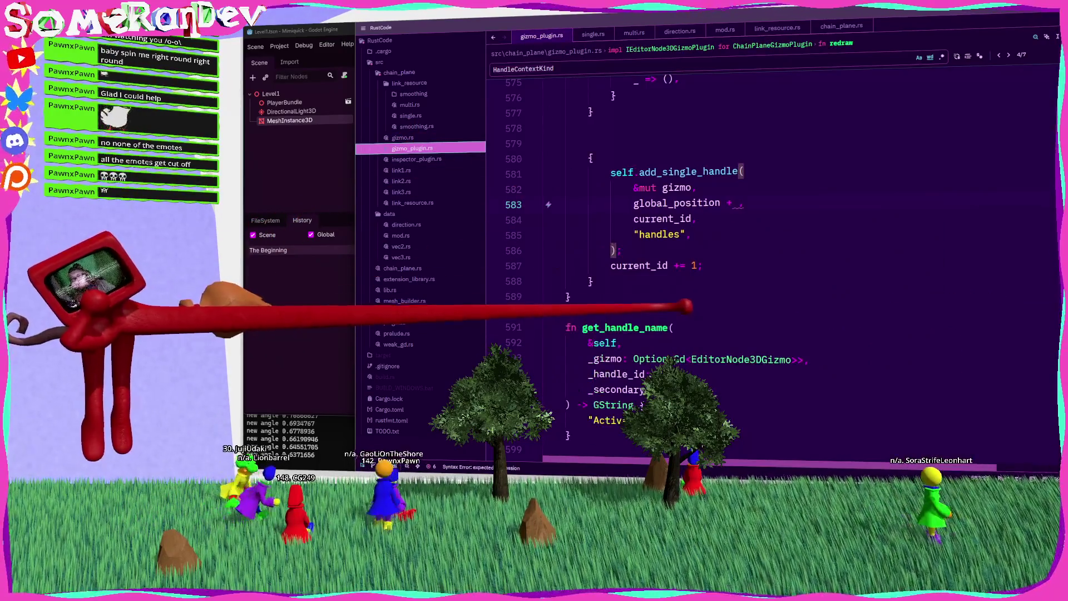
{"action": "type", "text": "Direction::X"}
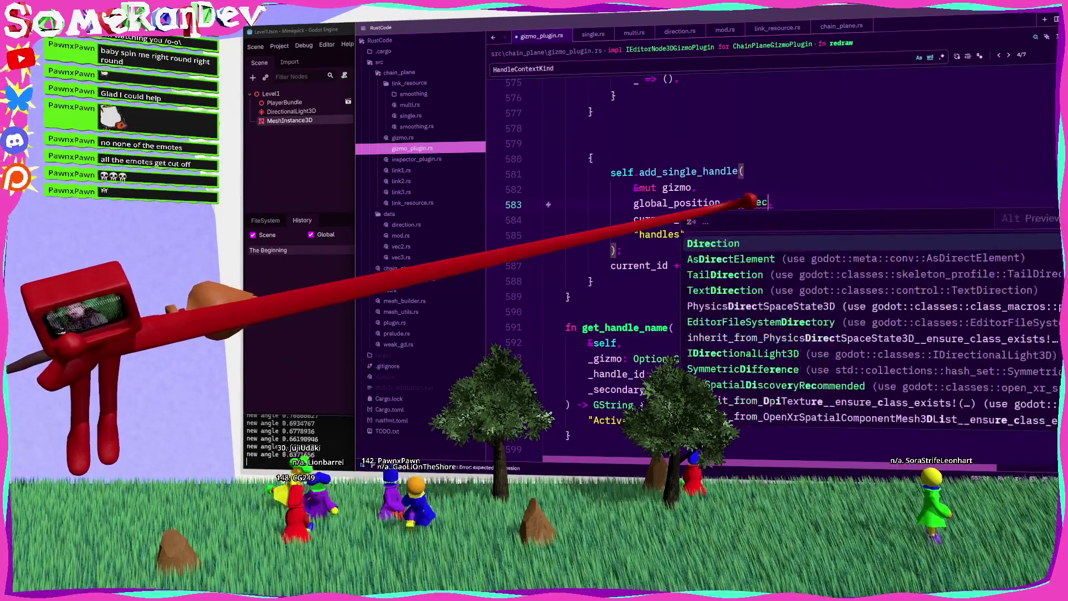
{"action": "type", "text": ".,"}
{"action": "key", "text": "Return"}
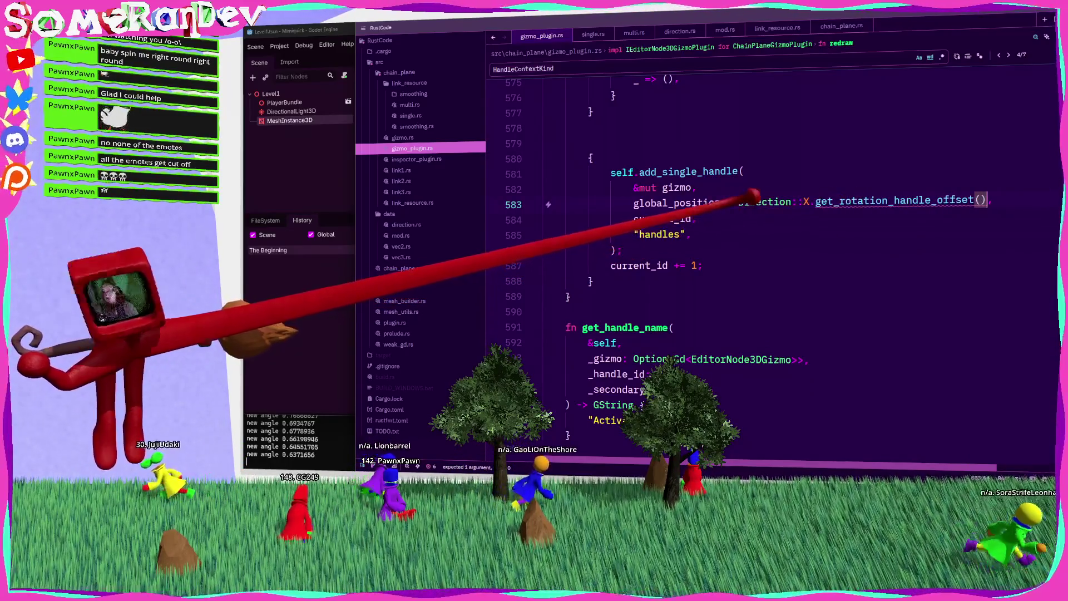
{"action": "scroll", "coordinate": [724, 250], "scroll_direction": "up", "scroll_amount": 5}
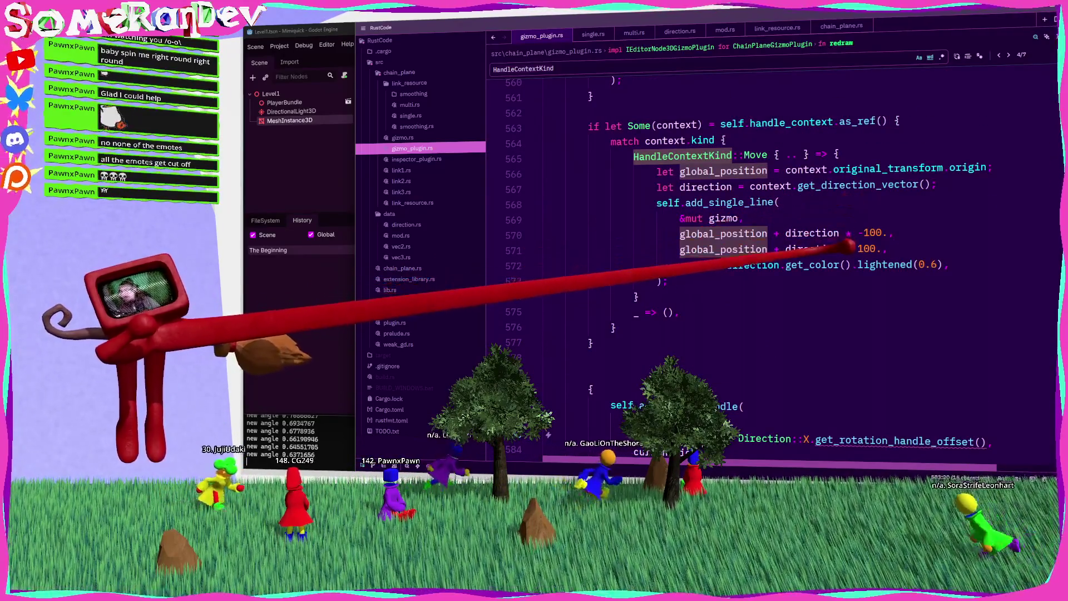
{"action": "scroll", "coordinate": [724, 251], "scroll_direction": "down", "scroll_amount": 1}
{"action": "scroll", "coordinate": [723, 250], "scroll_direction": "down", "scroll_amount": 3}
{"action": "key", "text": "ctrl+z"}
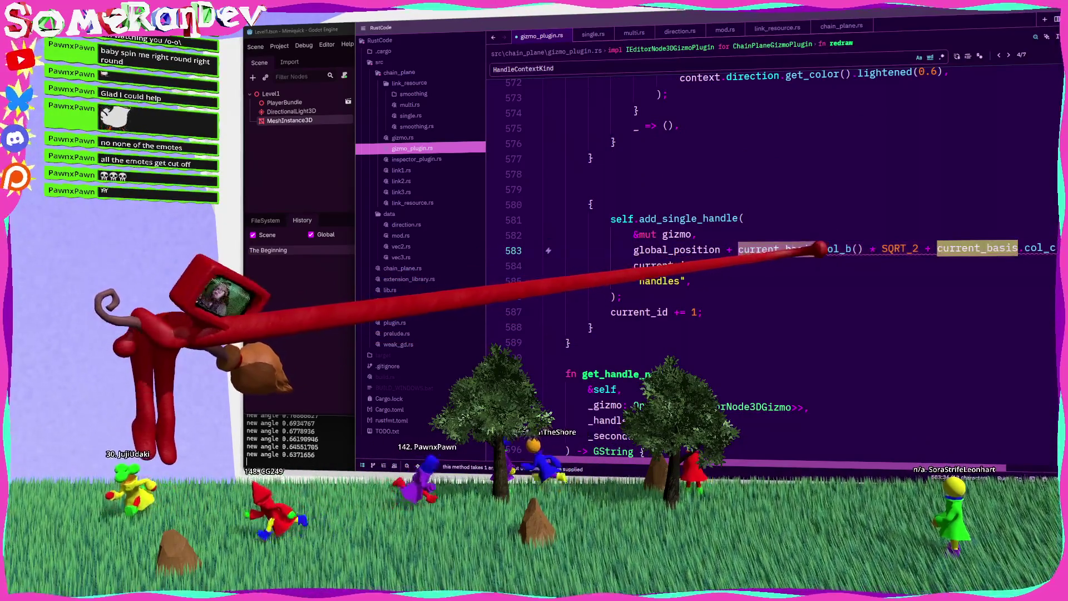
{"action": "key", "text": "Tab"}
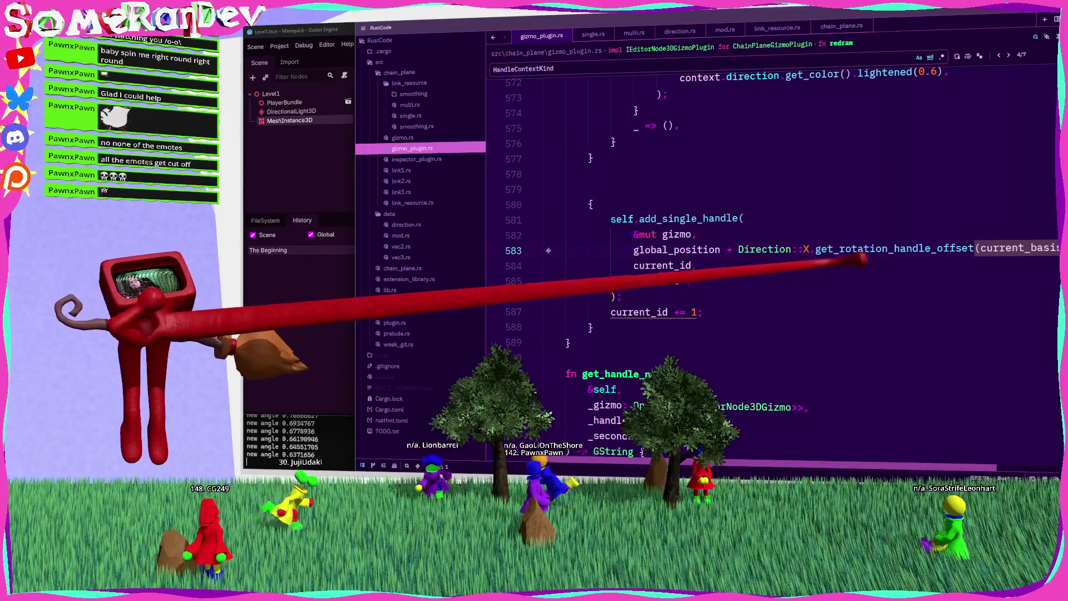
{"action": "scroll", "coordinate": [768, 250], "scroll_direction": "down", "scroll_amount": 20}
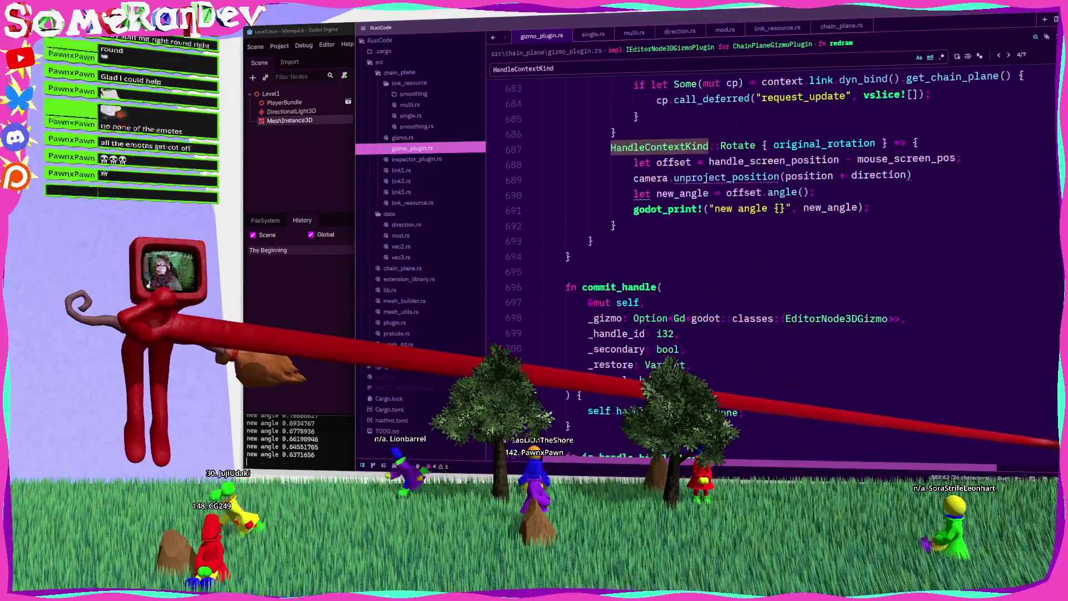
Start a new line in the Rotate arm beginning with direction.
{"action": "scroll", "coordinate": [996, 250], "scroll_direction": "up", "scroll_amount": 2}
{"action": "left_click", "coordinate": [996, 255]}
{"action": "key", "text": "Return"}
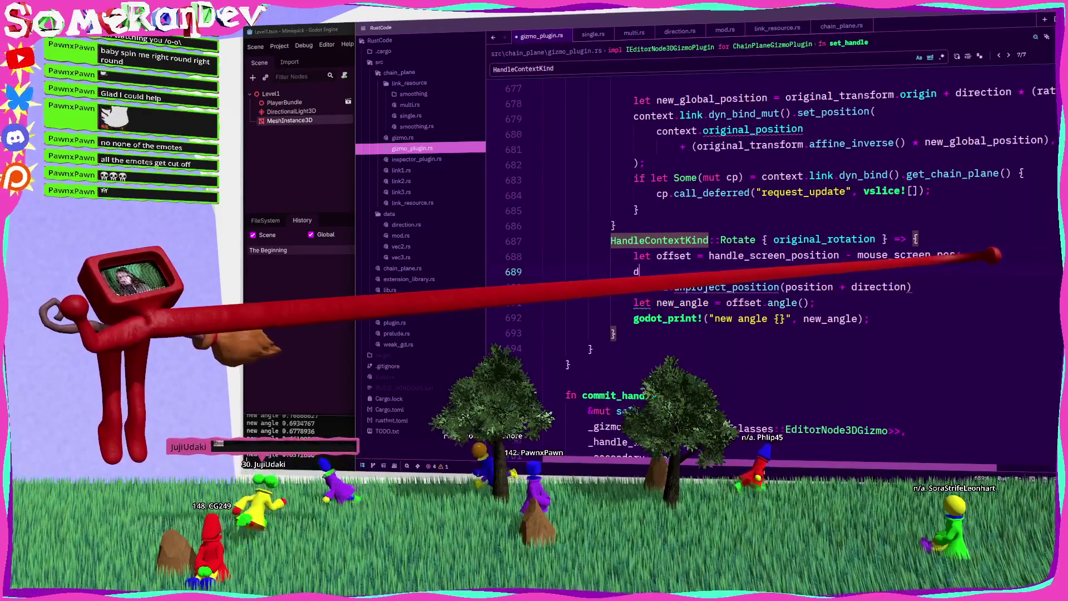
{"action": "type", "text": "dire"}
{"action": "key", "text": "Return"}
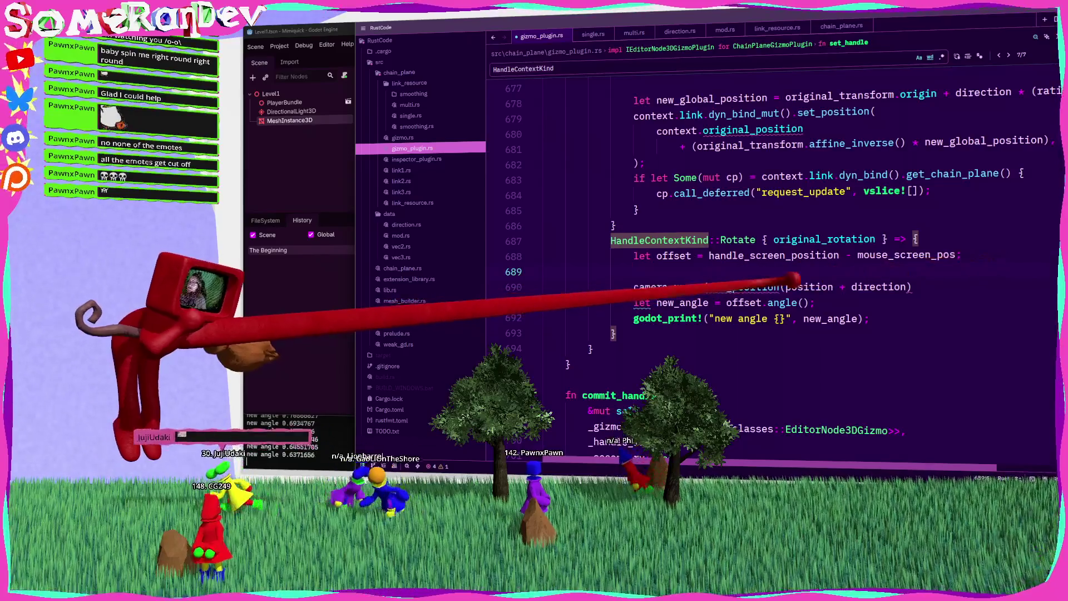
{"action": "scroll", "coordinate": [996, 255], "scroll_direction": "up", "scroll_amount": 5}
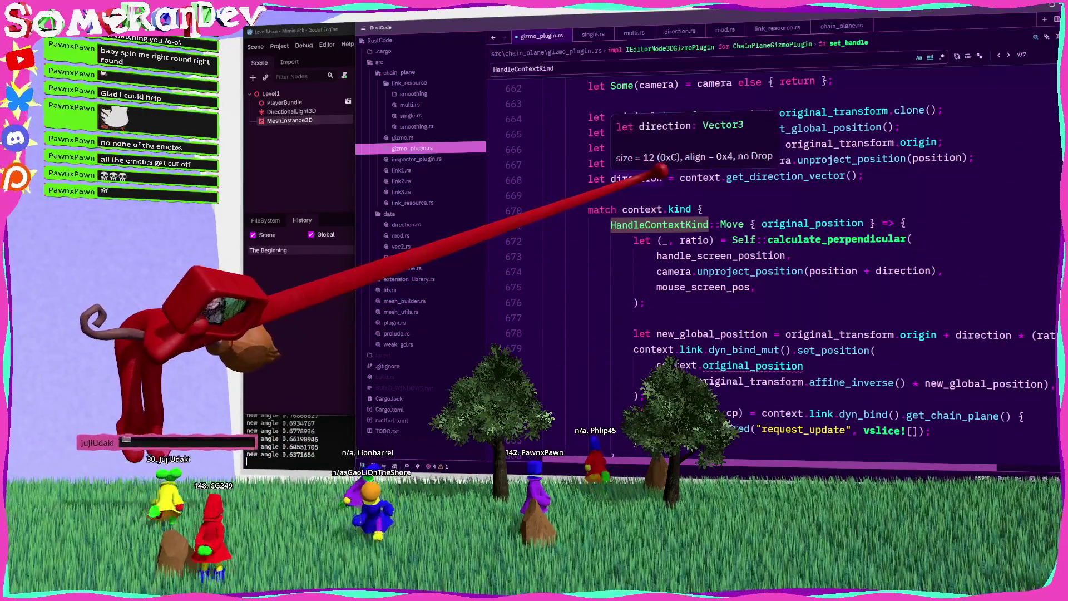
{"action": "mouse_move", "coordinate": [796, 167]}
{"action": "scroll", "coordinate": [795, 166], "scroll_direction": "down", "scroll_amount": 6}
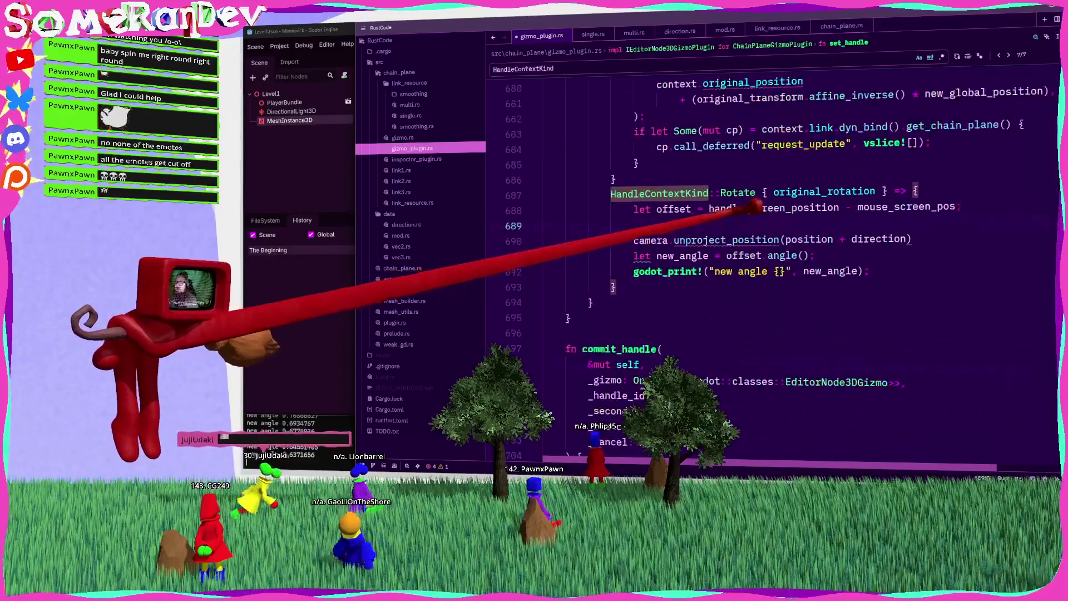
{"action": "scroll", "coordinate": [787, 239], "scroll_direction": "up", "scroll_amount": 7}
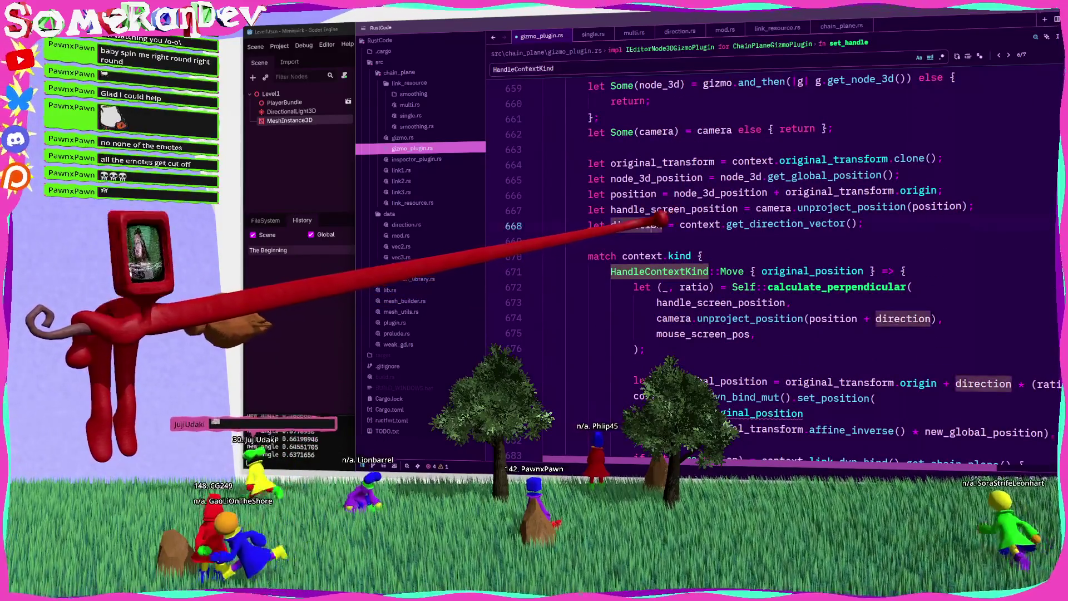
Delete the let direction = context.get_direction_vector() line and begin typing context.direction. in the Rotate arm.
{"action": "left_click", "coordinate": [612, 224]}
{"action": "key", "text": "shift+Home"}
{"action": "key", "text": "BackSpace"}
{"action": "key", "text": "BackSpace"}
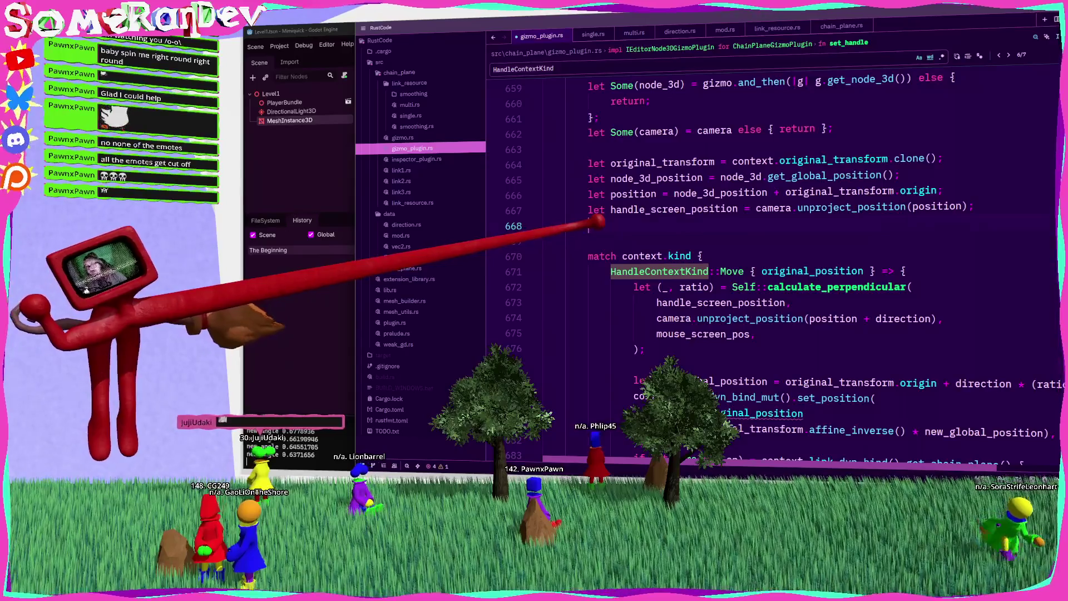
{"action": "scroll", "coordinate": [903, 252], "scroll_direction": "down", "scroll_amount": 6}
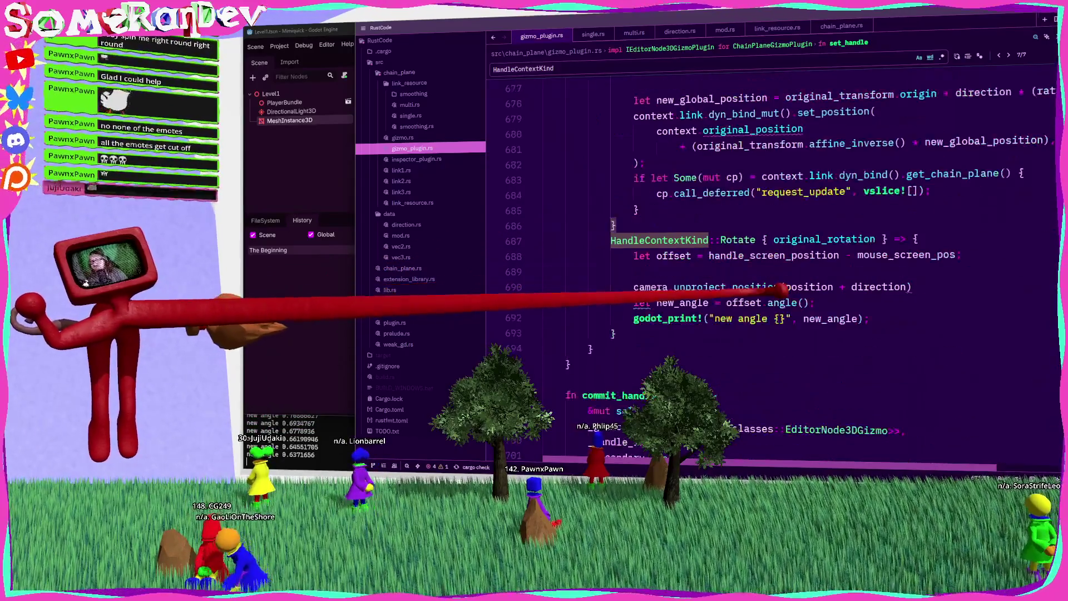
{"action": "type", "text": "context.direction."}
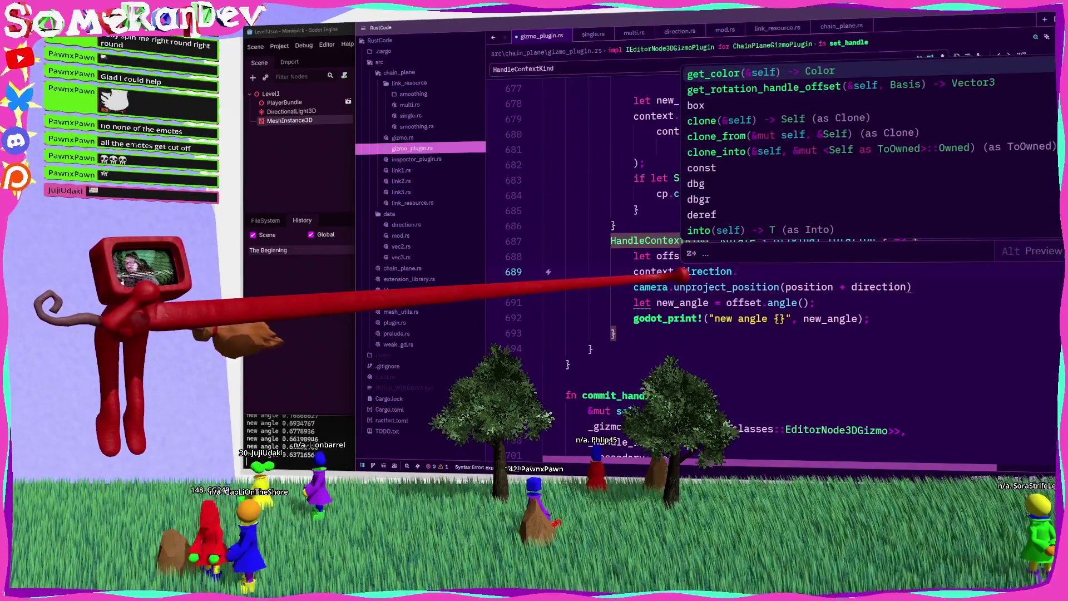
Call get_rotation_handle_offset with context.original_transform.basis as its argument.
{"action": "key", "text": "Down"}
{"action": "key", "text": "Return"}
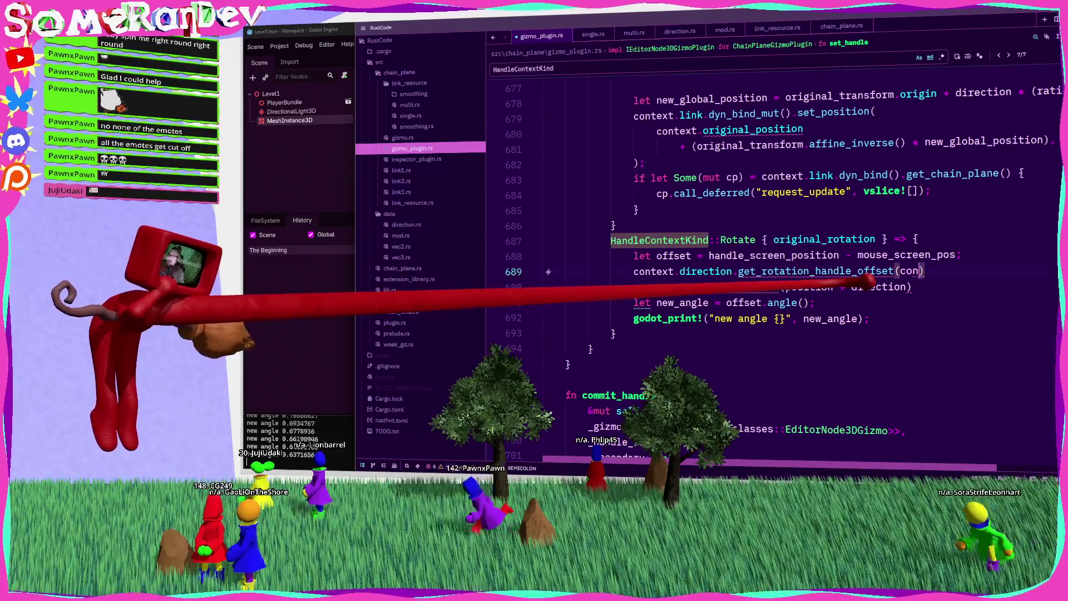
{"action": "type", "text": "text.c"}
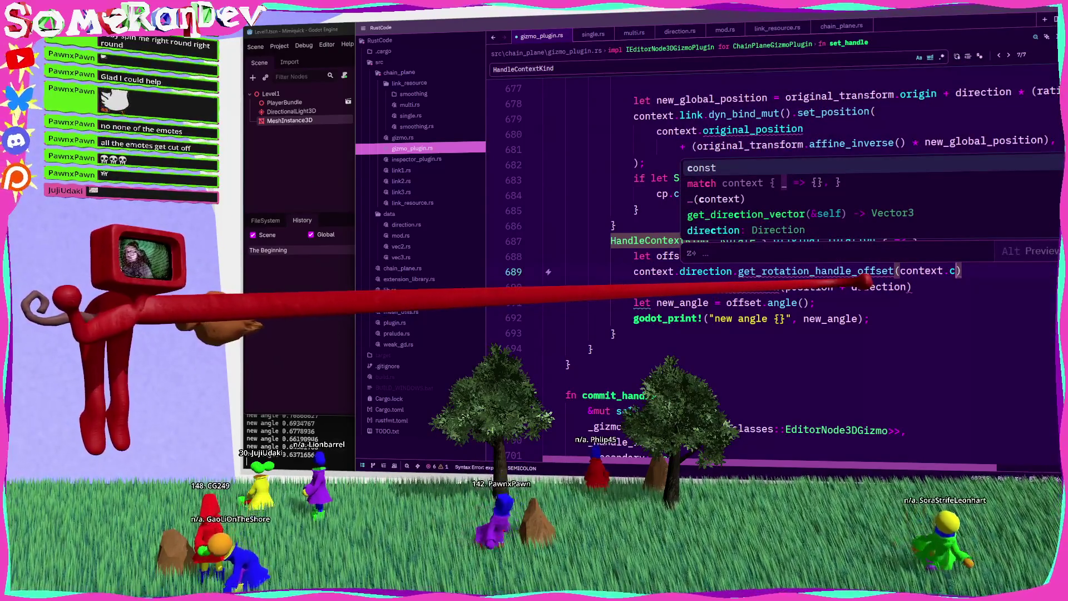
{"action": "type", "text": "irre"}
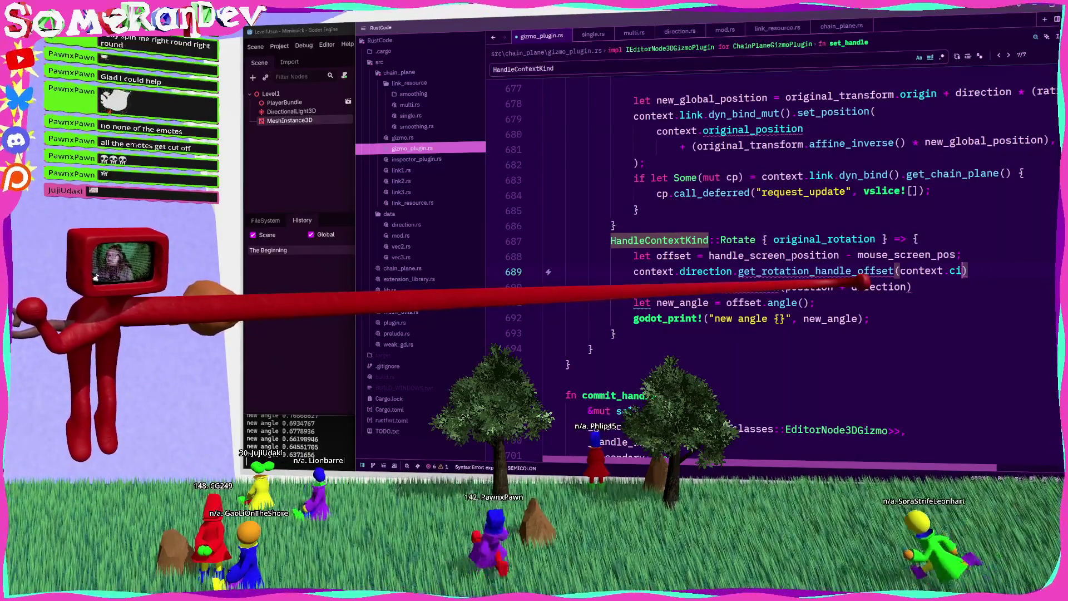
{"action": "key", "text": "BackSpace"}
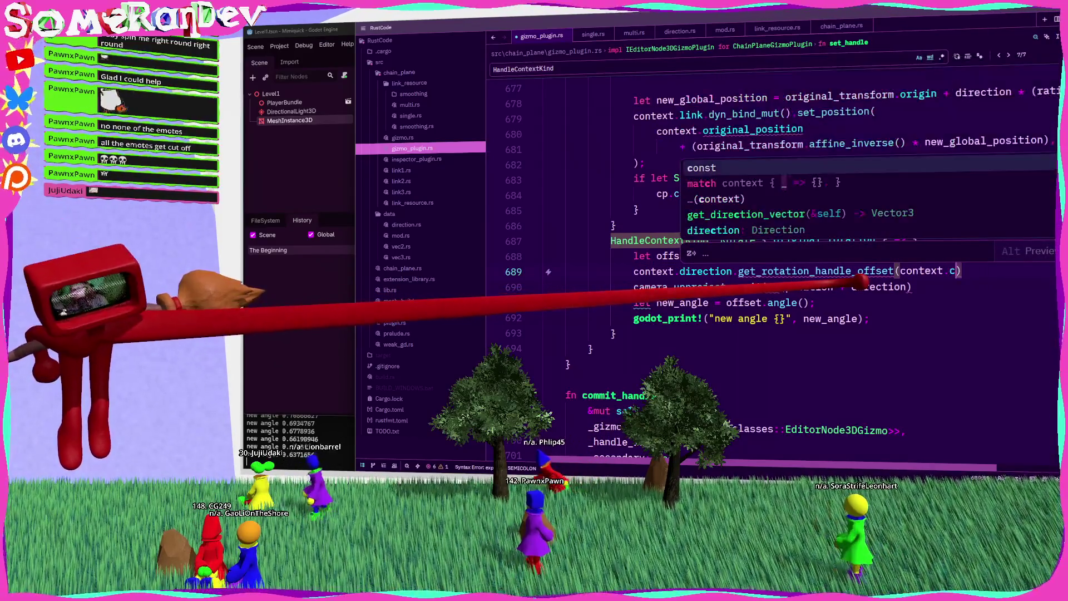
{"action": "key", "text": "BackSpace"}
{"action": "key", "text": "BackSpace"}
{"action": "scroll", "coordinate": [774, 267], "scroll_direction": "up", "scroll_amount": 5}
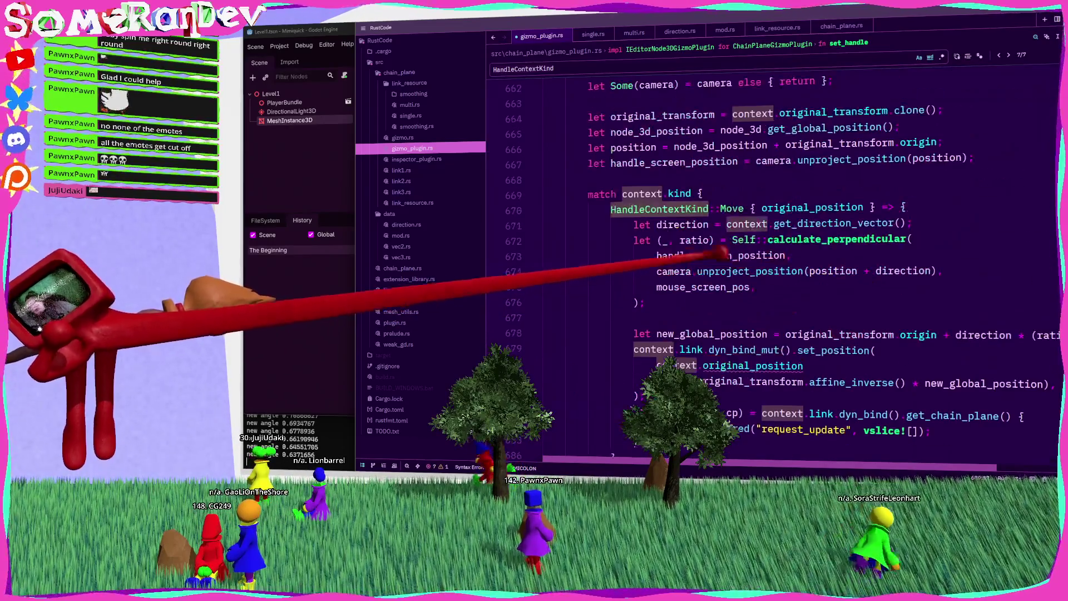
{"action": "double_click", "coordinate": [835, 111]}
{"action": "key", "text": "ctrl+c"}
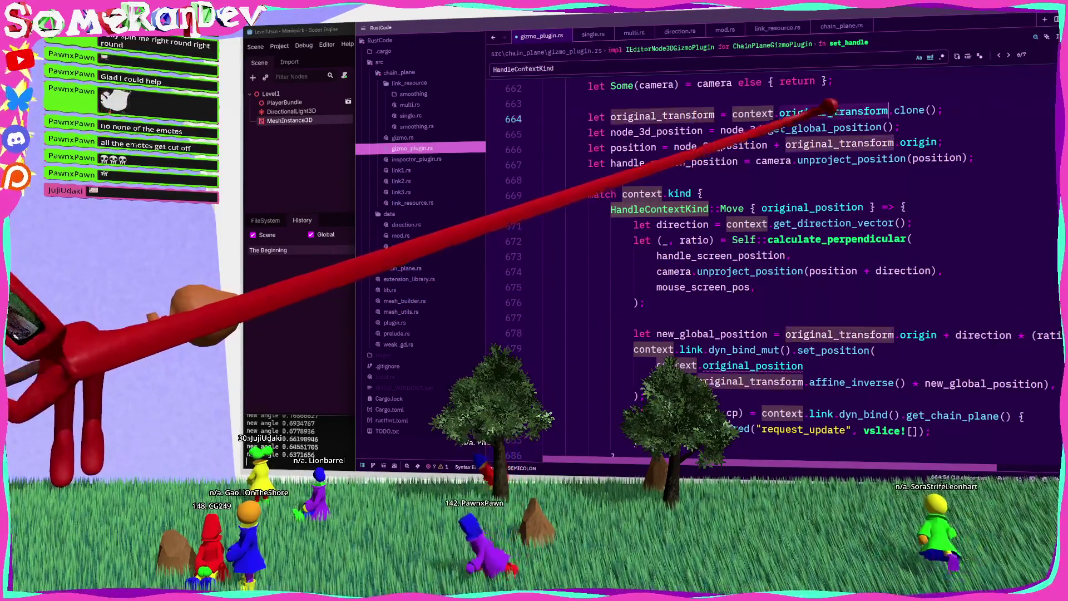
{"action": "scroll", "coordinate": [891, 195], "scroll_direction": "down", "scroll_amount": 6}
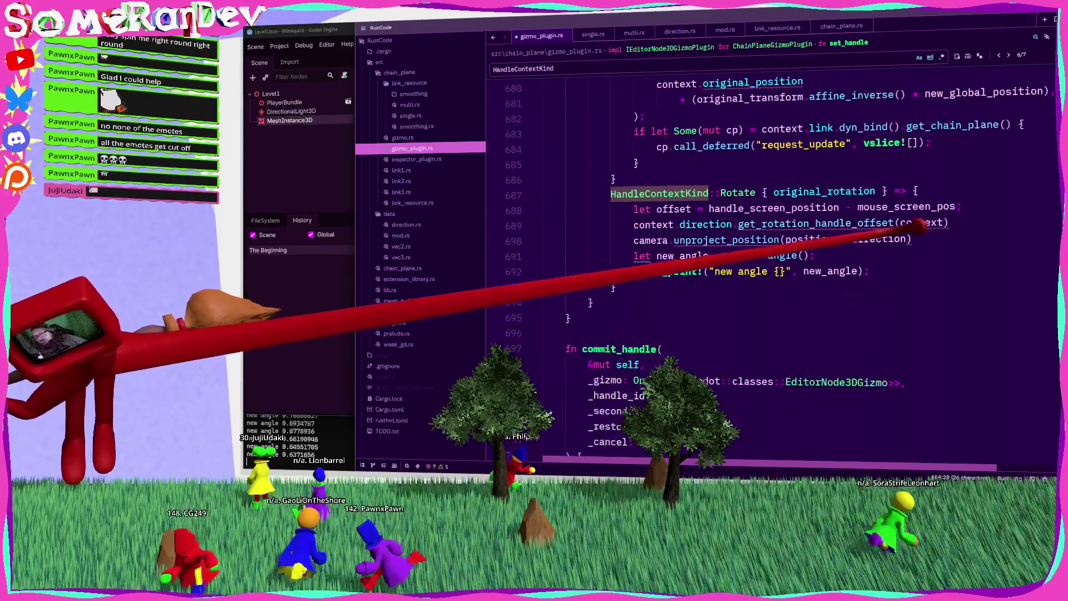
{"action": "left_click", "coordinate": [940, 222]}
{"action": "type", "text": ","}
{"action": "key", "text": "ctrl+v"}
{"action": "type", "text": "."}
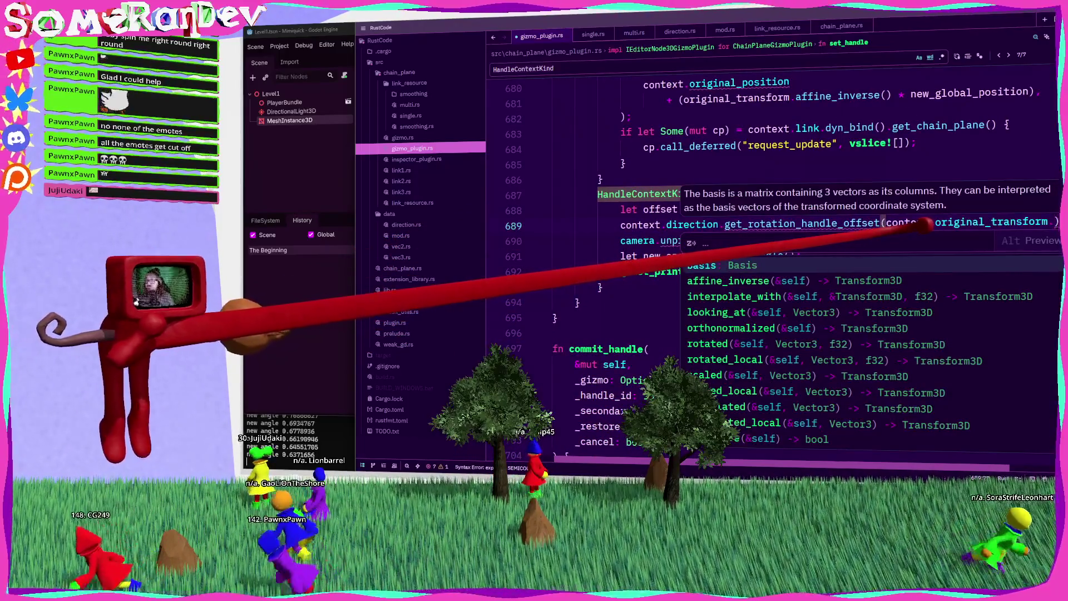
{"action": "key", "text": "Return"}
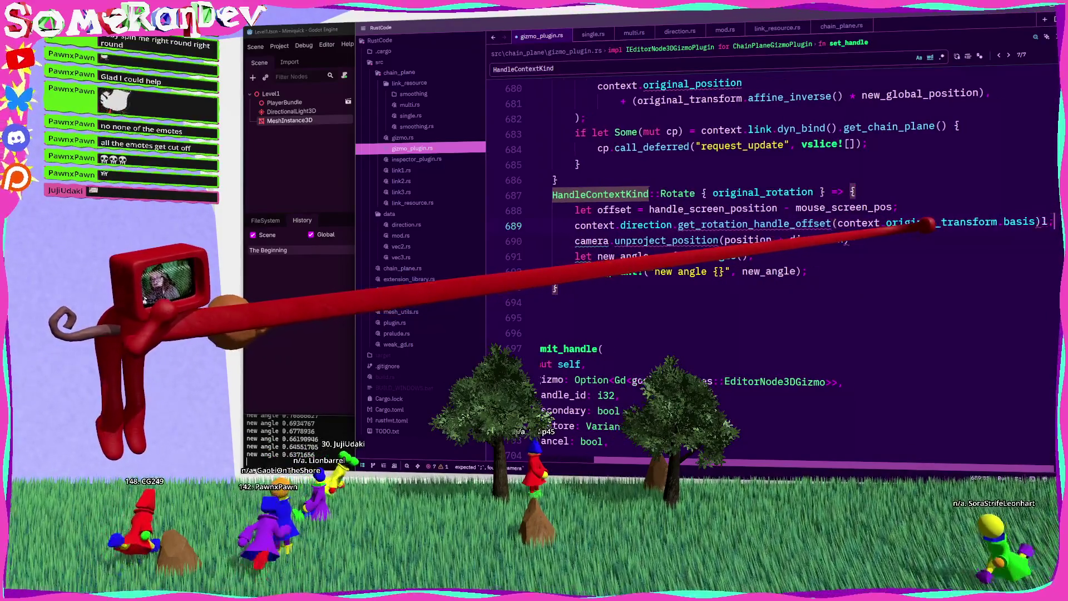
Assign the call to let original_offset, comment out the camera.unproject line, and save.
{"action": "type", "text": "l"}
{"action": "key", "text": "BackSpace"}
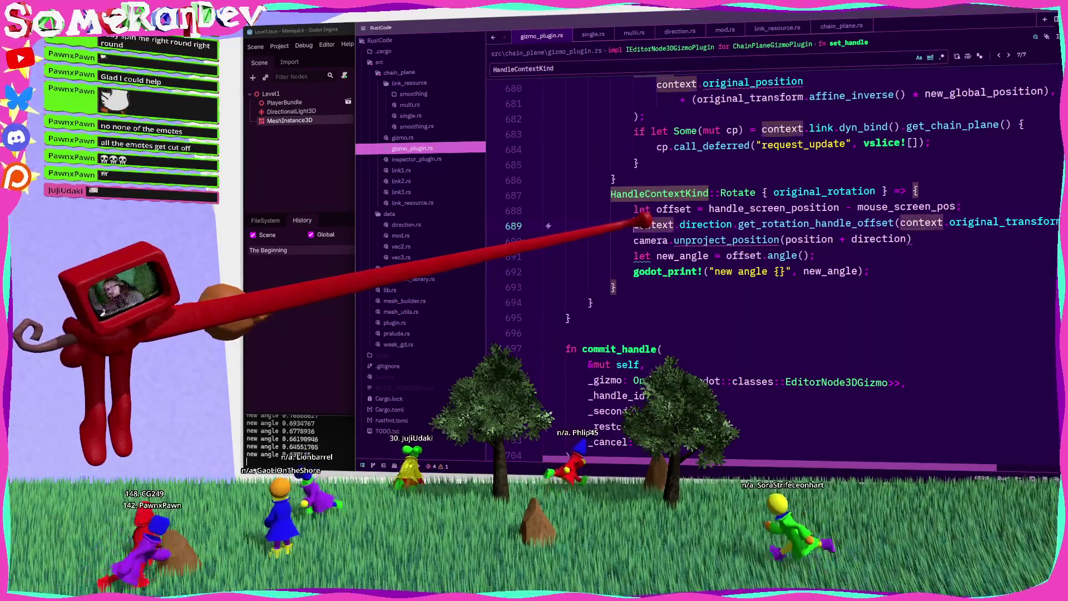
{"action": "type", "text": "let origina"}
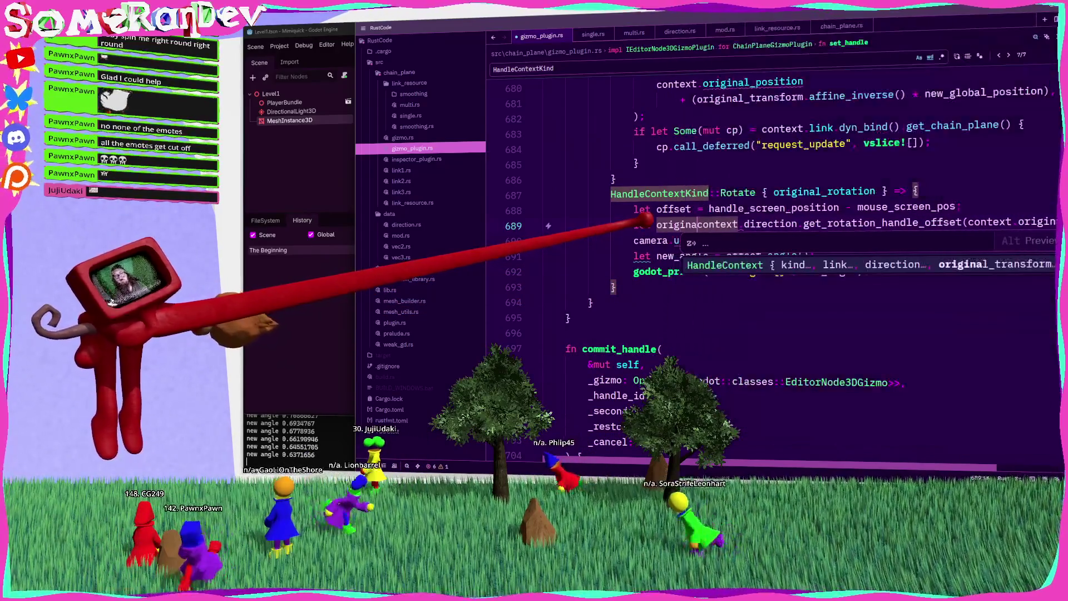
{"action": "type", "text": "ffset ="}
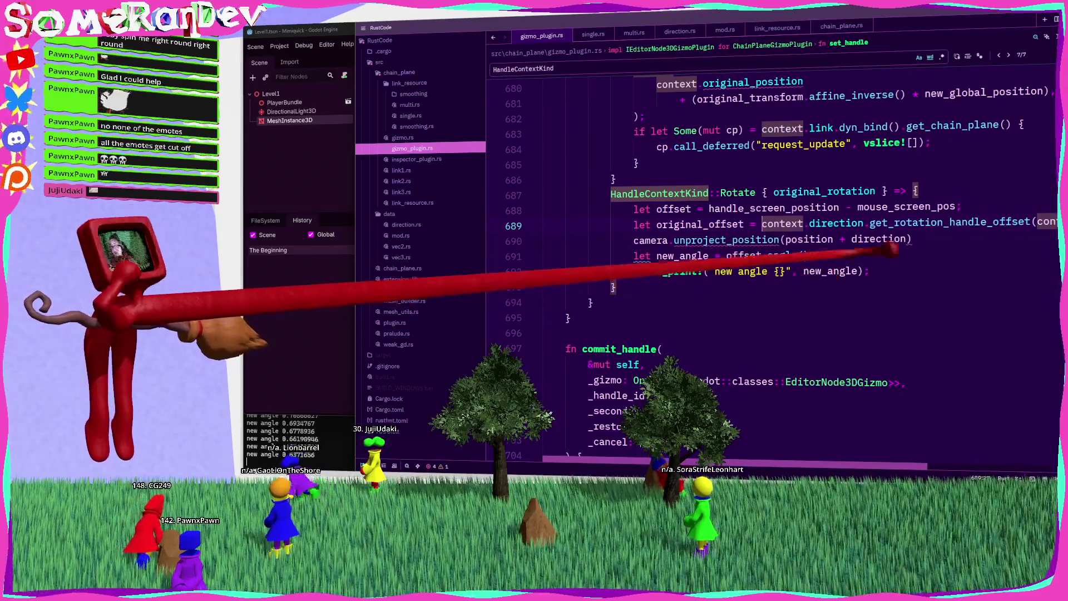
{"action": "left_click", "coordinate": [696, 240]}
{"action": "key", "text": "ctrl+slash"}
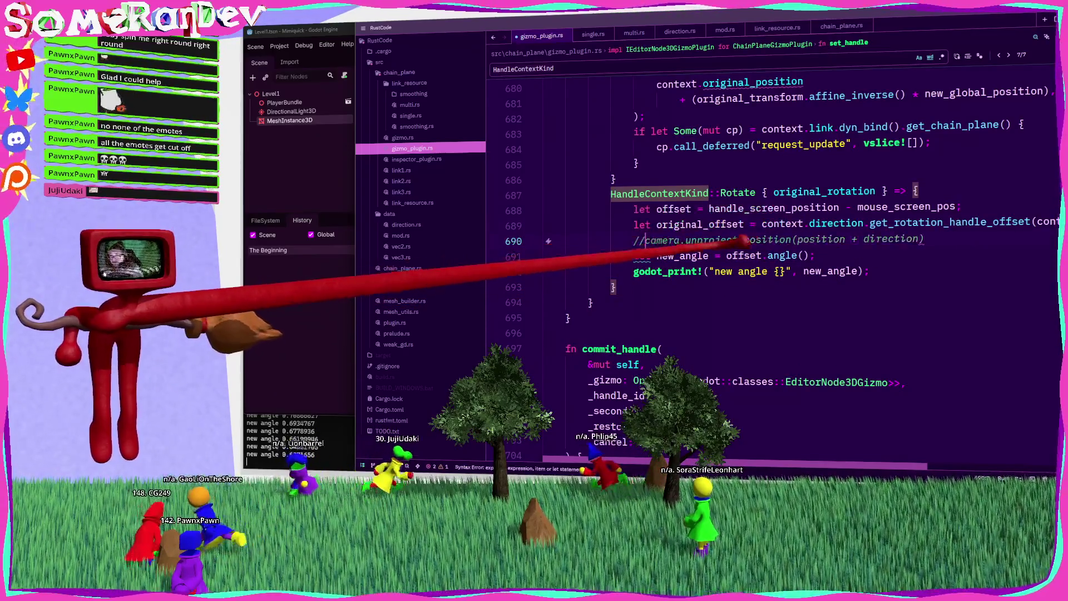
{"action": "key", "text": "ctrl+s"}
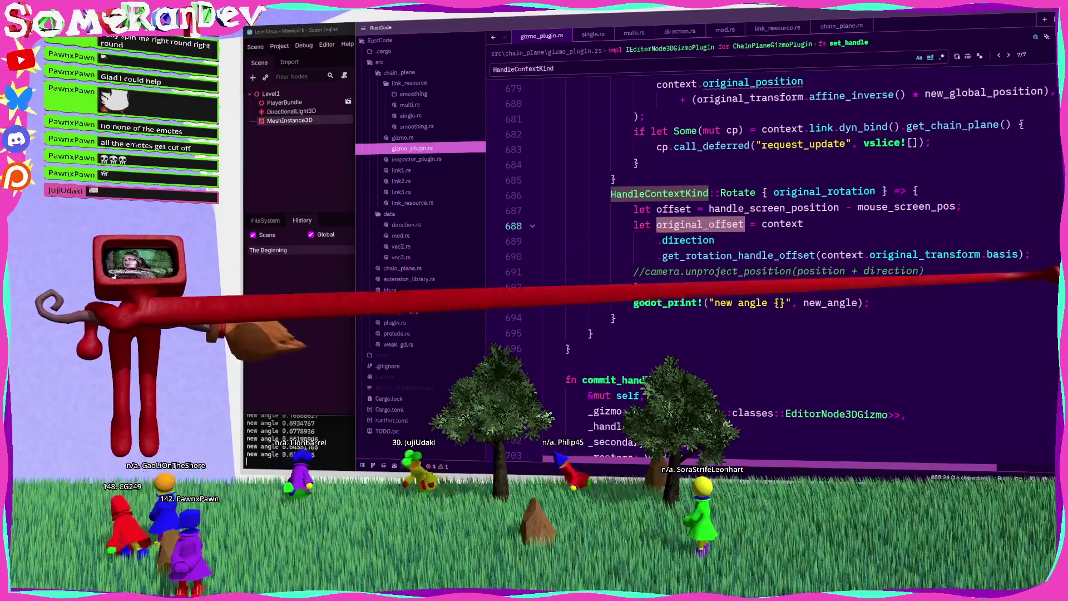
{"action": "left_click", "coordinate": [1047, 253]}
{"action": "key", "text": "Return"}
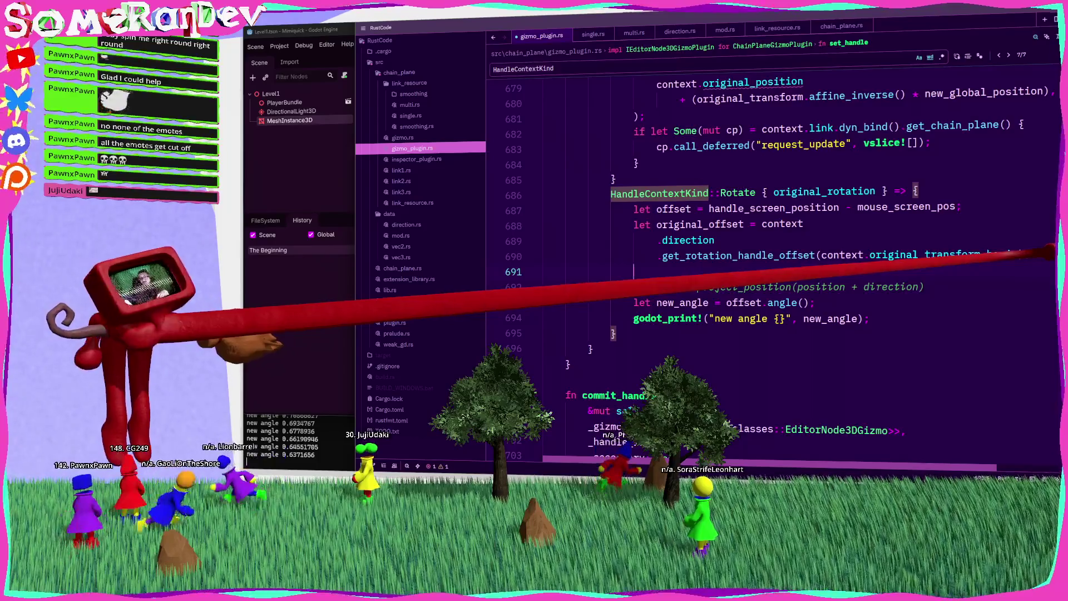
{"action": "scroll", "coordinate": [774, 250], "scroll_direction": "up", "scroll_amount": 6}
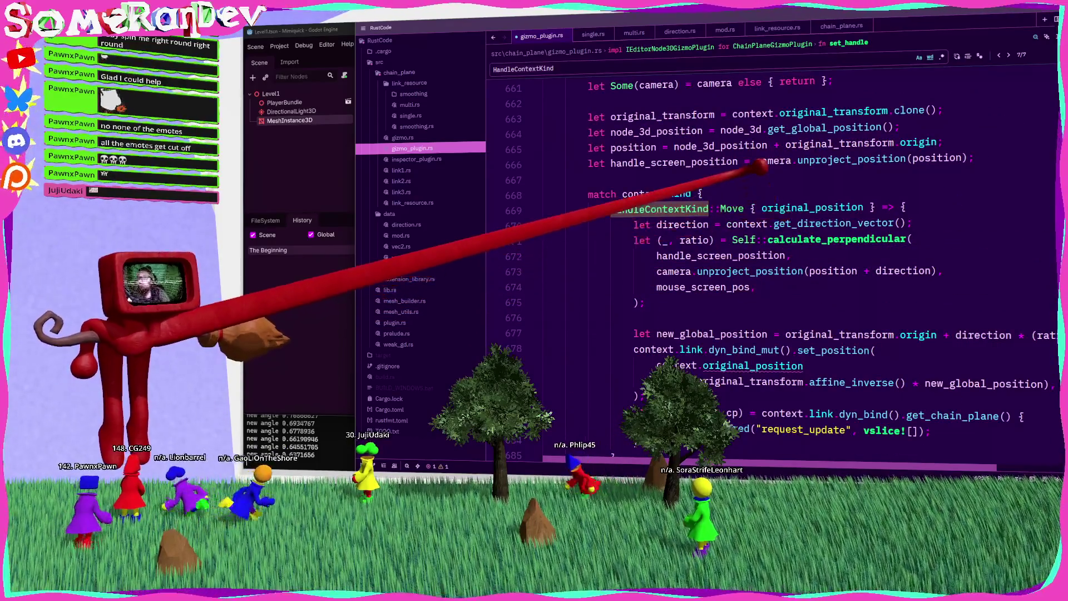
{"action": "left_click", "coordinate": [633, 147]}
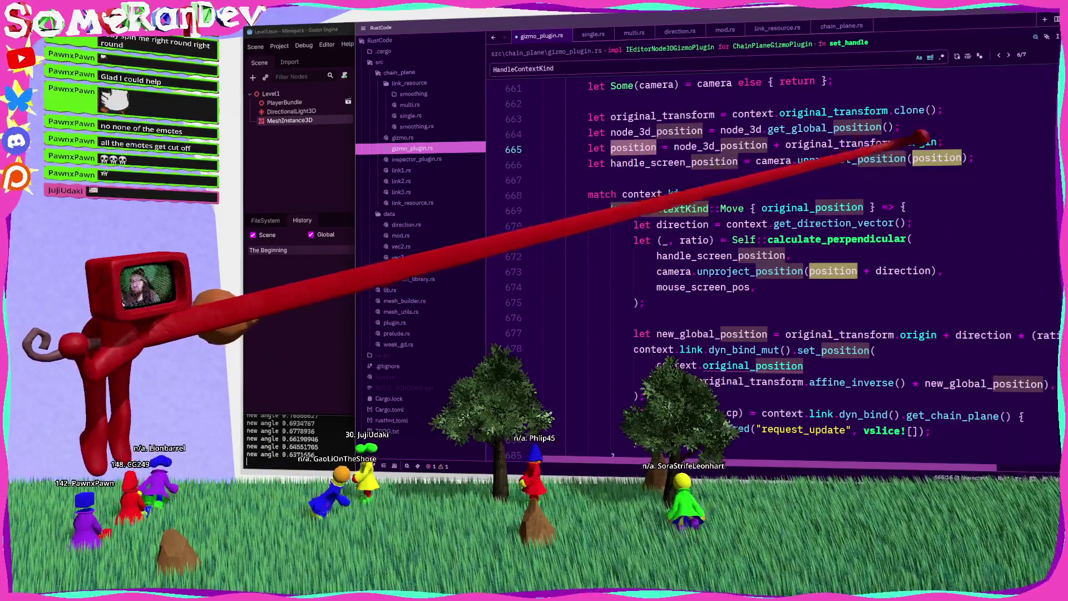
{"action": "scroll", "coordinate": [556, 223], "scroll_direction": "down", "scroll_amount": 6}
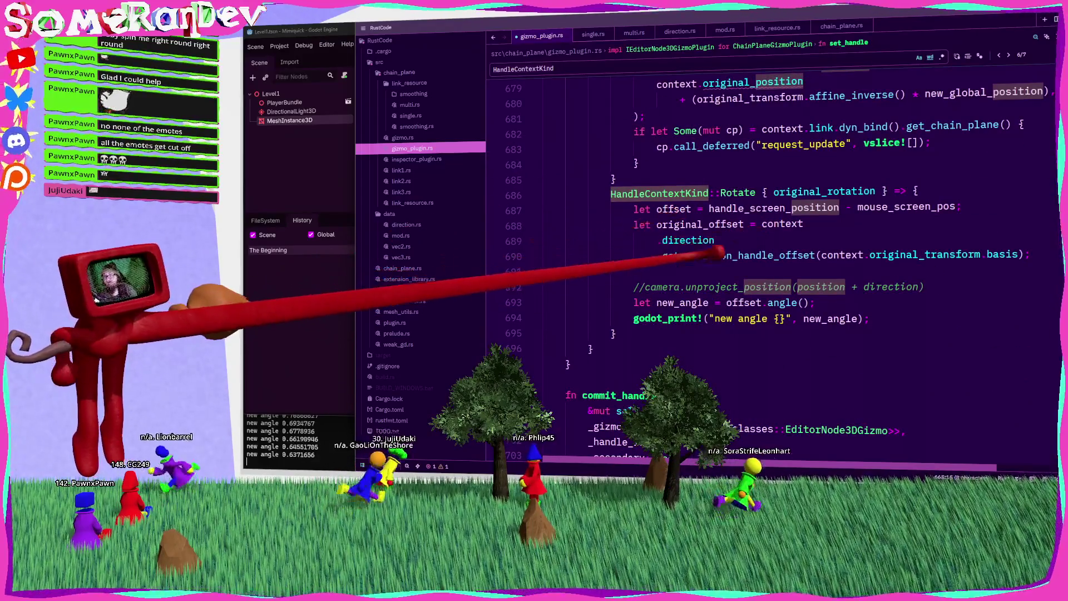
{"action": "left_click", "coordinate": [689, 272]}
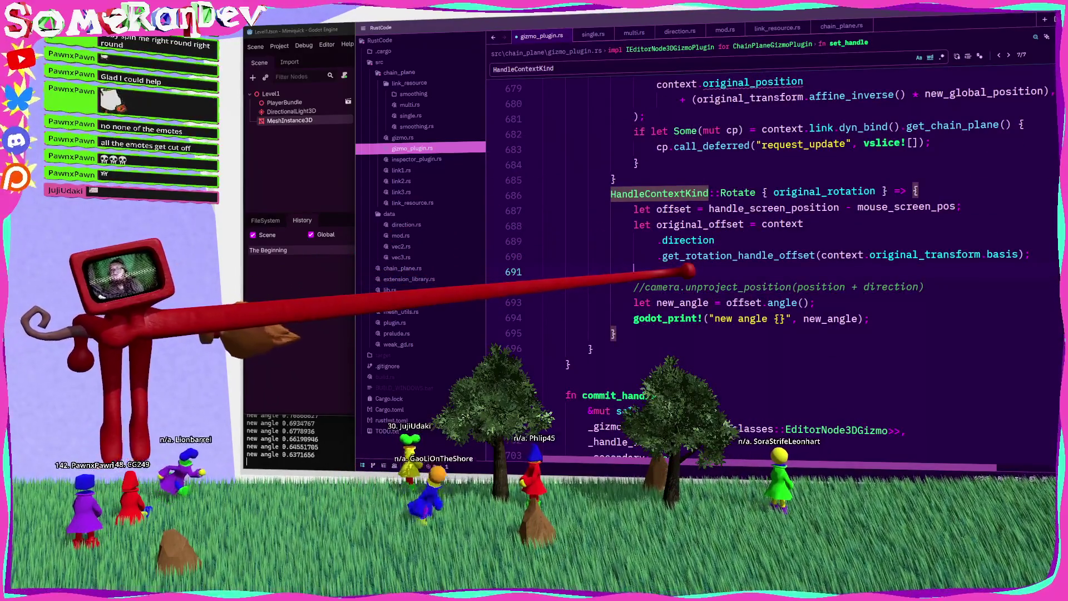
{"action": "type", "text": "camera.u"}
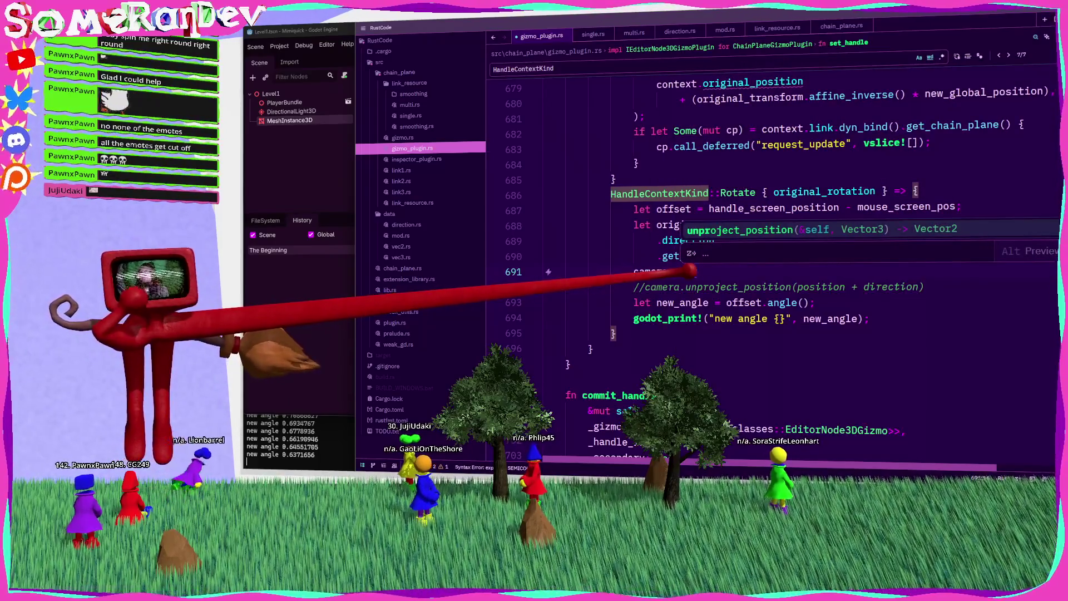
{"action": "key", "text": "Return"}
{"action": "type", "text": "position + position"}
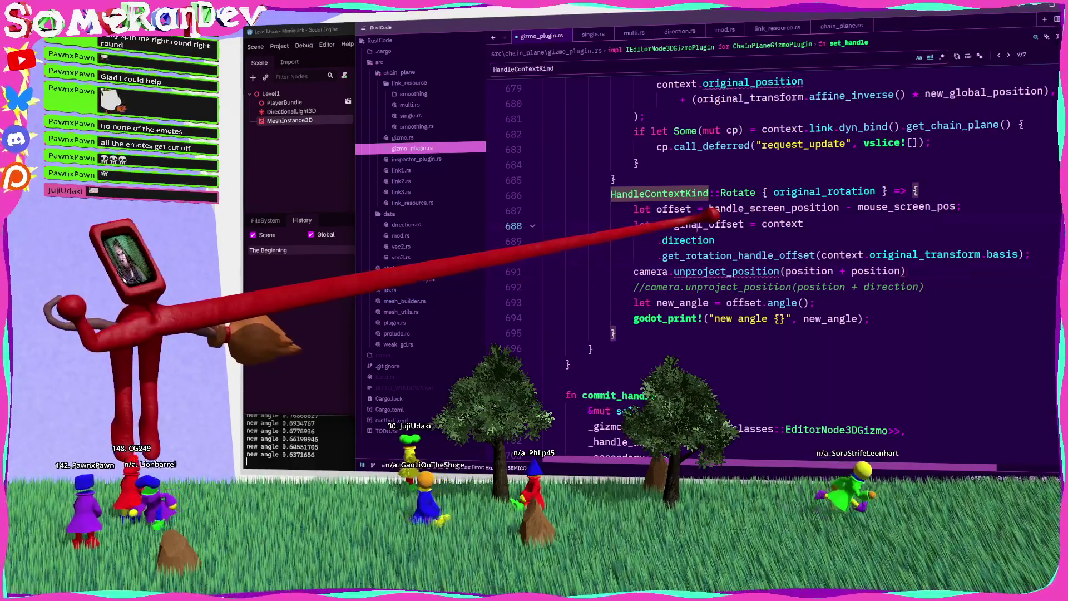
{"action": "double_click", "coordinate": [700, 224]}
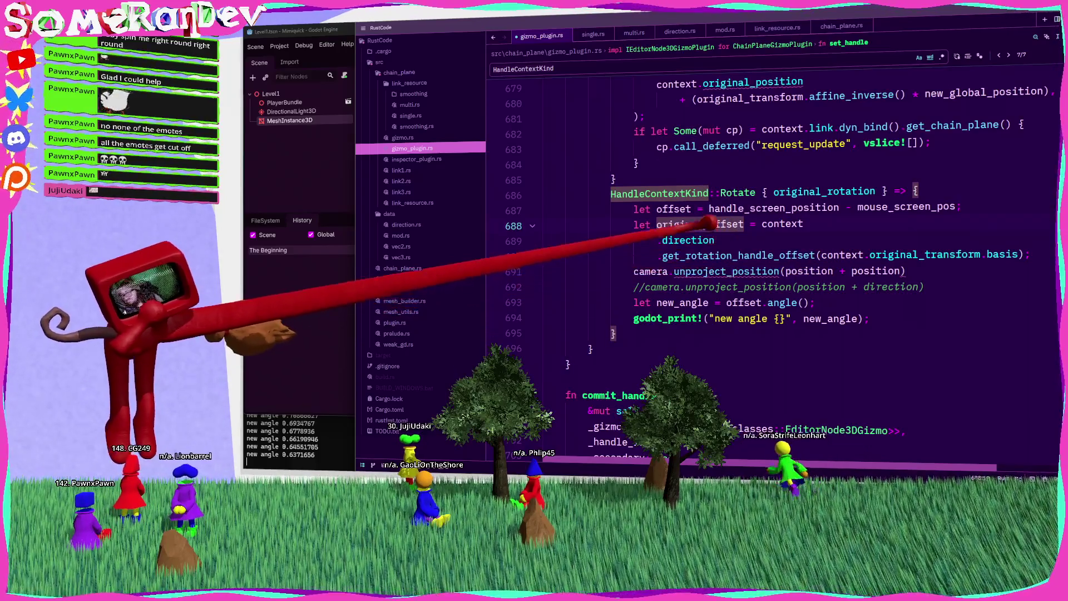
{"action": "type", "text": "rotation_hyandle"}
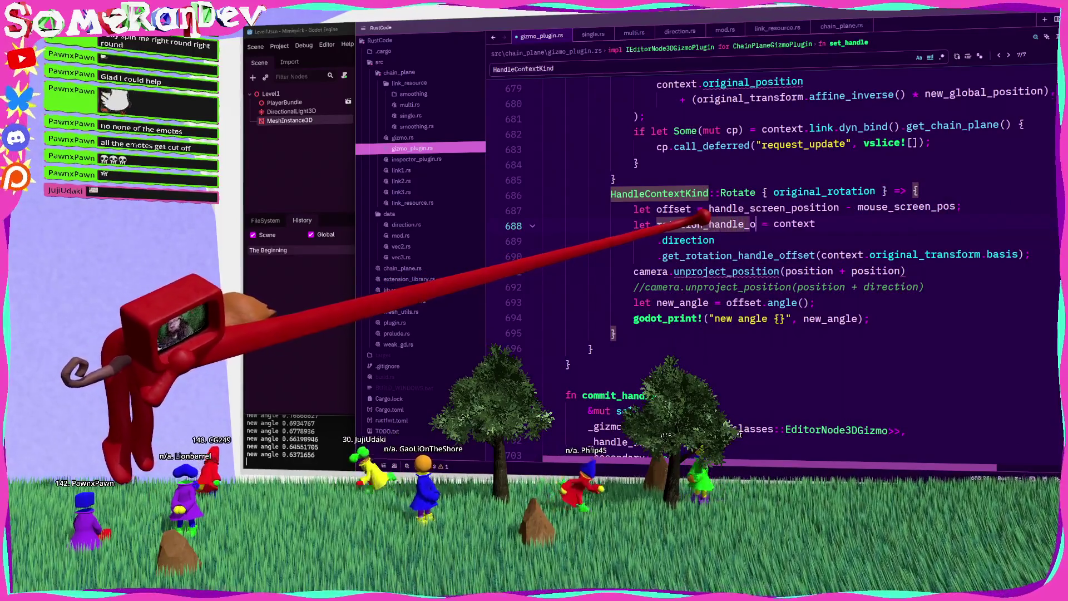
{"action": "double_click", "coordinate": [875, 271]}
{"action": "type", "text": "rotation_handle_offset"}
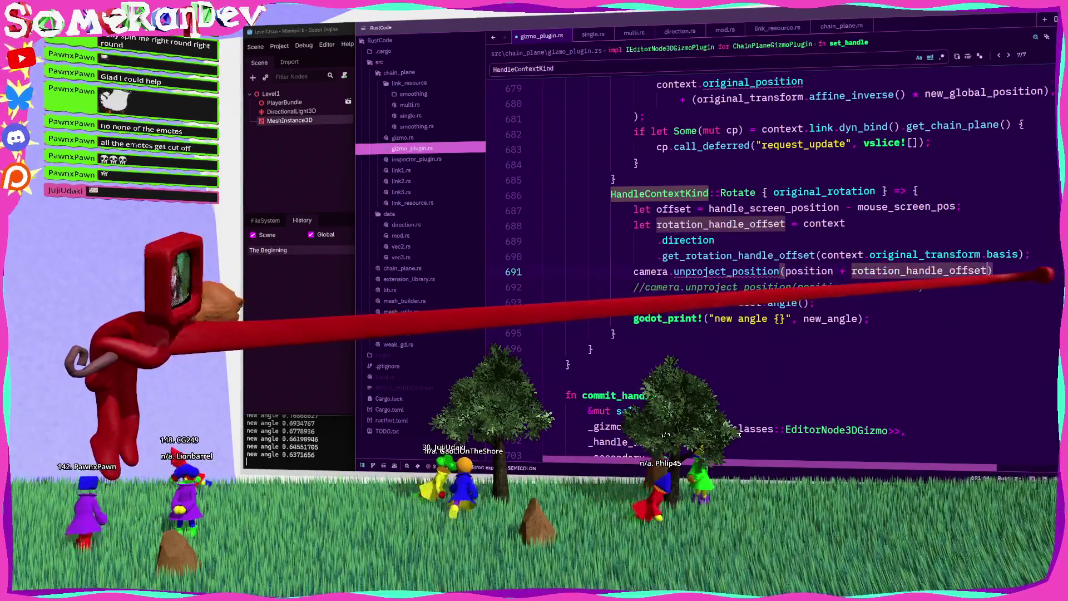
{"action": "key", "text": "ctrl+s"}
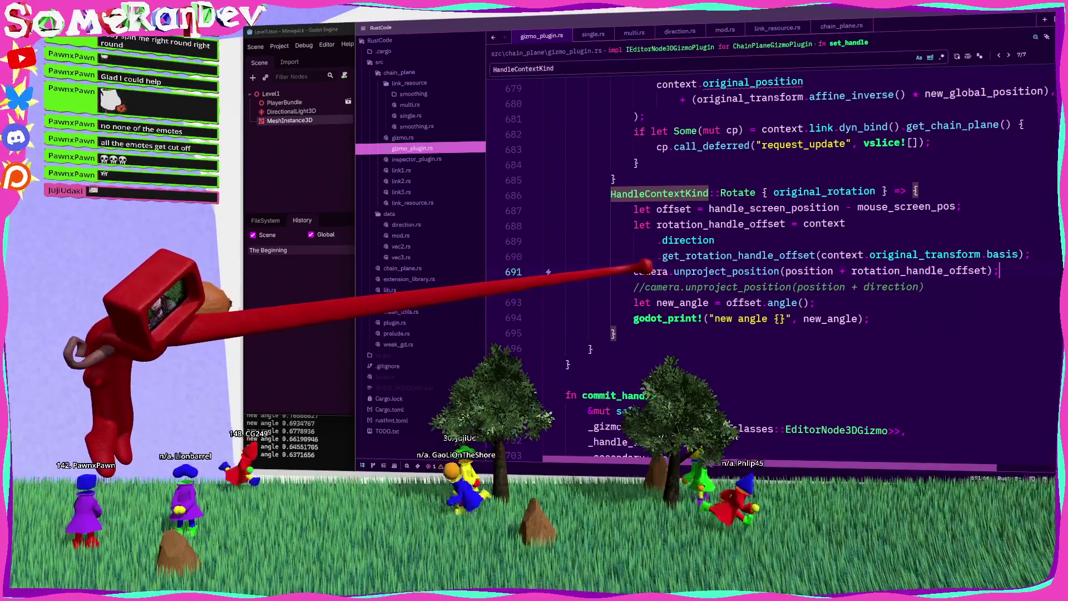
{"action": "type", "text": "let original ="}
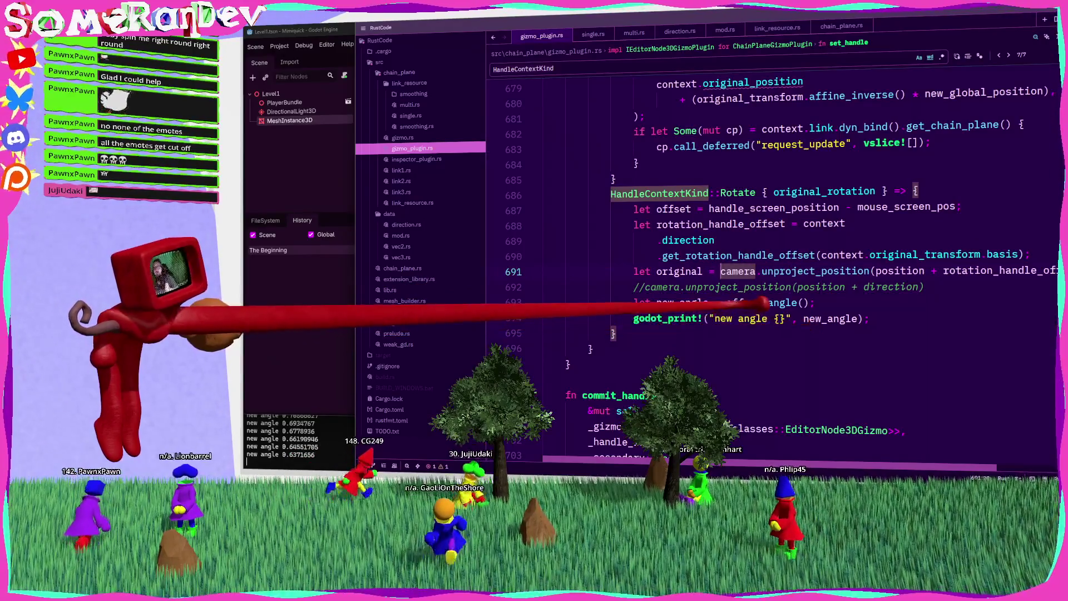
{"action": "double_click", "coordinate": [741, 302]}
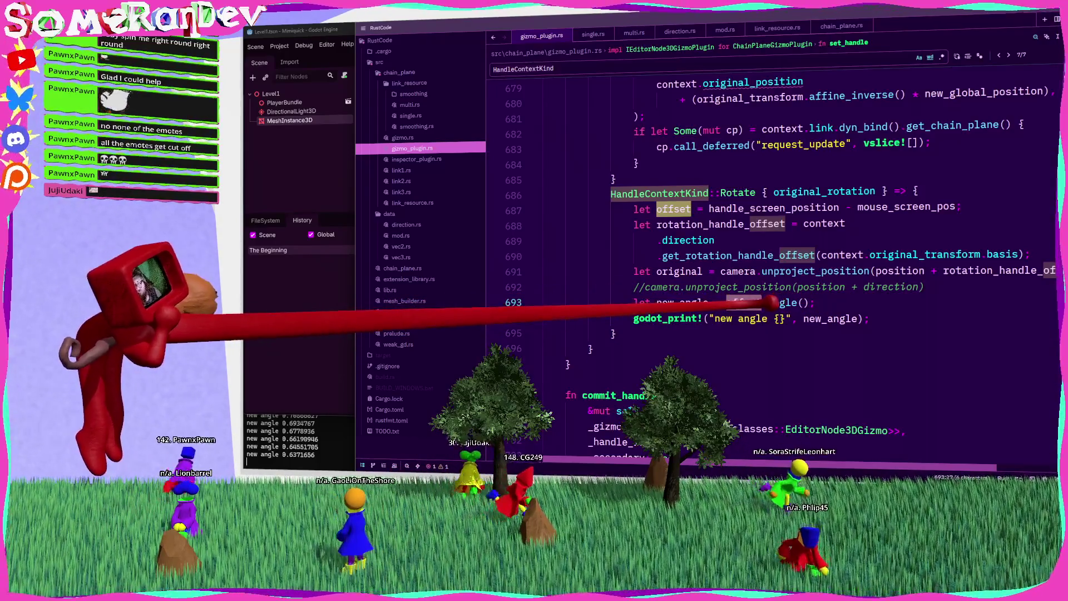
{"action": "left_click", "coordinate": [766, 208]}
{"action": "double_click", "coordinate": [906, 206]}
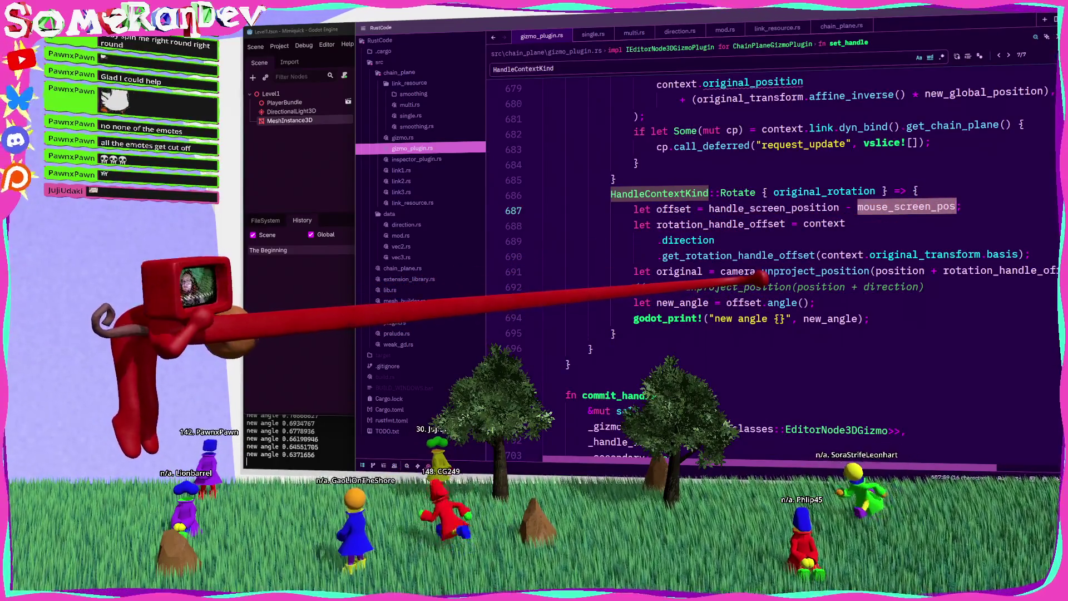
{"action": "double_click", "coordinate": [680, 271]}
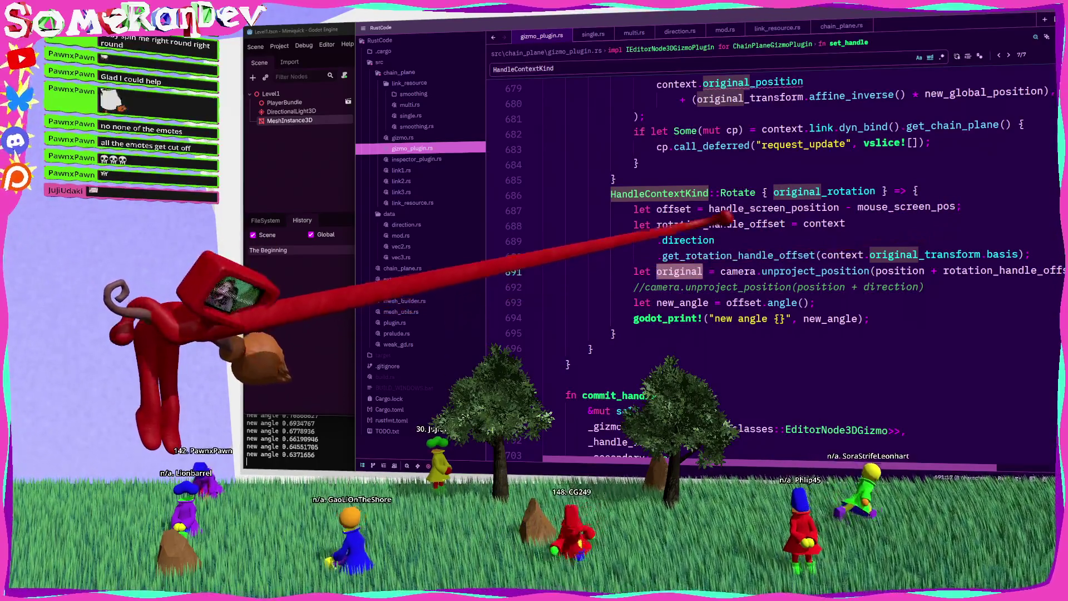
{"action": "left_click", "coordinate": [696, 207]}
{"action": "double_click", "coordinate": [689, 208]}
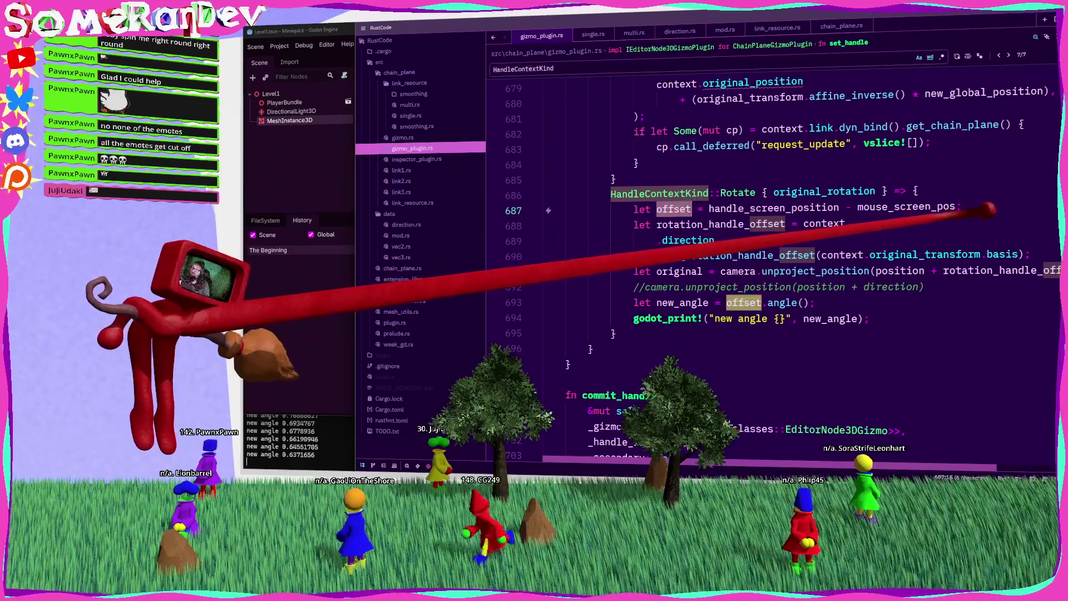
{"action": "mouse_move", "coordinate": [999, 209]}
{"action": "left_mouse_down"}
{"action": "mouse_move", "coordinate": [790, 192]}
{"action": "mouse_move", "coordinate": [635, 209]}
{"action": "left_mouse_up"}
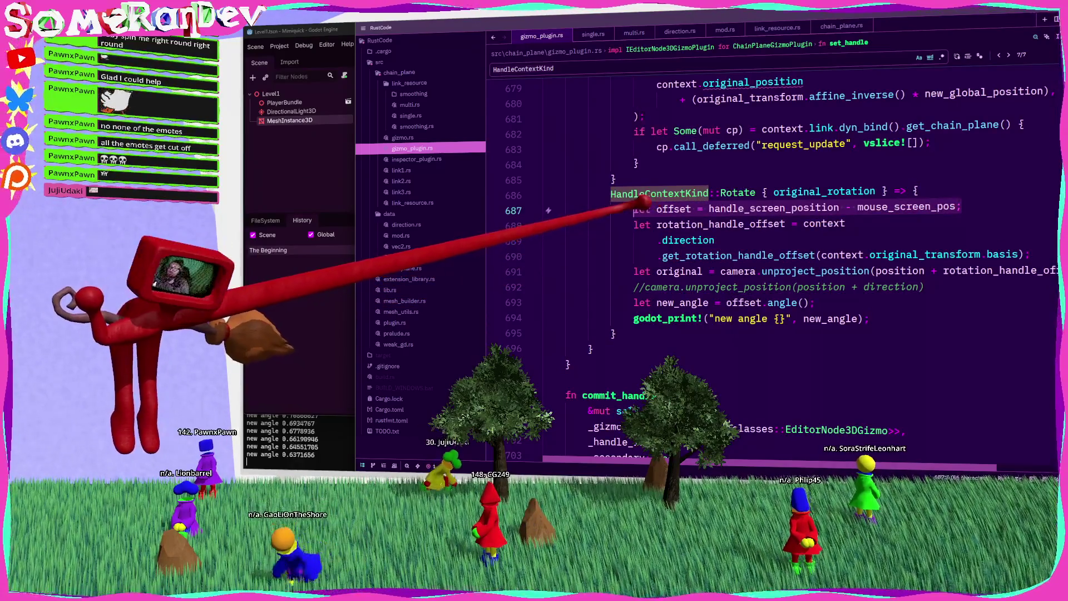
Move the let offset line below the rotation_handle_offset block and begin renaming it mouse_offset.
{"action": "key", "text": "BackSpace"}
{"action": "key", "text": "BackSpace"}
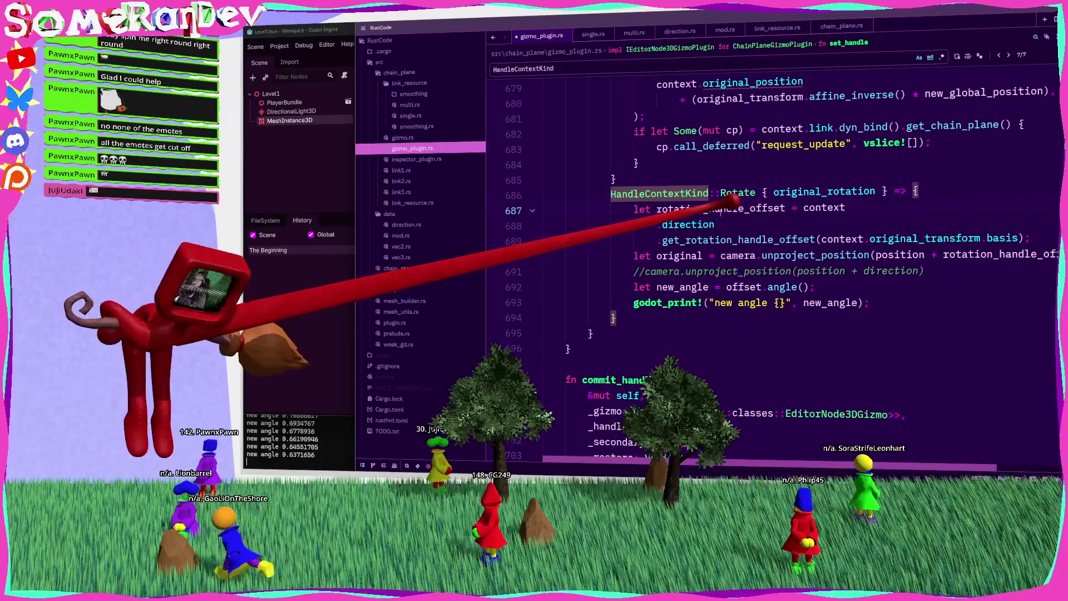
{"action": "double_click", "coordinate": [721, 208]}
{"action": "left_click", "coordinate": [1029, 239]}
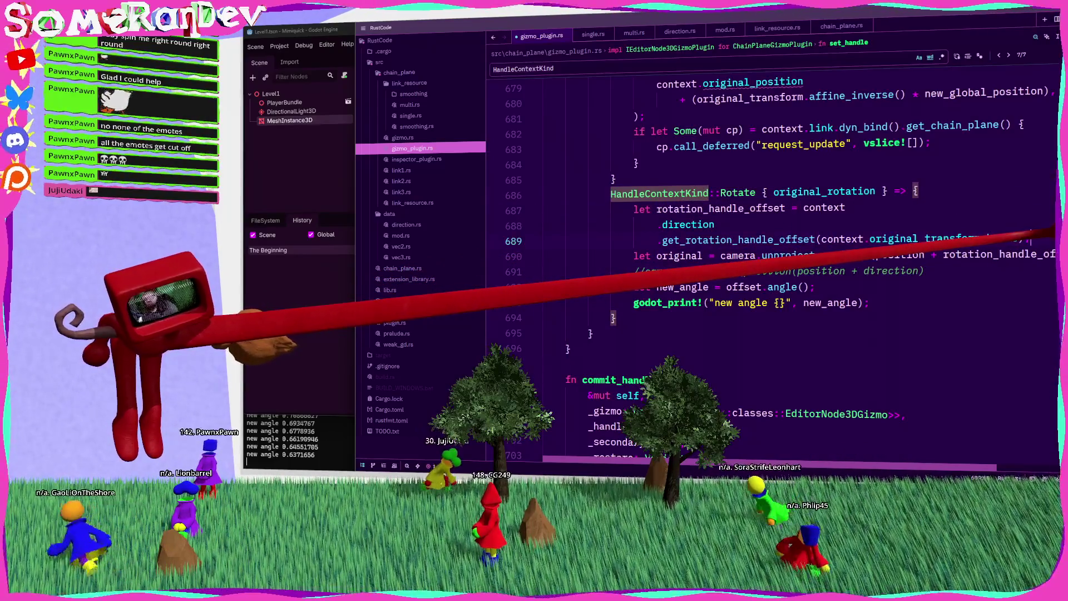
{"action": "key", "text": "Return"}
{"action": "key", "text": "Return"}
{"action": "key", "text": "Return"}
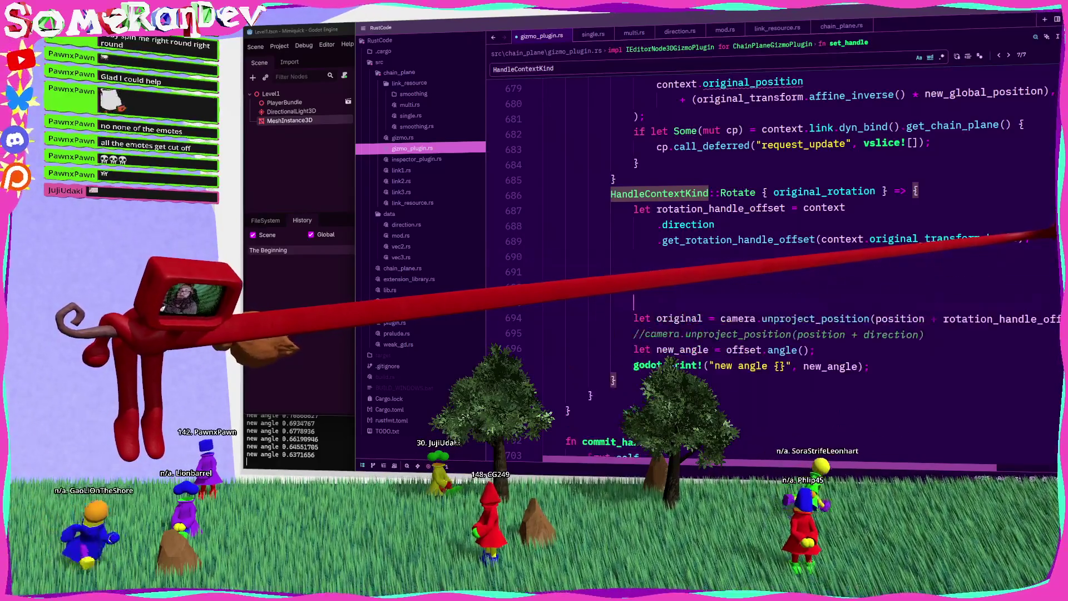
{"action": "key", "text": "Up"}
{"action": "key", "text": "Up"}
{"action": "key", "text": "Up"}
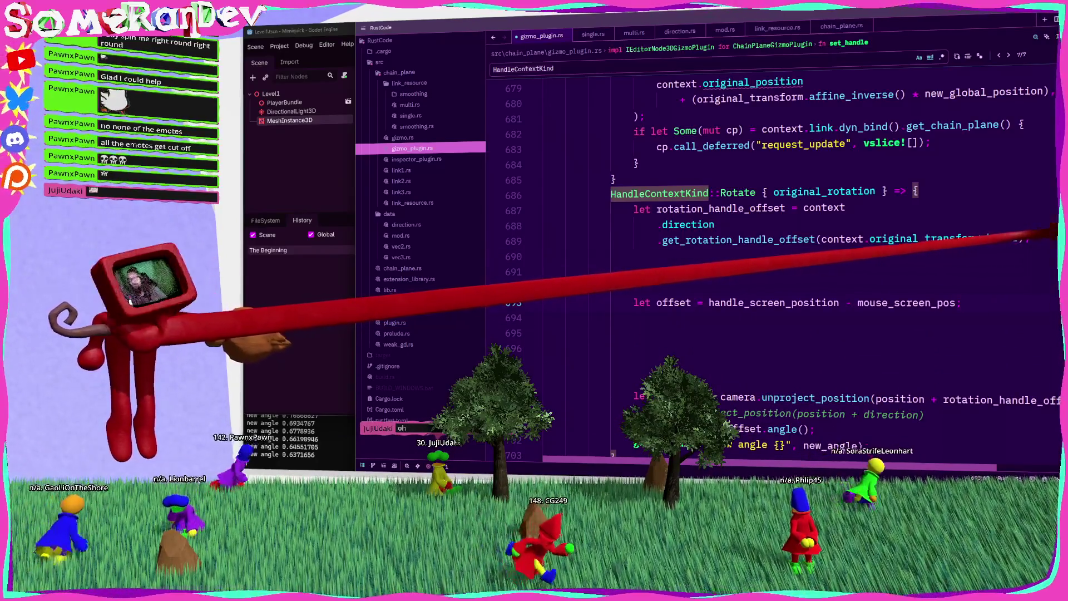
{"action": "left_click", "coordinate": [965, 303]}
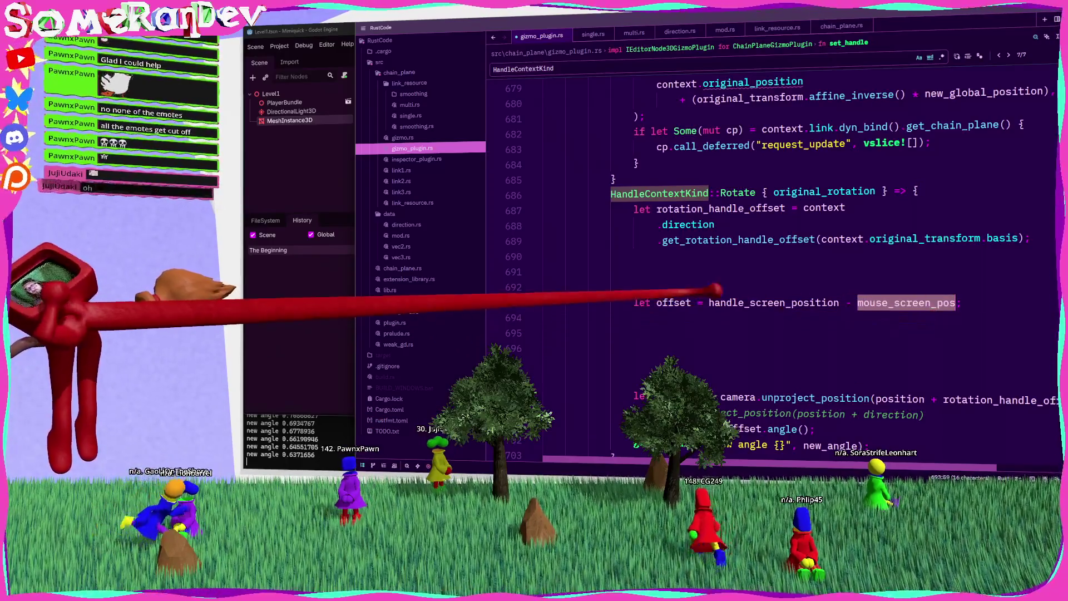
{"action": "type", "text": "mouse_"}
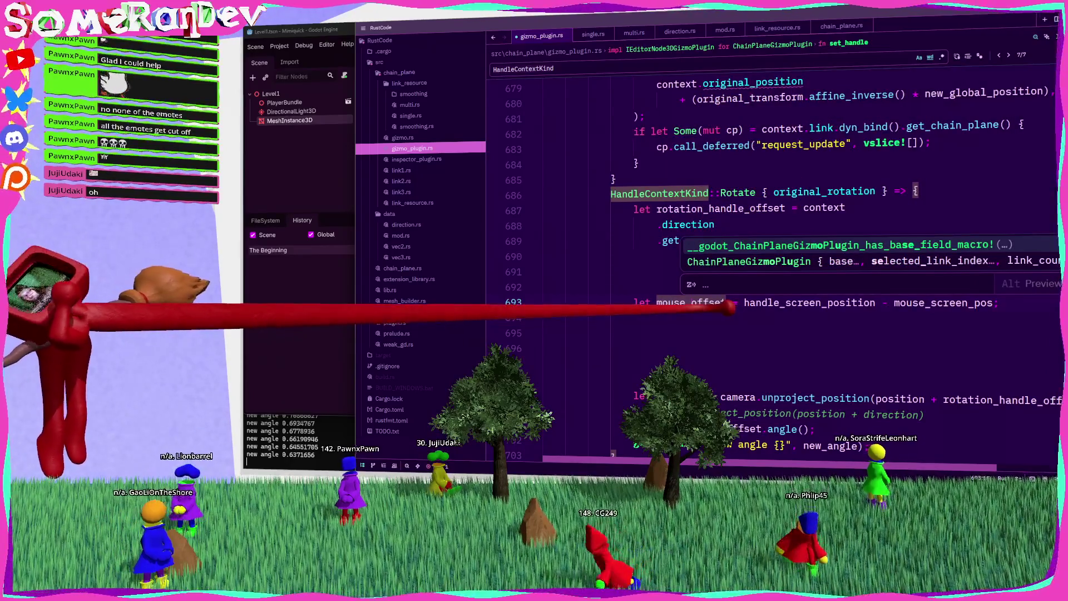
Rename the duplicated offset line's variable to rotation_handle_offset.
{"action": "key", "text": "Escape"}
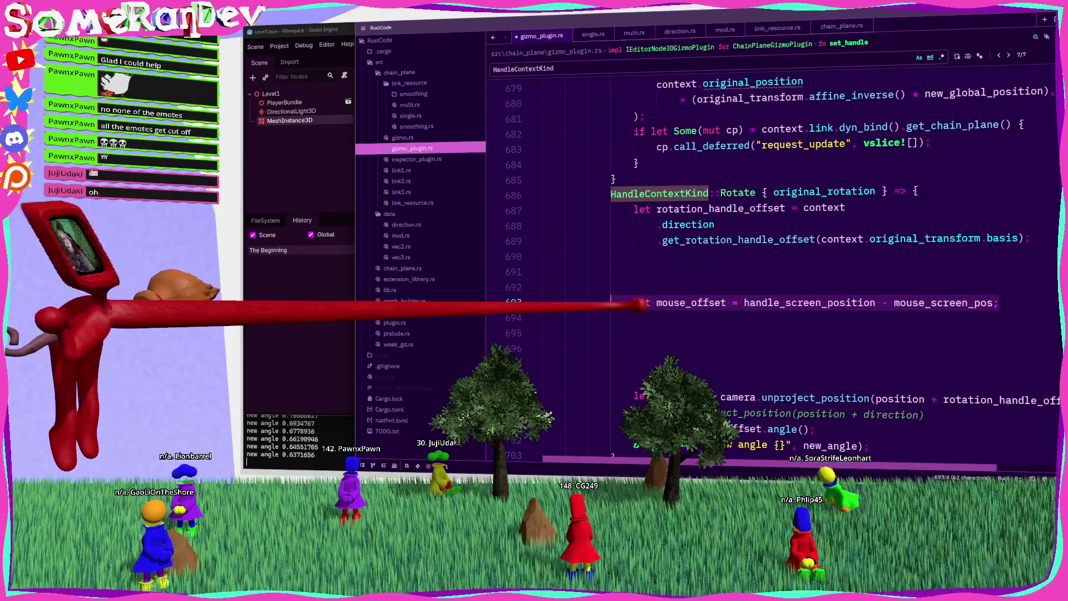
{"action": "left_click", "coordinate": [665, 289]}
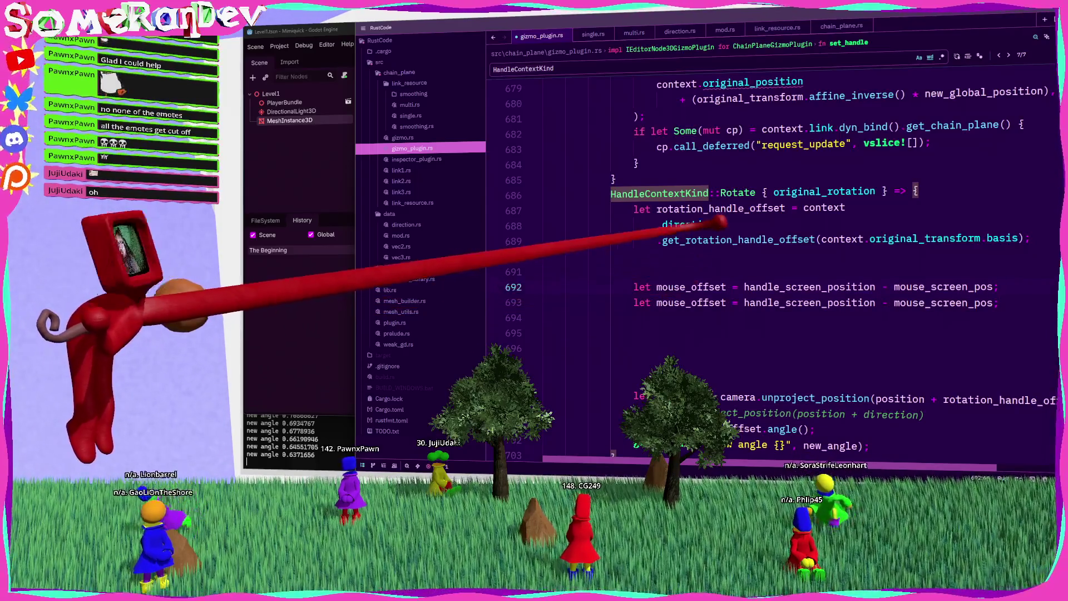
{"action": "left_click", "coordinate": [680, 286]}
{"action": "type", "text": "rotation_hand"}
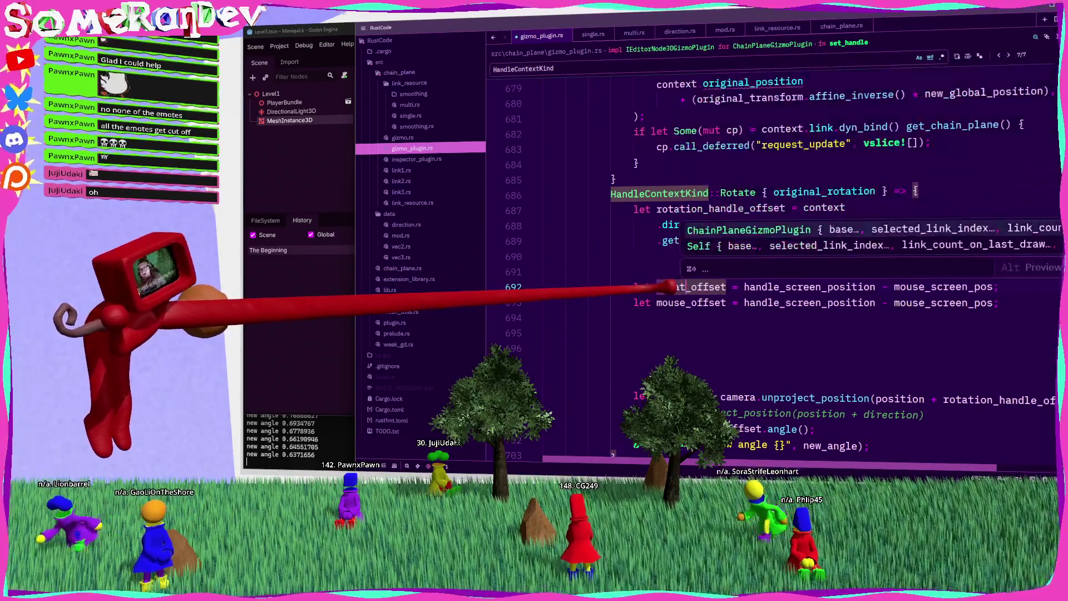
{"action": "type", "text": "le"}
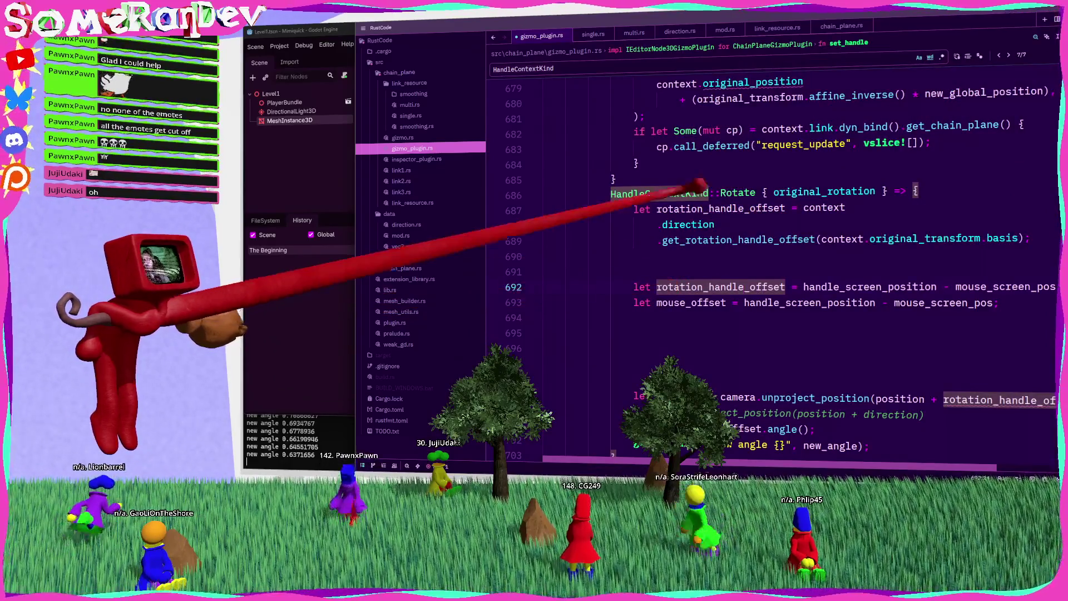
{"action": "mouse_move", "coordinate": [782, 203]}
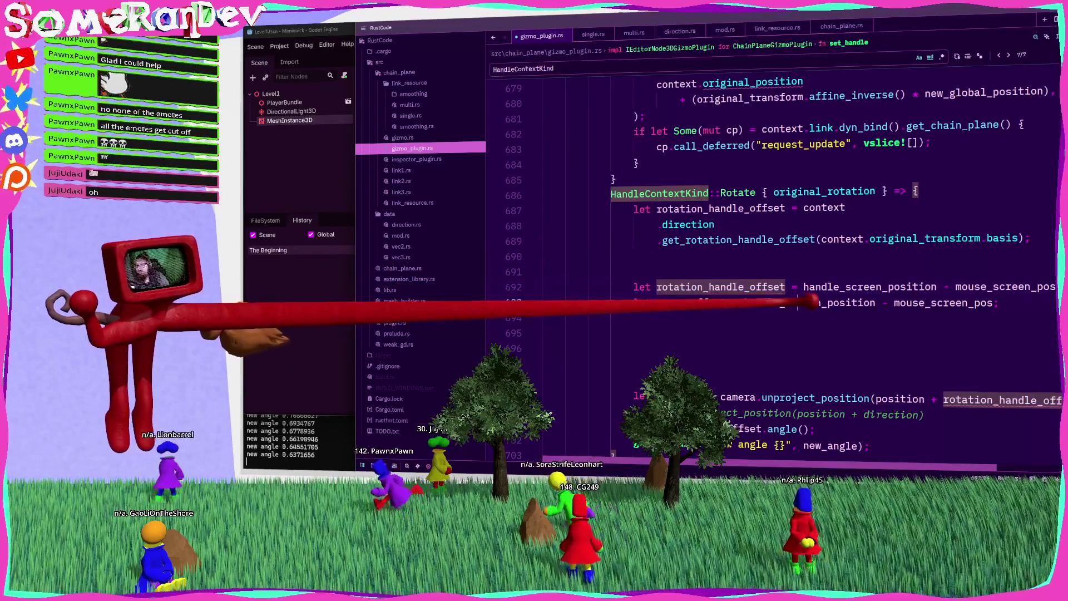
{"action": "double_click", "coordinate": [776, 302]}
{"action": "double_click", "coordinate": [735, 285]}
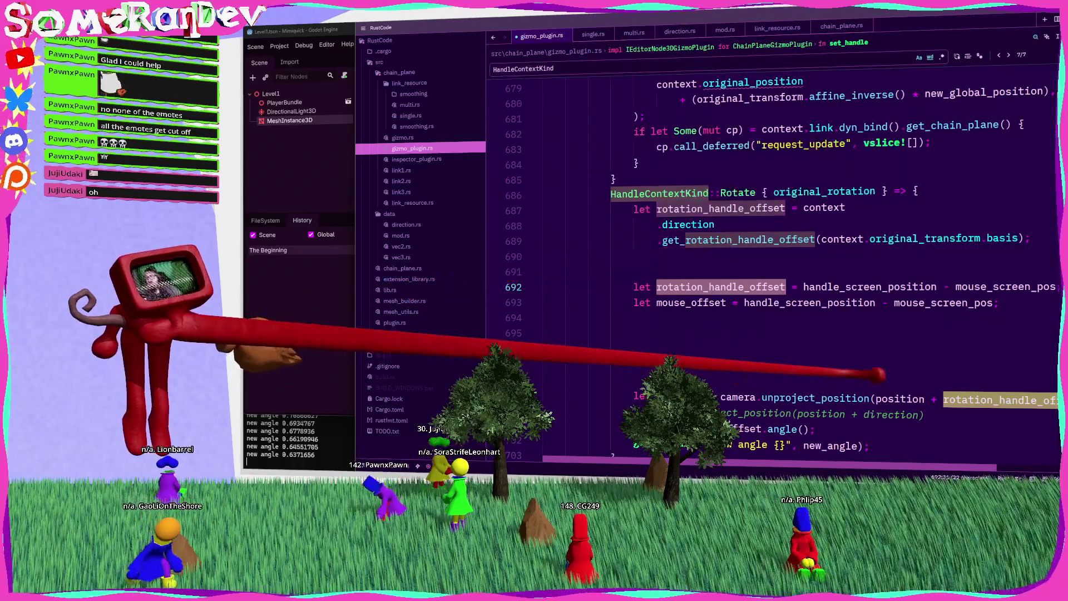
Move the let original = camera.unproject_position line up to line 690 under the rotation block.
{"action": "left_click", "coordinate": [635, 396]}
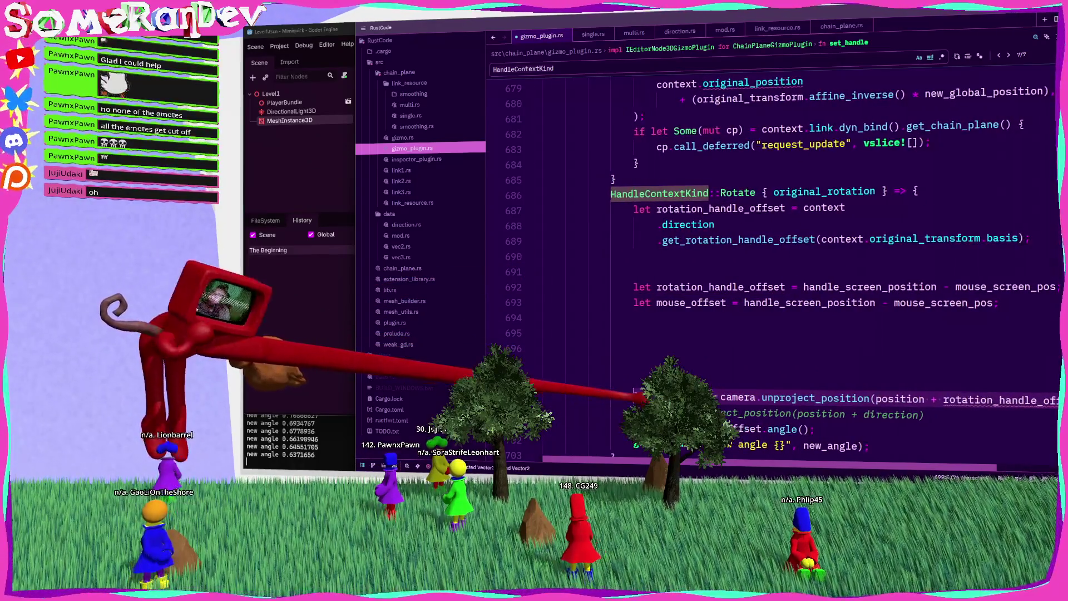
{"action": "key", "text": "shift+End"}
{"action": "key", "text": "Delete"}
{"action": "left_click", "coordinate": [1032, 238]}
{"action": "key", "text": "Return"}
{"action": "key", "text": "ctrl+v"}
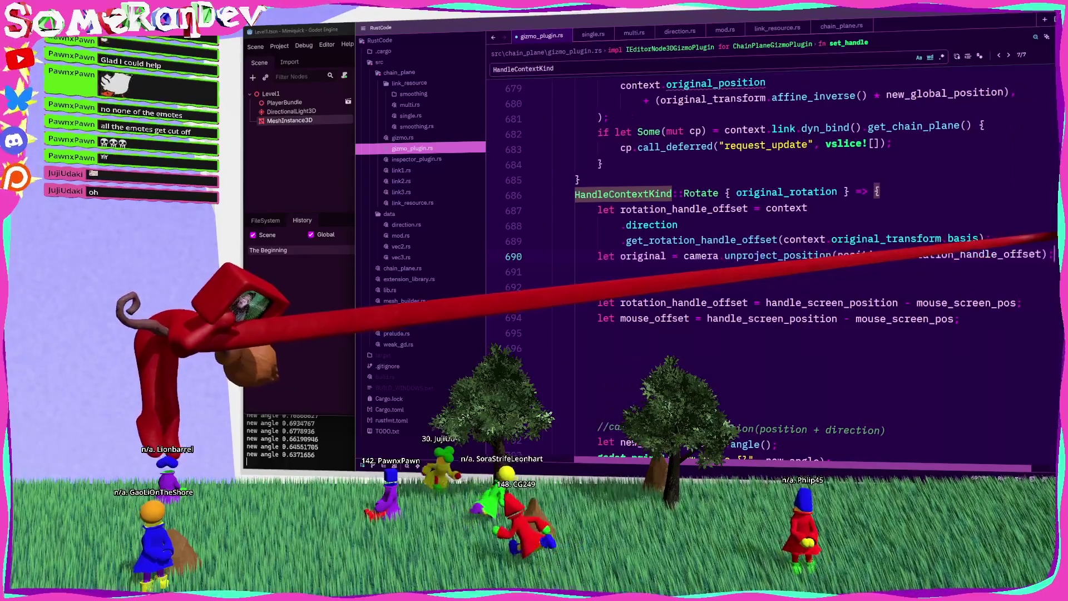
Paste the copied name over the line 690 variable and save the reformatted file.
{"action": "double_click", "coordinate": [974, 255]}
{"action": "key", "text": "ctrl+c"}
{"action": "double_click", "coordinate": [643, 255]}
{"action": "key", "text": "ctrl+v"}
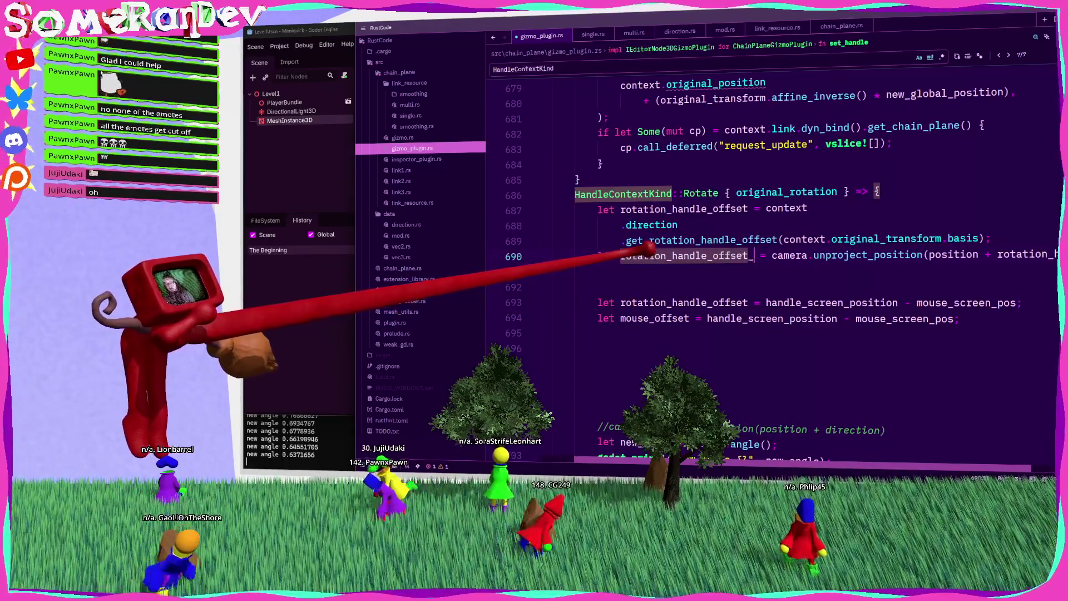
{"action": "key", "text": "ctrl+s"}
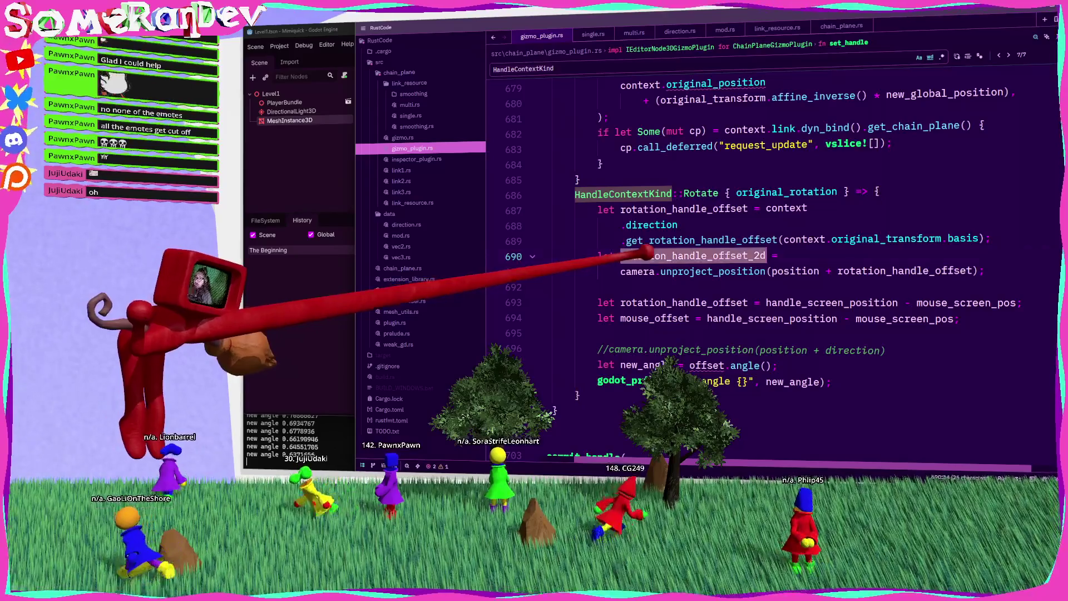
Replace mouse_screen_pos with rotation_handle_offset_2d in the line 693 subtraction.
{"action": "key", "text": "ctrl+c"}
{"action": "double_click", "coordinate": [985, 302]}
{"action": "key", "text": "ctrl+v"}
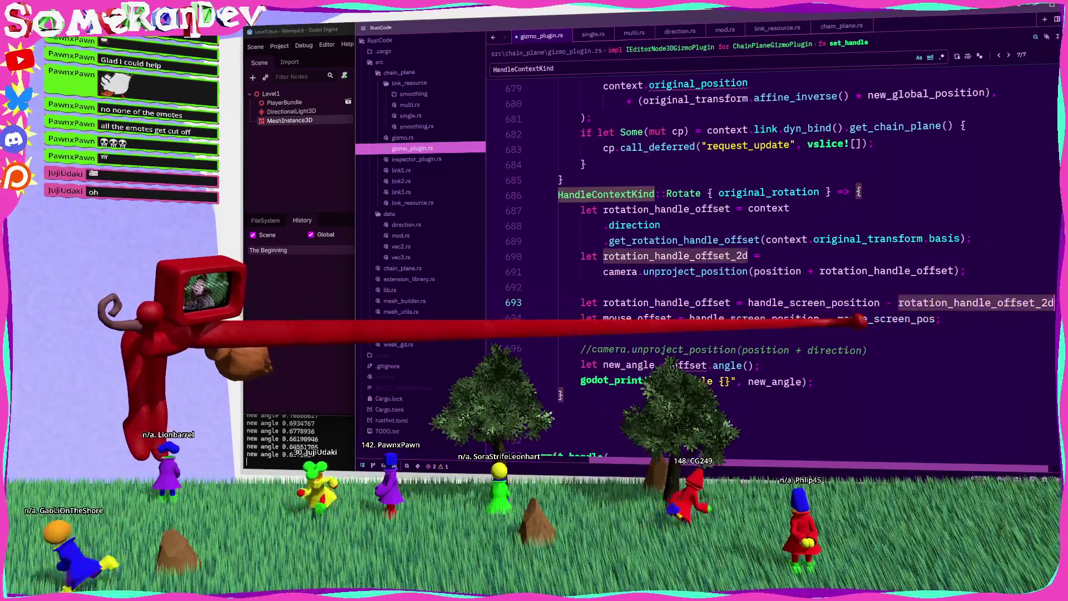
Rename rotation_handle_offset to rotation_handle_offset_3d at its line 687 declaration and line 691 use.
{"action": "scroll", "coordinate": [724, 256], "scroll_direction": "left", "scroll_amount": 2}
{"action": "mouse_move", "coordinate": [695, 255]}
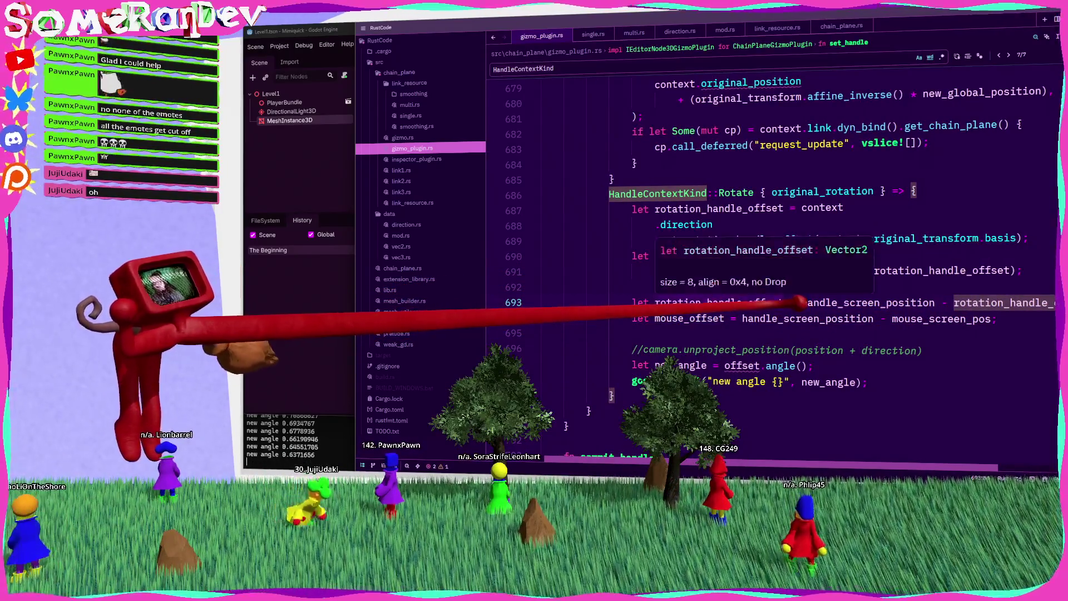
{"action": "left_click", "coordinate": [765, 205]}
{"action": "double_click", "coordinate": [773, 210]}
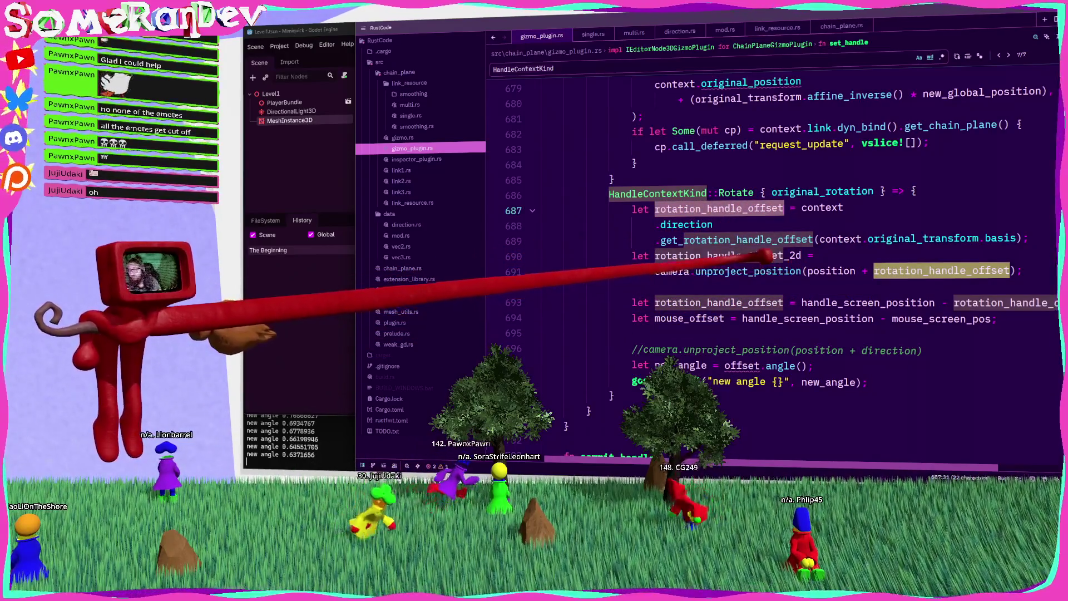
{"action": "left_click", "coordinate": [806, 208]}
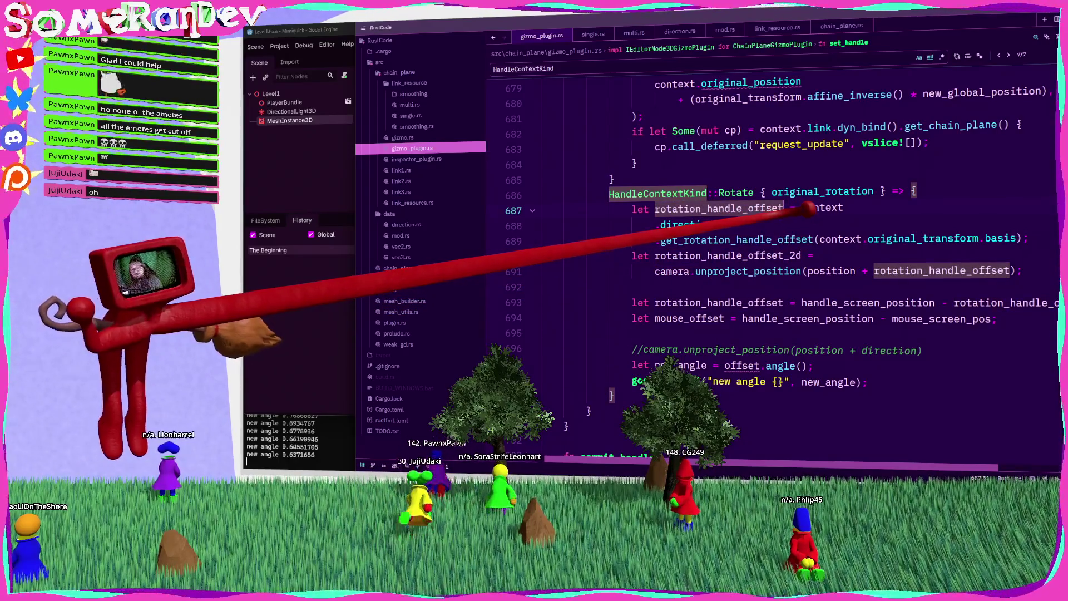
{"action": "type", "text": "_3d"}
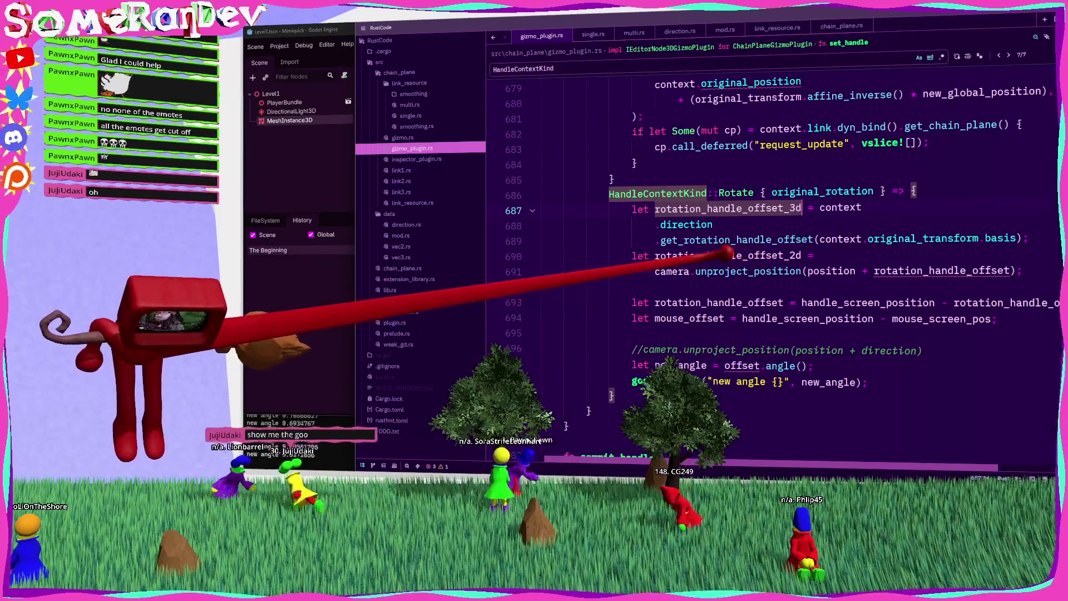
{"action": "mouse_move", "coordinate": [726, 255]}
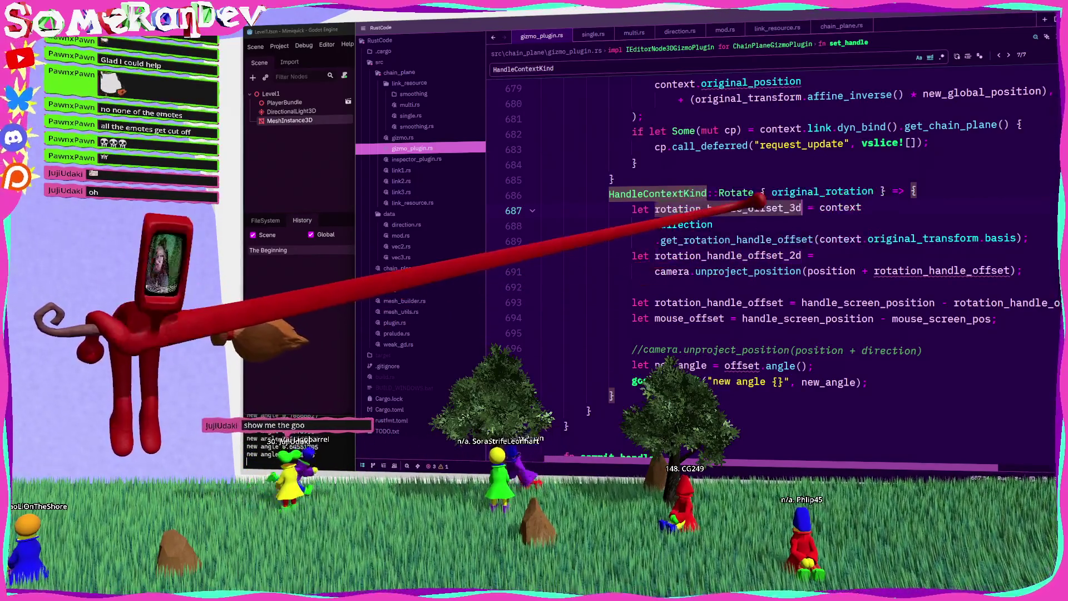
{"action": "double_click", "coordinate": [941, 269]}
{"action": "key", "text": "ctrl+v"}
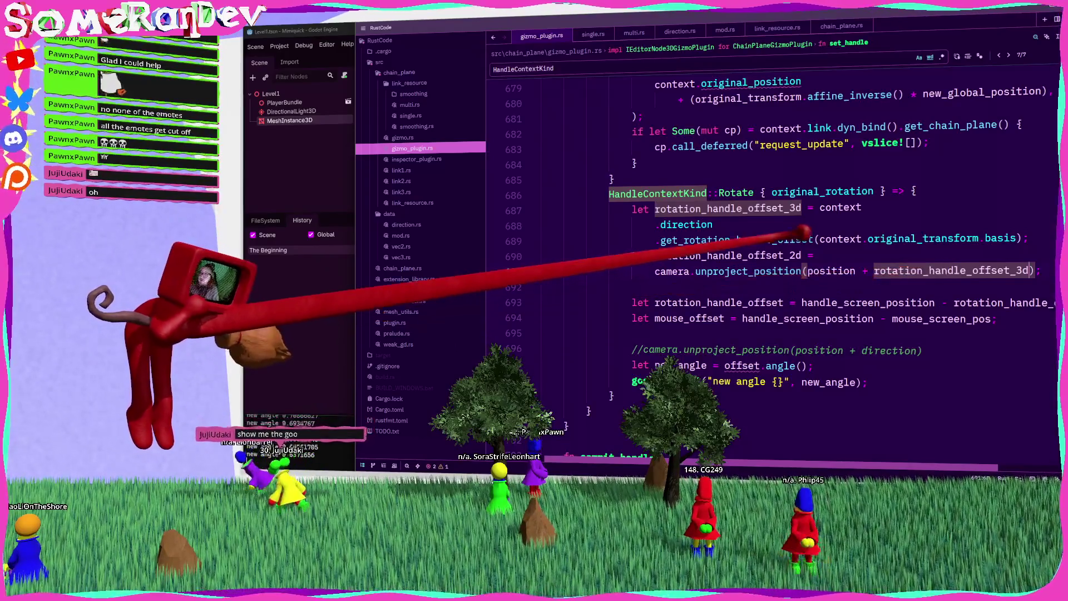
Remove the _3d suffix from the line 687 name again.
{"action": "scroll", "coordinate": [729, 239], "scroll_direction": "up", "scroll_amount": 1}
{"action": "scroll", "coordinate": [724, 239], "scroll_direction": "down", "scroll_amount": 3}
{"action": "scroll", "coordinate": [712, 240], "scroll_direction": "up", "scroll_amount": 2}
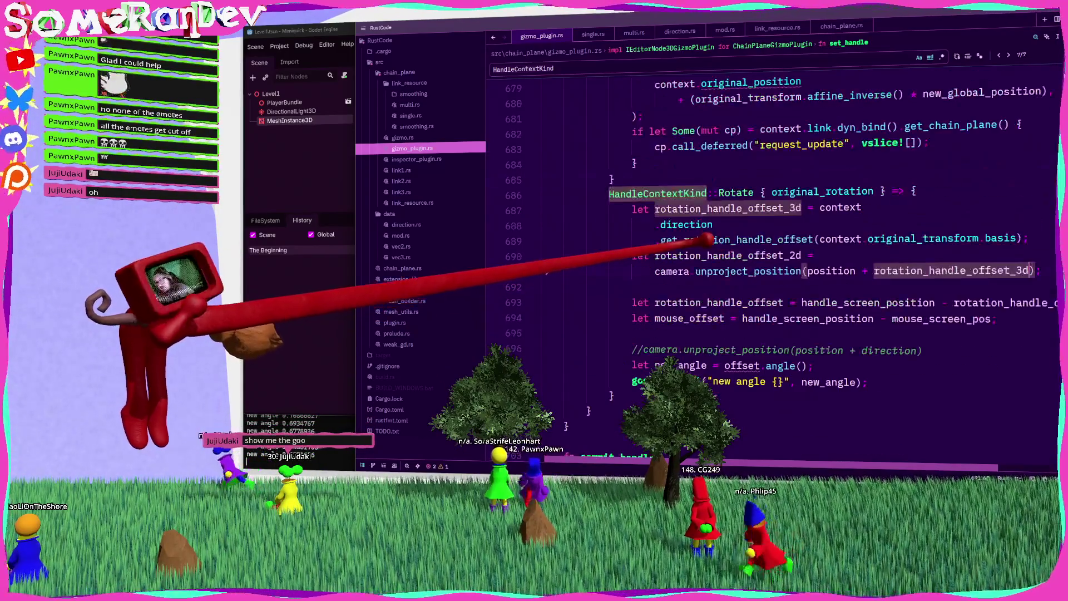
{"action": "mouse_move", "coordinate": [705, 241]}
{"action": "mouse_move", "coordinate": [735, 248]}
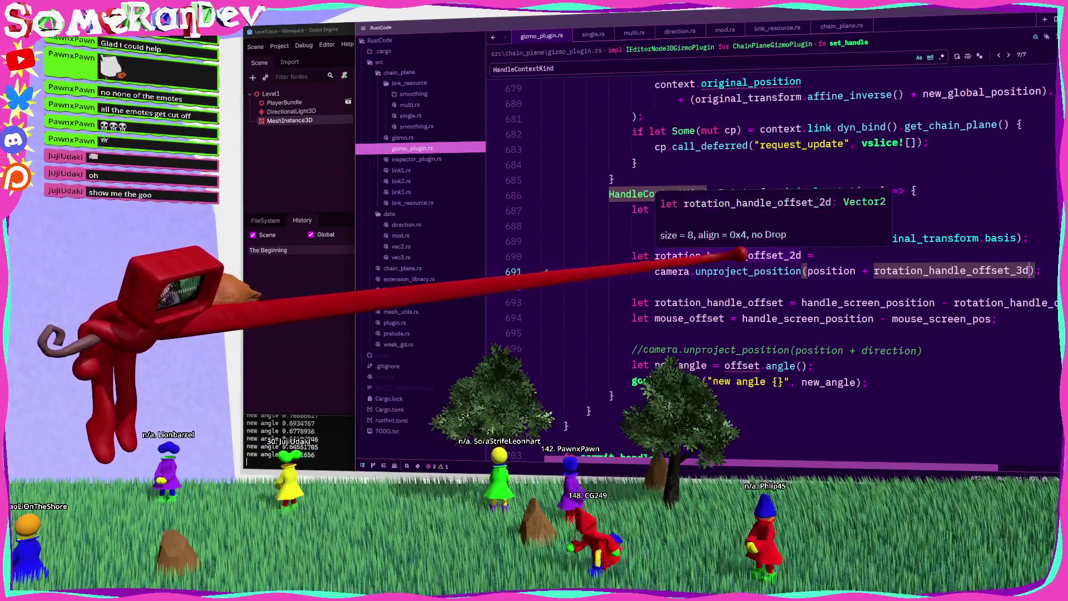
{"action": "left_click", "coordinate": [797, 254]}
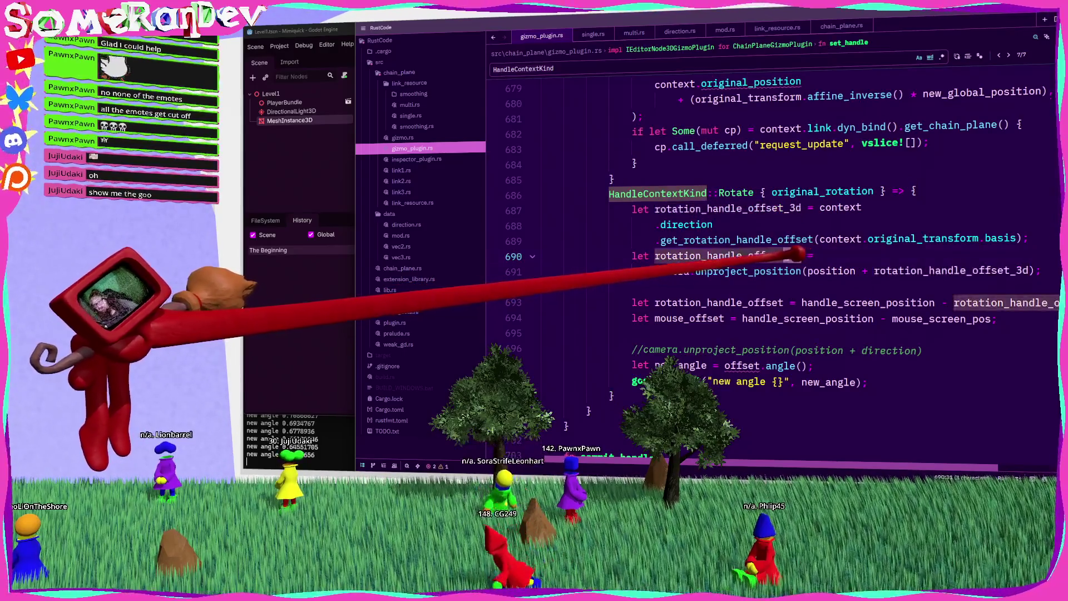
{"action": "left_click", "coordinate": [814, 208]}
{"action": "key", "text": "BackSpace"}
{"action": "key", "text": "BackSpace"}
{"action": "key", "text": "BackSpace"}
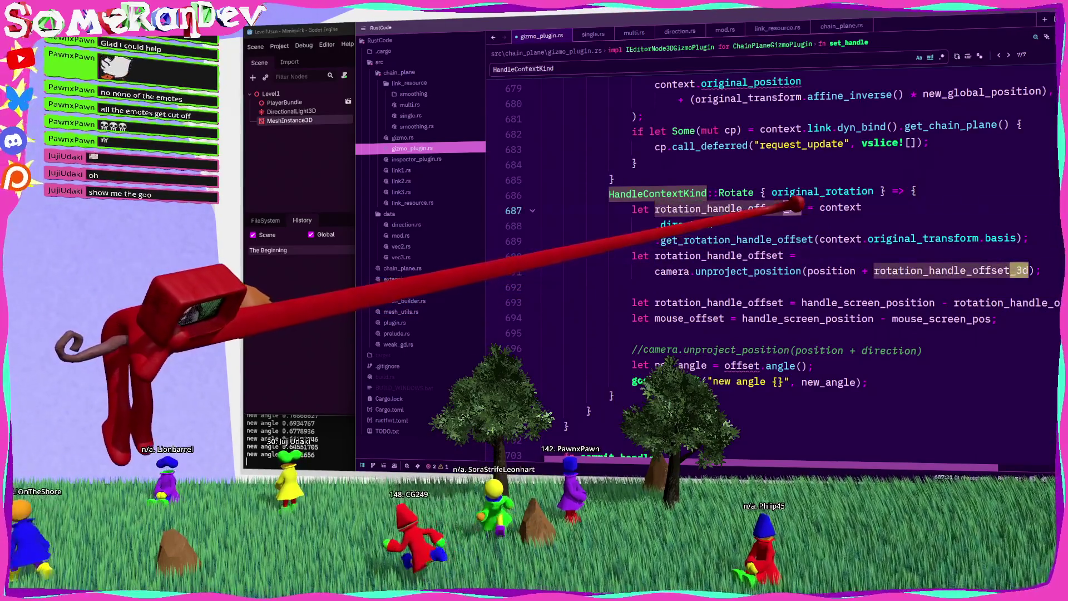
Name the line 690 variable rotation_handle_screen_position, subtract it on line 693, and save.
{"action": "left_click", "coordinate": [655, 256]}
{"action": "type", "text": "screen_"}
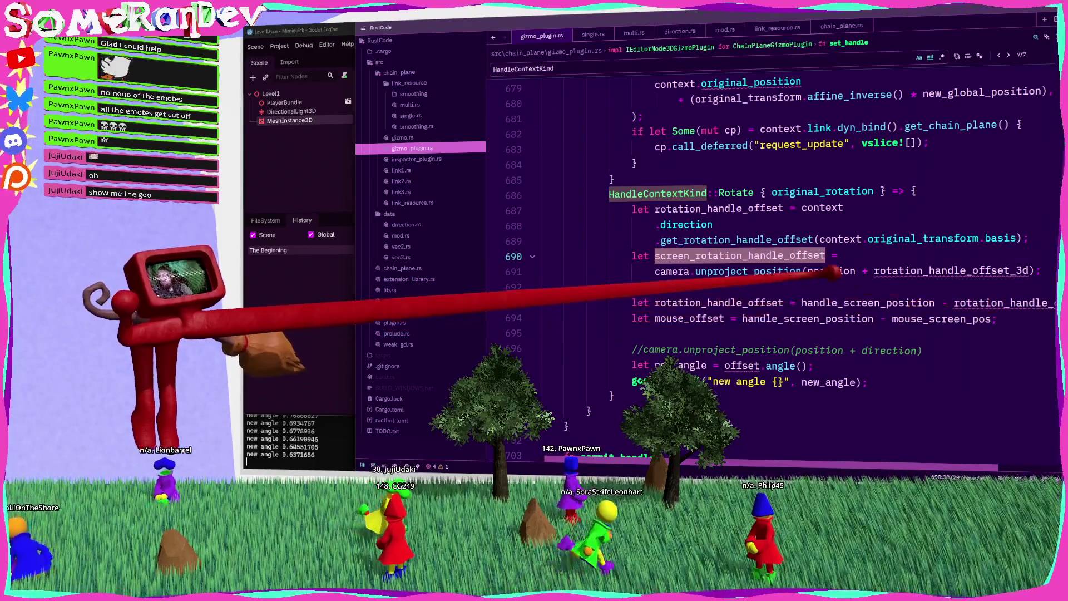
{"action": "key", "text": "ctrl+z"}
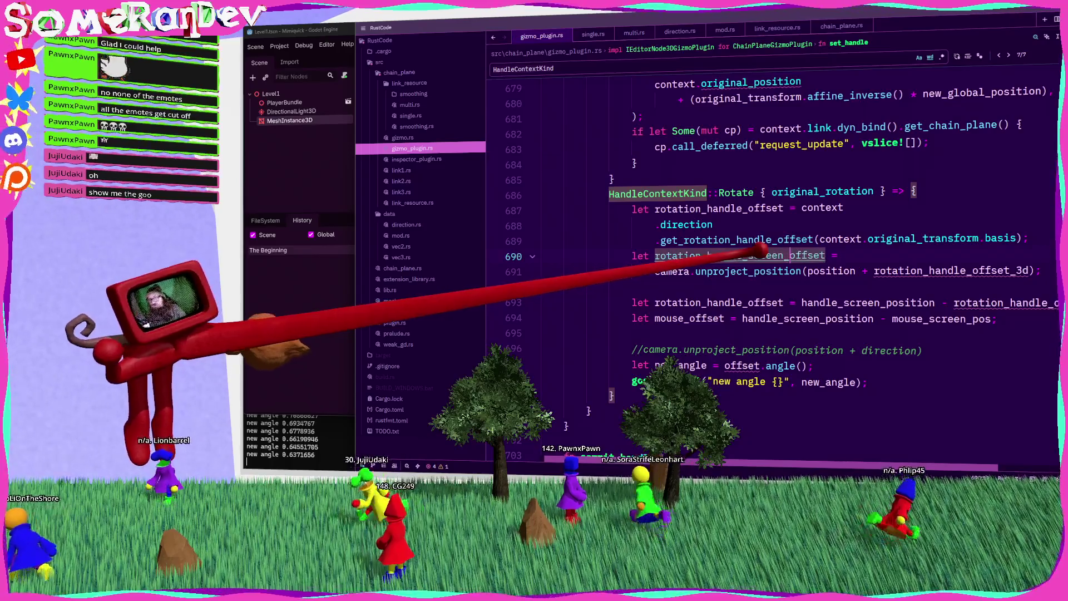
{"action": "key", "text": "ctrl+z"}
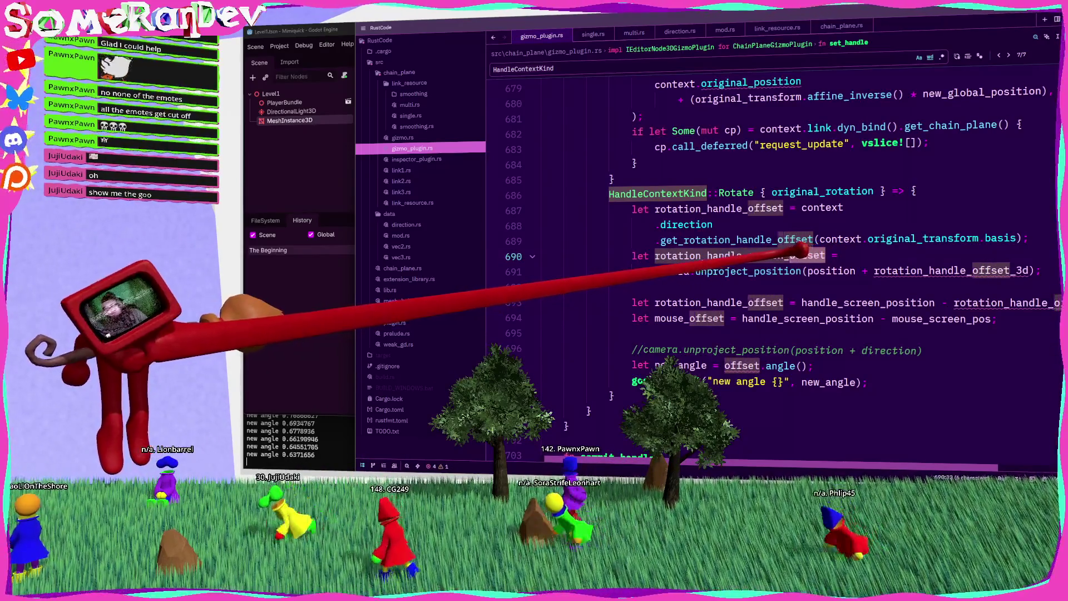
{"action": "key", "text": "ctrl+z"}
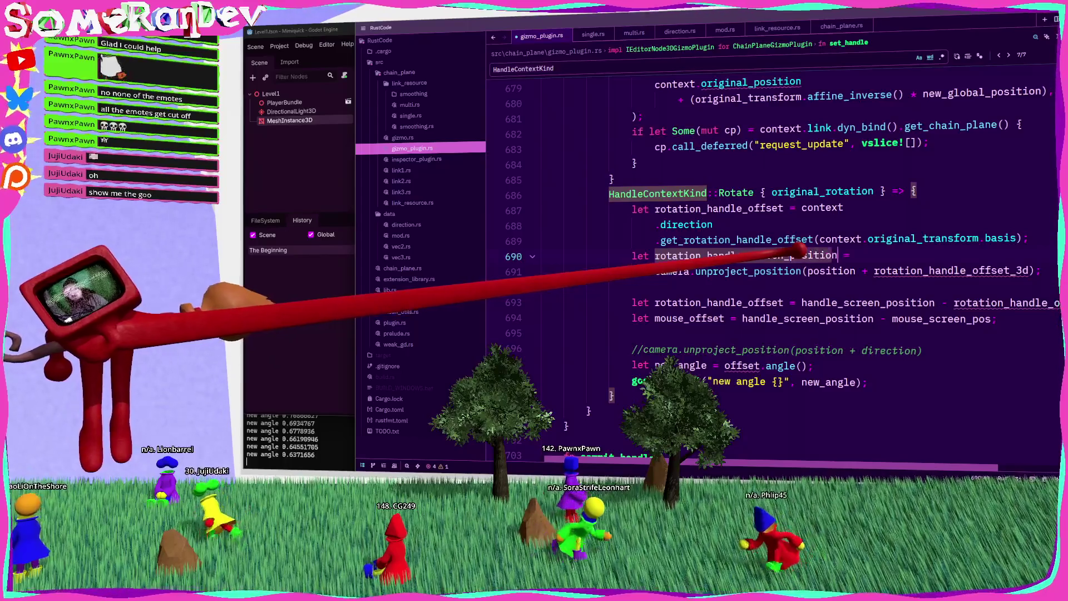
{"action": "key", "text": "ctrl+v"}
{"action": "key", "text": "ctrl+s"}
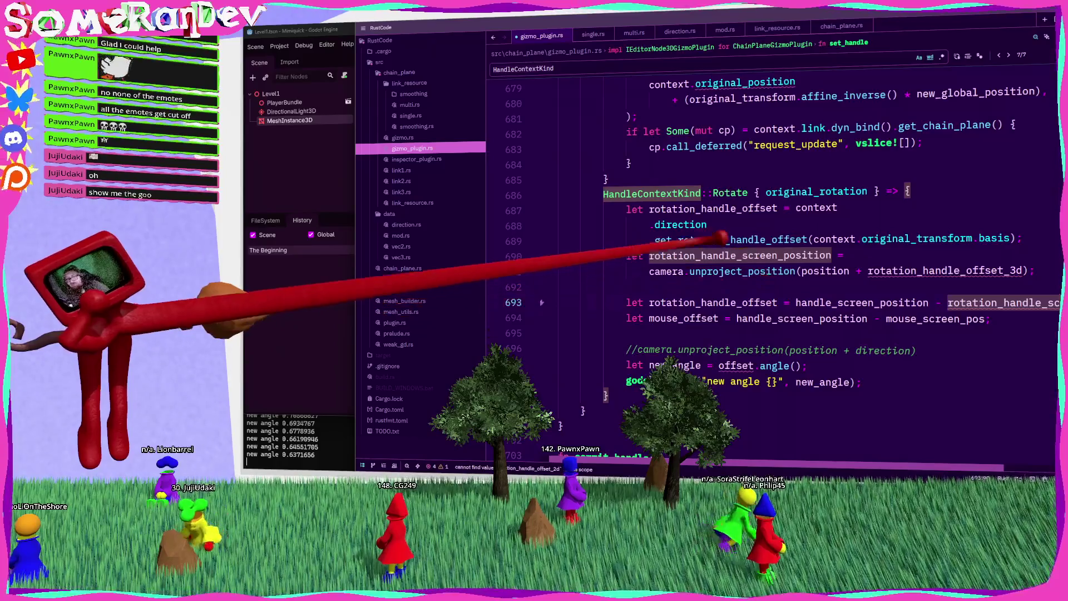
Restore the rotation_handle_offset_3d name and copy the mouse_offset name from line 695.
{"action": "type", "text": "_"}
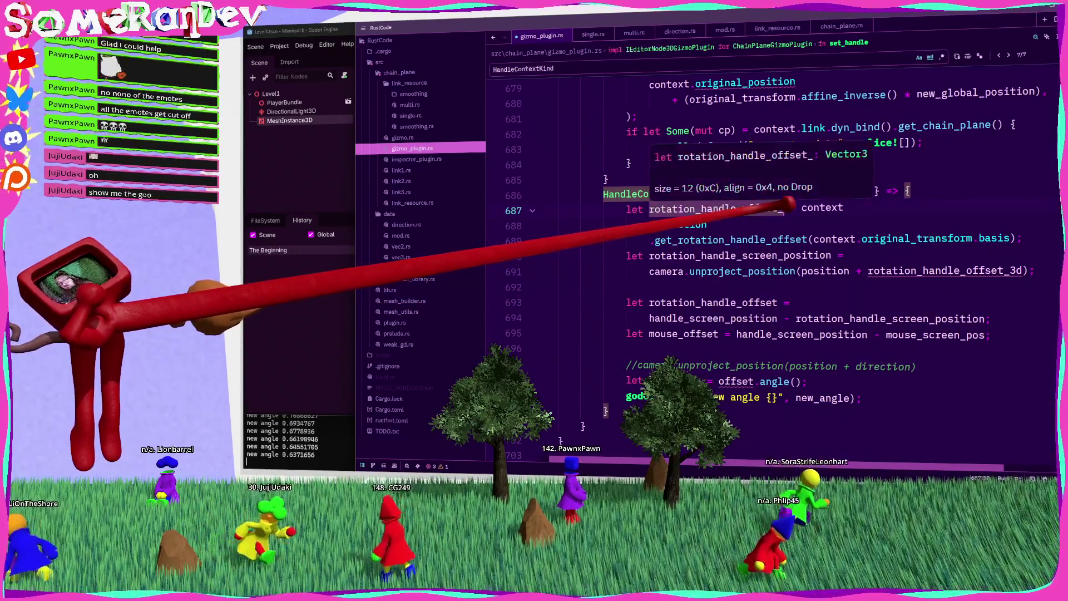
{"action": "type", "text": "3d"}
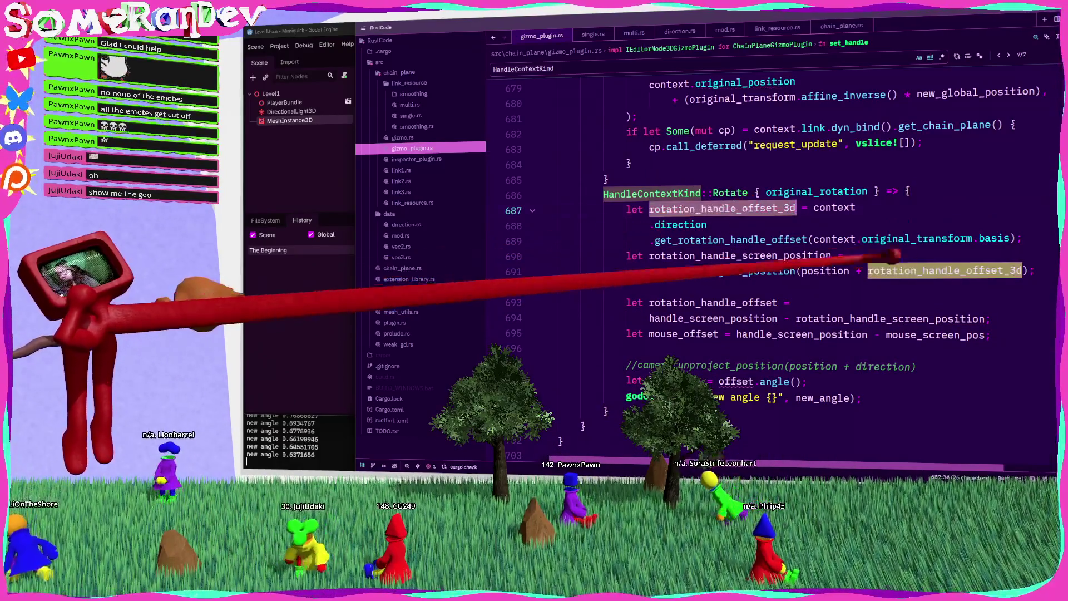
{"action": "left_click", "coordinate": [668, 256]}
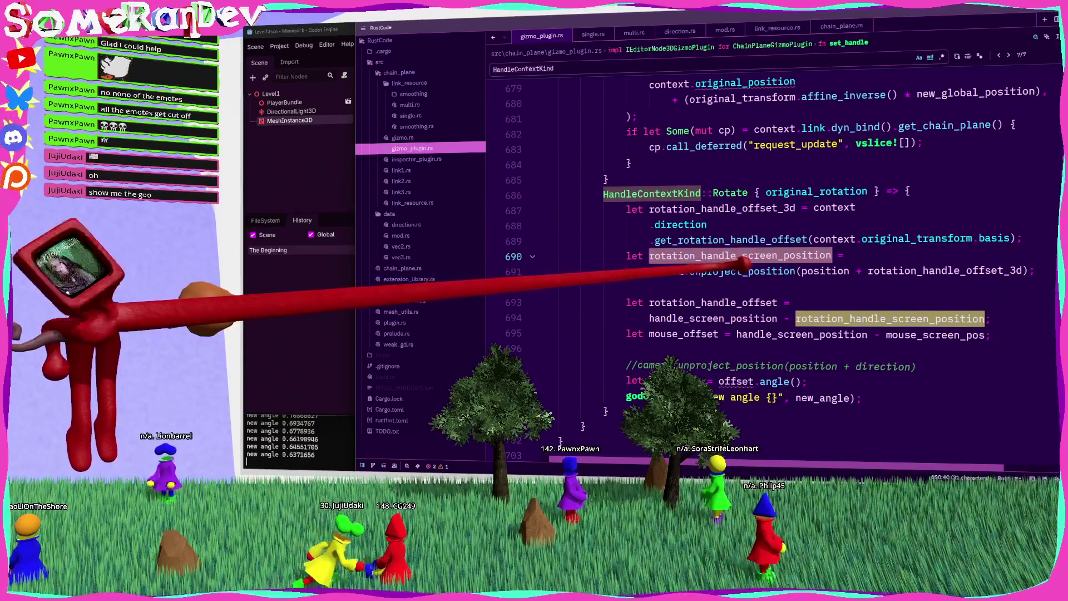
{"action": "double_click", "coordinate": [709, 302]}
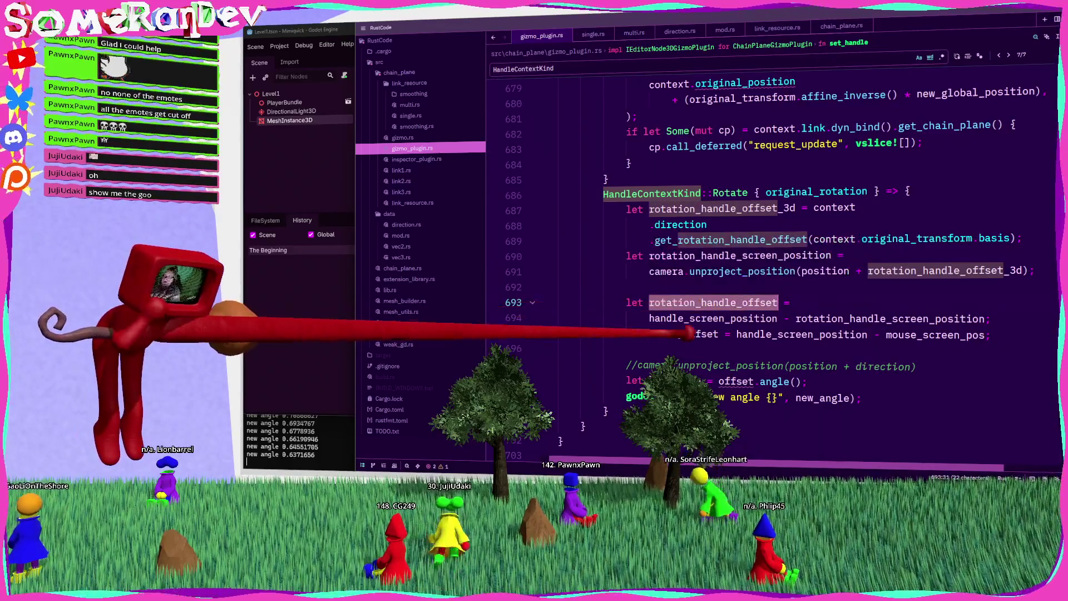
{"action": "left_click", "coordinate": [688, 332]}
{"action": "double_click", "coordinate": [683, 334]}
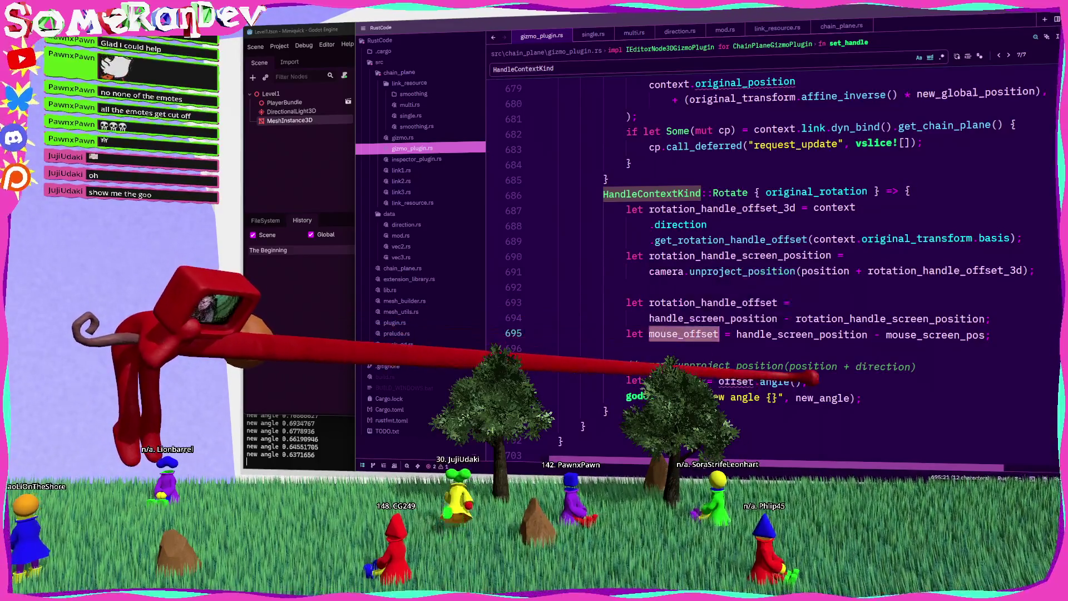
{"action": "key", "text": "ctrl+c"}
Write the mouse_angle line from mouse_offset.angle() on line 698 and duplicate it below.
{"action": "double_click", "coordinate": [746, 381]}
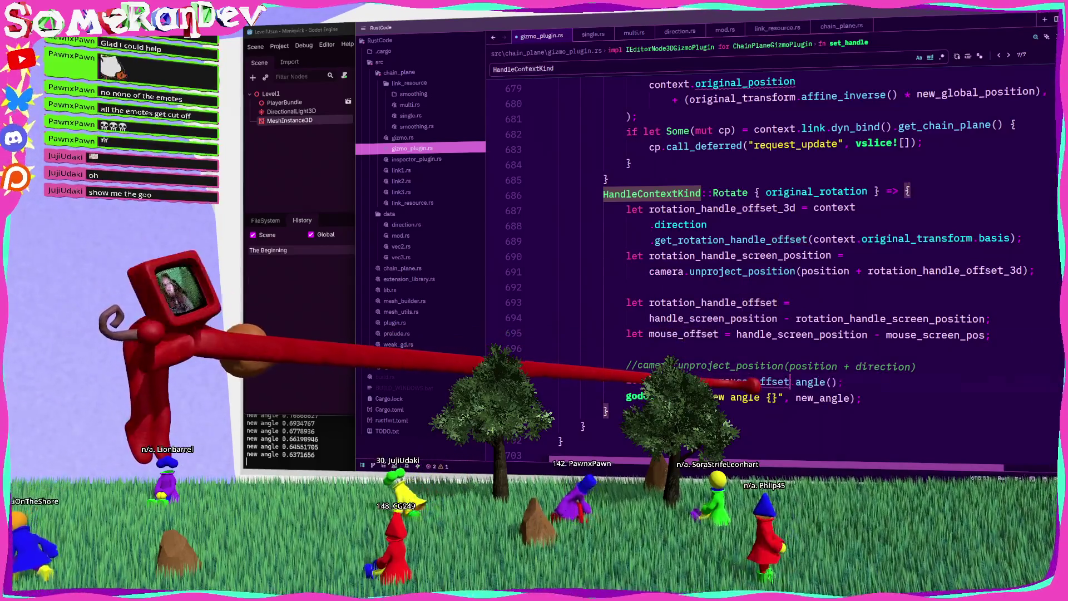
{"action": "key", "text": "ctrl+v"}
{"action": "key", "text": "End"}
{"action": "key", "text": "Return"}
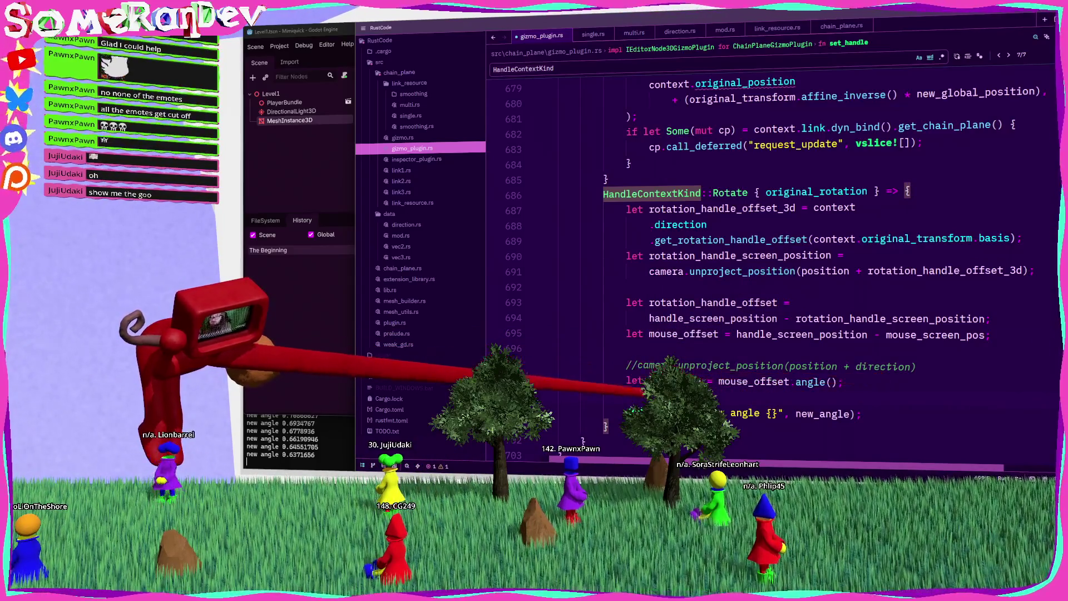
{"action": "type", "text": "e"}
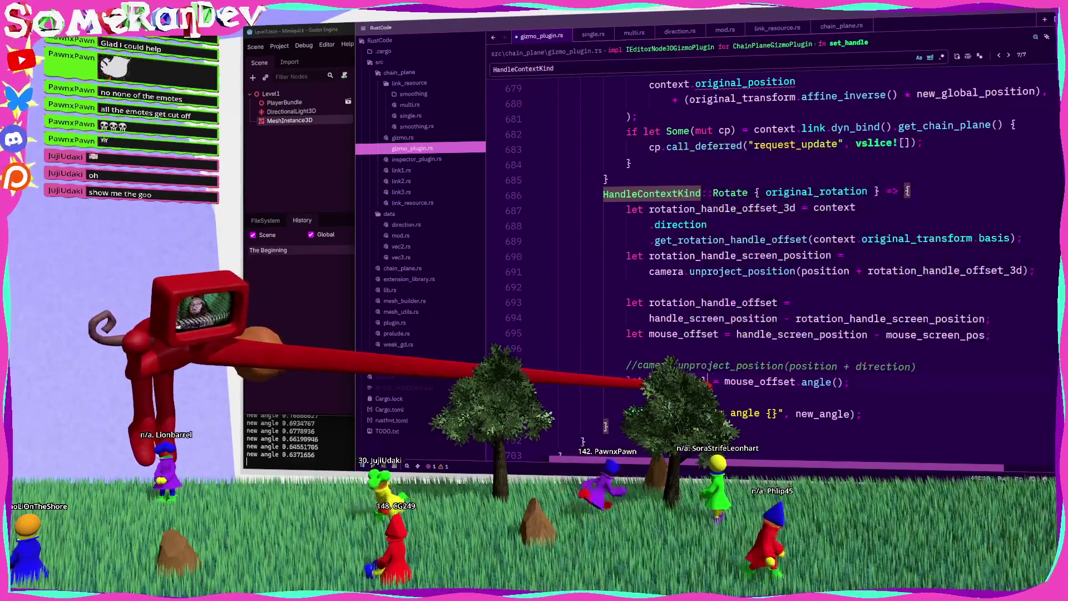
{"action": "key", "text": "shift+Home"}
{"action": "type", "text": "//"}
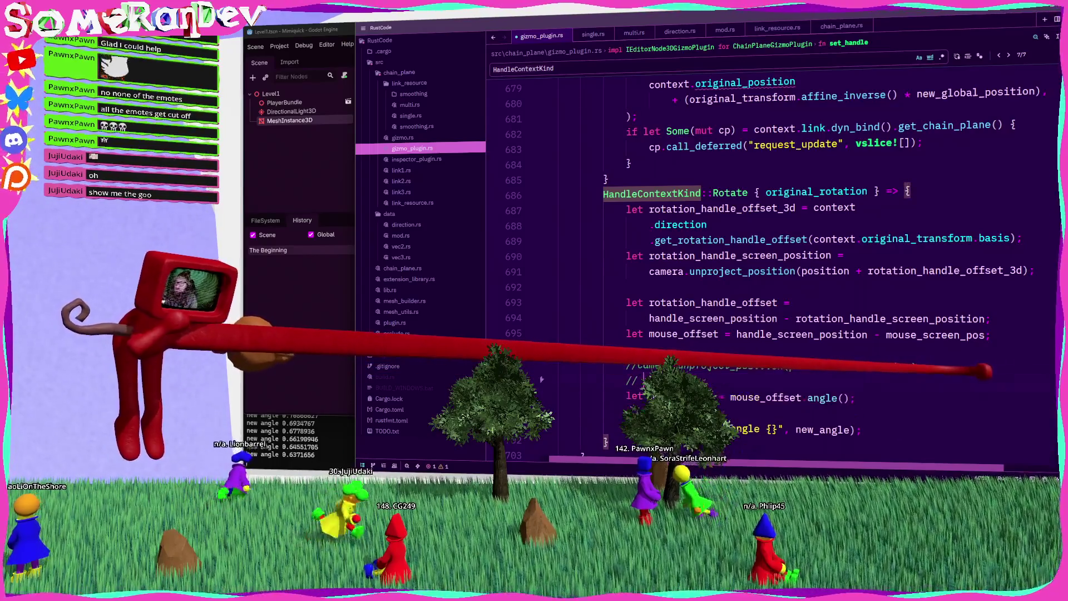
{"action": "left_click", "coordinate": [745, 381]}
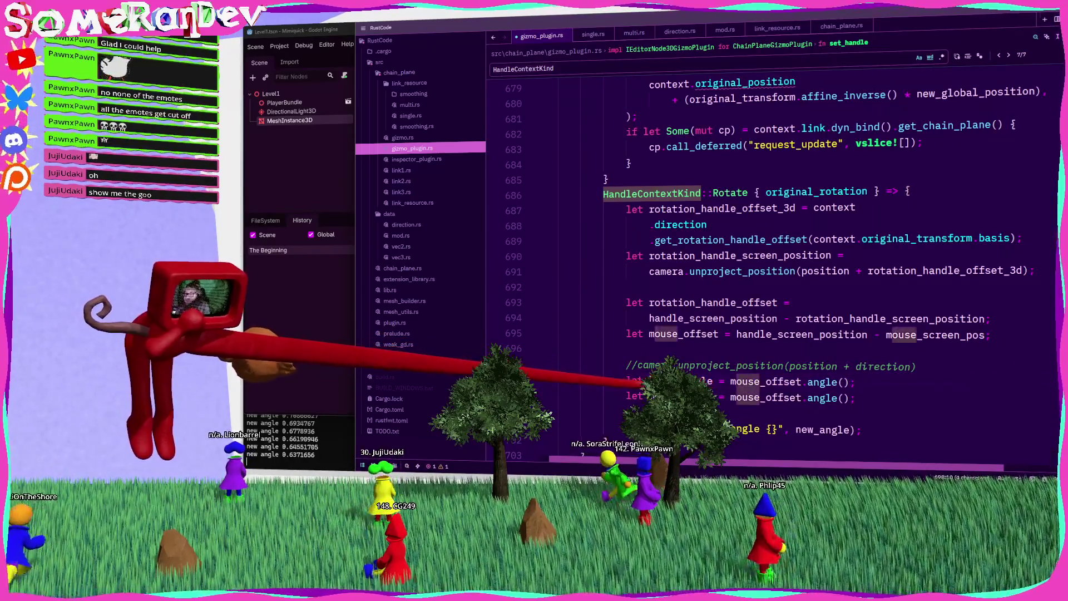
{"action": "left_click", "coordinate": [911, 191]}
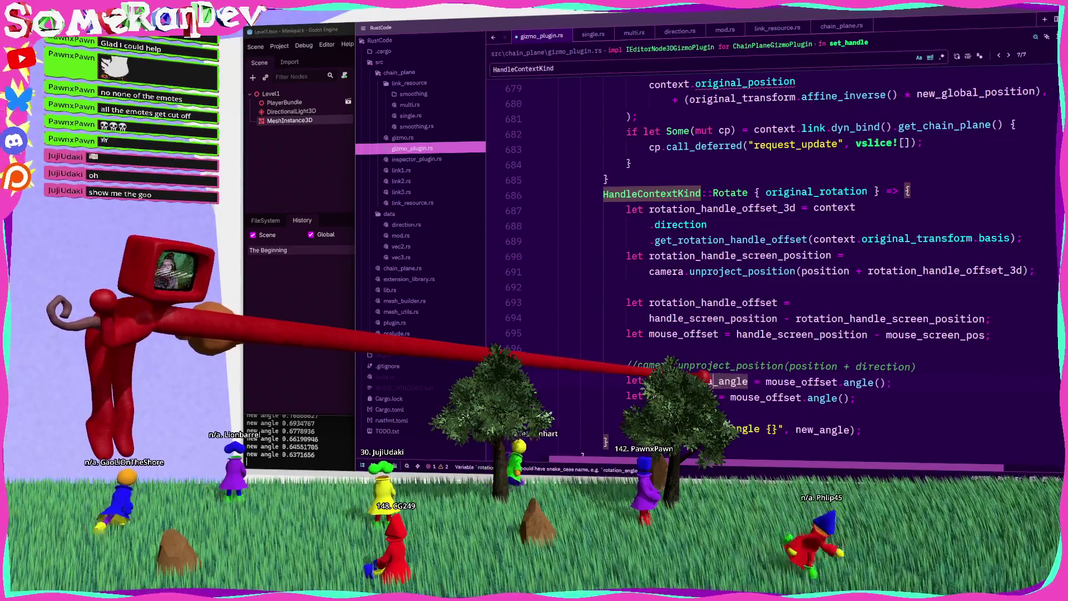
Turn the duplicate into rotation_handle_angle computed from rotation_handle_offset.angle().
{"action": "double_click", "coordinate": [712, 302]}
{"action": "key", "text": "ctrl+c"}
{"action": "double_click", "coordinate": [825, 382]}
{"action": "key", "text": "ctrl+v"}
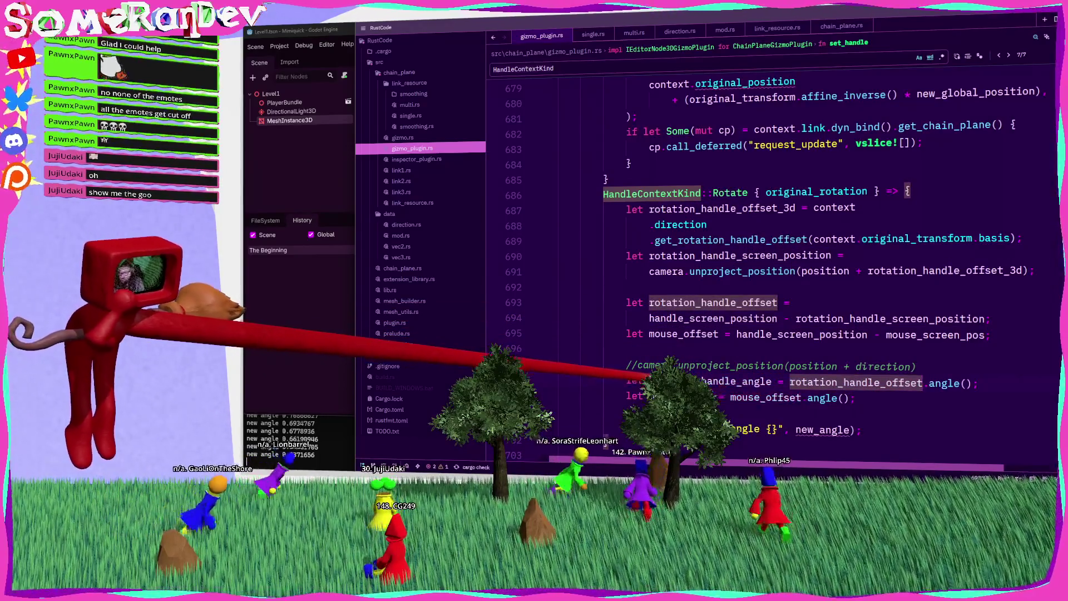
{"action": "double_click", "coordinate": [736, 382]}
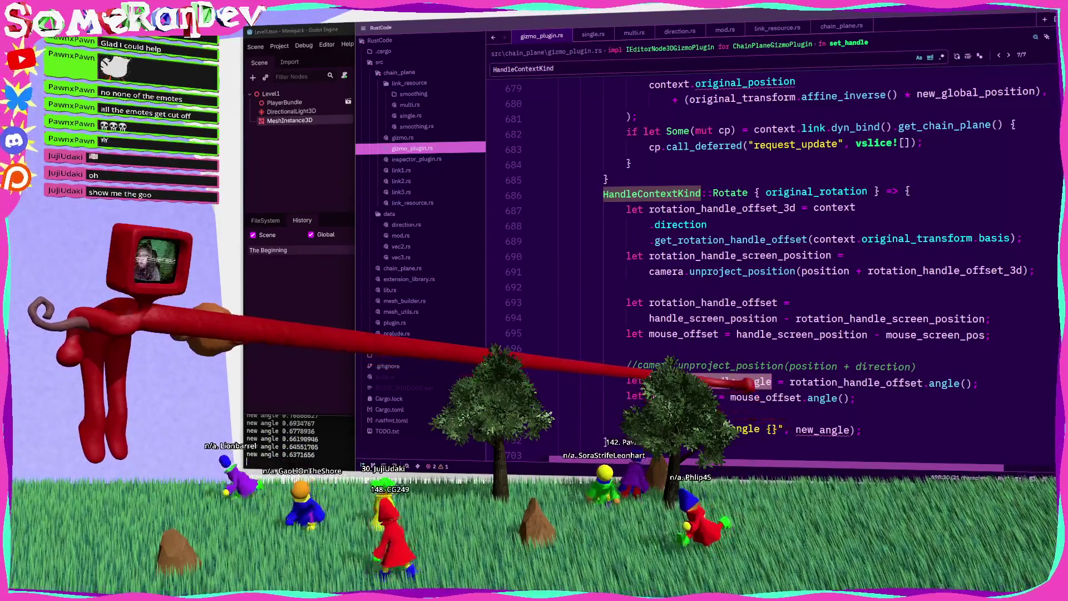
{"action": "type", "text": "ngle.angle"}
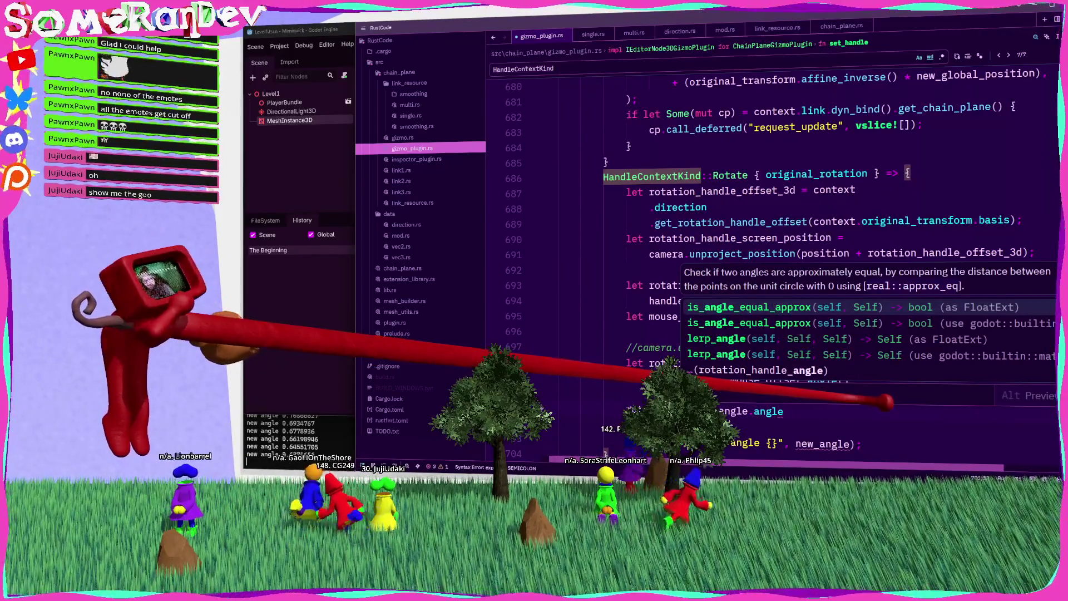
{"action": "key", "text": "Down"}
{"action": "key", "text": "Down"}
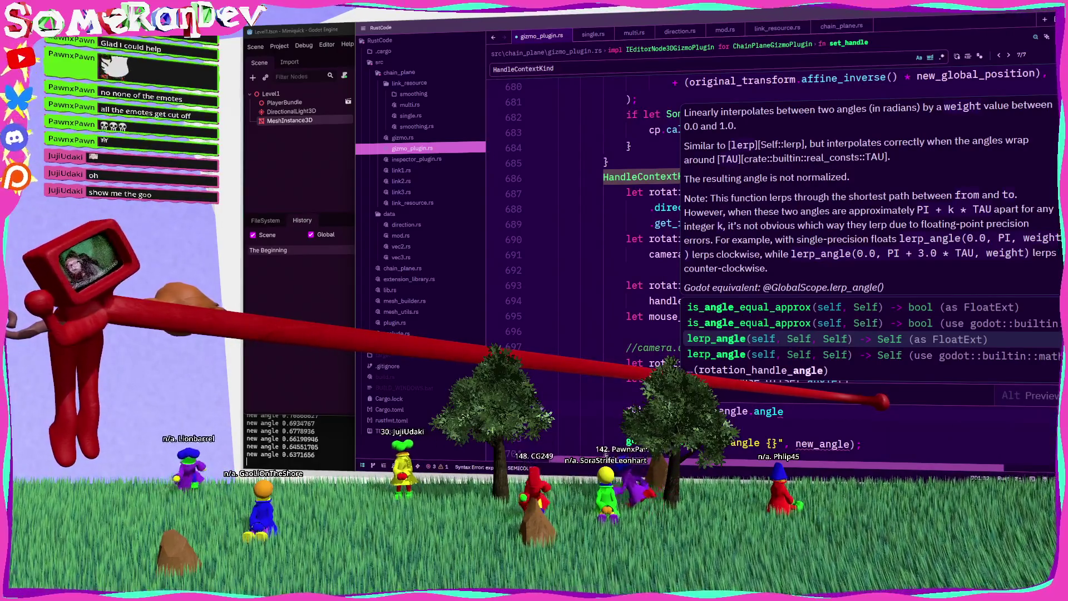
{"action": "key", "text": "BackSpace"}
{"action": "key", "text": "BackSpace"}
{"action": "key", "text": "BackSpace"}
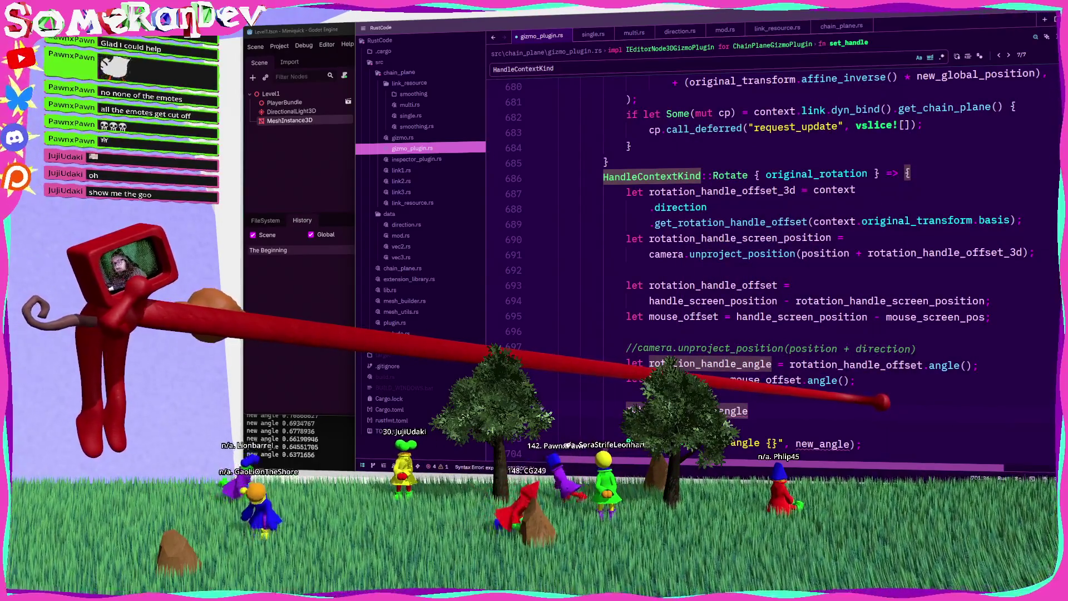
Write rotation_handle_angle - mouse_angle on line 701, then select the old sin(PI / 4) browser search.
{"action": "double_click", "coordinate": [682, 380]}
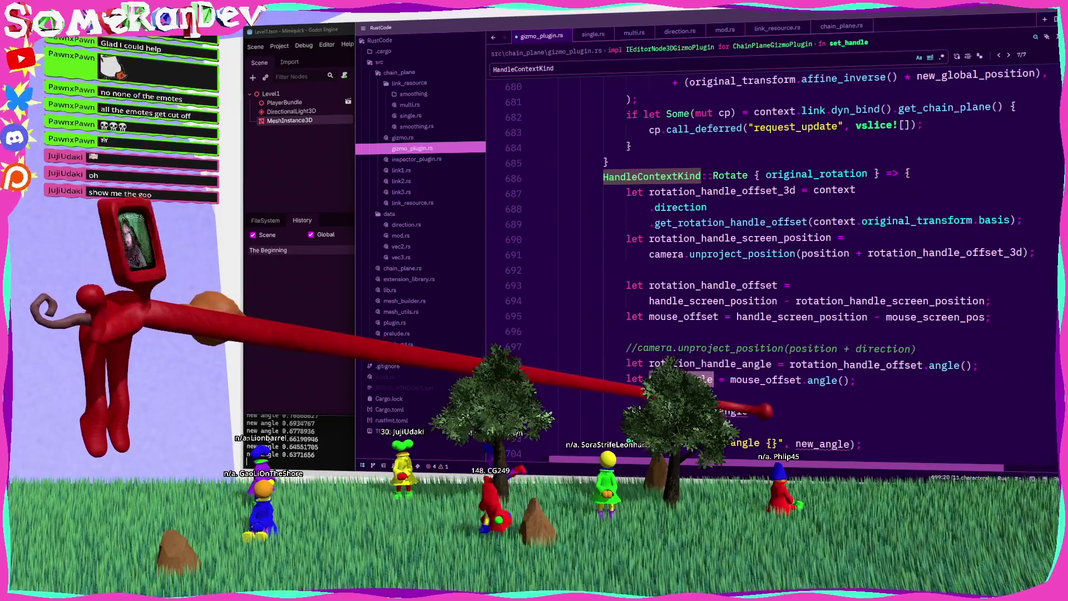
{"action": "key", "text": "ctrl+c"}
{"action": "left_click", "coordinate": [764, 412]}
{"action": "key", "text": "ctrl+v"}
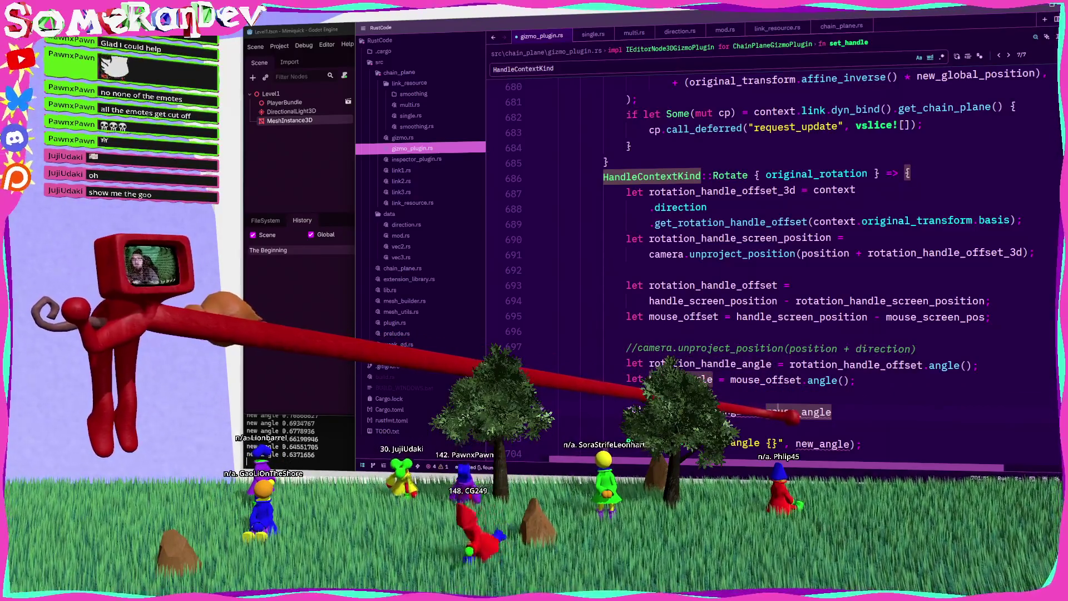
{"action": "key", "text": "shift+Home"}
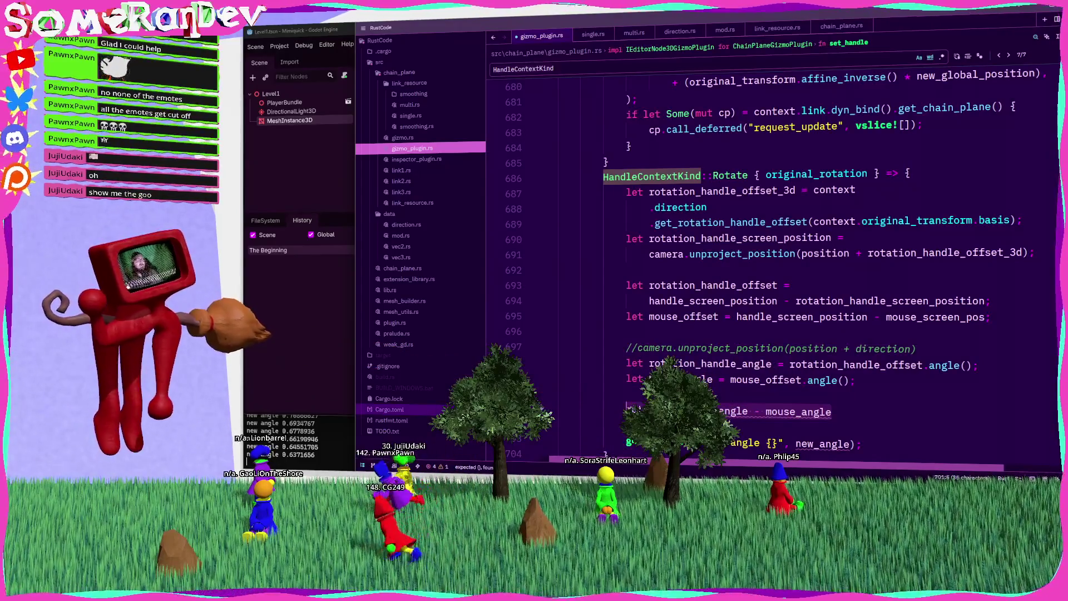
{"action": "key", "text": "alt+Tab"}
{"action": "left_click", "coordinate": [526, 114]}
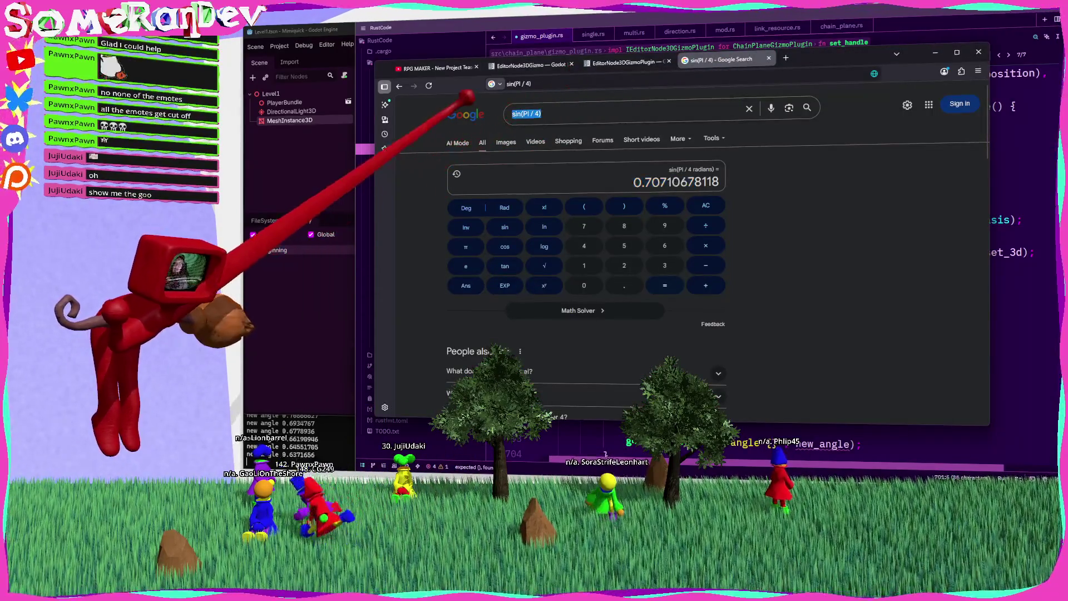
Search Google for 'rust how to normalize angle float' and open the keeping-angles-between--179-and-180 question.
{"action": "type", "text": "rust how"}
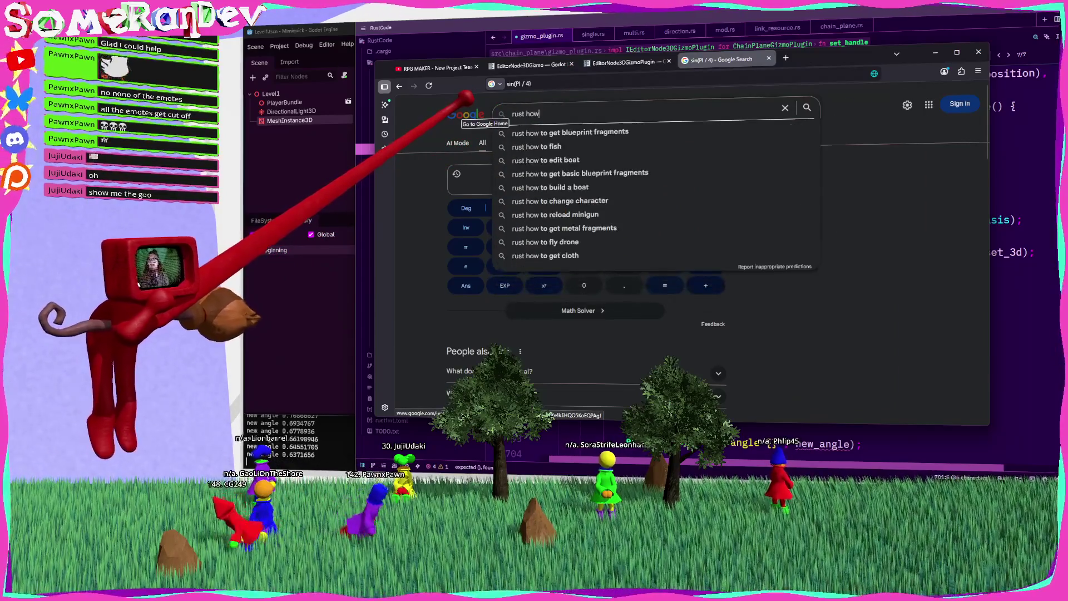
{"action": "type", "text": " to normalize"}
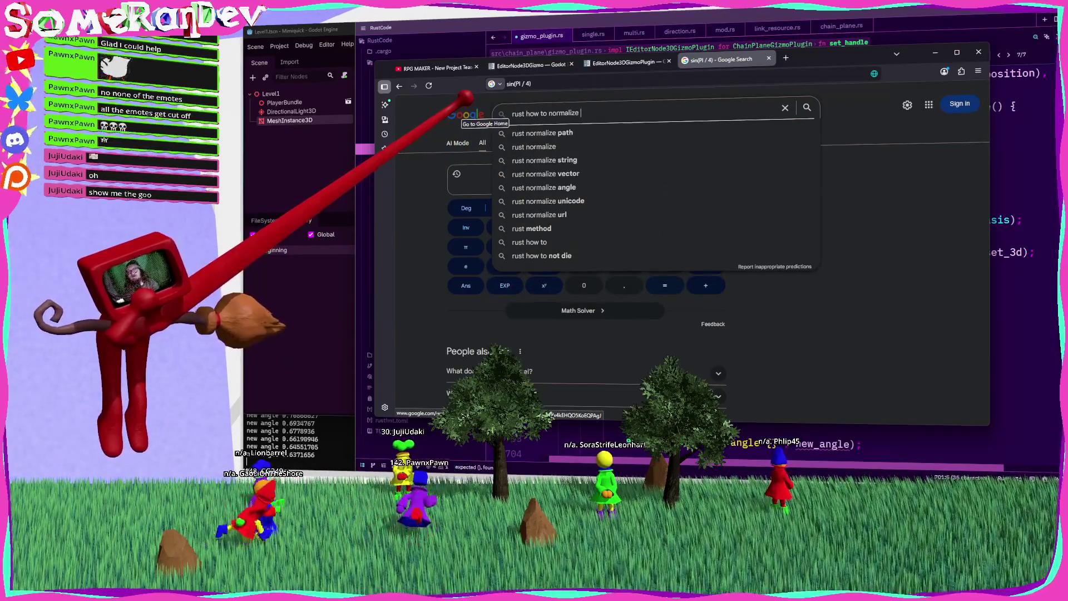
{"action": "type", "text": " angle f"}
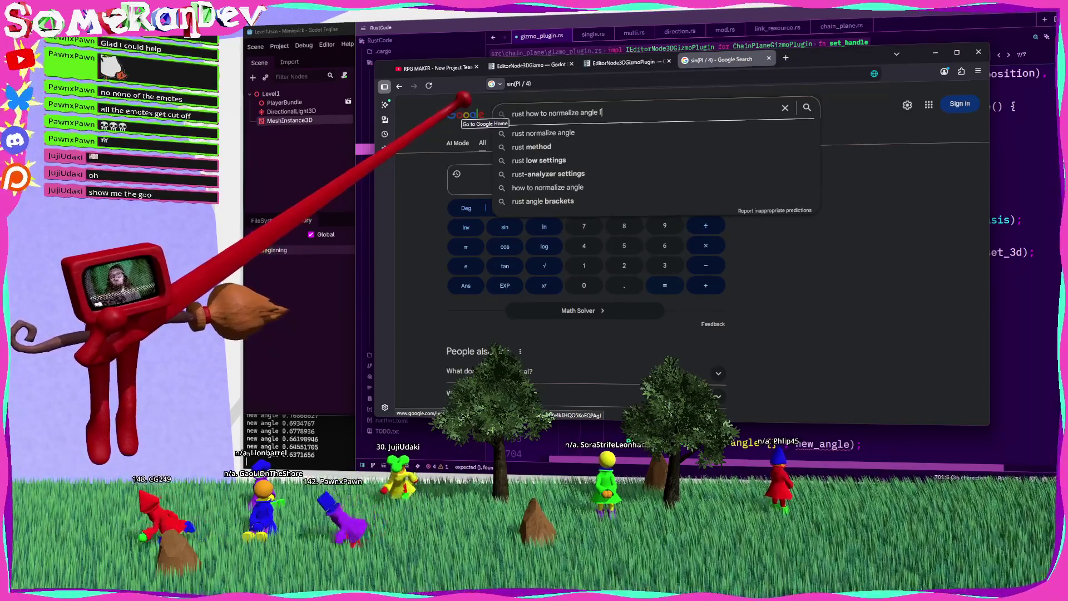
{"action": "type", "text": "loat"}
{"action": "key", "text": "Return"}
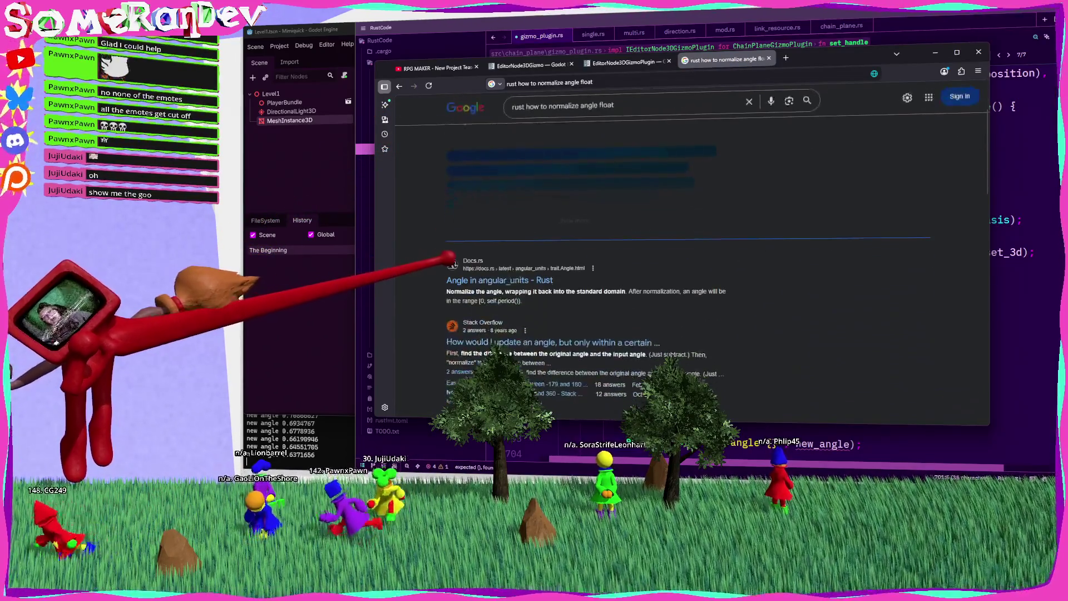
{"action": "scroll", "coordinate": [440, 217], "scroll_direction": "down", "scroll_amount": 5}
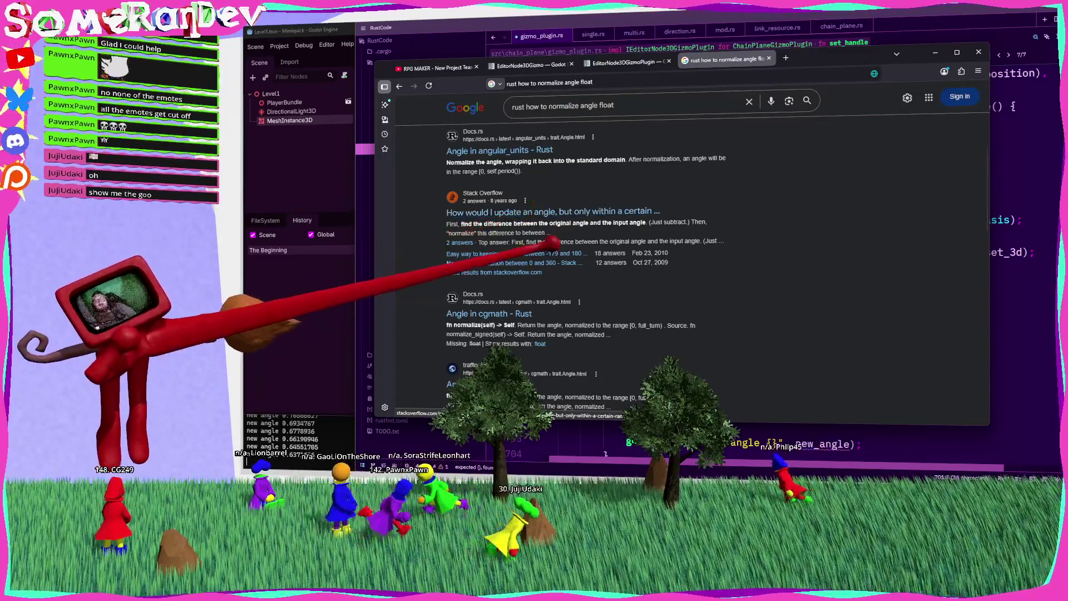
{"action": "scroll", "coordinate": [540, 223], "scroll_direction": "down", "scroll_amount": 3}
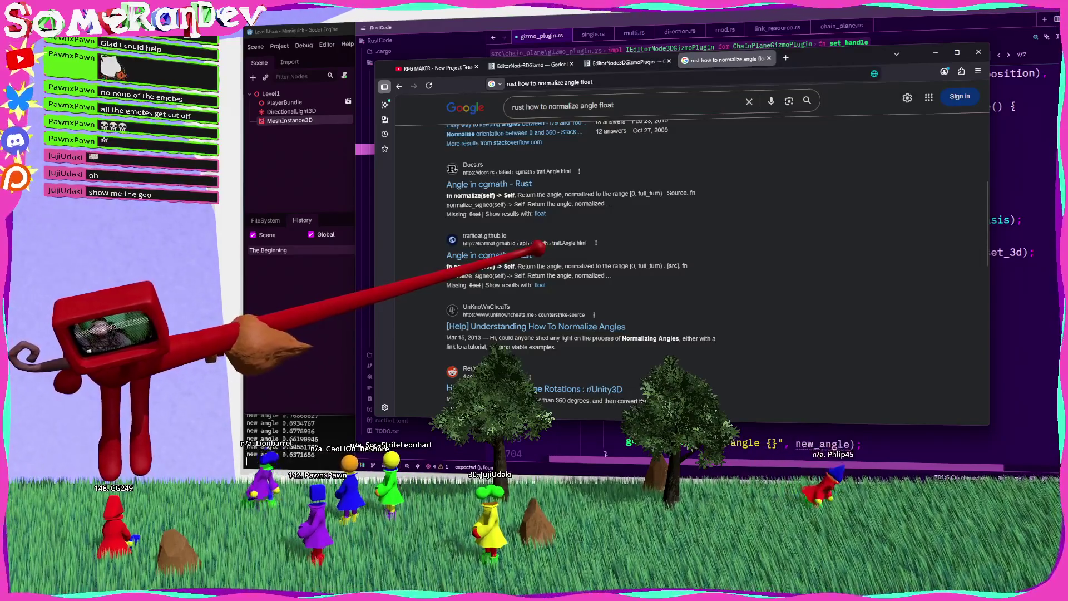
{"action": "scroll", "coordinate": [551, 250], "scroll_direction": "down", "scroll_amount": 1}
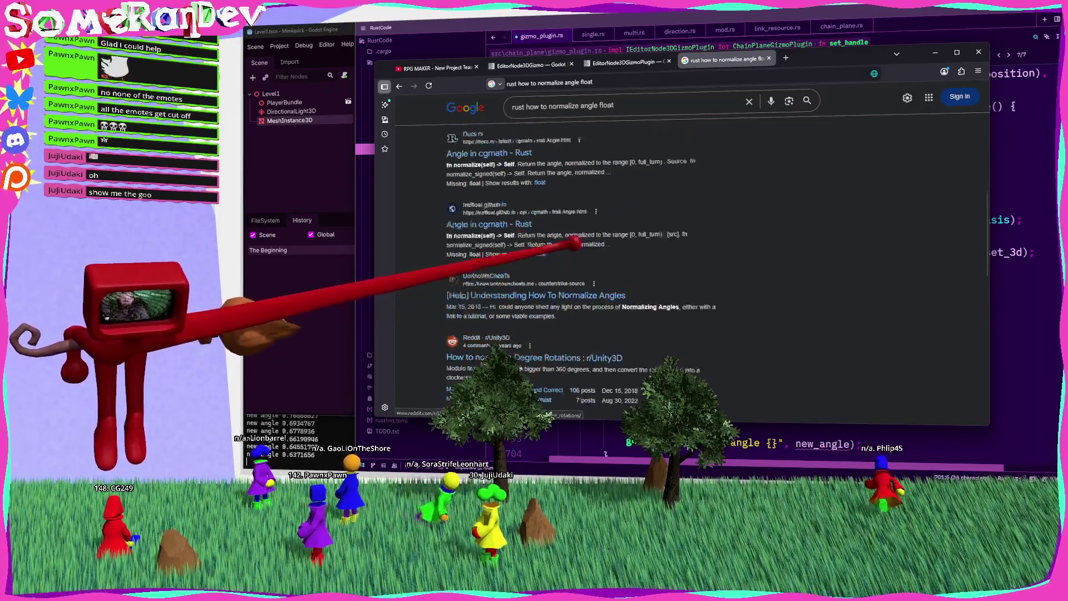
{"action": "scroll", "coordinate": [551, 184], "scroll_direction": "up", "scroll_amount": 2}
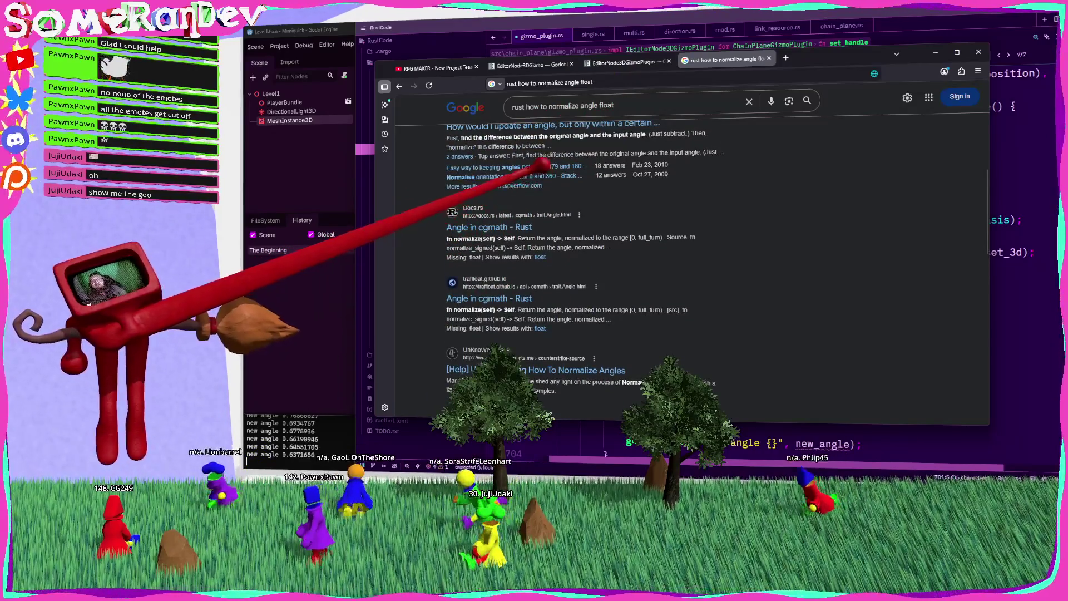
{"action": "left_click", "coordinate": [542, 166]}
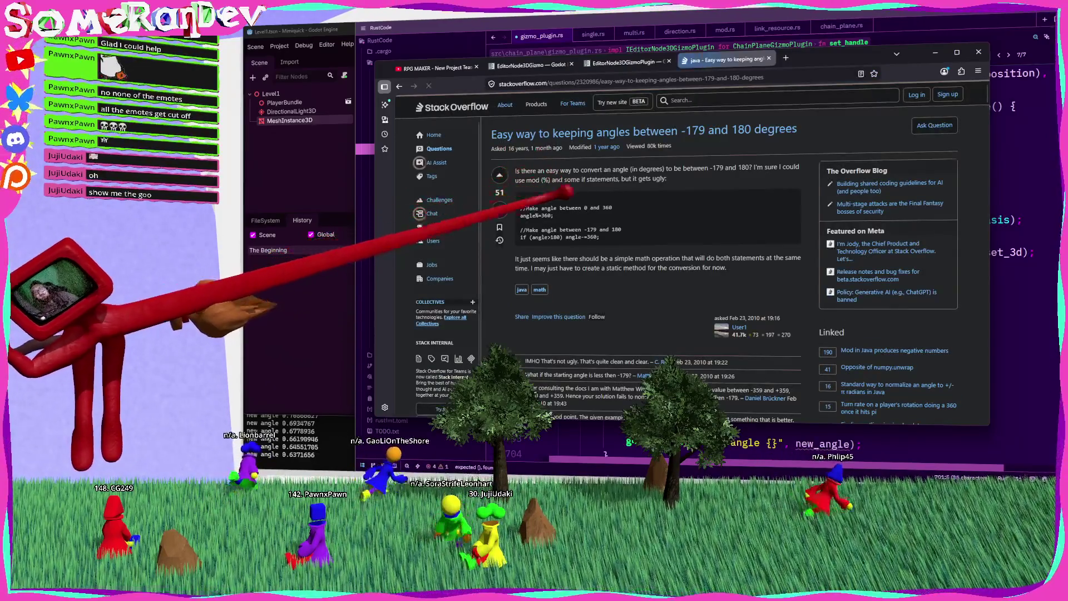
Dismiss the cookie notice, highlight the answer's angle % 360 snippet, and minimize the browser.
{"action": "scroll", "coordinate": [579, 189], "scroll_direction": "down", "scroll_amount": 5}
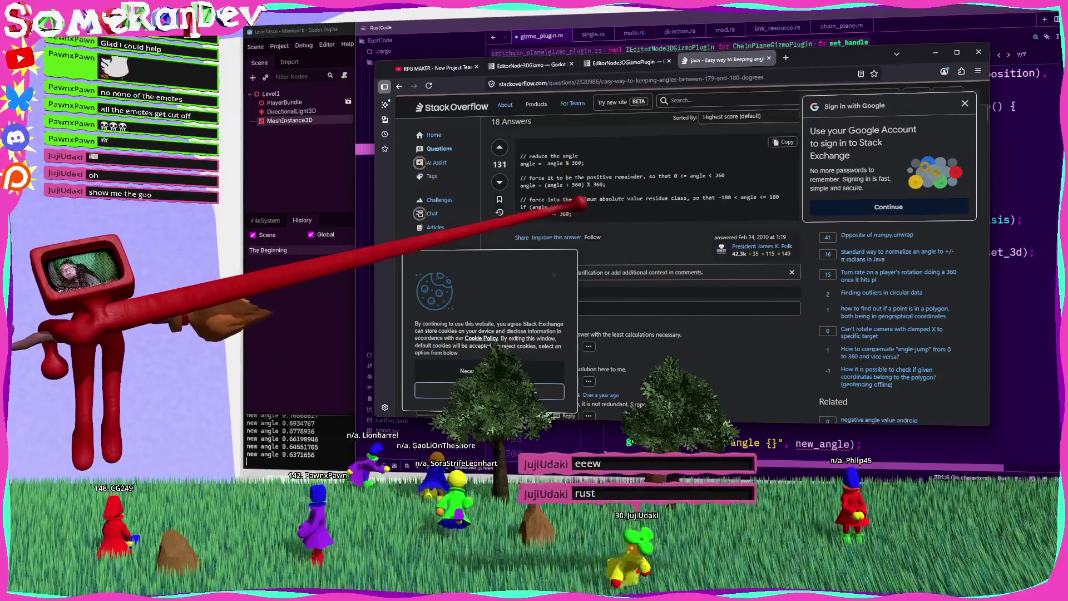
{"action": "left_click", "coordinate": [490, 392]}
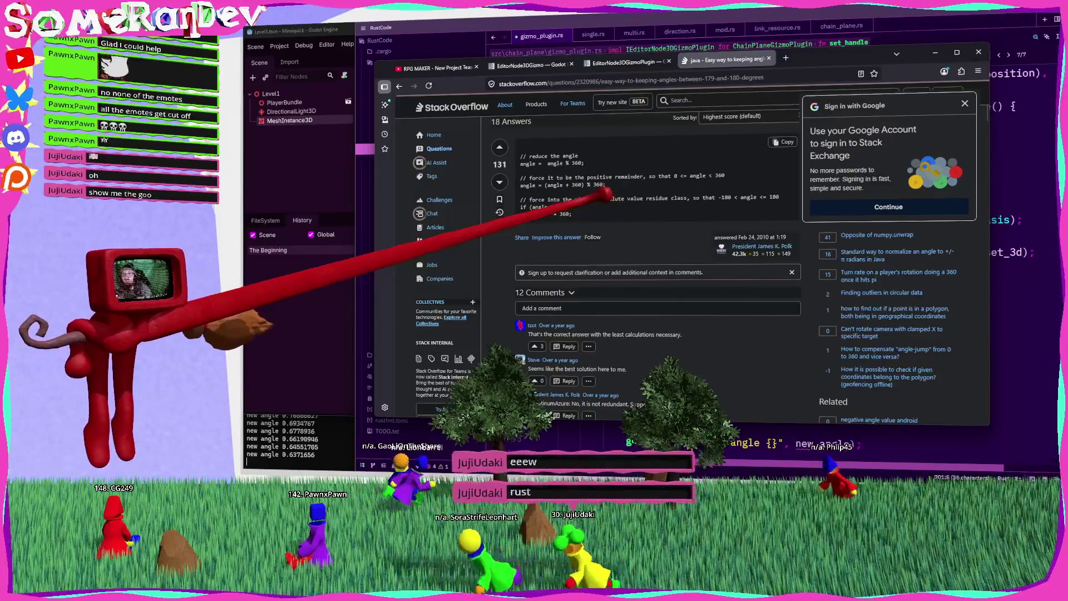
{"action": "left_click_drag", "start_coordinate": [568, 164], "coordinate": [531, 164]}
{"action": "left_click", "coordinate": [935, 51]}
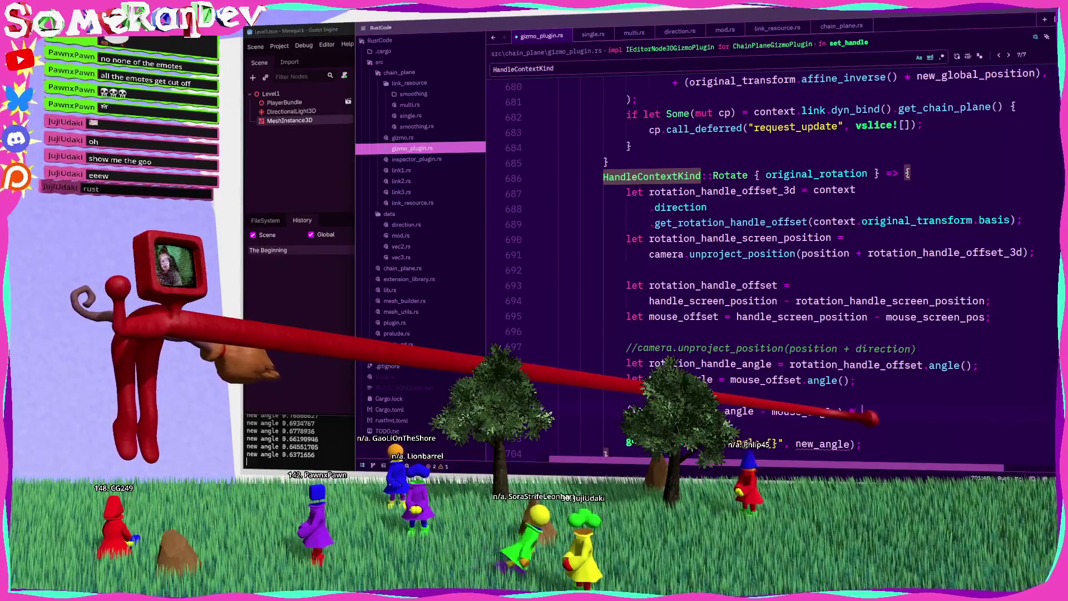
Append .fposmod(std::f32::consts::PI * 2.) to the angle difference on line 701.
{"action": "type", "text": "360."}
{"action": "scroll", "coordinate": [768, 251], "scroll_direction": "down", "scroll_amount": 2}
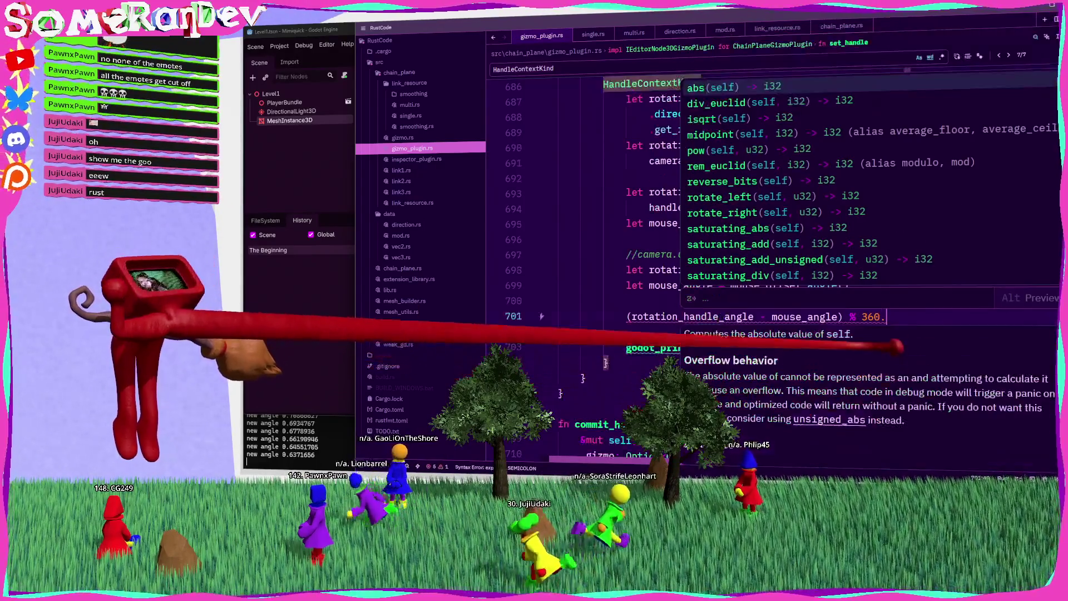
{"action": "key", "text": "Escape"}
{"action": "type", "text": "mod"}
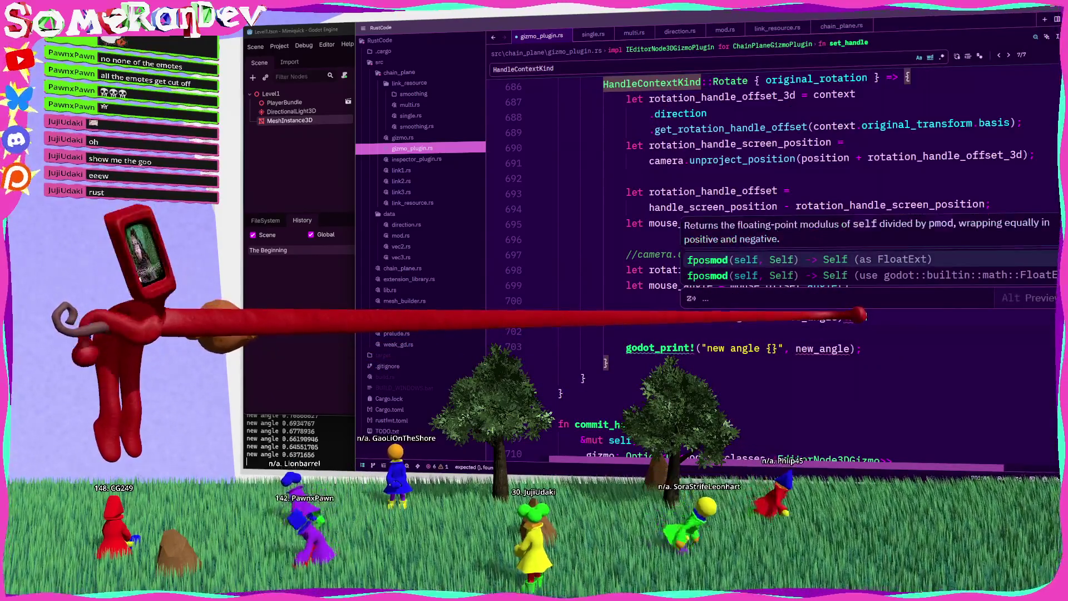
{"action": "key", "text": "Return"}
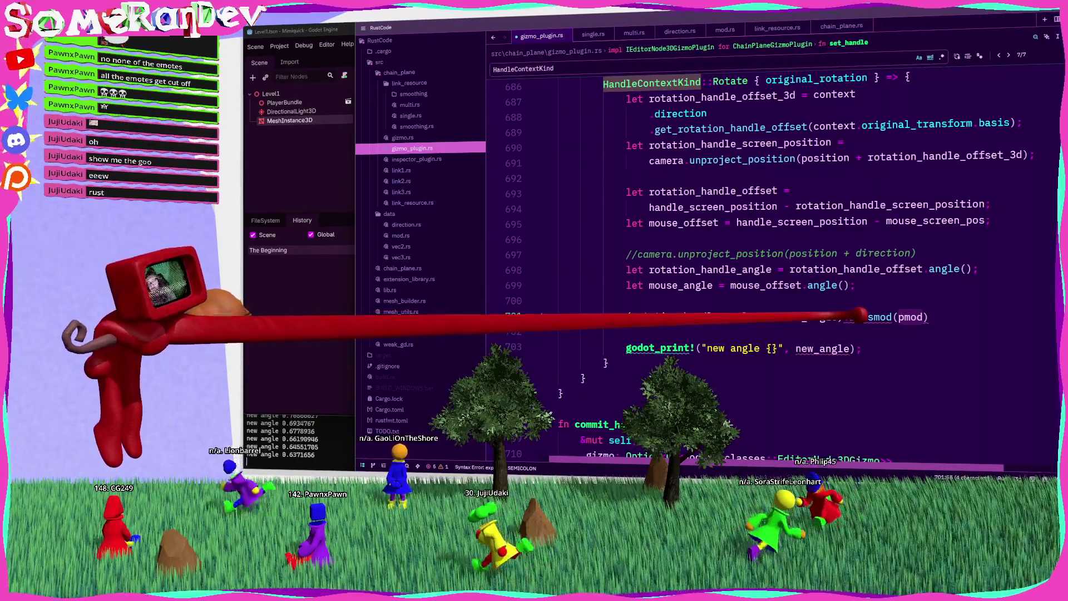
{"action": "type", "text": "36"}
{"action": "key", "text": "BackSpace"}
{"action": "key", "text": "BackSpace"}
{"action": "type", "text": "PI"}
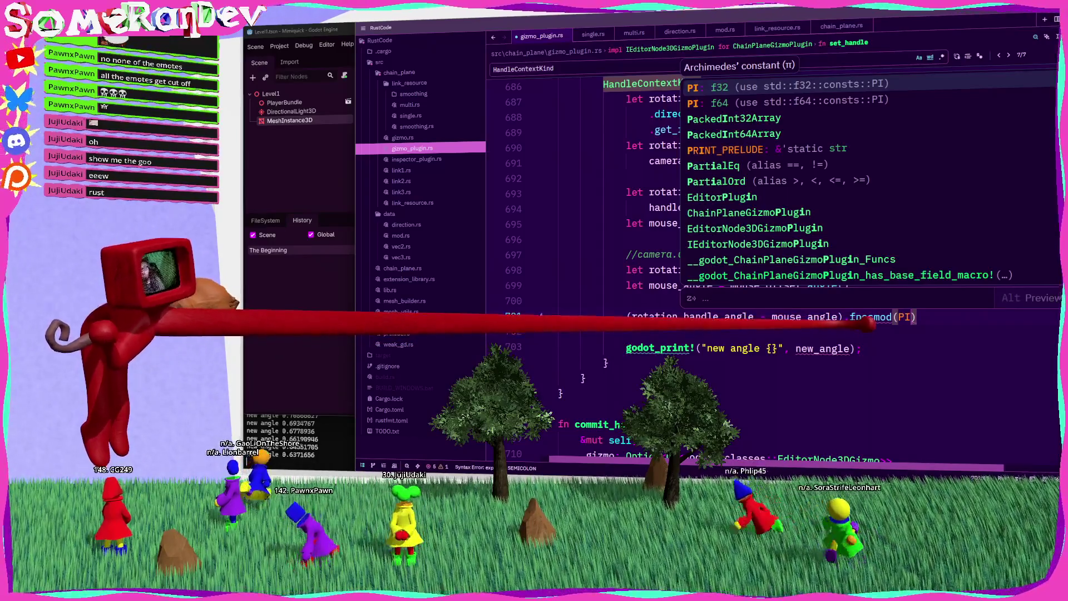
{"action": "key", "text": "Down"}
{"action": "key", "text": "Down"}
{"action": "key", "text": "Down"}
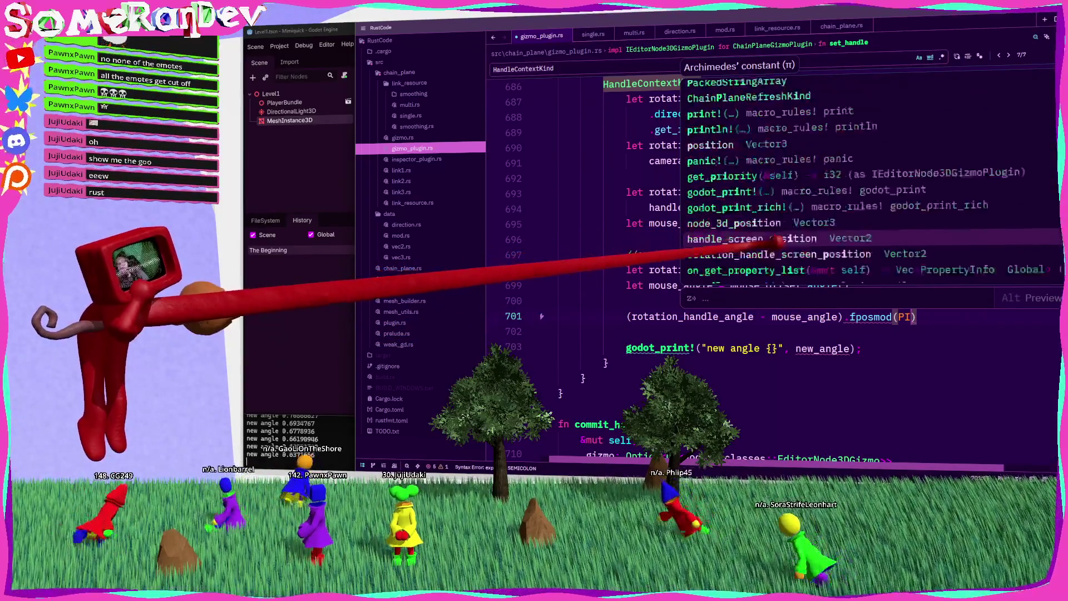
{"action": "key", "text": "Up"}
{"action": "key", "text": "Up"}
{"action": "key", "text": "Up"}
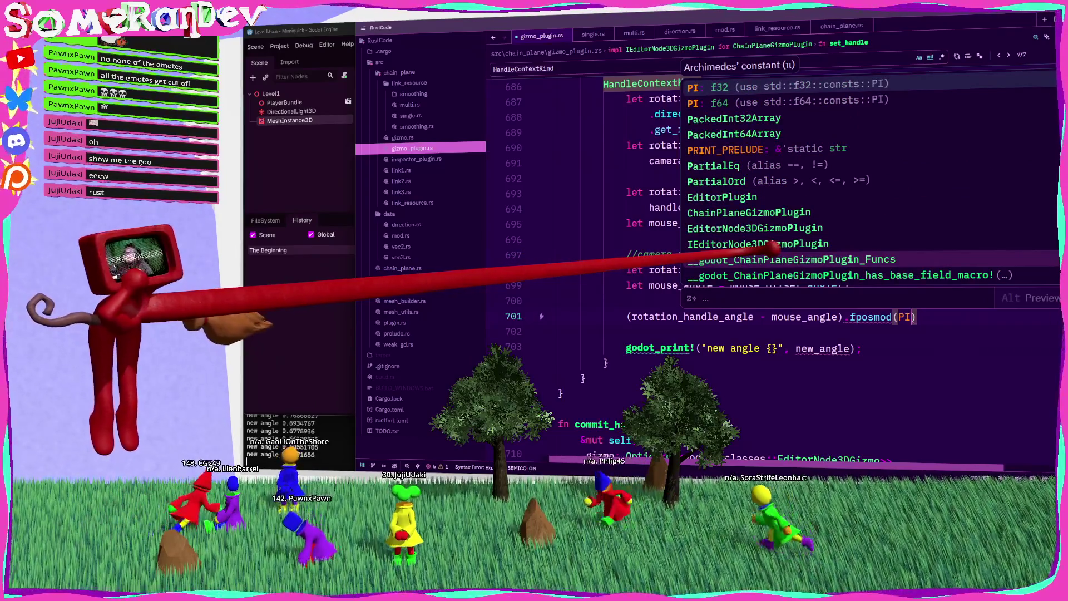
{"action": "key", "text": "BackSpace"}
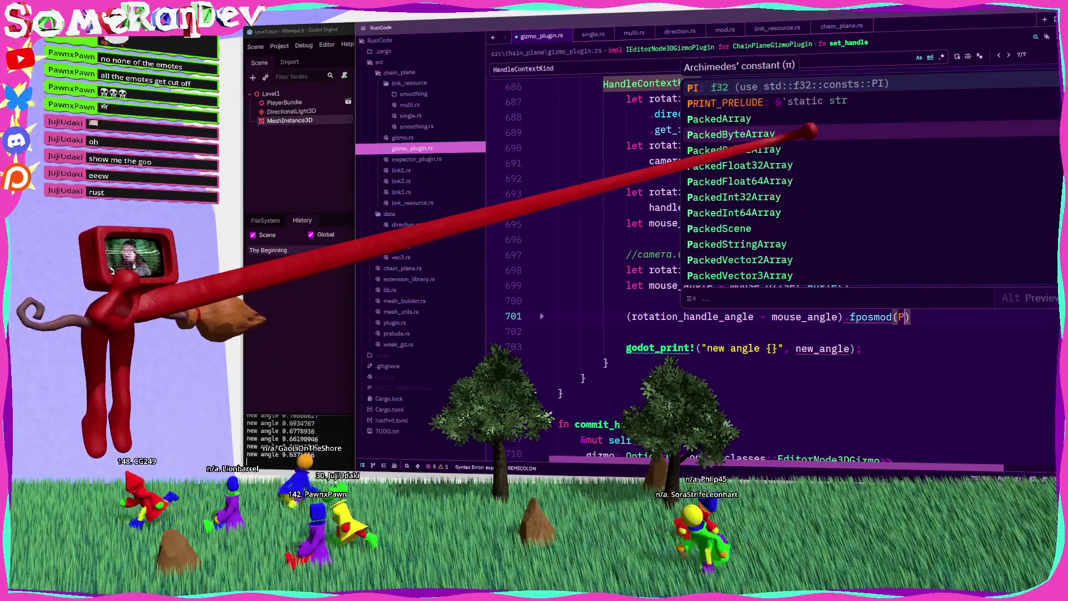
{"action": "key", "text": "BackSpace"}
{"action": "type", "text": "std::f32::consts::PI"}
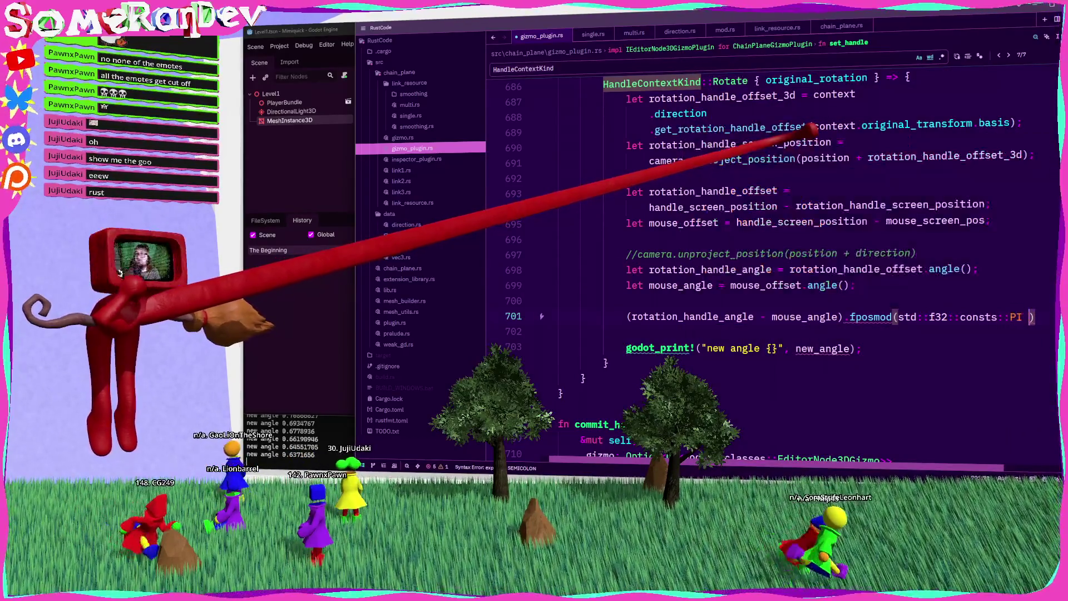
{"action": "type", "text": " * 2."}
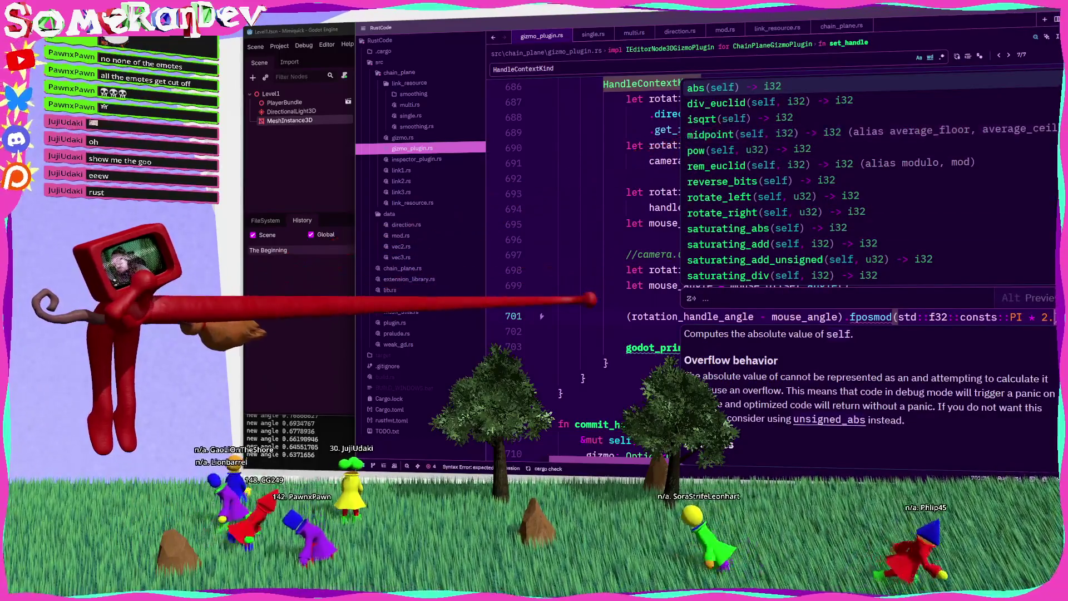
{"action": "key", "text": "Escape"}
Bind the wrapped difference to 'let offset =', print offset, and save to build.
{"action": "mouse_move", "coordinate": [871, 316]}
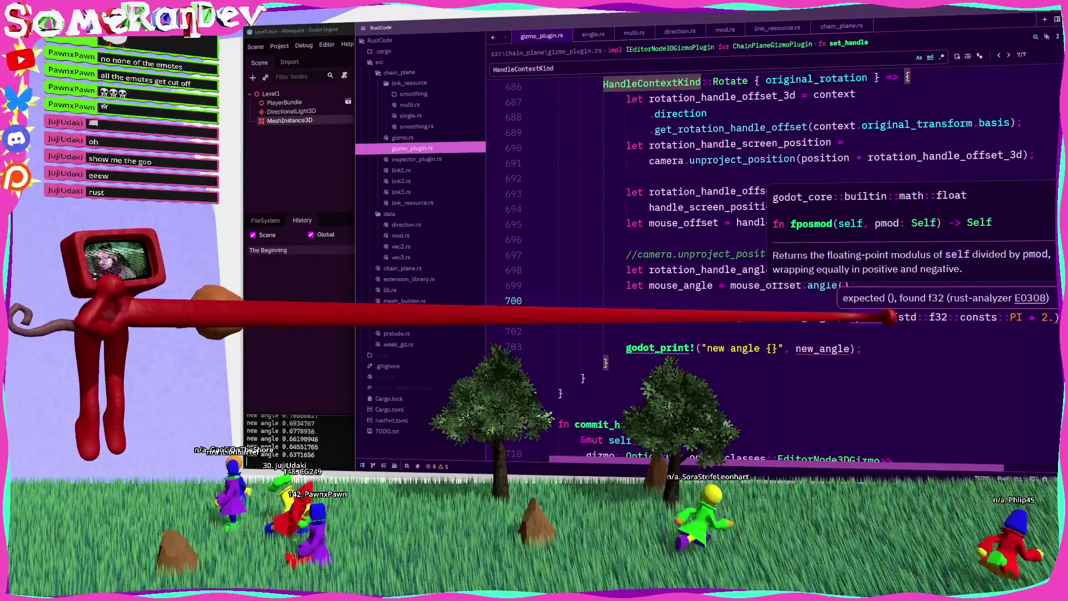
{"action": "key", "text": "End"}
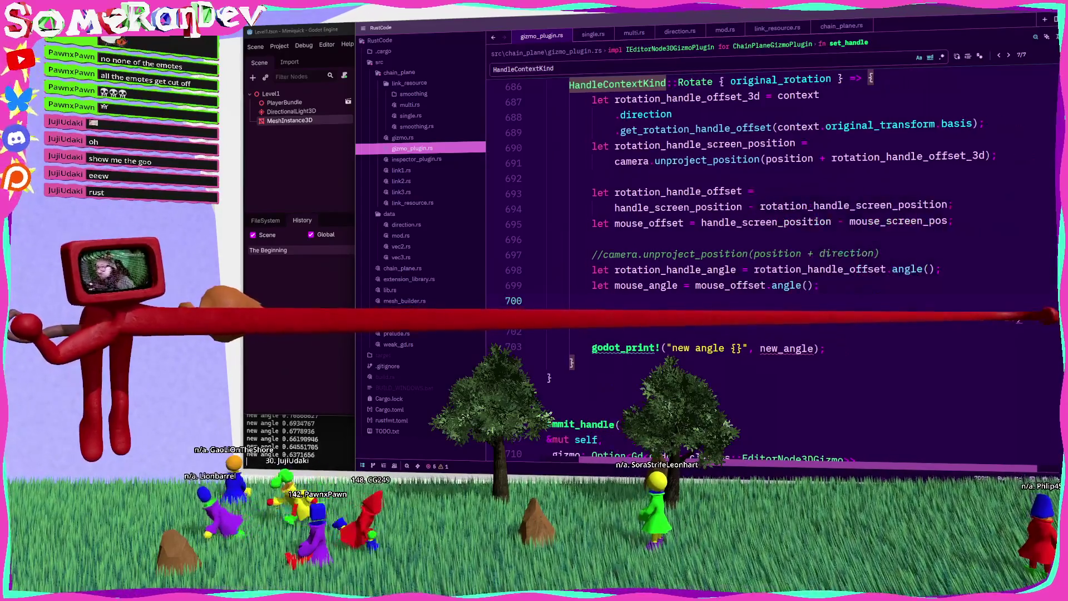
{"action": "key", "text": "Home"}
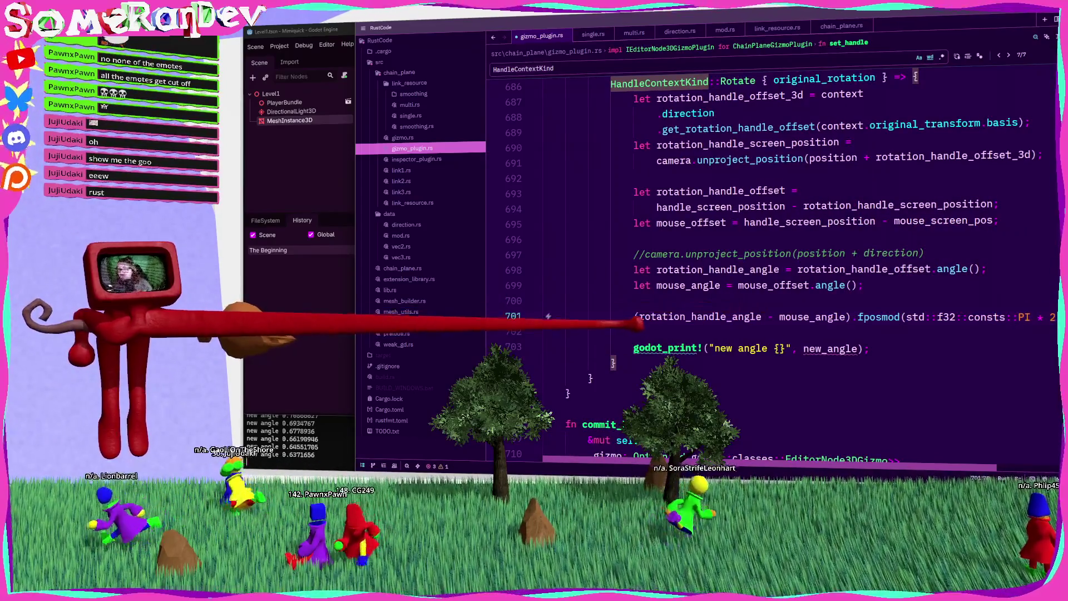
{"action": "type", "text": "let offset ="}
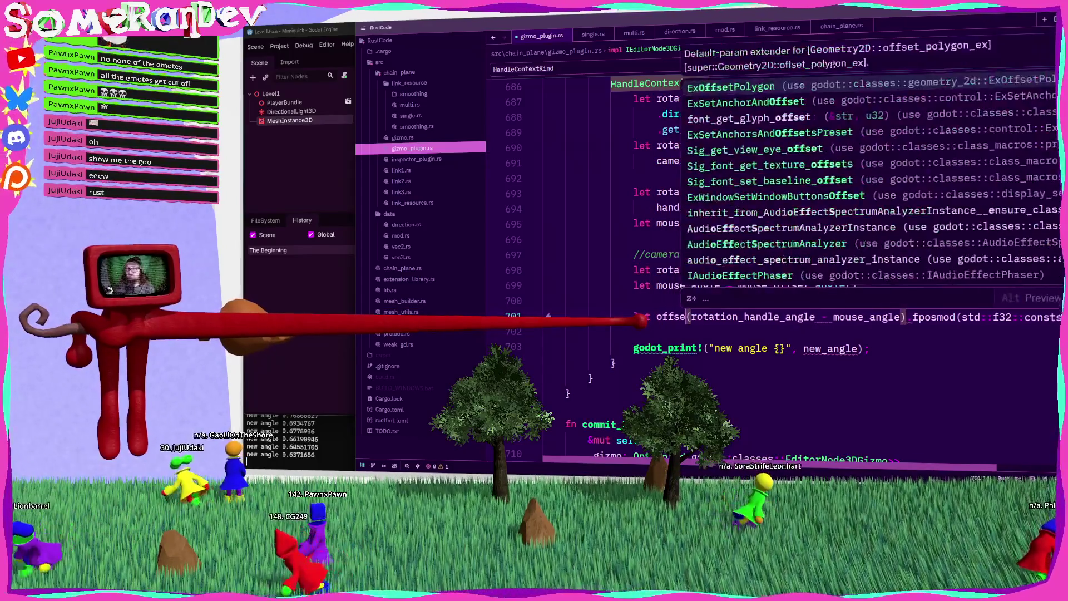
{"action": "key", "text": "Return"}
{"action": "type", "text": "offset"}
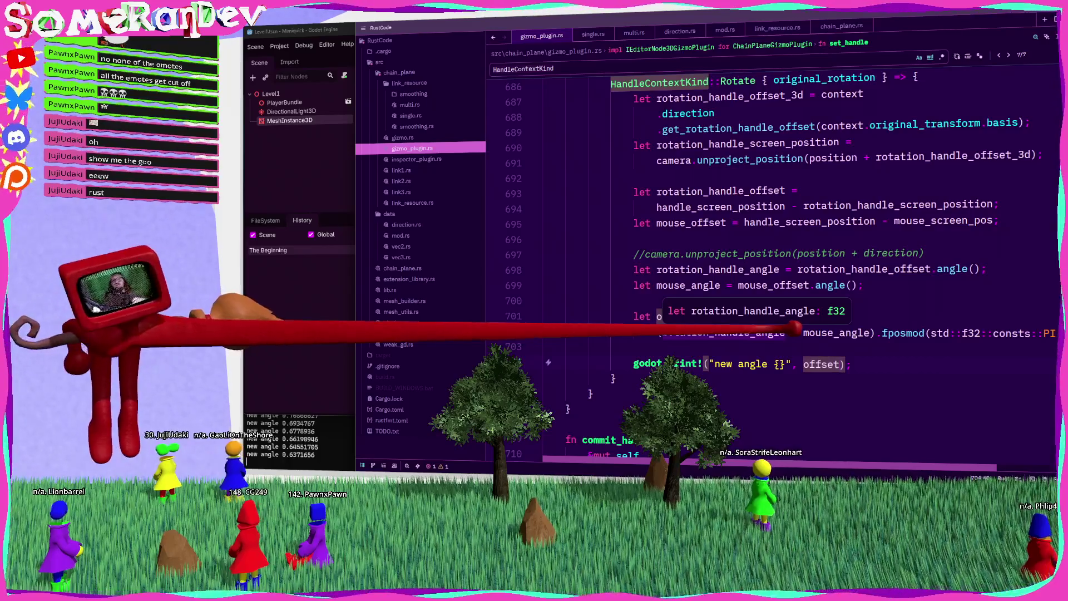
{"action": "key", "text": "ctrl+s"}
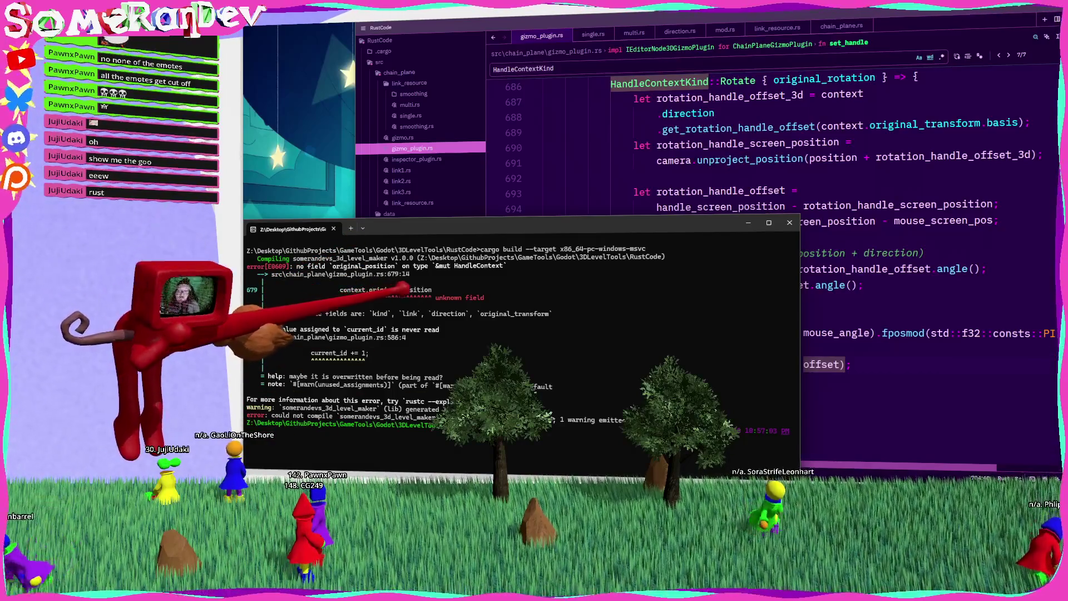
Fix the Move arm's original_position destructuring by joining line 681 onto line 680.
{"action": "key", "text": "alt+Tab"}
{"action": "scroll", "coordinate": [773, 267], "scroll_direction": "up", "scroll_amount": 5}
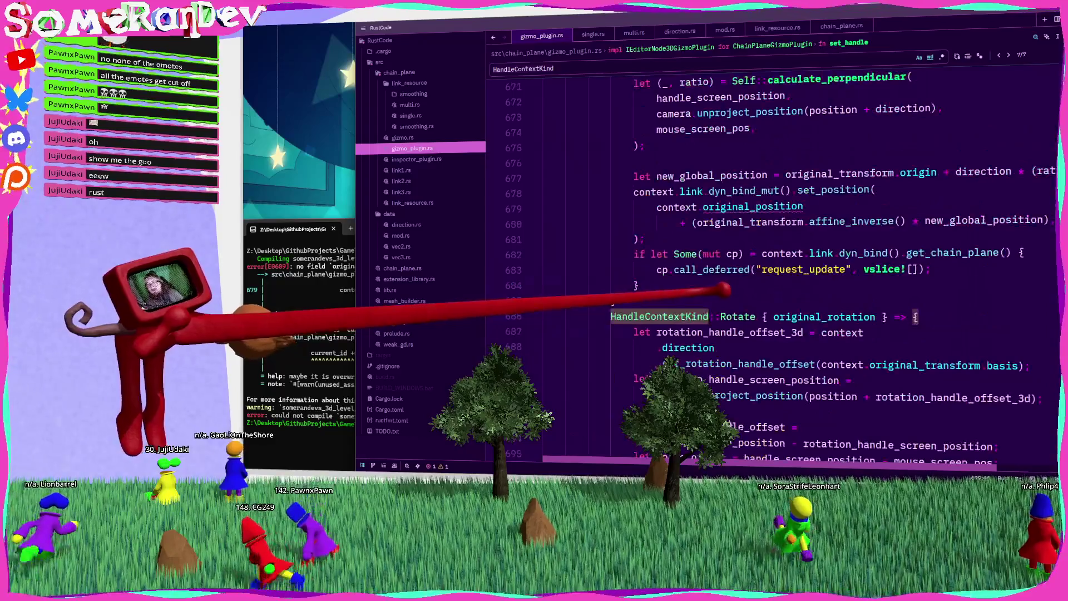
{"action": "double_click", "coordinate": [753, 206]}
{"action": "scroll", "coordinate": [548, 393], "scroll_direction": "up", "scroll_amount": 4}
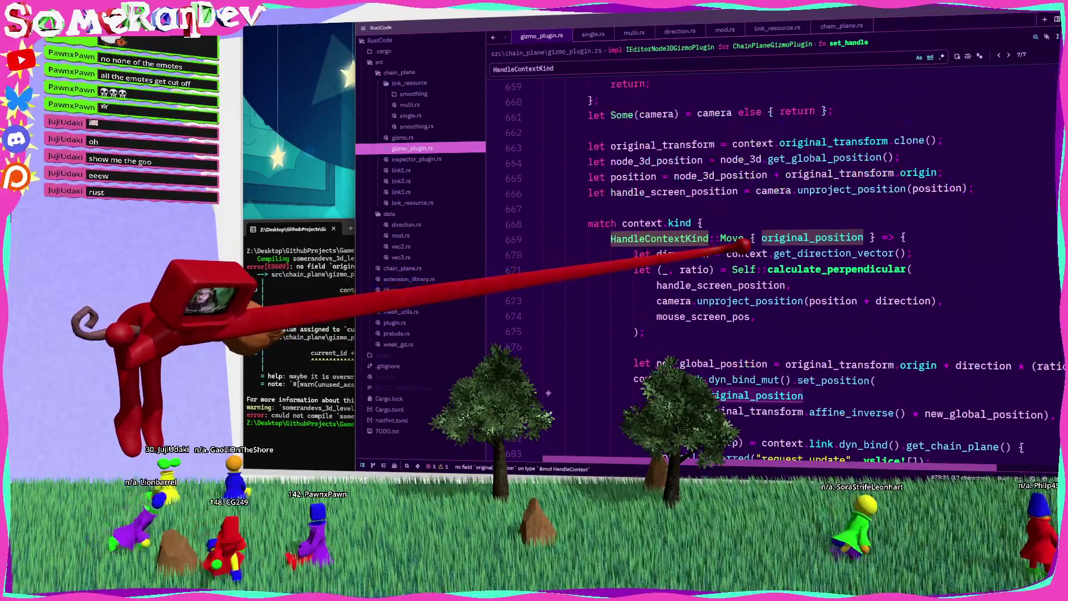
{"action": "key", "text": "Delete"}
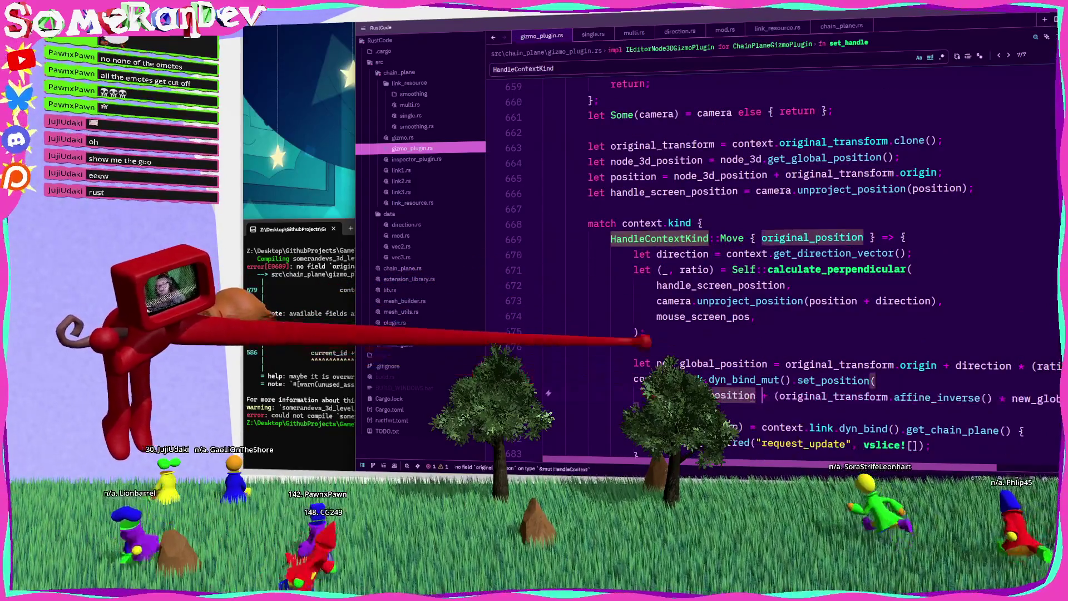
Rerun the cargo build command to rebuild the plugin and relaunch Godot.
{"action": "key", "text": "alt+Tab"}
{"action": "key", "text": "Up"}
{"action": "key", "text": "Return"}
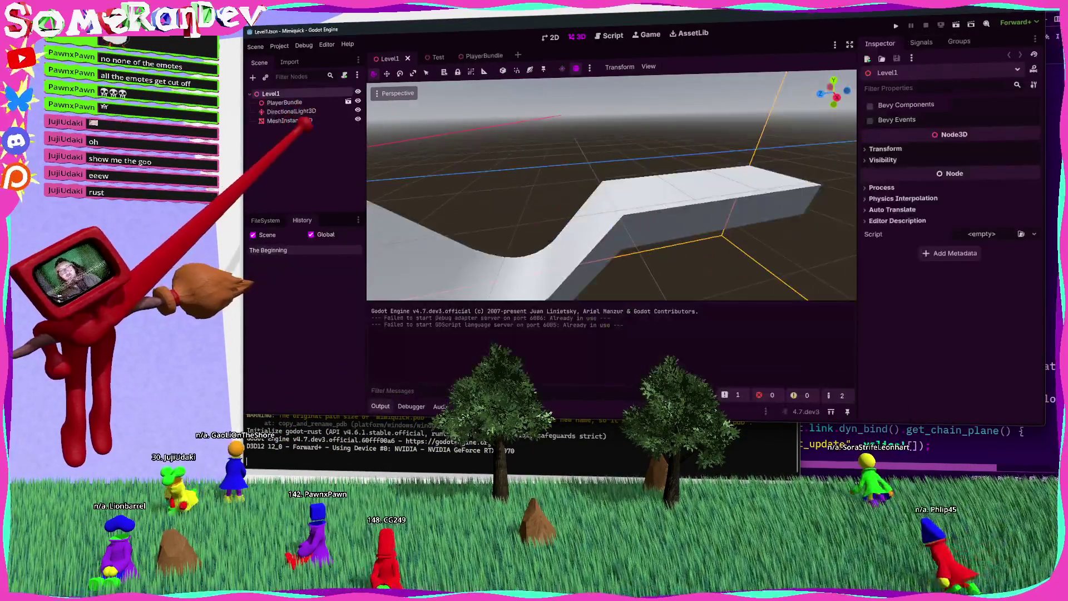
Drag a curved-mesh link's rotate handle and compare printed angles with the Stack Overflow answer.
{"action": "left_click", "coordinate": [567, 195]}
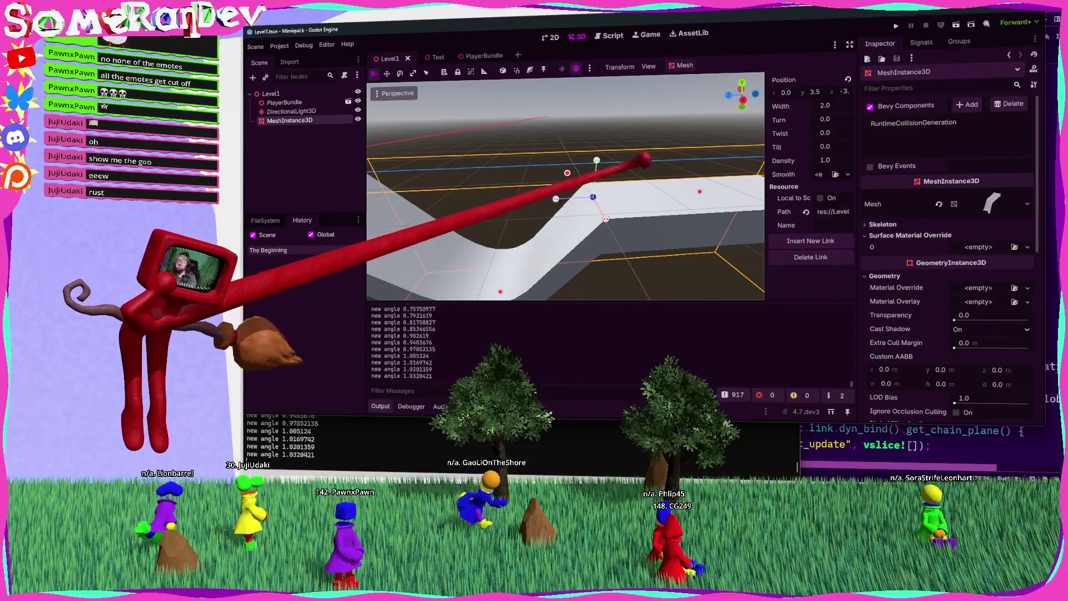
{"action": "key", "text": "alt+Tab"}
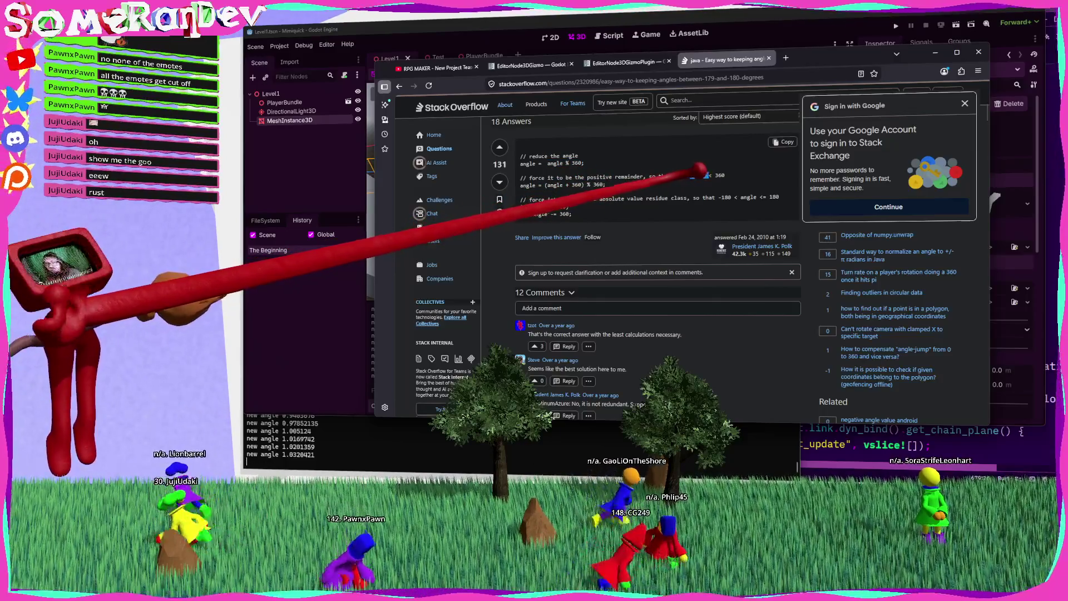
{"action": "key", "text": "alt+Tab"}
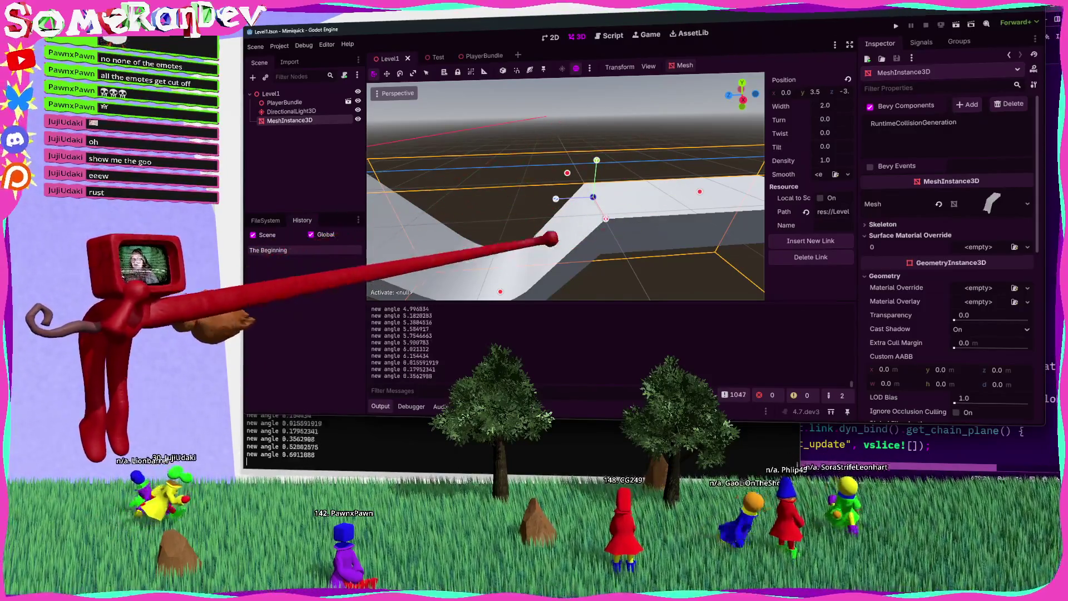
{"action": "key", "text": "alt+Tab"}
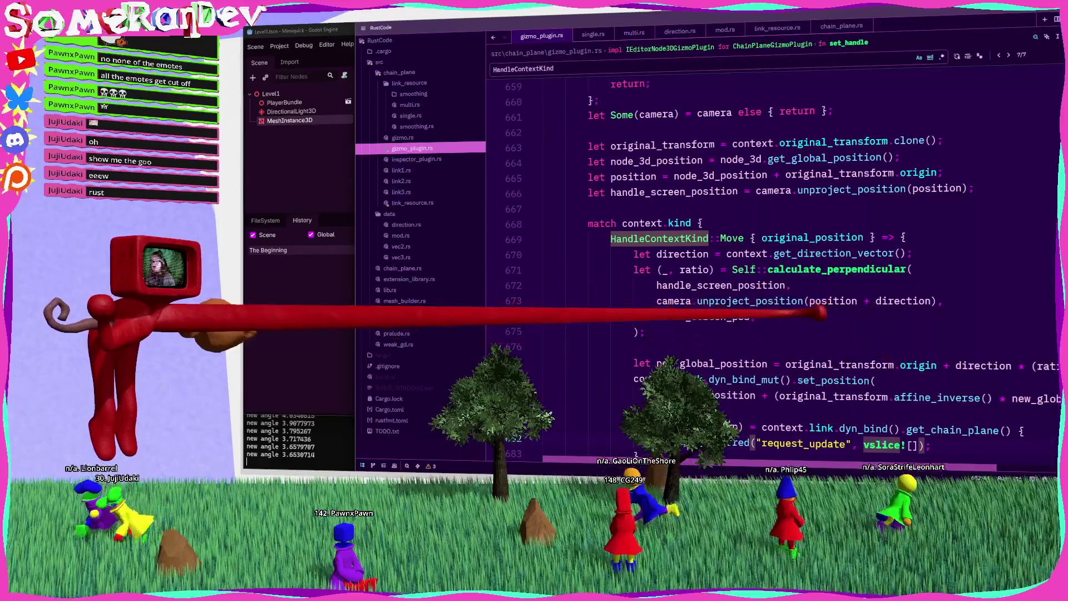
Compare the fposmod line against the answer's subtract-360 line on Stack Overflow.
{"action": "scroll", "coordinate": [773, 267], "scroll_direction": "down", "scroll_amount": 8}
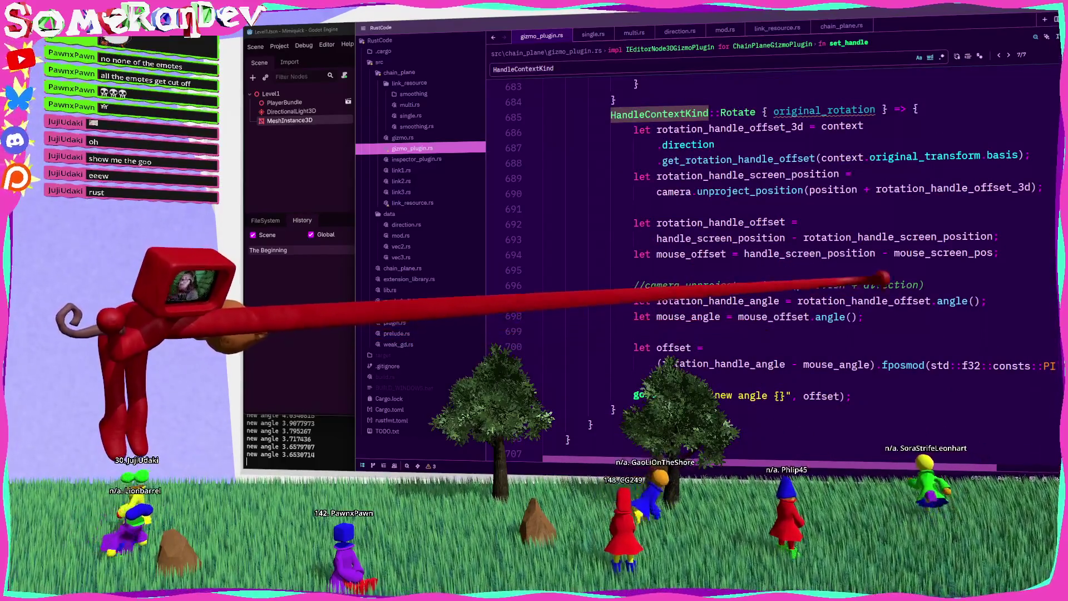
{"action": "double_click", "coordinate": [903, 365]}
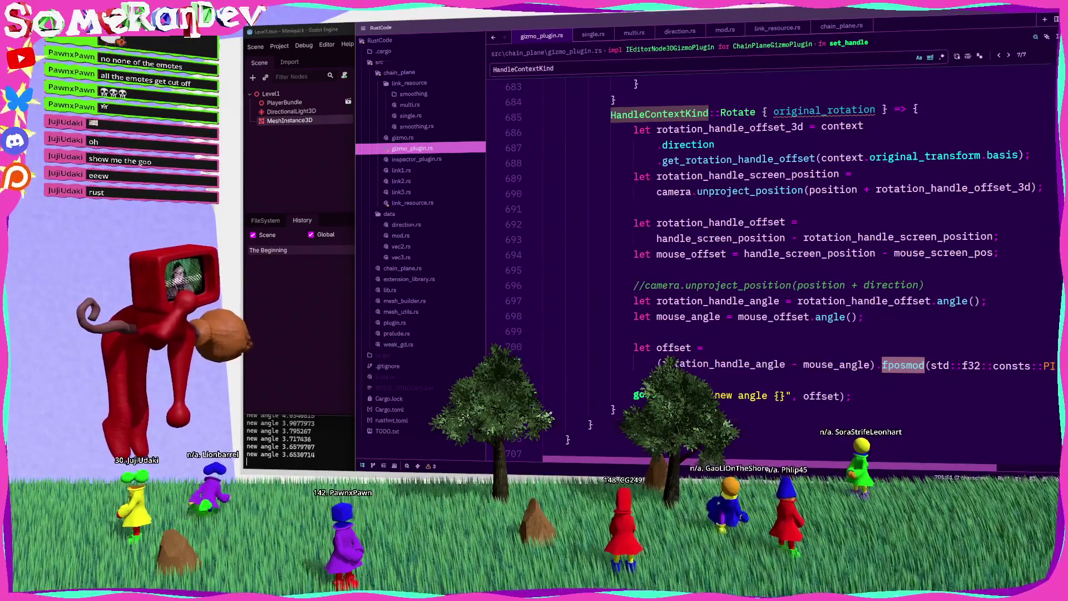
{"action": "key", "text": "alt+Tab"}
{"action": "left_click_drag", "start_coordinate": [556, 214], "coordinate": [579, 214]}
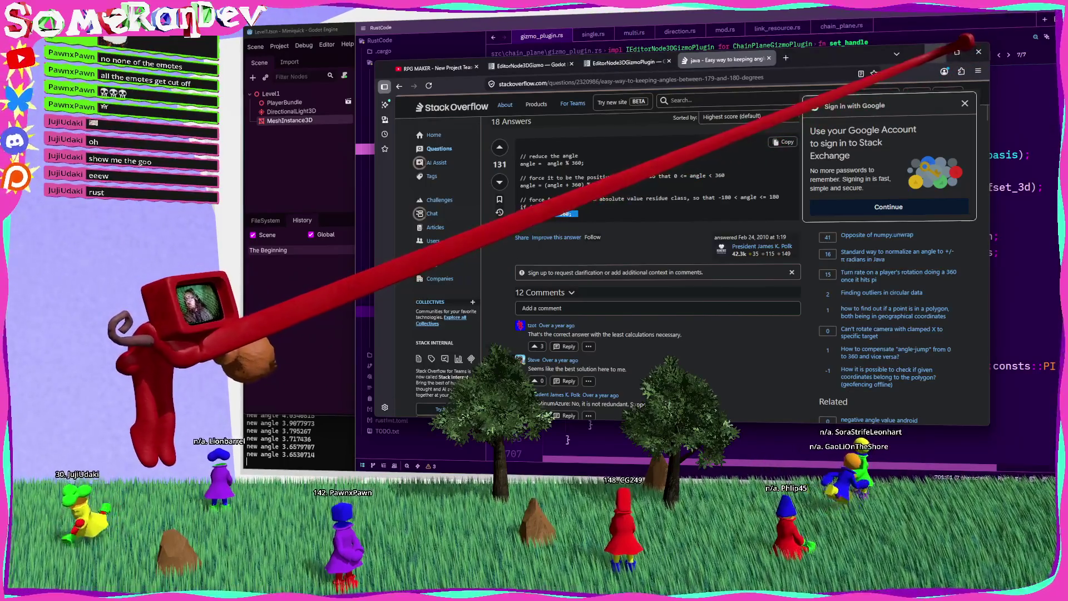
{"action": "key", "text": "alt+Tab"}
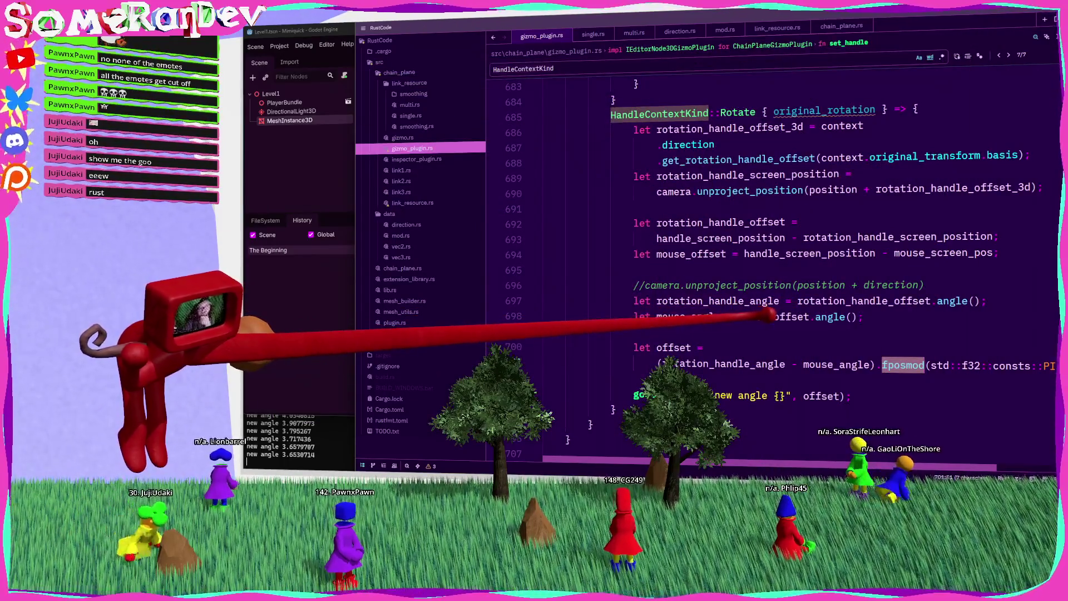
Print offset - std::f32::consts::PI instead of minus 360, save, and rebuild.
{"action": "left_click", "coordinate": [674, 347]}
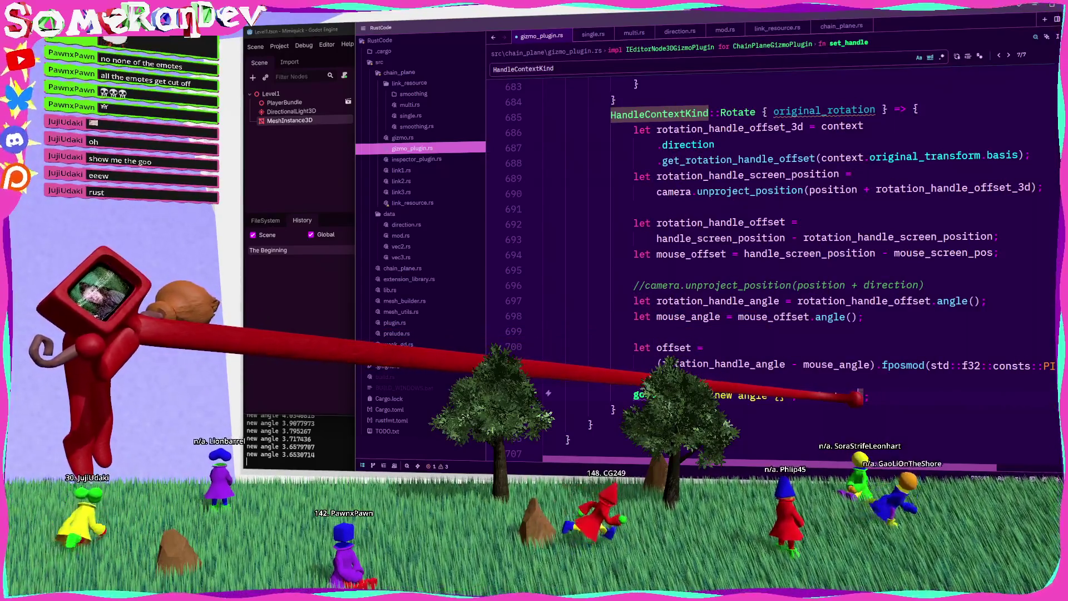
{"action": "type", "text": "."}
{"action": "key", "text": "Escape"}
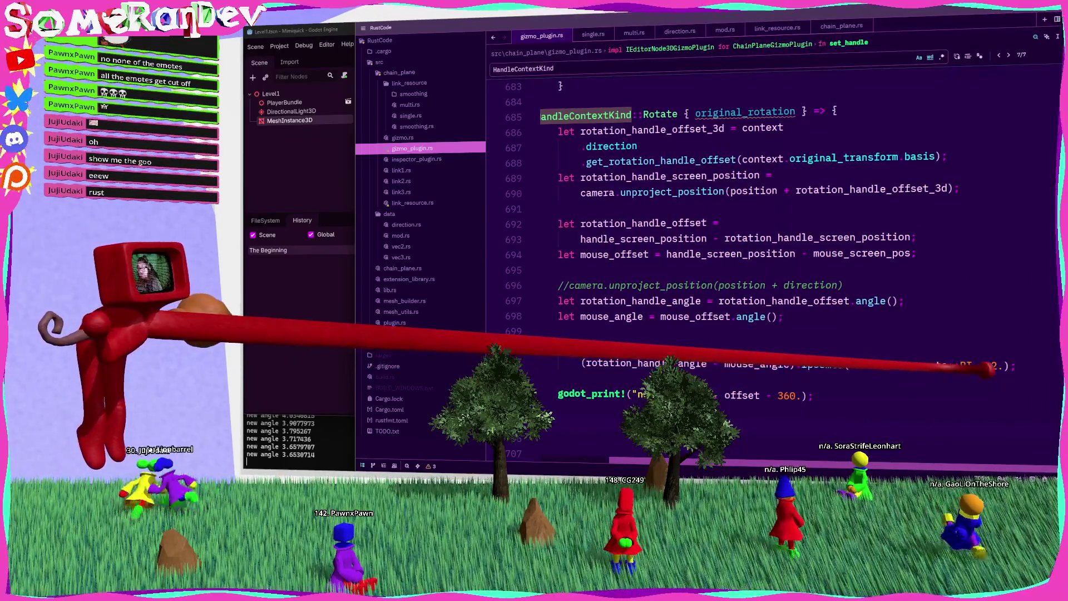
{"action": "left_click_drag", "start_coordinate": [1002, 365], "coordinate": [850, 362]}
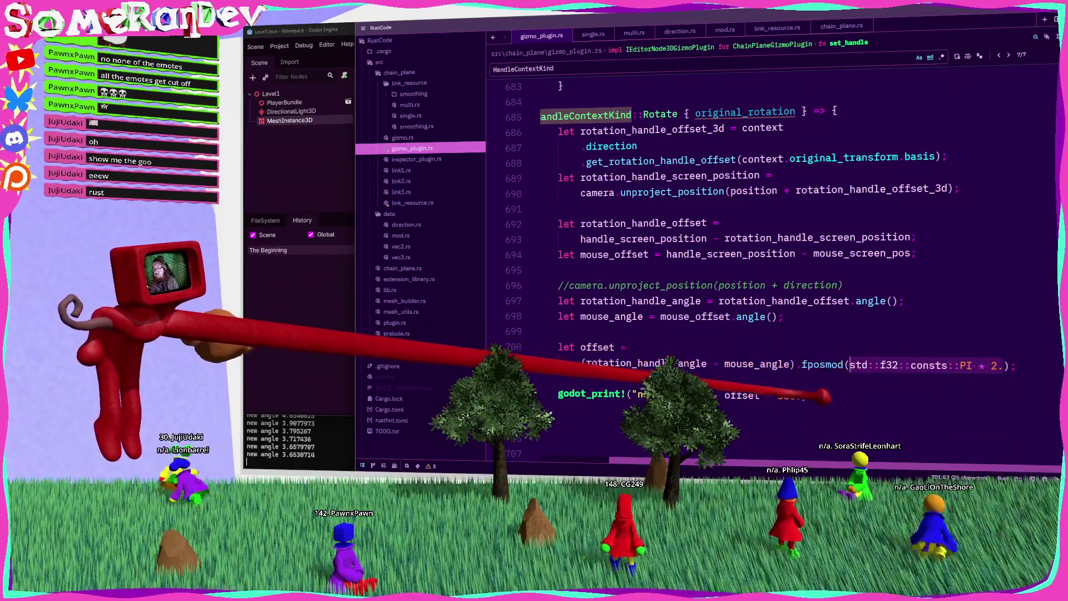
{"action": "left_click_drag", "start_coordinate": [778, 396], "coordinate": [801, 396]}
{"action": "key", "text": "ctrl+s"}
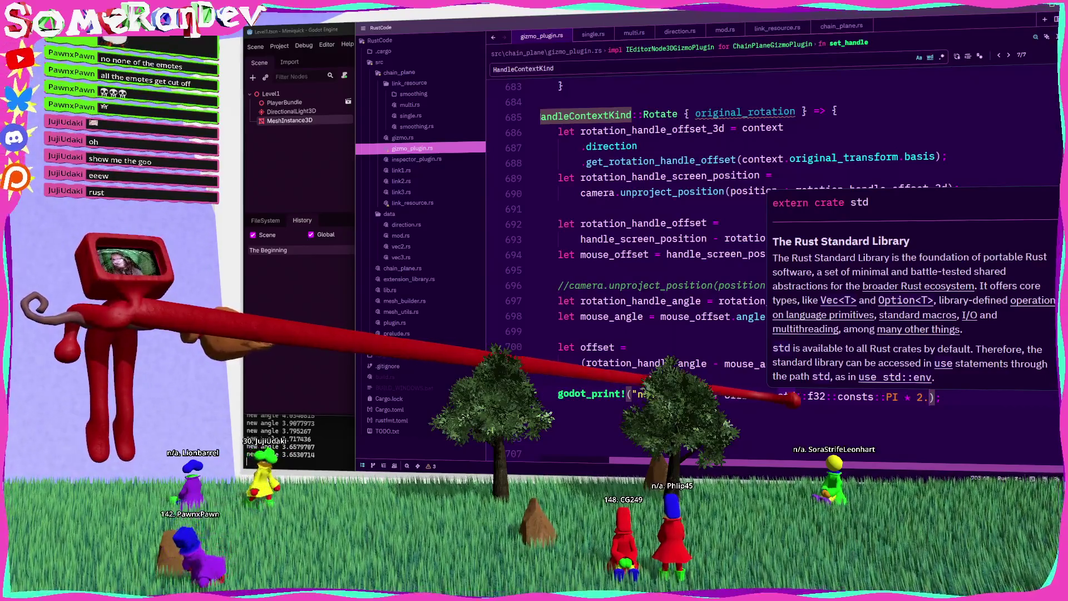
{"action": "key", "text": "BackSpace"}
{"action": "key", "text": "BackSpace"}
{"action": "key", "text": "BackSpace"}
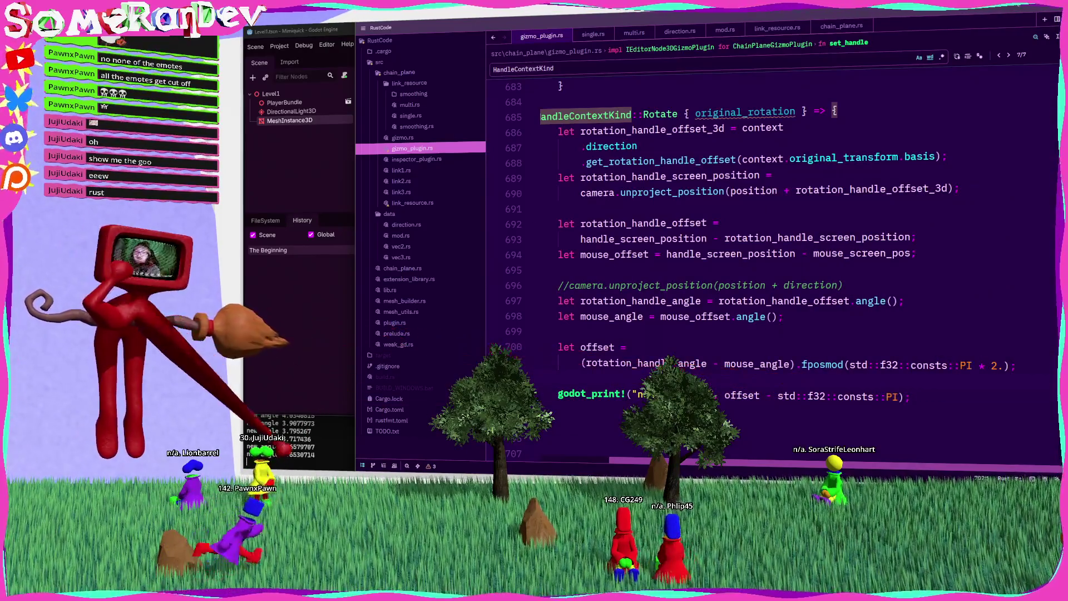
{"action": "key", "text": "alt+Tab"}
{"action": "key", "text": "Return"}
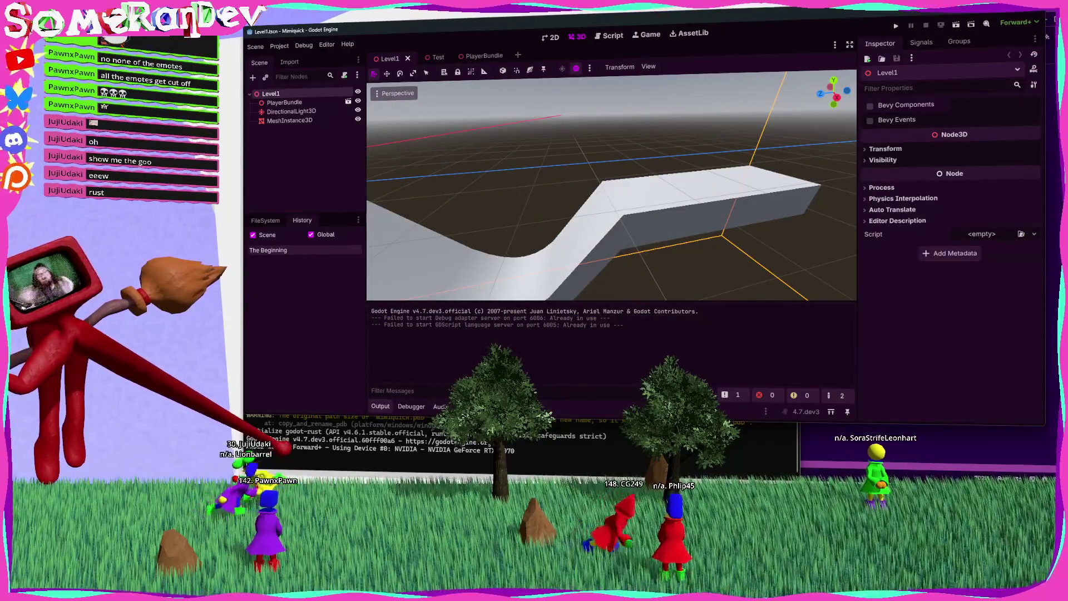
Drag the MeshInstance3D link's rotate handle and check new angle values of about 1.7 to 3.1.
{"action": "left_click", "coordinate": [624, 204]}
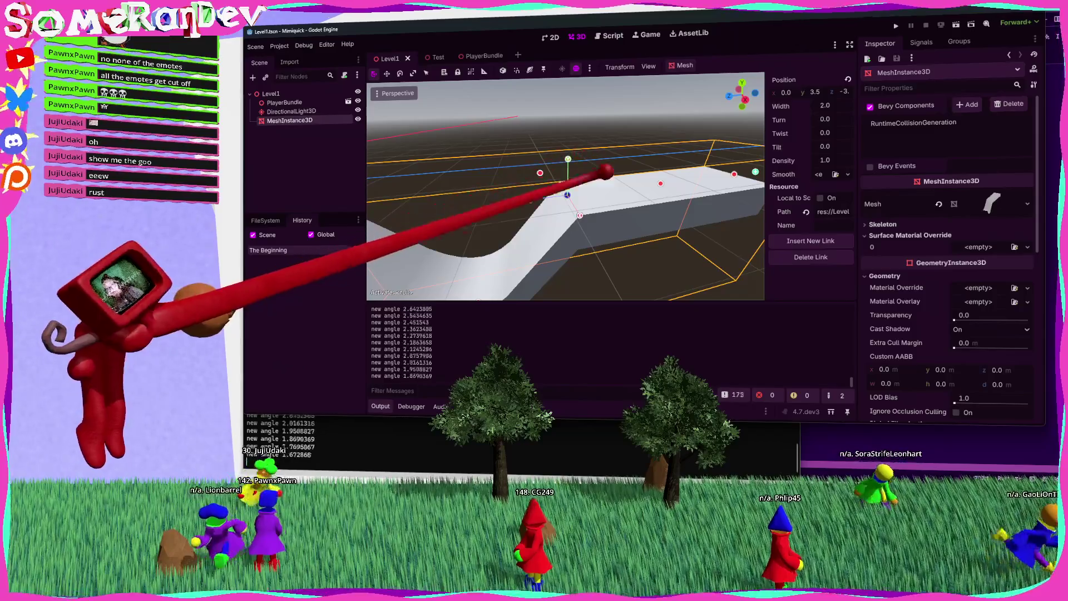
{"action": "key", "text": "alt+Tab"}
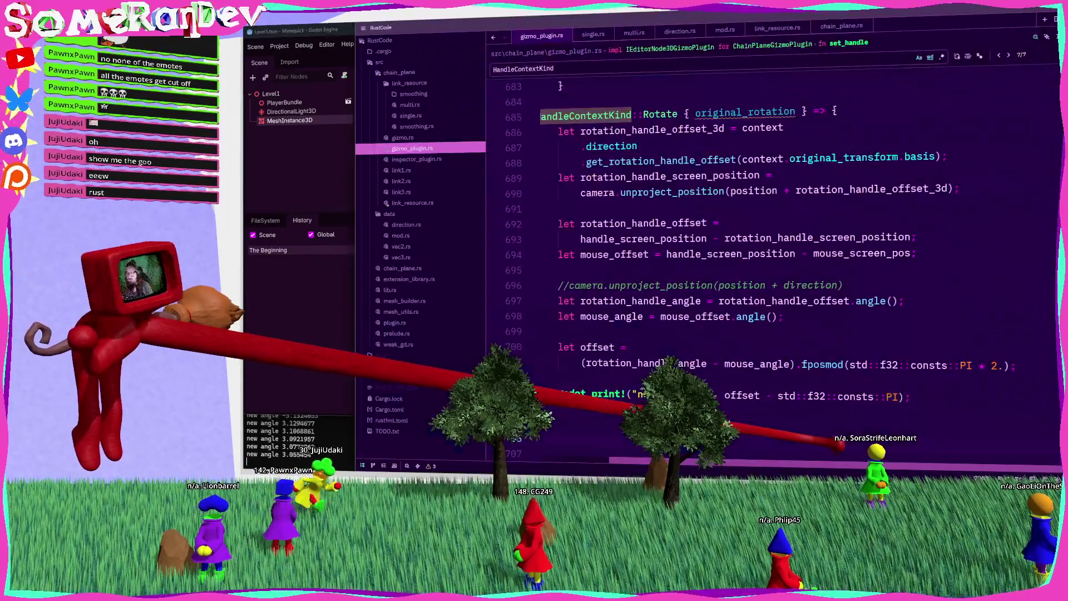
Add 'if offset > PI { offset -= PI * 2.; }' above the godot_print line.
{"action": "mouse_move", "coordinate": [817, 397]}
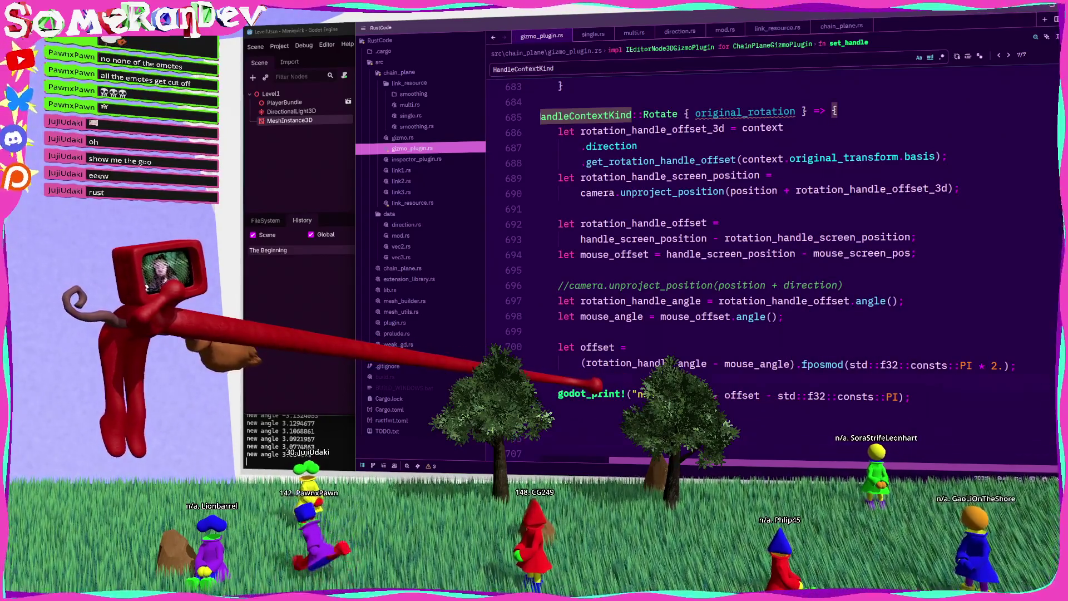
{"action": "key", "text": "ctrl+shift+Return"}
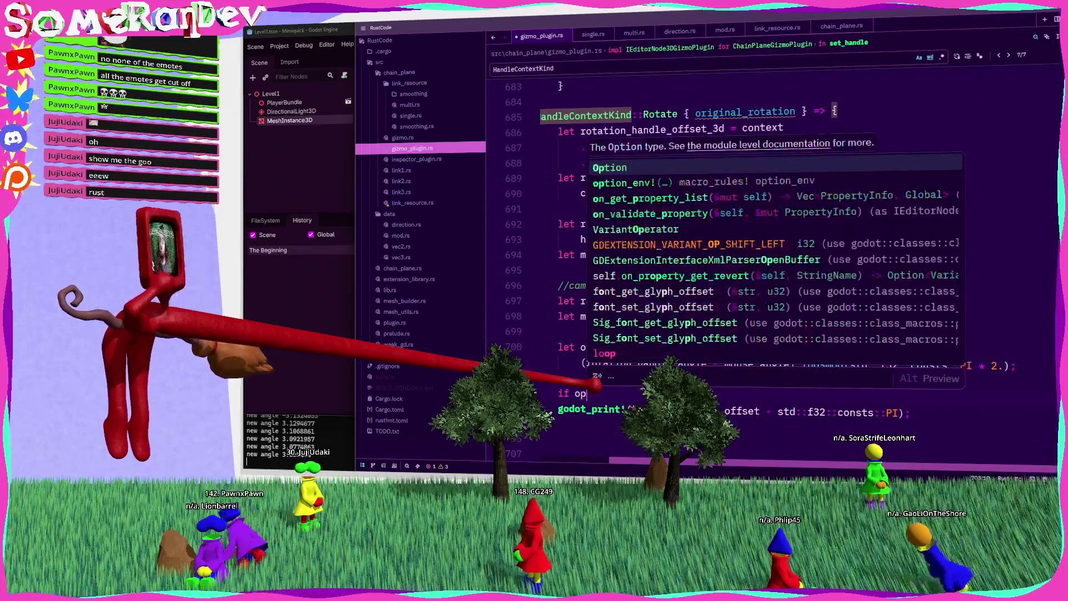
{"action": "key", "text": "BackSpace"}
{"action": "type", "text": "ffset > std::f32::consts::PI"}
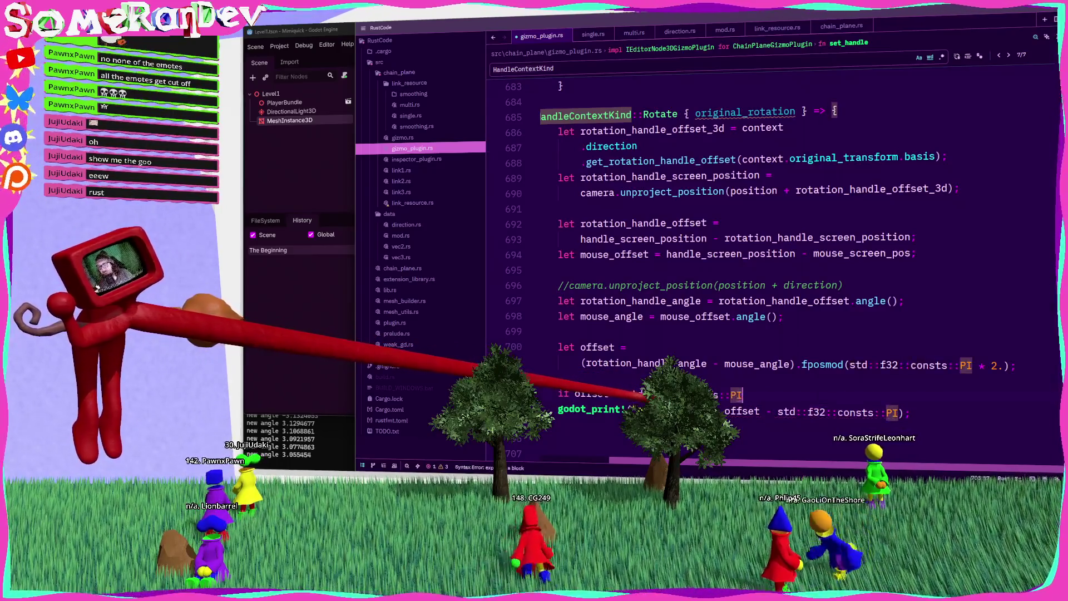
{"action": "type", "text": "offset "}
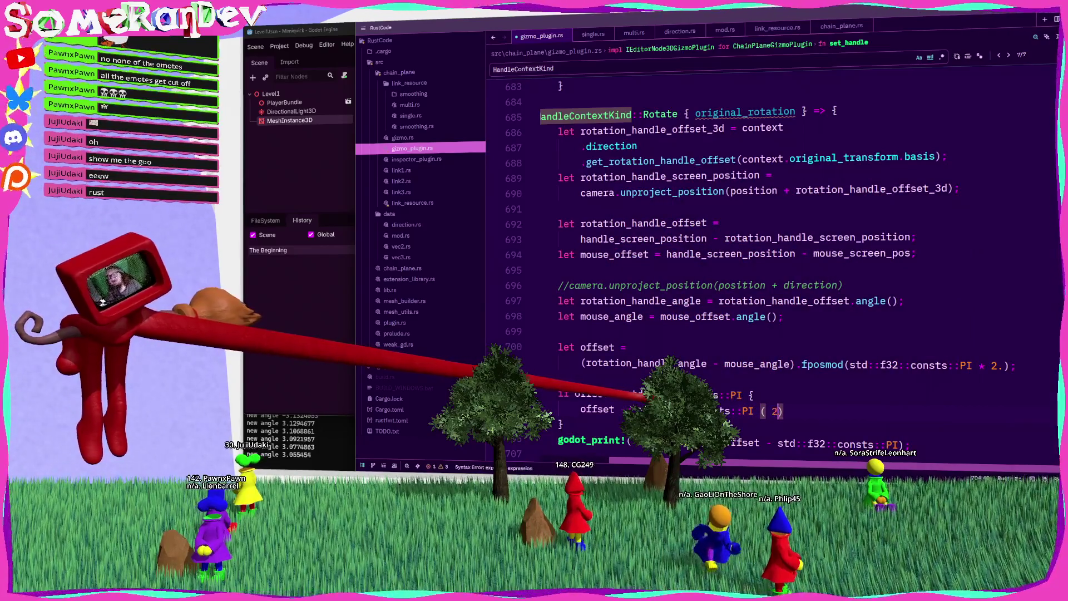
{"action": "type", "text": "2.;"}
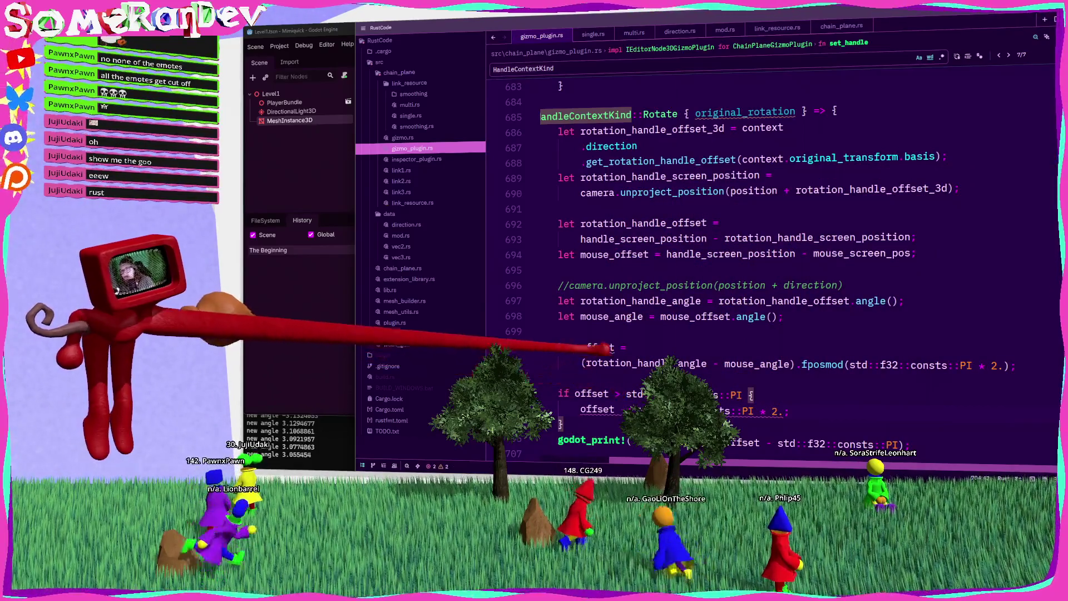
Make offset mutable, print offset without '- PI', then save and rebuild.
{"action": "left_click", "coordinate": [597, 347]}
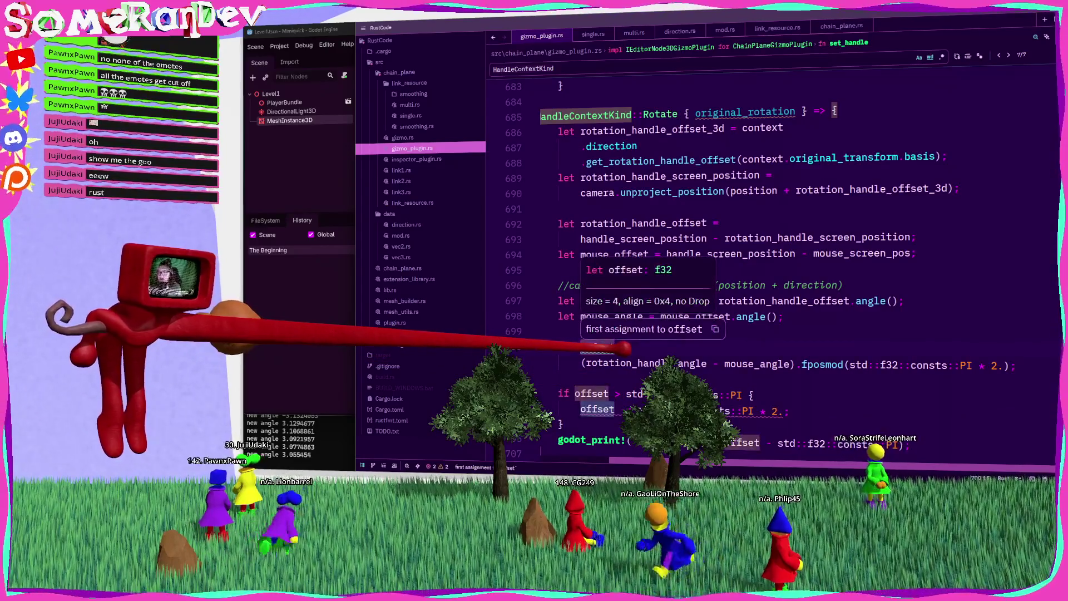
{"action": "type", "text": "mut"}
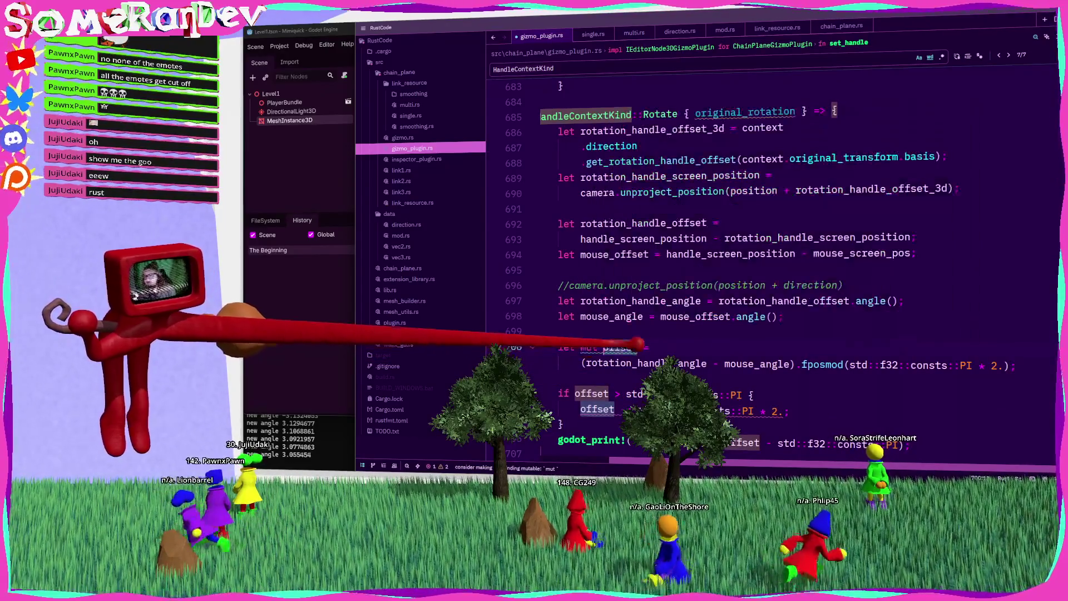
{"action": "left_click", "coordinate": [904, 443]}
{"action": "key", "text": "ctrl+BackSpace"}
{"action": "key", "text": "ctrl+BackSpace"}
{"action": "key", "text": "ctrl+BackSpace"}
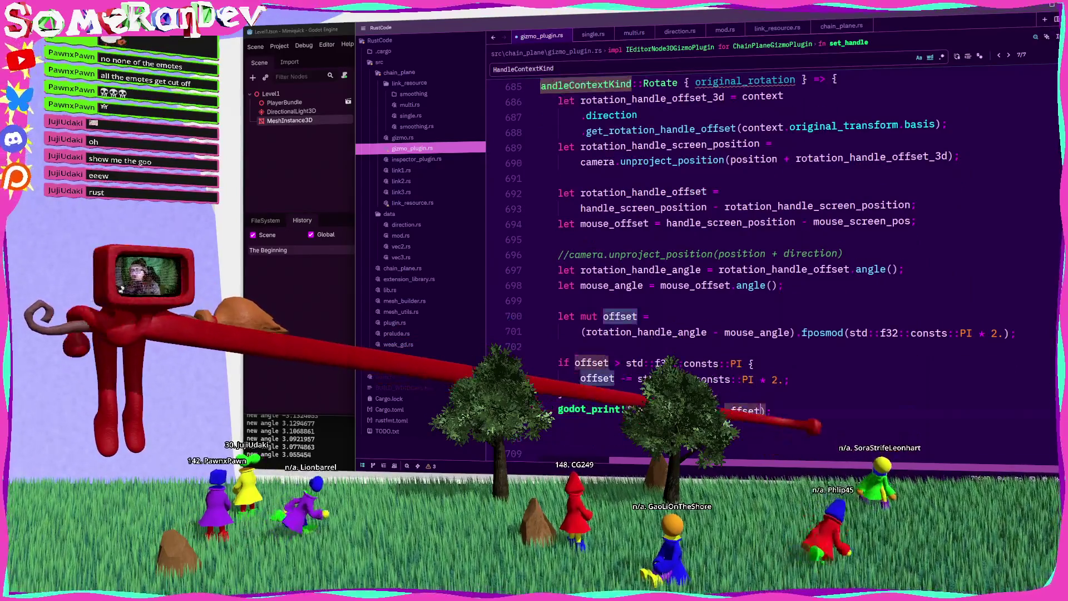
{"action": "key", "text": "ctrl+s"}
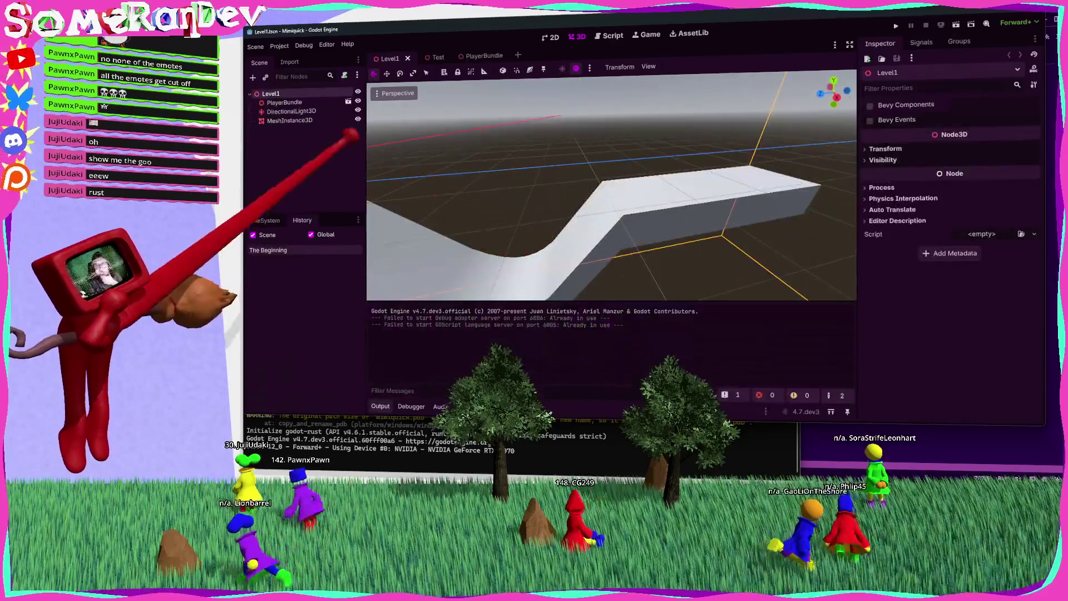
Select a link point on the curved mesh, check that the logged angles now go negative, then return to Zed.
{"action": "left_click", "coordinate": [567, 195]}
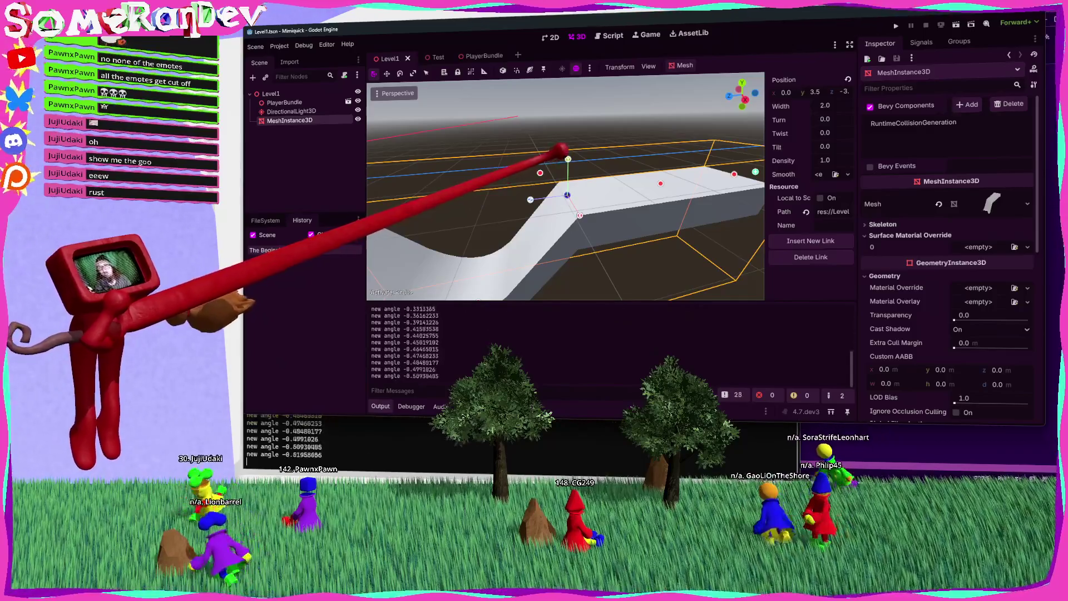
{"action": "key", "text": "alt+Tab"}
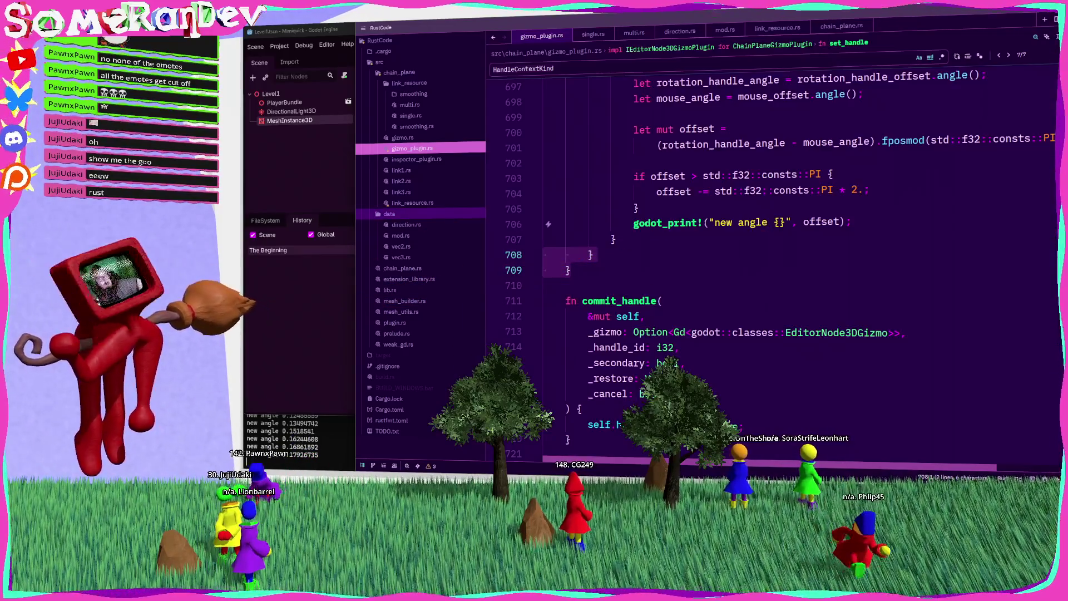
Copy the set_position and update block and paste it above the print line in the Rotate arm.
{"action": "scroll", "coordinate": [640, 234], "scroll_direction": "up", "scroll_amount": 8}
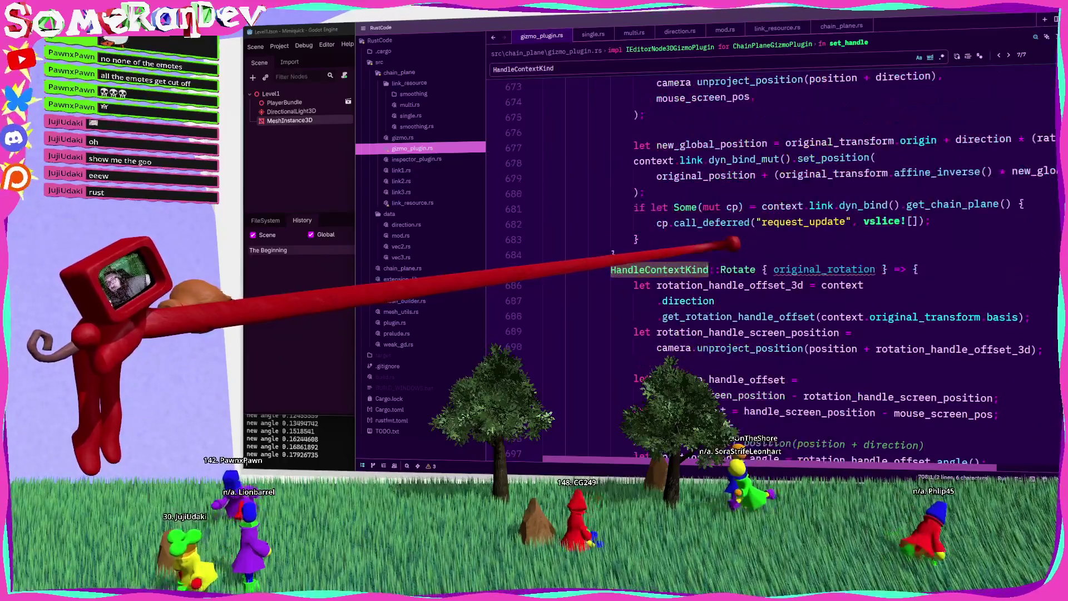
{"action": "mouse_move", "coordinate": [640, 239]}
{"action": "left_mouse_down"}
{"action": "mouse_move", "coordinate": [659, 221]}
{"action": "mouse_move", "coordinate": [637, 176]}
{"action": "left_mouse_up"}
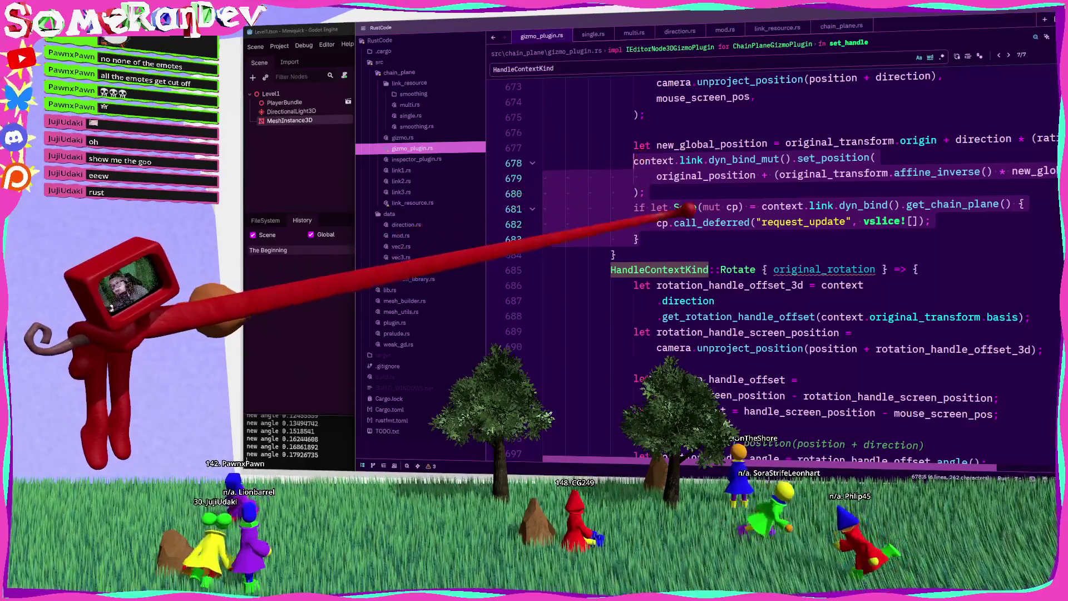
{"action": "scroll", "coordinate": [623, 211], "scroll_direction": "down", "scroll_amount": 6}
{"action": "double_click", "coordinate": [807, 317]}
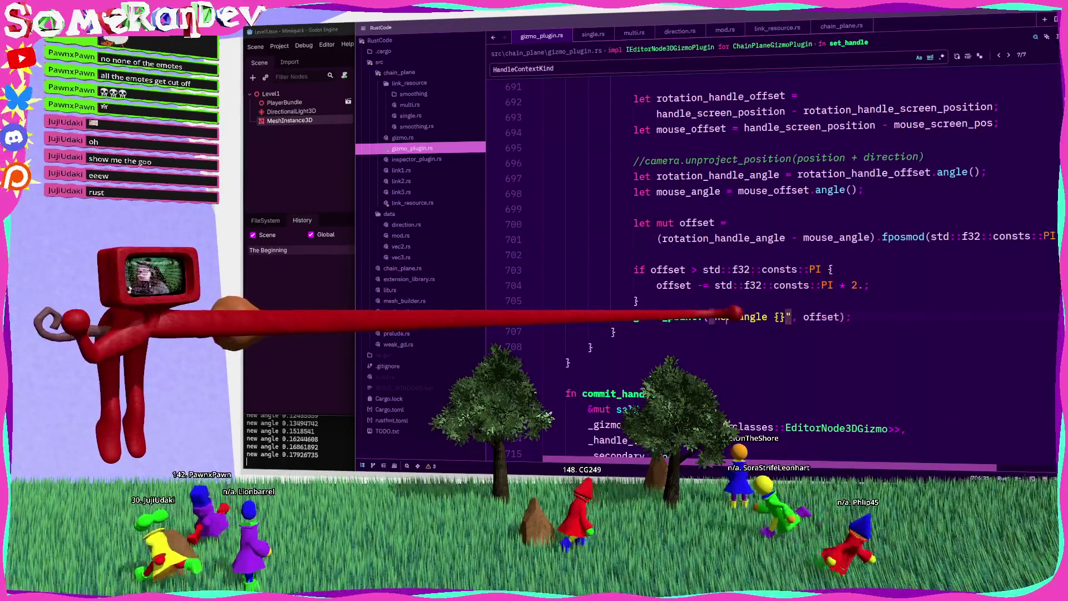
{"action": "key", "text": "Return"}
{"action": "key", "text": "Return"}
{"action": "key", "text": "ctrl+v"}
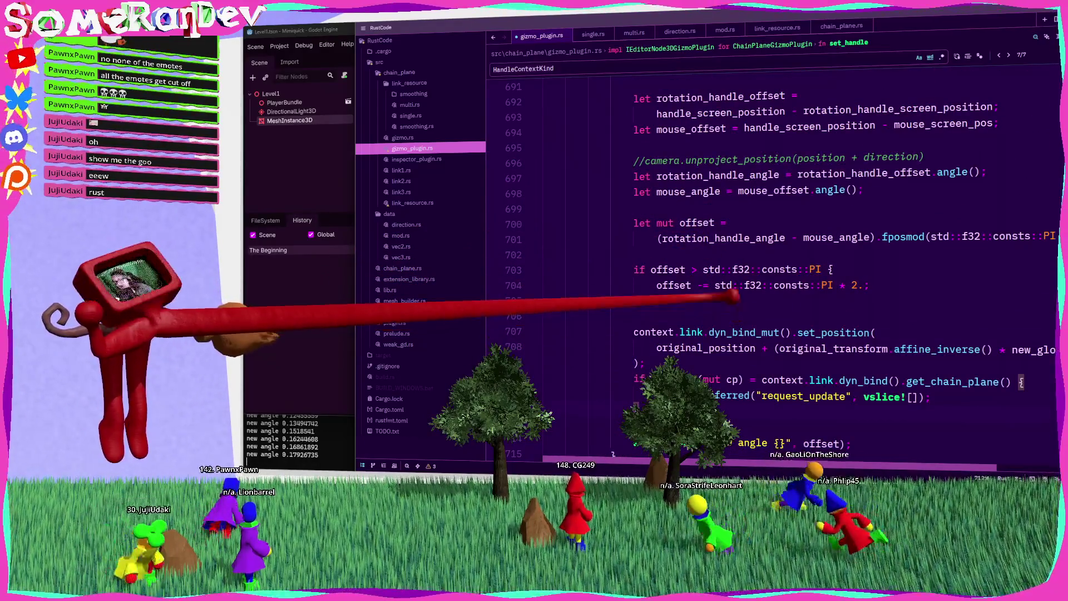
In the pasted block, use original_rotation instead of original_position and replace the transform expression with offset.
{"action": "left_click", "coordinate": [722, 347]}
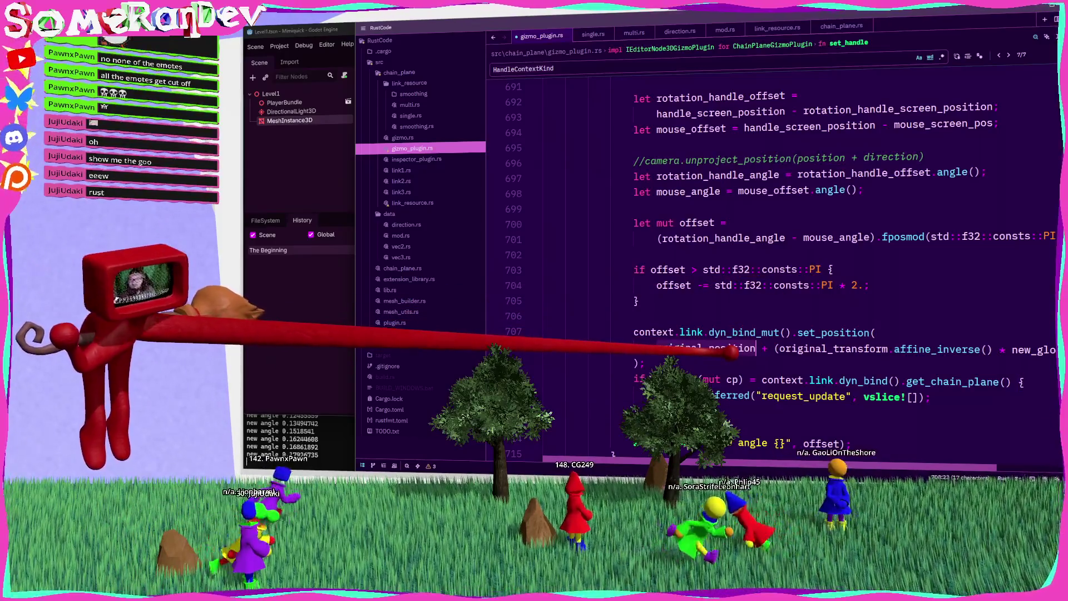
{"action": "scroll", "coordinate": [828, 222], "scroll_direction": "up", "scroll_amount": 4}
{"action": "double_click", "coordinate": [828, 173]}
{"action": "key", "text": "ctrl+c"}
{"action": "scroll", "coordinate": [827, 223], "scroll_direction": "down", "scroll_amount": 5}
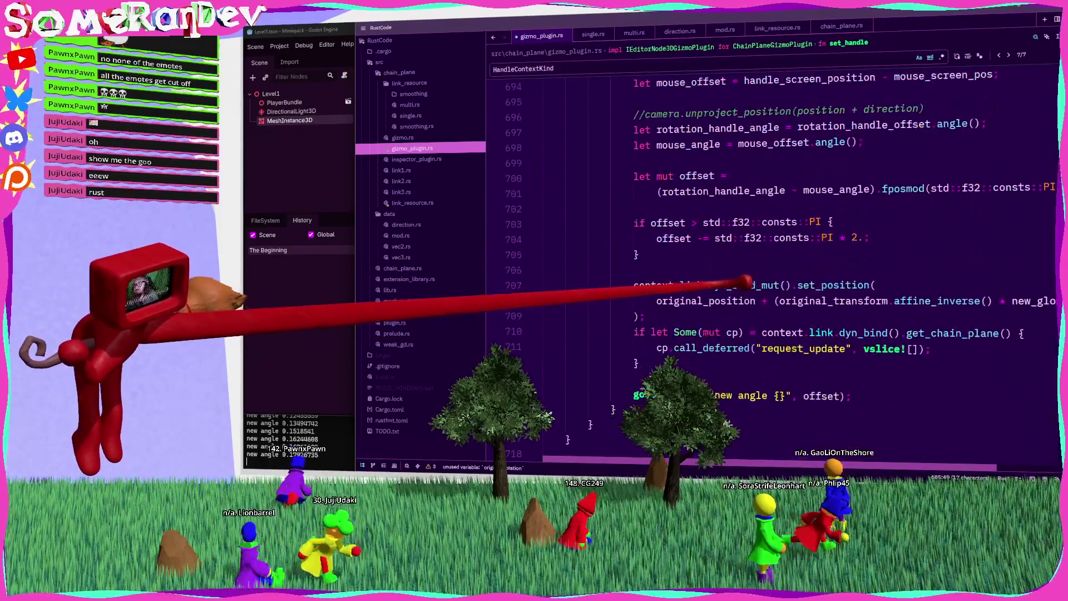
{"action": "double_click", "coordinate": [745, 301]}
{"action": "key", "text": "ctrl+v"}
{"action": "left_click", "coordinate": [685, 238]}
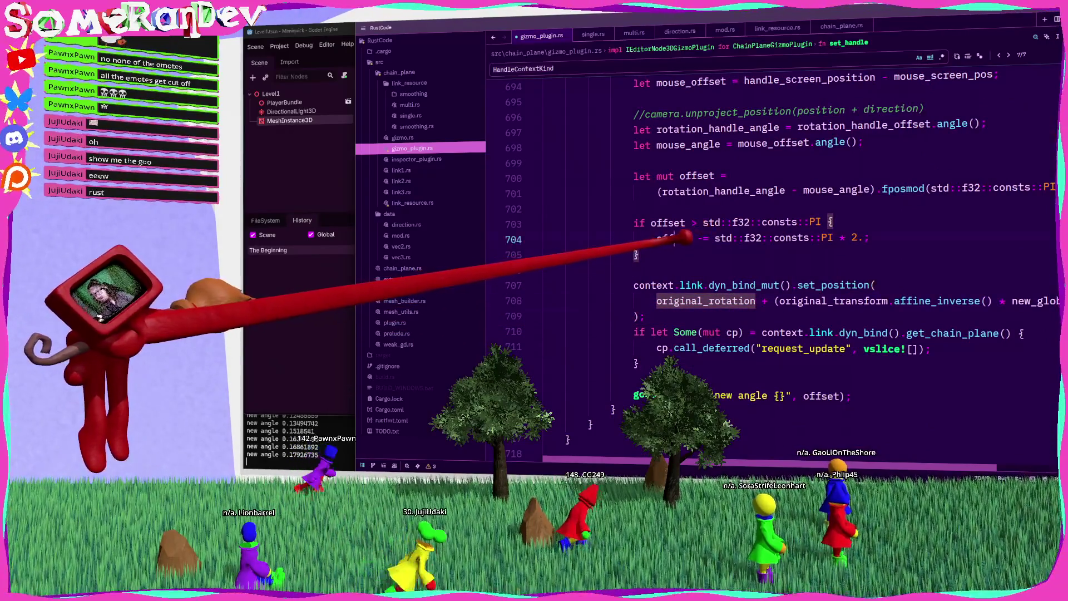
{"action": "left_click_drag", "start_coordinate": [1046, 303], "coordinate": [718, 301]}
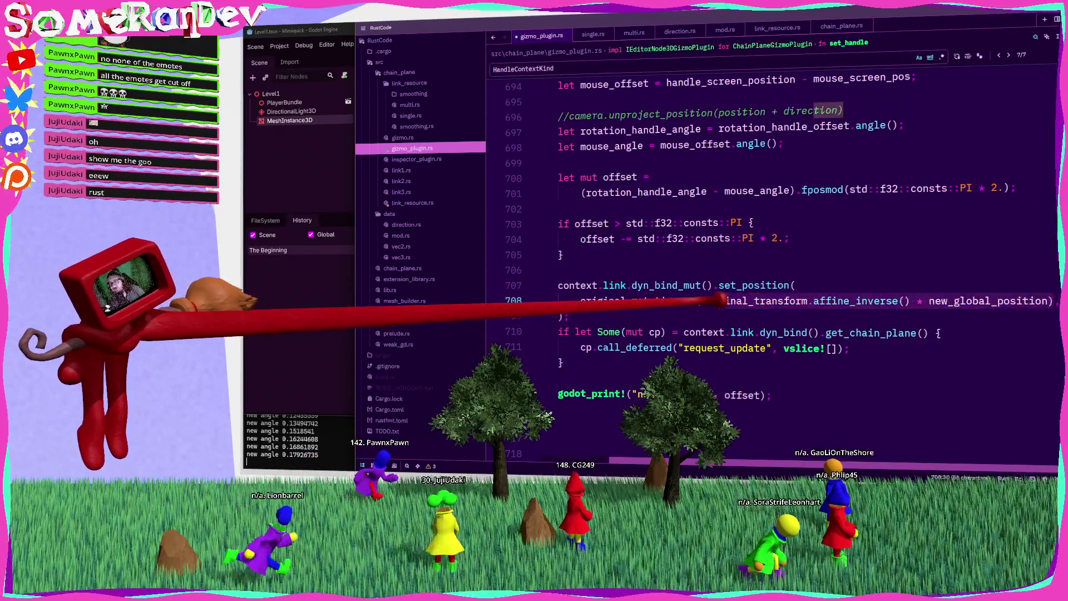
{"action": "type", "text": "offset);"}
{"action": "key", "text": "ctrl+s"}
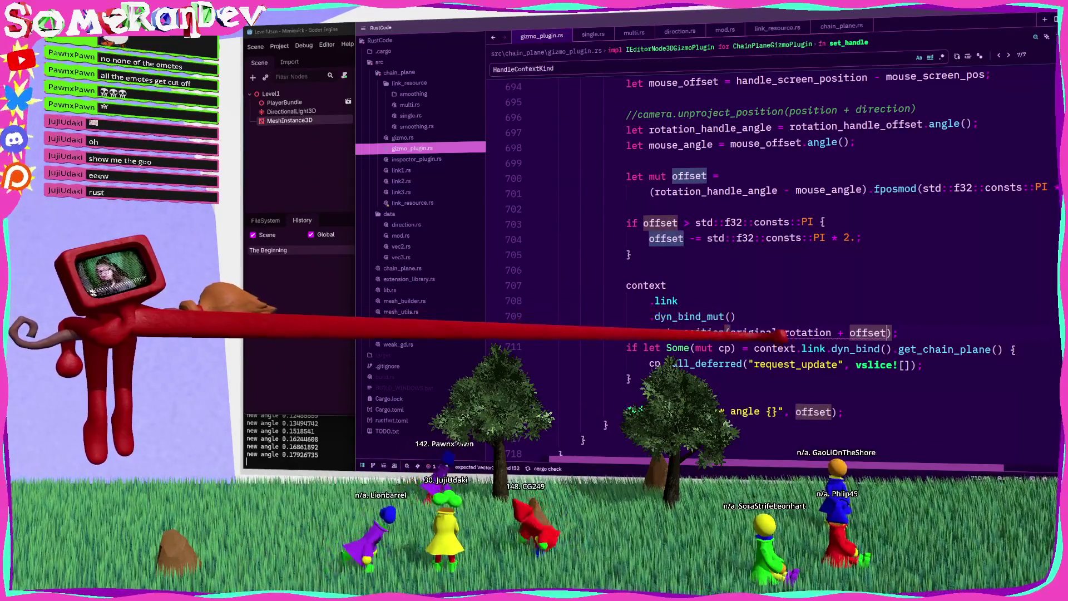
Change the call to set_rotation(context.direction, original_rotation + offset), save, and rebuild with cargo.
{"action": "double_click", "coordinate": [702, 332]}
{"action": "type", "text": "rotation"}
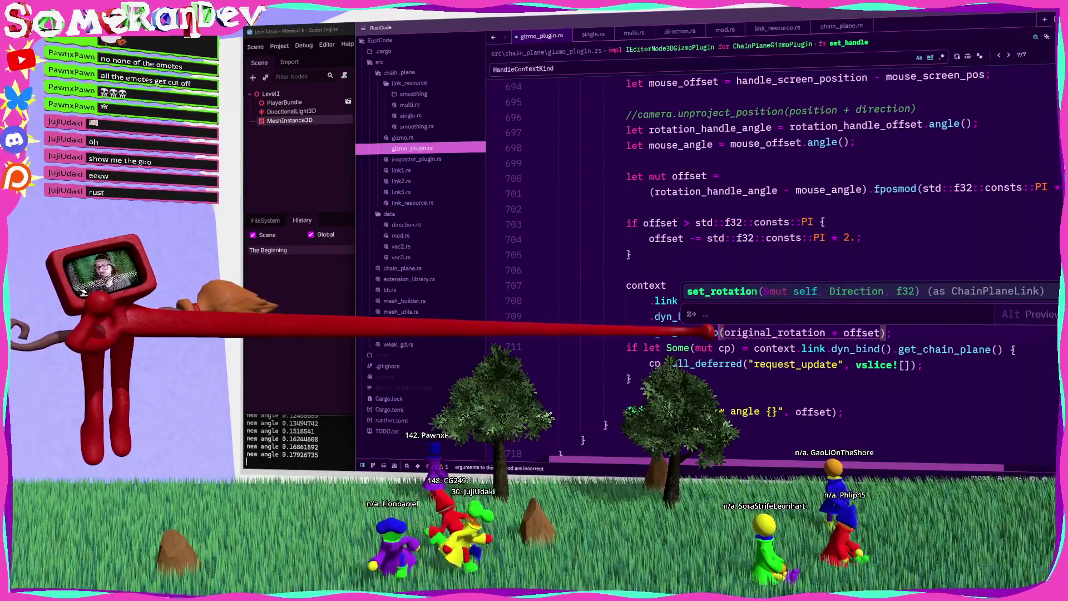
{"action": "key", "text": "Escape"}
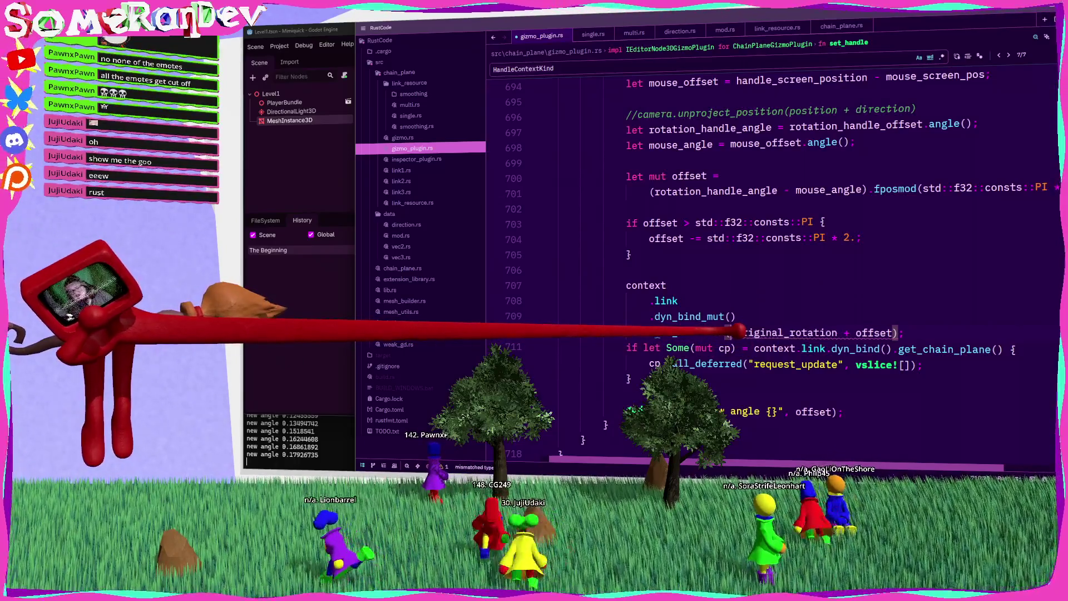
{"action": "type", "text": "context.direction,"}
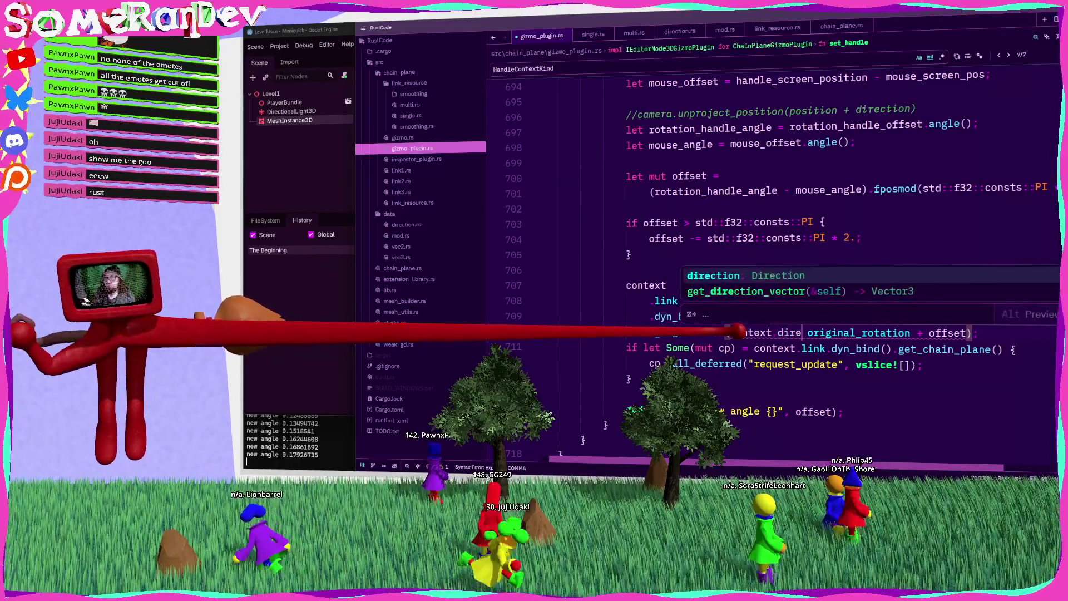
{"action": "key", "text": "ctrl+s"}
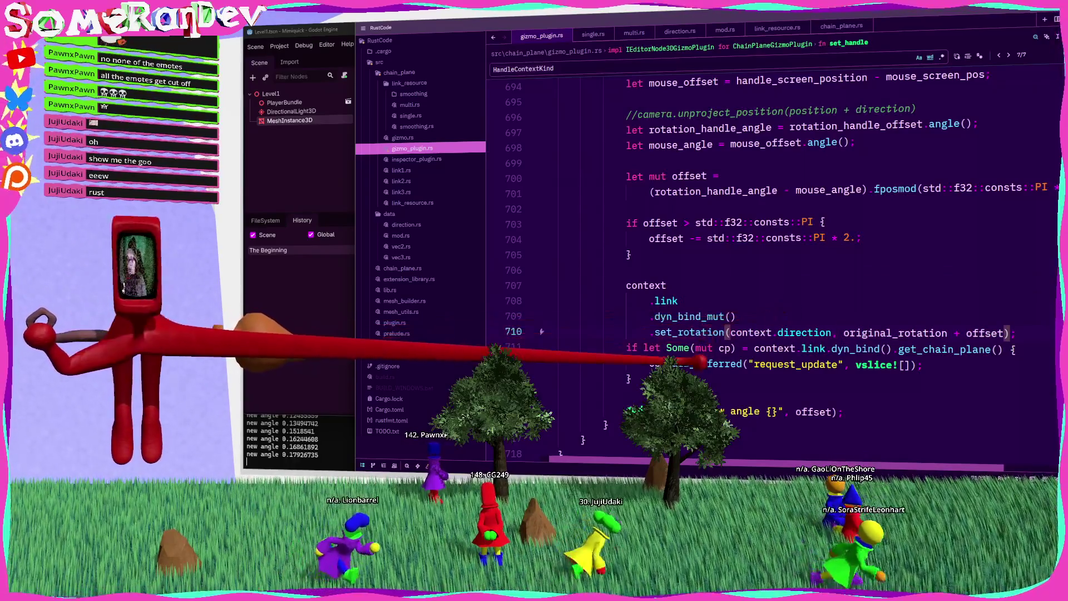
{"action": "key", "text": "Up"}
{"action": "key", "text": "Up"}
{"action": "key", "text": "Up"}
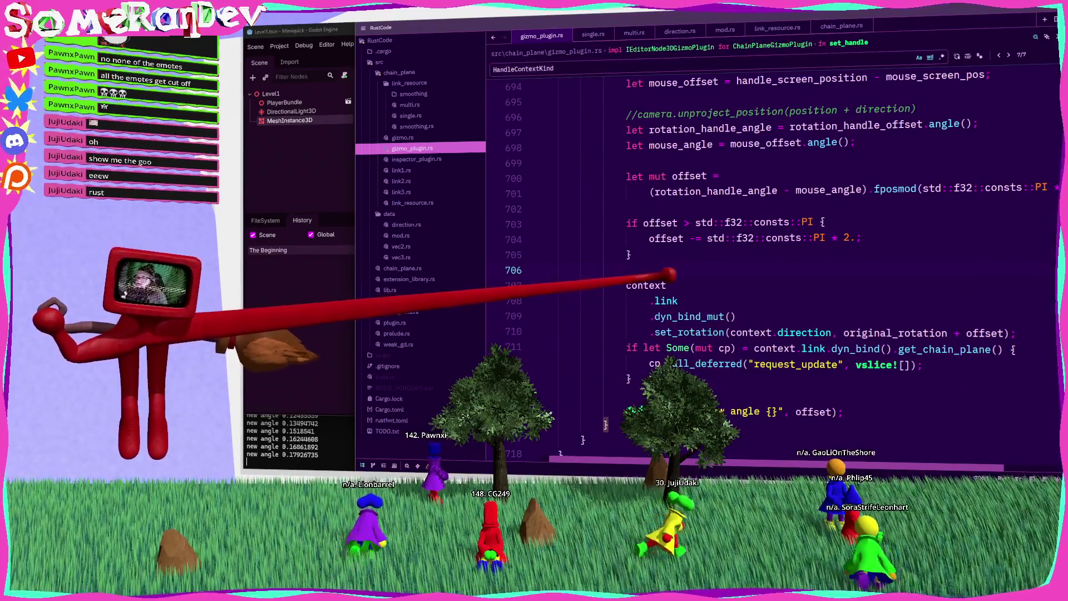
{"action": "key", "text": "ctrl+shift+b"}
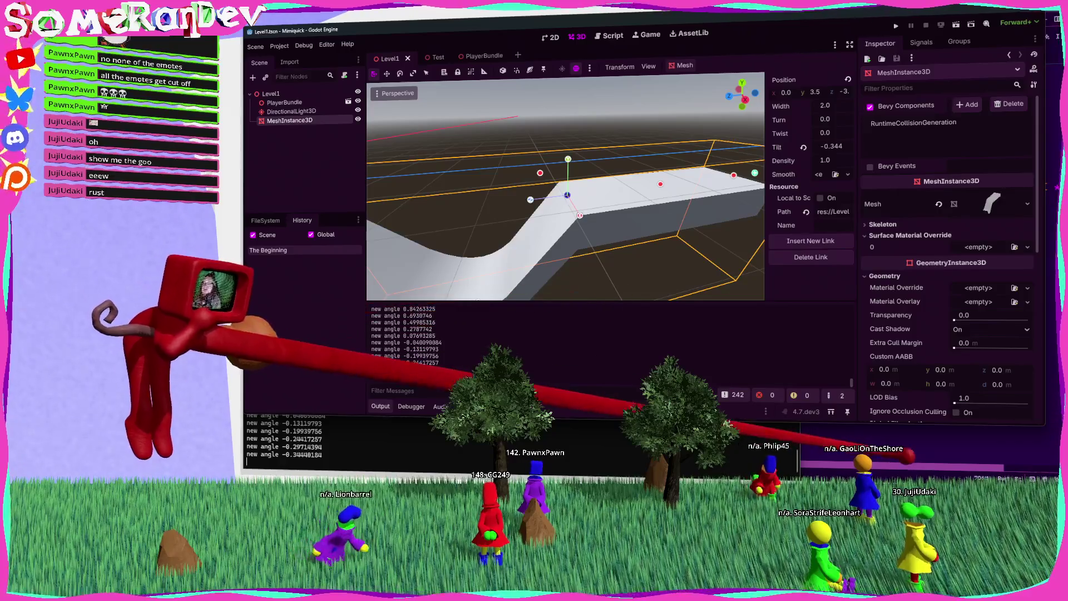
Return from Godot to the gizmo_plugin.rs code in Zed.
{"action": "key", "text": "alt+Tab"}
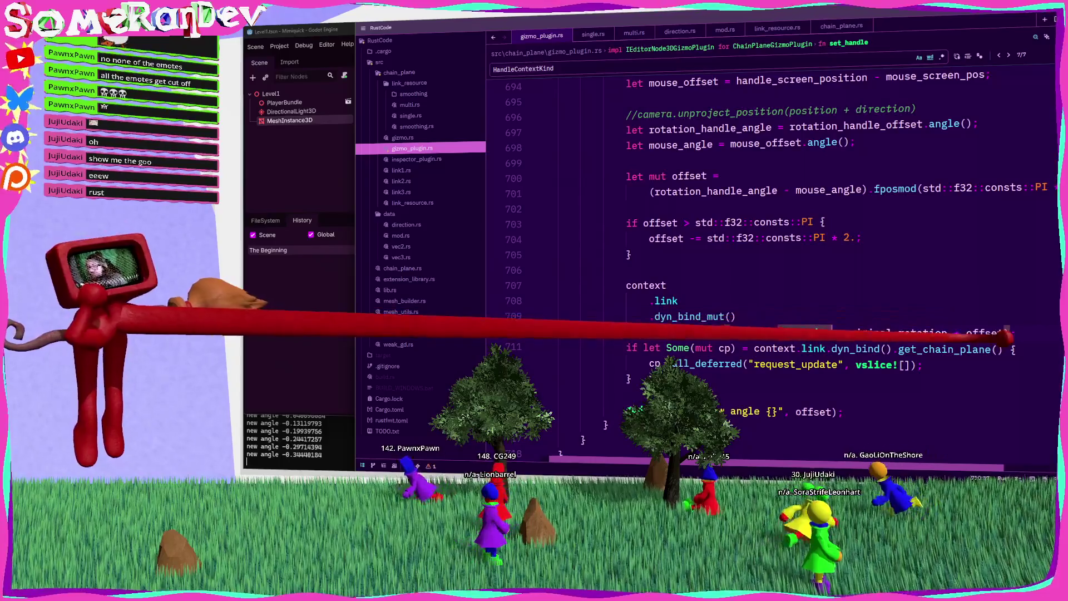
Make set_rotation add offset.to_degrees() to original_rotation, then rebuild the plugin.
{"action": "left_click", "coordinate": [987, 333]}
{"action": "key", "text": "Escape"}
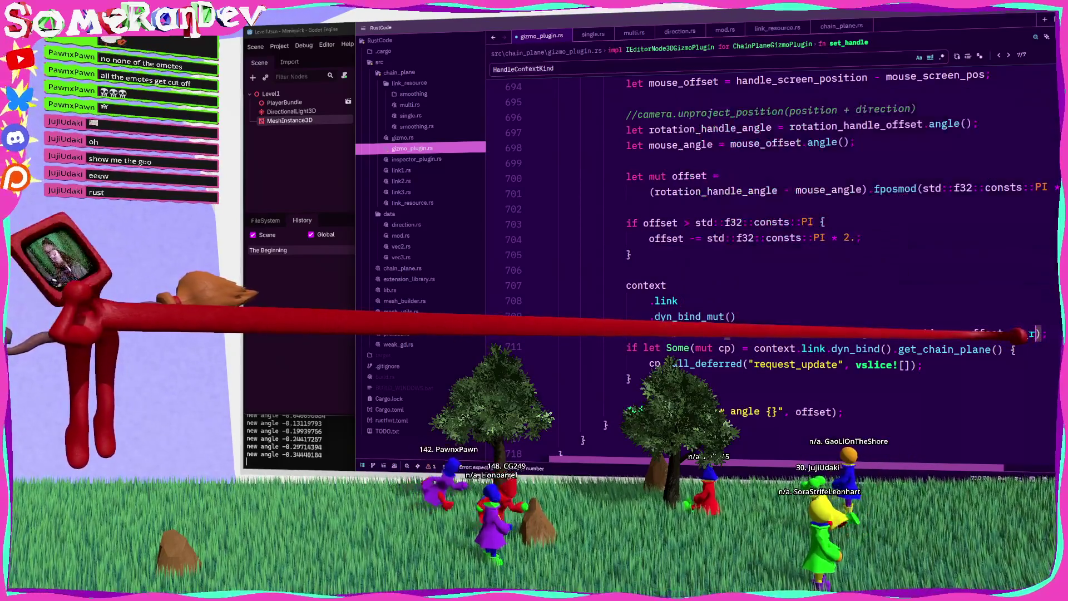
{"action": "type", "text": ".to_d"}
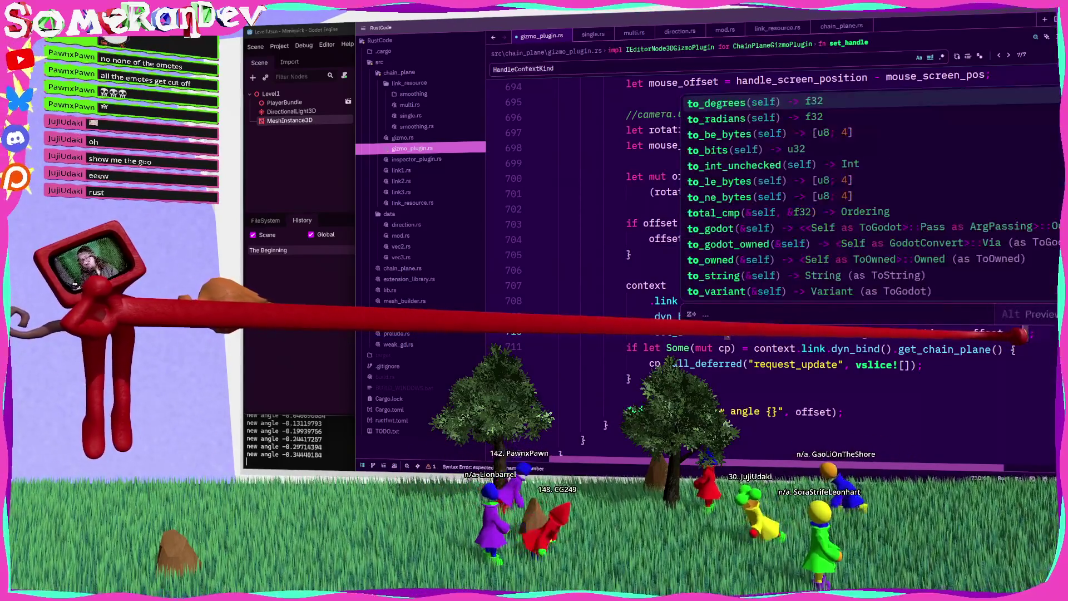
{"action": "key", "text": "Return"}
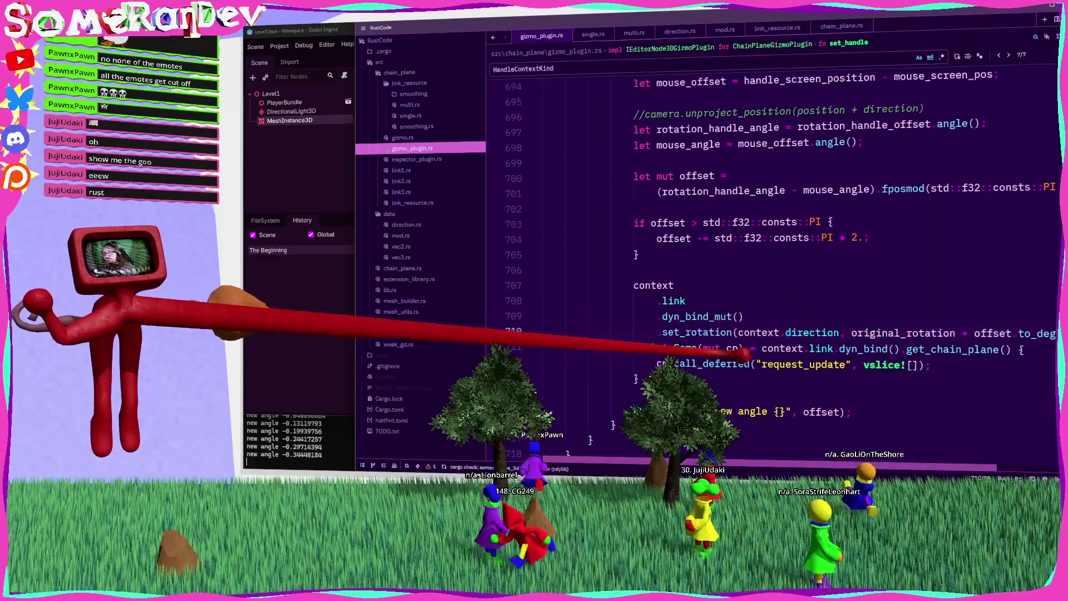
{"action": "key", "text": "F5"}
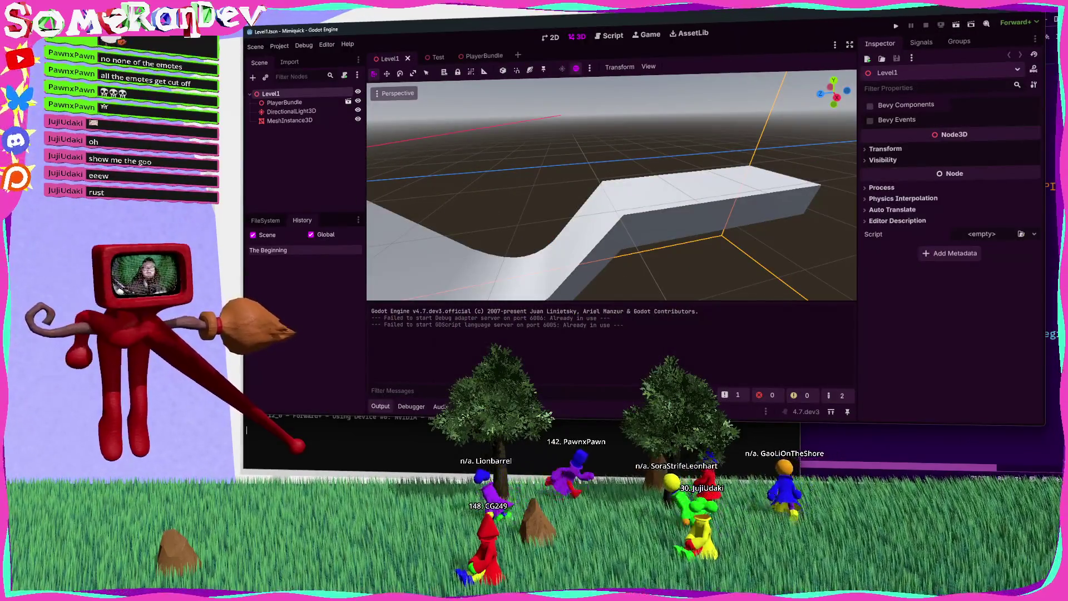
Select the MeshInstance3D chain plane and drag its rotate handle back and forth, tilting the link up to 133.604 degrees.
{"action": "left_click", "coordinate": [290, 120]}
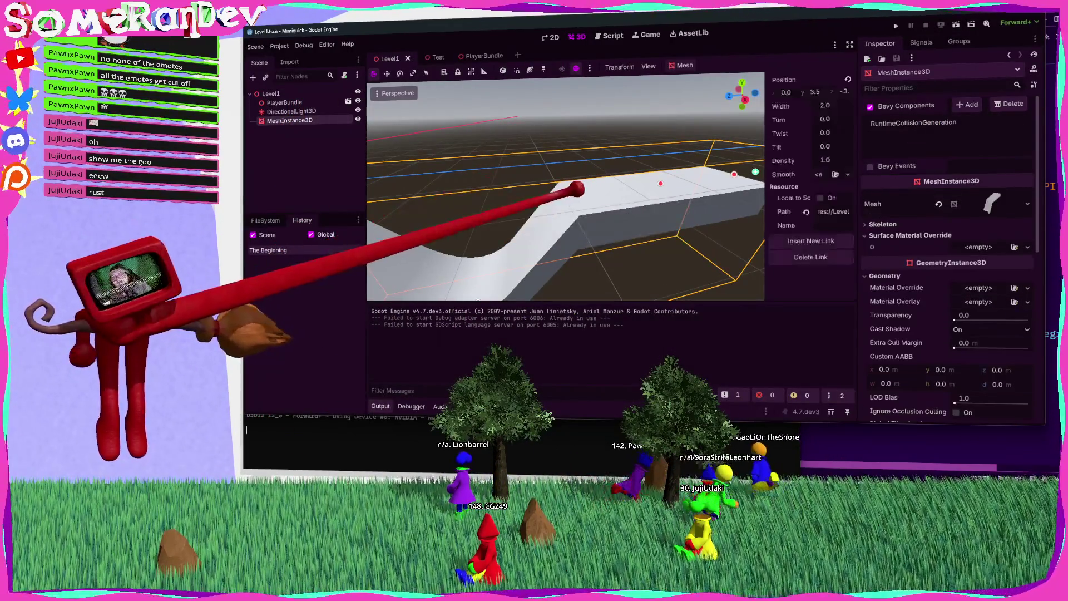
{"action": "mouse_move", "coordinate": [829, 146]}
{"action": "left_mouse_down"}
{"action": "mouse_move", "coordinate": [790, 146]}
{"action": "mouse_move", "coordinate": [818, 146]}
{"action": "mouse_move", "coordinate": [804, 147]}
{"action": "left_mouse_up"}
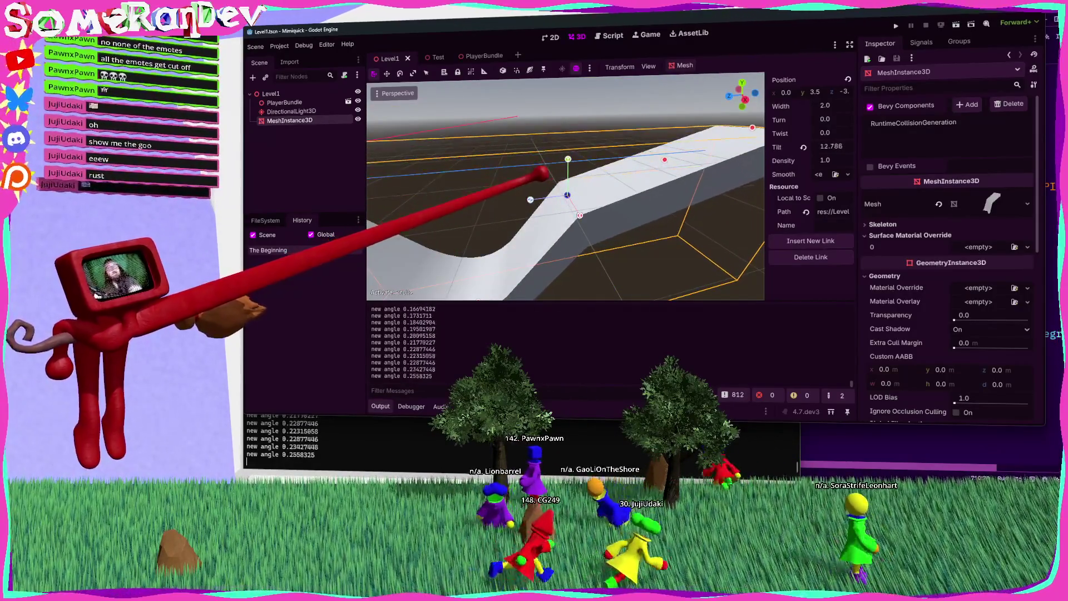
{"action": "mouse_move", "coordinate": [804, 146]}
{"action": "left_mouse_down"}
{"action": "mouse_move", "coordinate": [832, 146]}
{"action": "mouse_move", "coordinate": [802, 147]}
{"action": "mouse_move", "coordinate": [821, 146]}
{"action": "left_mouse_up"}
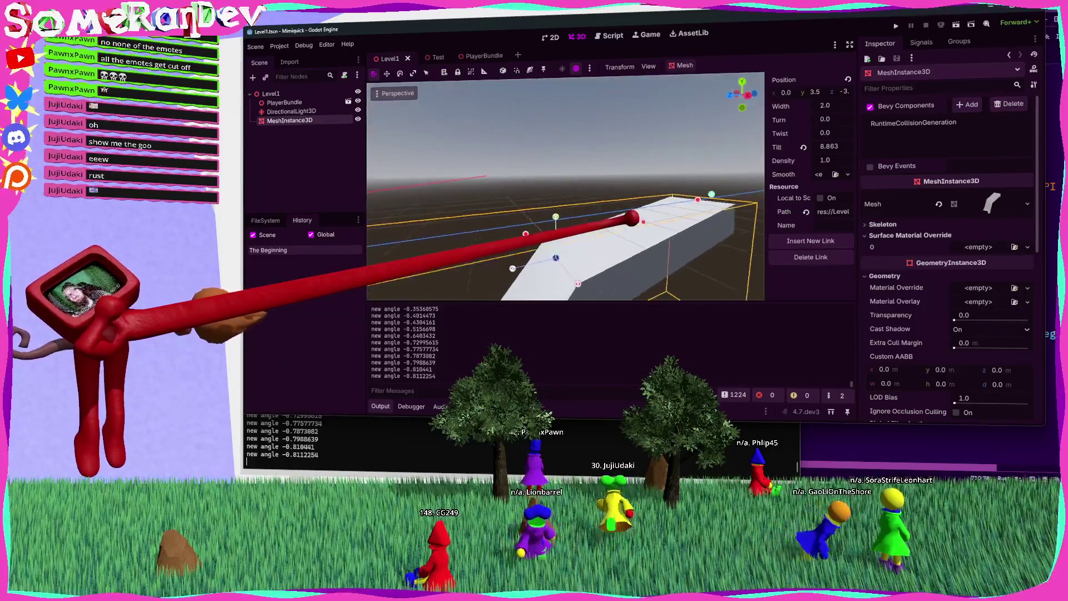
{"action": "left_click_drag", "start_coordinate": [821, 146], "coordinate": [801, 147]}
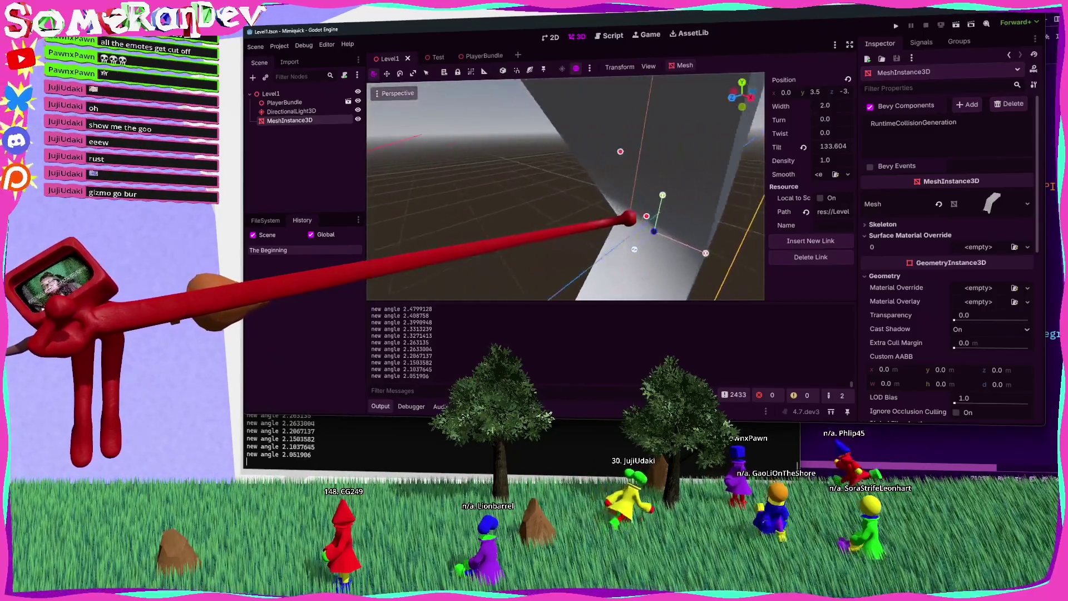
Assign a resource to the Smooth property, then drag the rotate handle to tilt the link to 6.838 degrees.
{"action": "left_click", "coordinate": [848, 174]}
{"action": "left_click", "coordinate": [835, 197]}
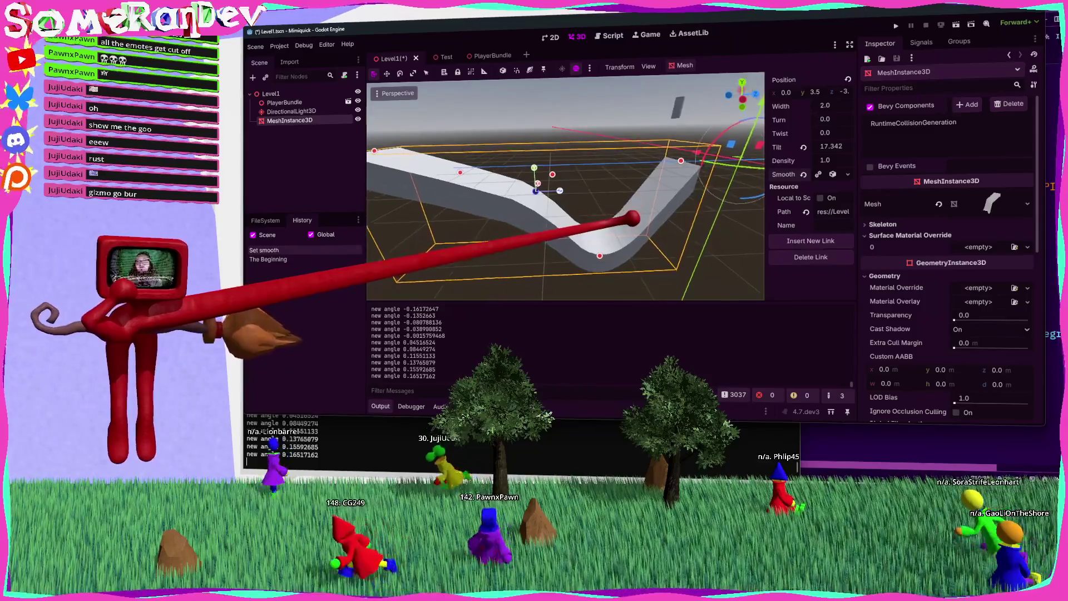
{"action": "mouse_move", "coordinate": [561, 162]}
{"action": "left_mouse_down"}
{"action": "mouse_move", "coordinate": [510, 172]}
{"action": "mouse_move", "coordinate": [532, 144]}
{"action": "mouse_move", "coordinate": [515, 76]}
{"action": "mouse_move", "coordinate": [564, 162]}
{"action": "mouse_move", "coordinate": [504, 190]}
{"action": "mouse_move", "coordinate": [559, 191]}
{"action": "left_mouse_up"}
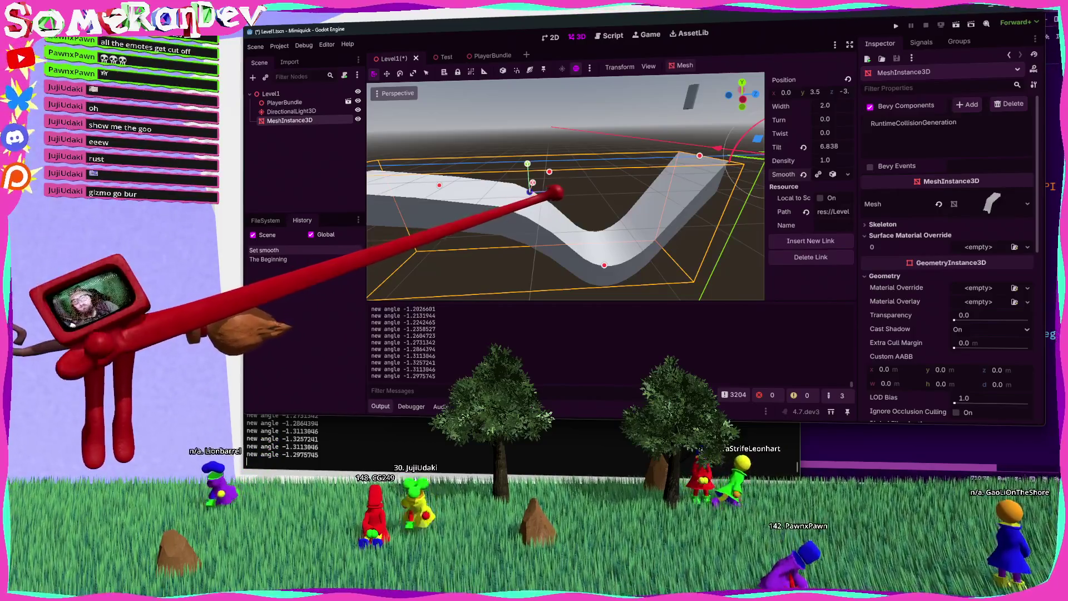
{"action": "scroll", "coordinate": [565, 187], "scroll_direction": "up", "scroll_amount": 3}
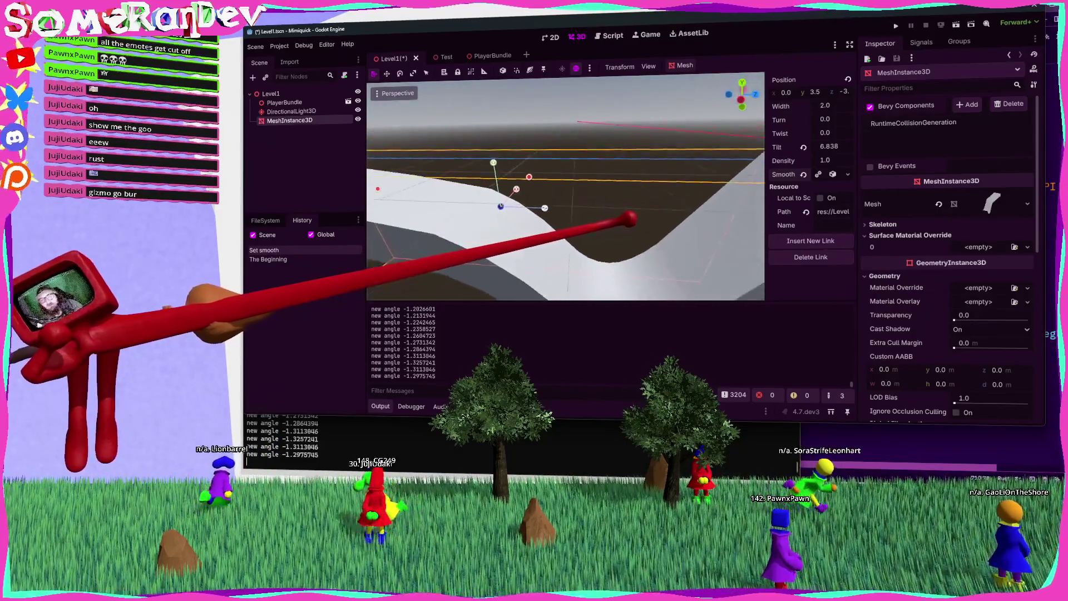
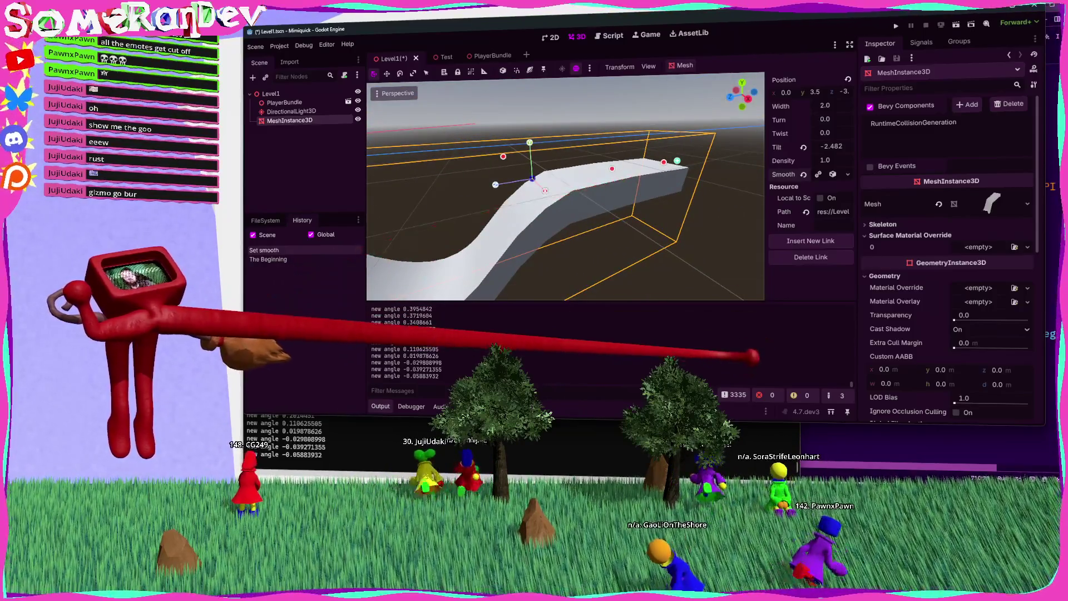
Switch from Godot to gizmo_plugin.rs in Zed and scroll to the set_handle code.
{"action": "key", "text": "alt+Tab"}
{"action": "scroll", "coordinate": [774, 251], "scroll_direction": "down", "scroll_amount": 4}
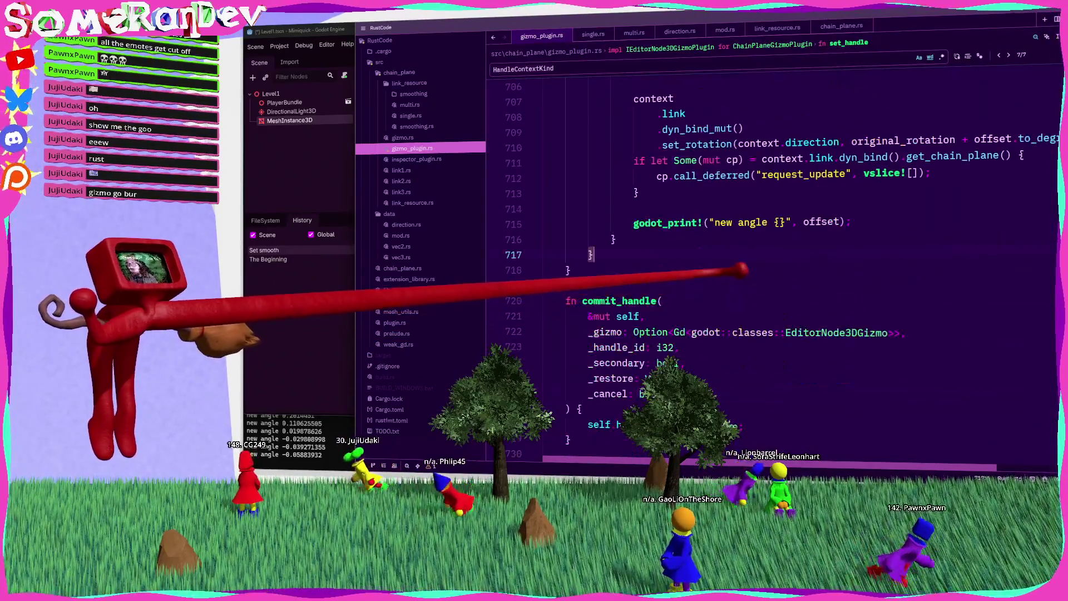
Insert a camera.get_global_position() call before the context call using autocomplete.
{"action": "scroll", "coordinate": [774, 250], "scroll_direction": "up", "scroll_amount": 4}
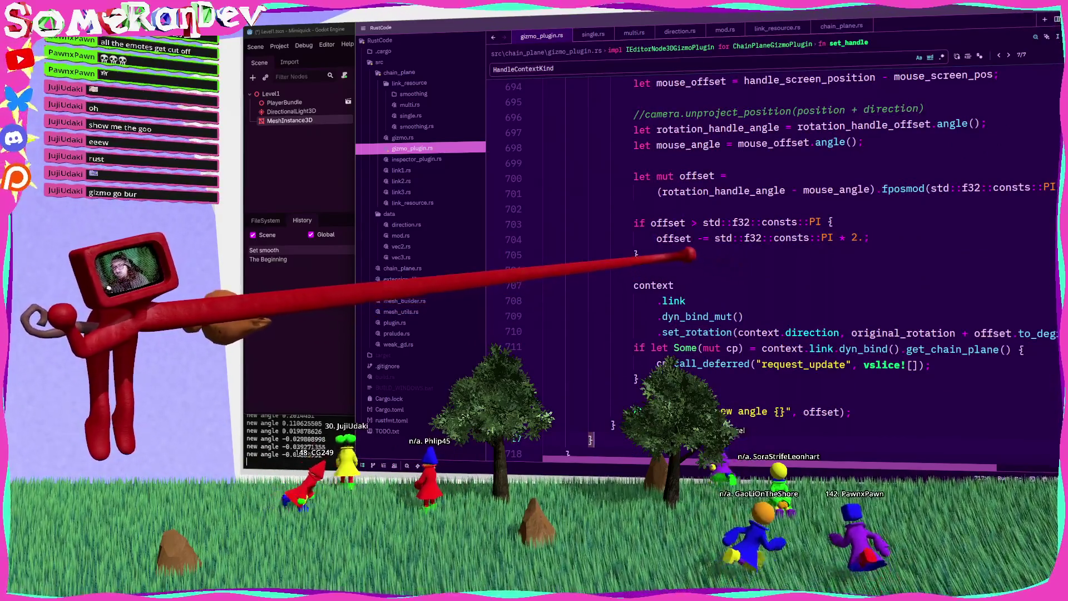
{"action": "scroll", "coordinate": [687, 254], "scroll_direction": "up", "scroll_amount": 3}
{"action": "scroll", "coordinate": [680, 253], "scroll_direction": "up", "scroll_amount": 10}
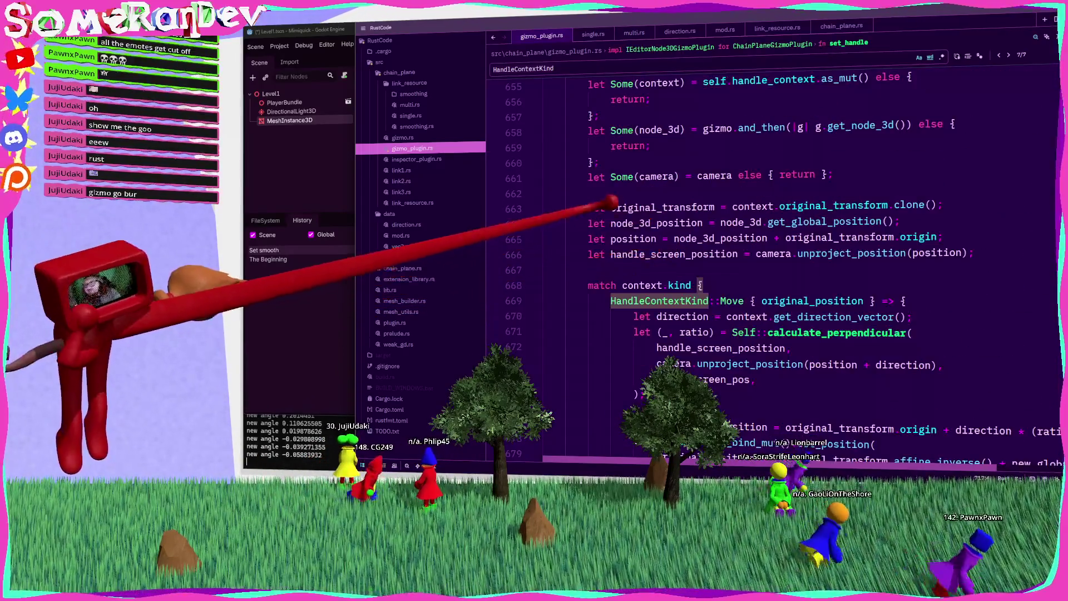
{"action": "scroll", "coordinate": [659, 207], "scroll_direction": "up", "scroll_amount": 2}
{"action": "left_click", "coordinate": [654, 269]}
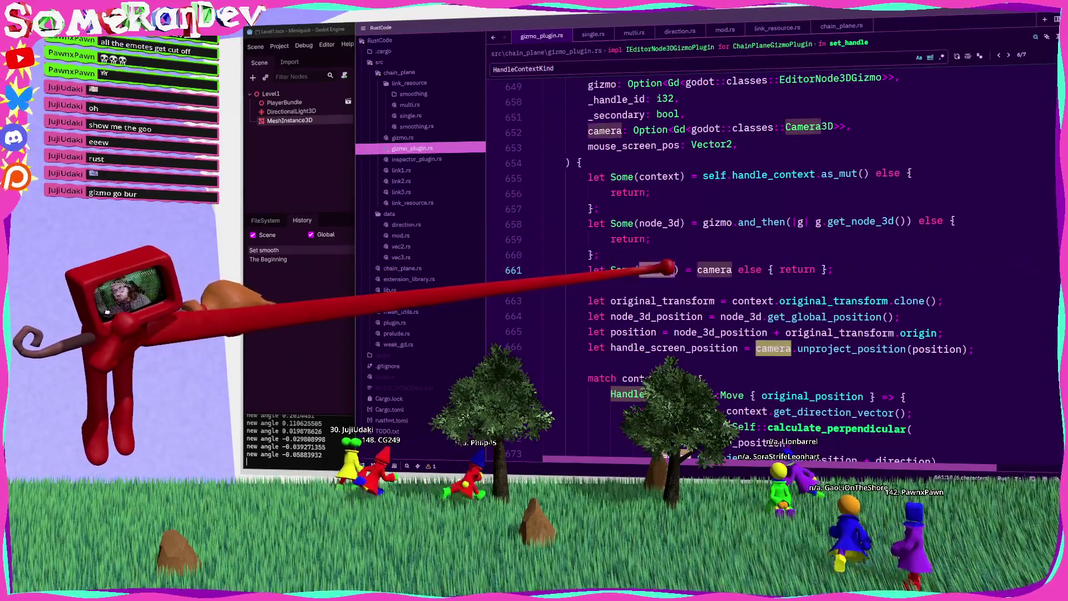
{"action": "scroll", "coordinate": [656, 267], "scroll_direction": "down", "scroll_amount": 12}
{"action": "scroll", "coordinate": [687, 267], "scroll_direction": "down", "scroll_amount": 3}
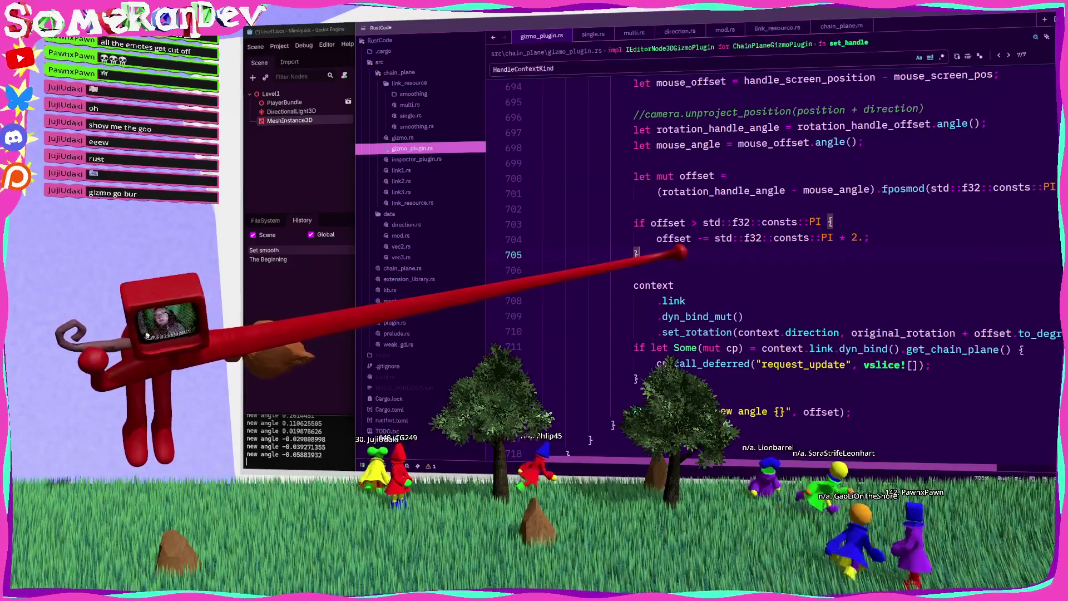
{"action": "key", "text": "ctrl+v"}
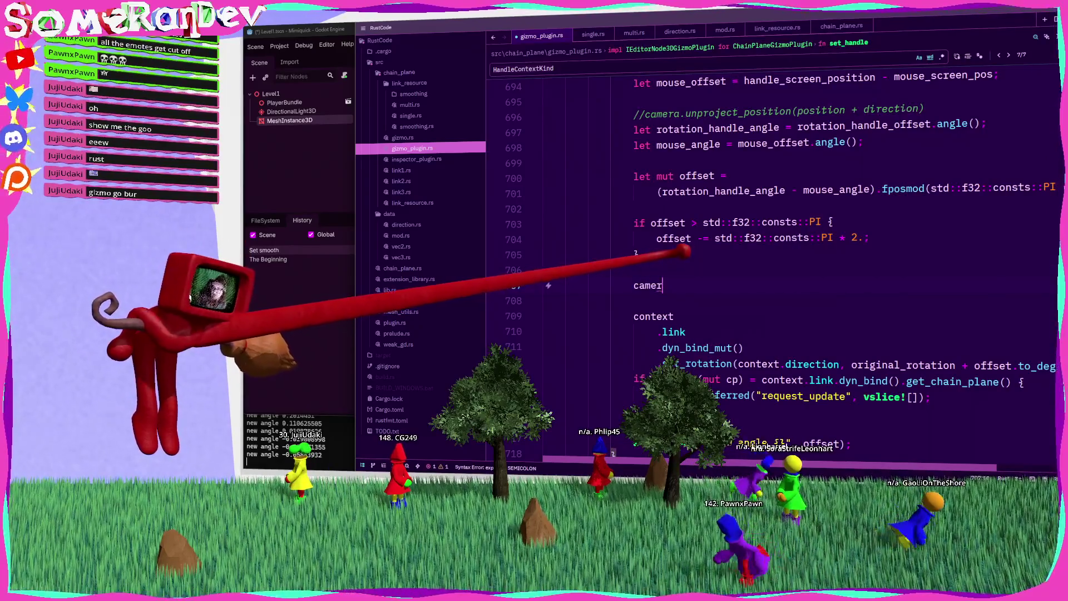
{"action": "type", "text": ".get_global"}
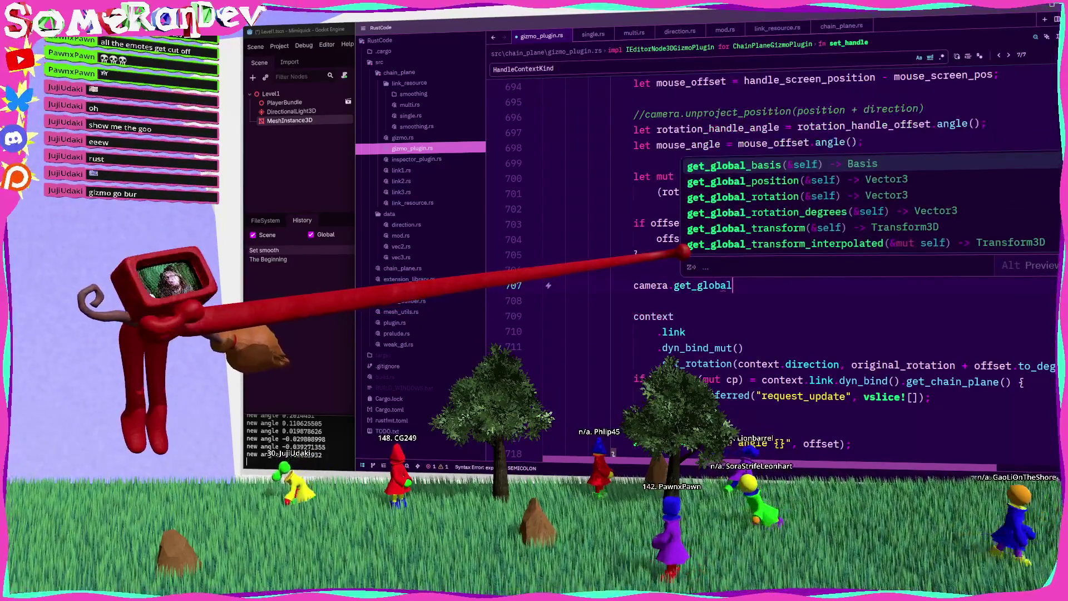
{"action": "key", "text": "Down"}
{"action": "key", "text": "Return"}
Rename position to handle_global_position on lines 665, 672 and 690.
{"action": "scroll", "coordinate": [773, 261], "scroll_direction": "up", "scroll_amount": 8}
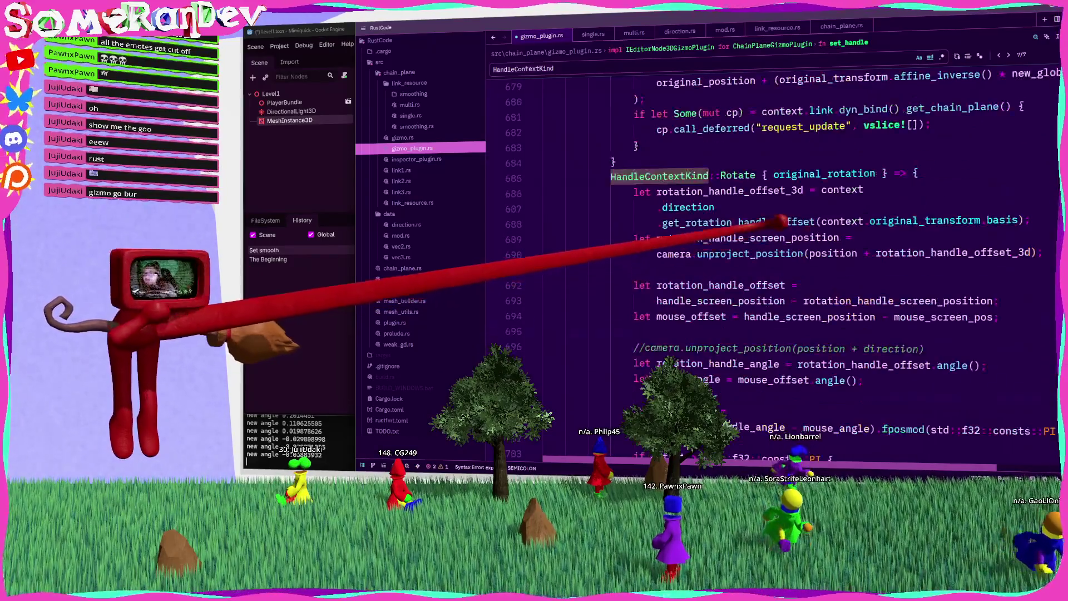
{"action": "scroll", "coordinate": [773, 262], "scroll_direction": "up", "scroll_amount": 5}
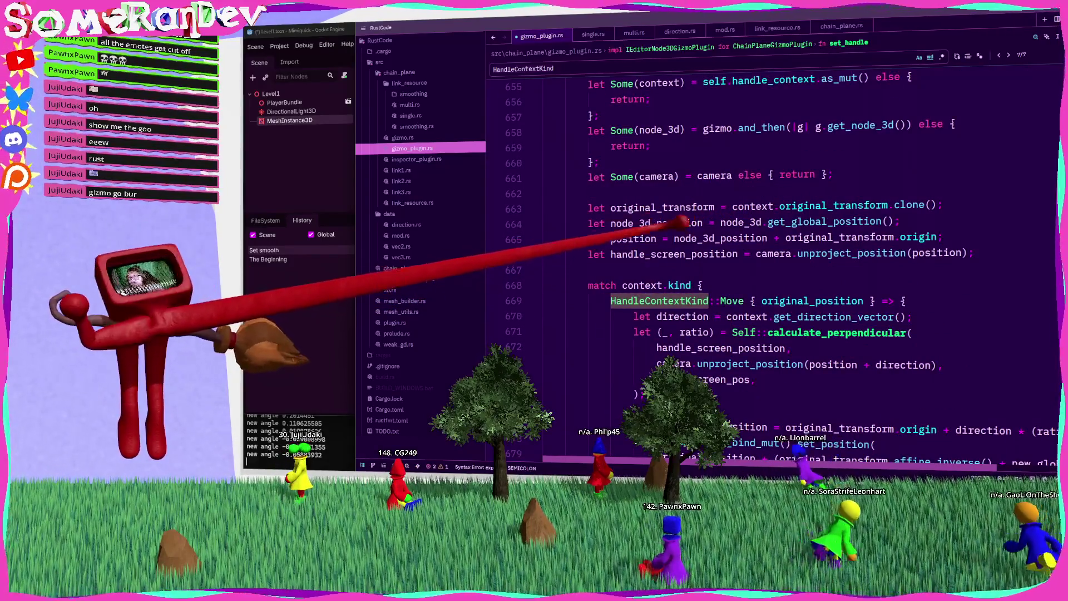
{"action": "double_click", "coordinate": [640, 238]}
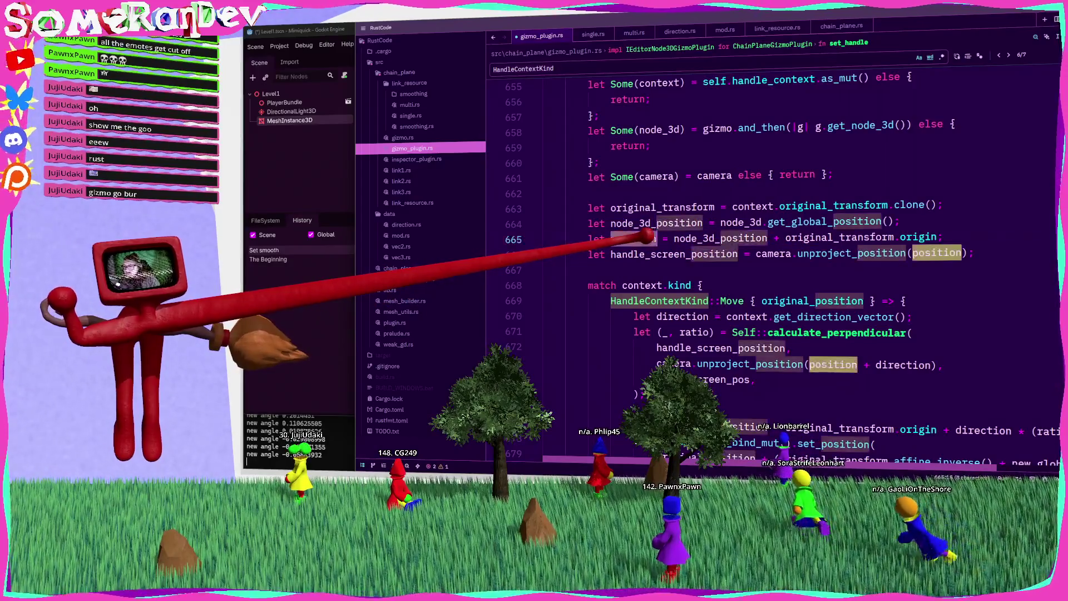
{"action": "left_click", "coordinate": [619, 239]}
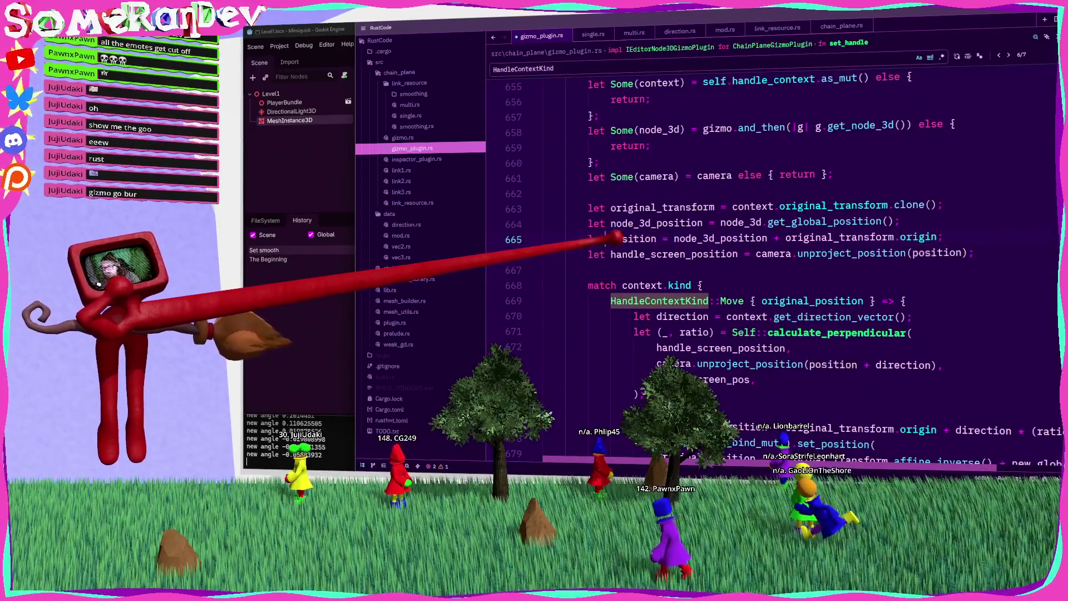
{"action": "type", "text": "handle_glob"}
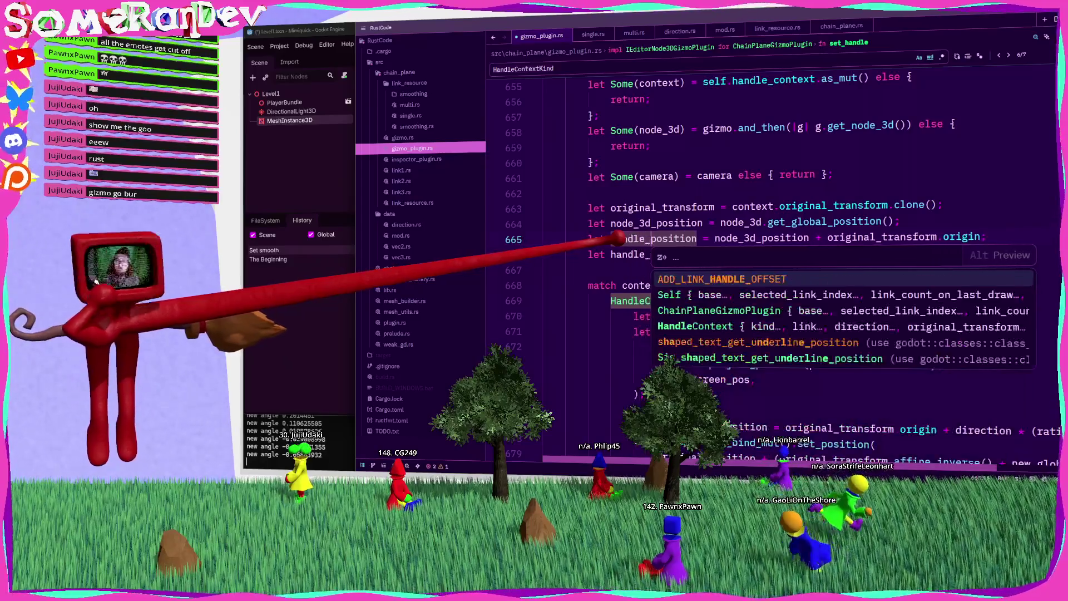
{"action": "type", "text": "al_"}
{"action": "double_click", "coordinate": [618, 238]}
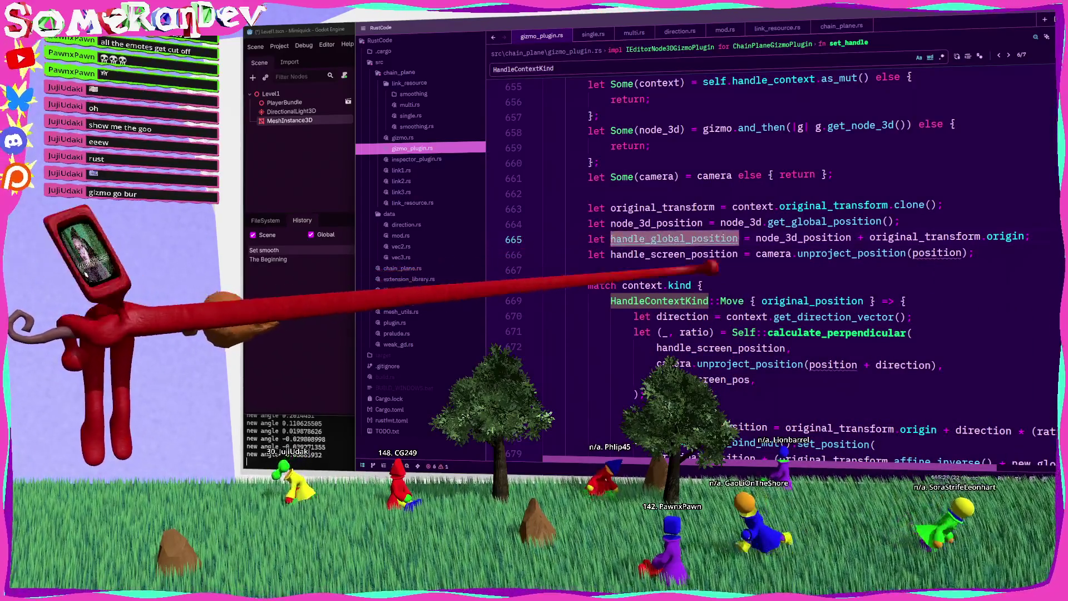
{"action": "double_click", "coordinate": [829, 365]}
{"action": "type", "text": "handle_global_position"}
{"action": "scroll", "coordinate": [846, 334], "scroll_direction": "down", "scroll_amount": 6}
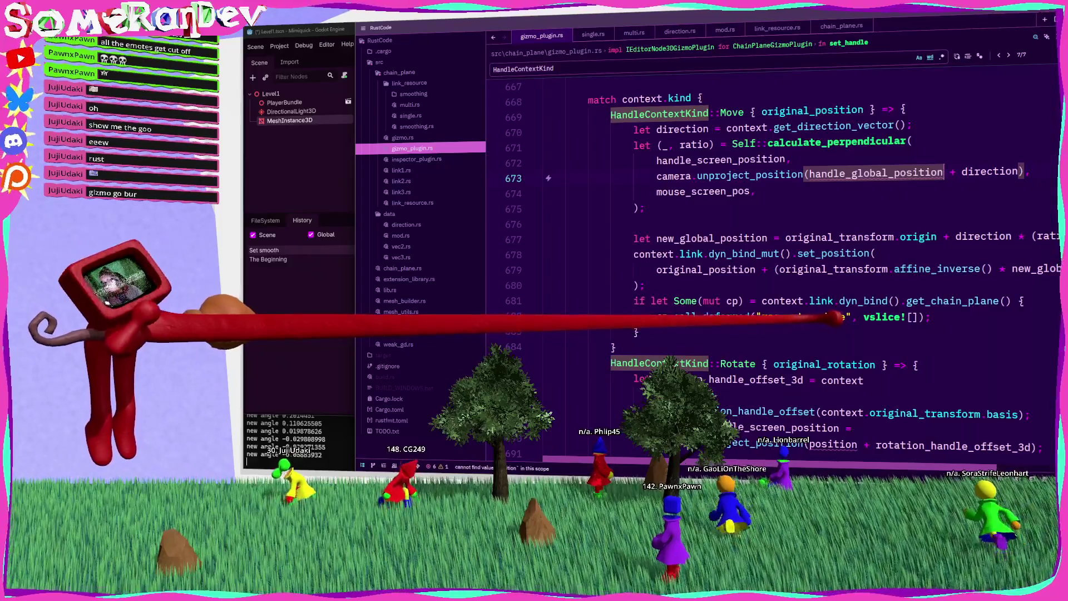
{"action": "double_click", "coordinate": [832, 348]}
{"action": "key", "text": "ctrl+v"}
Start line 707 with 'handle_global_position -' before the camera position call.
{"action": "scroll", "coordinate": [823, 278], "scroll_direction": "down", "scroll_amount": 3}
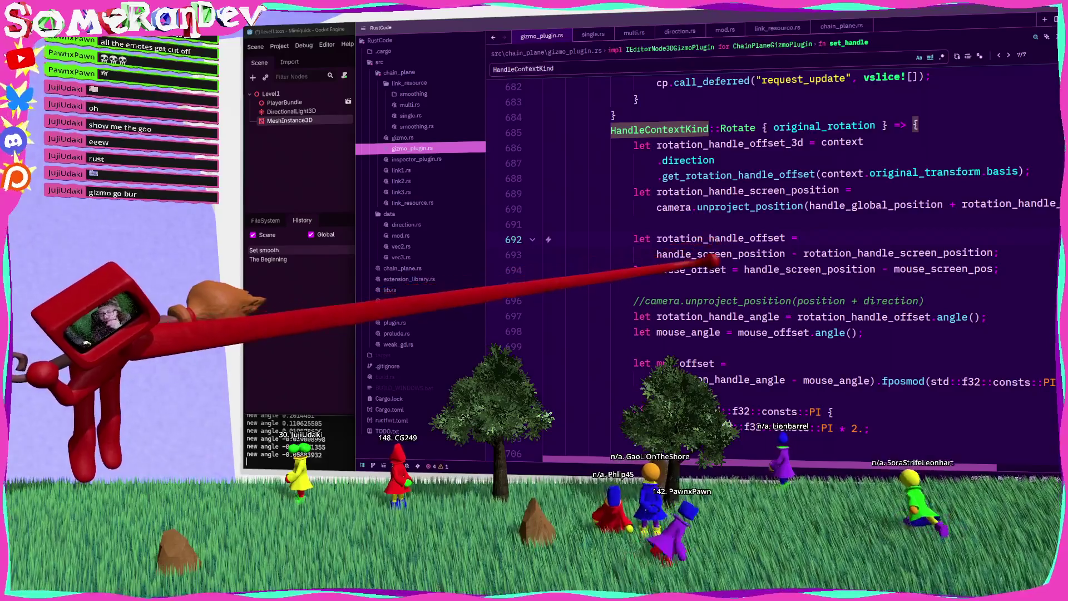
{"action": "scroll", "coordinate": [779, 250], "scroll_direction": "down", "scroll_amount": 1}
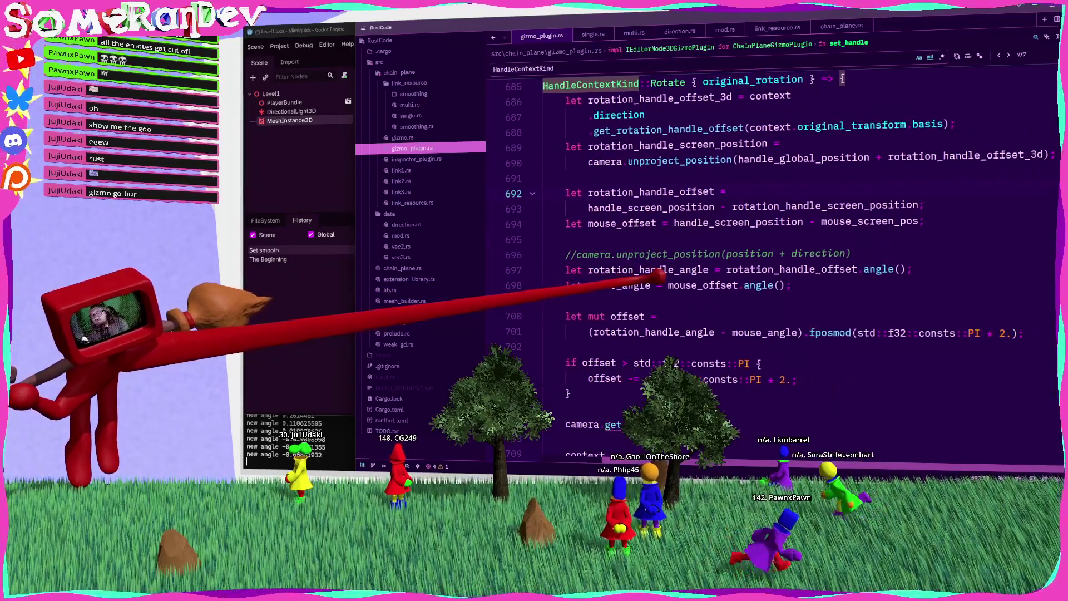
{"action": "scroll", "coordinate": [768, 251], "scroll_direction": "down", "scroll_amount": 2}
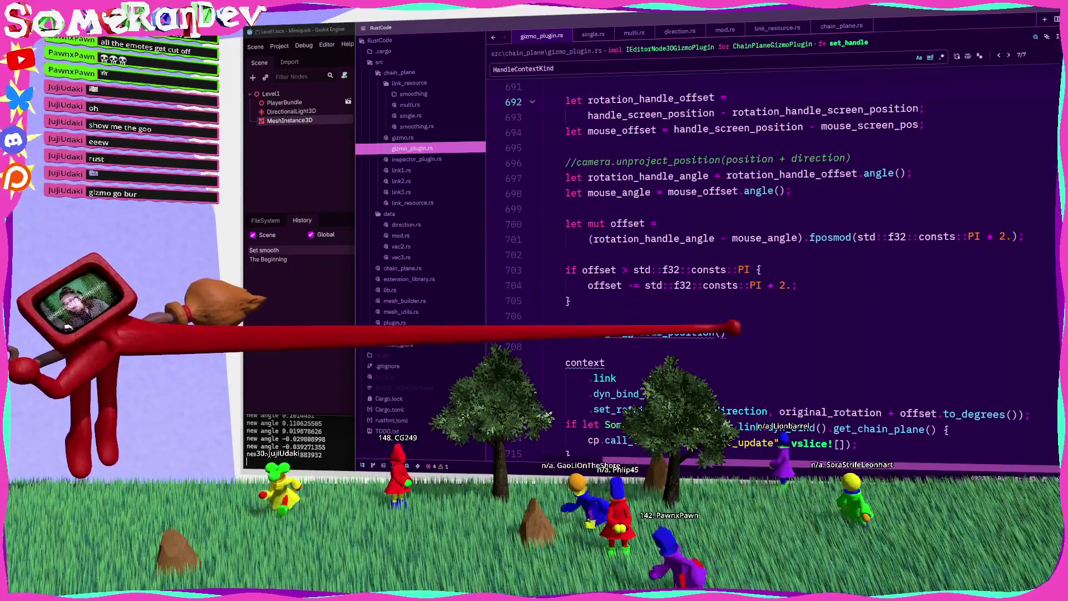
{"action": "left_click", "coordinate": [567, 333]}
{"action": "type", "text": "handle_global_position - camera.get_global"}
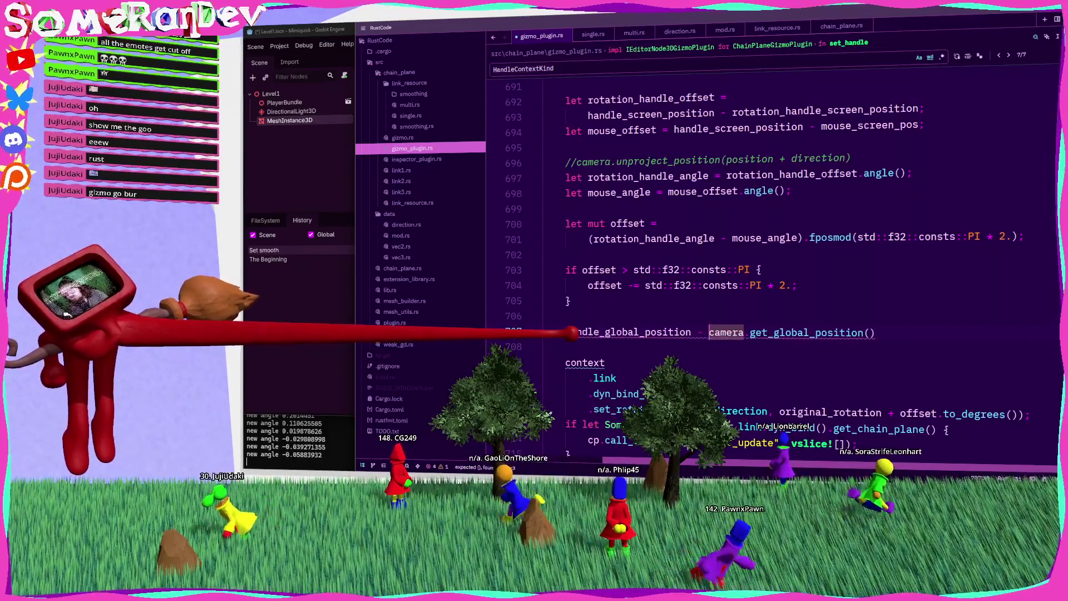
Bind the subtraction to 'let camera_to_handle_offset =' and save to reformat.
{"action": "left_click", "coordinate": [567, 332]}
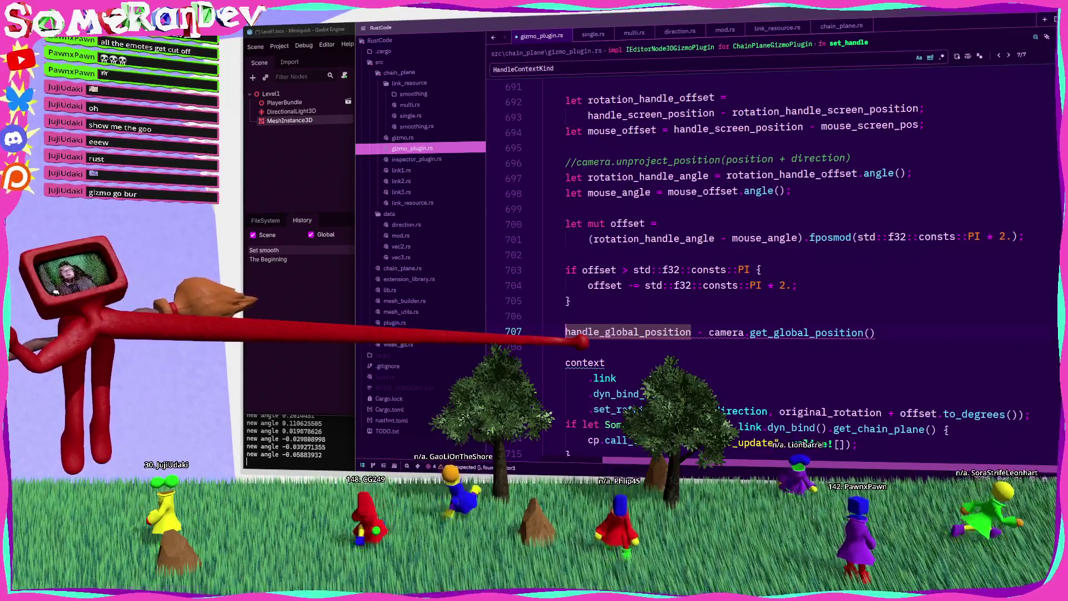
{"action": "type", "text": "let "}
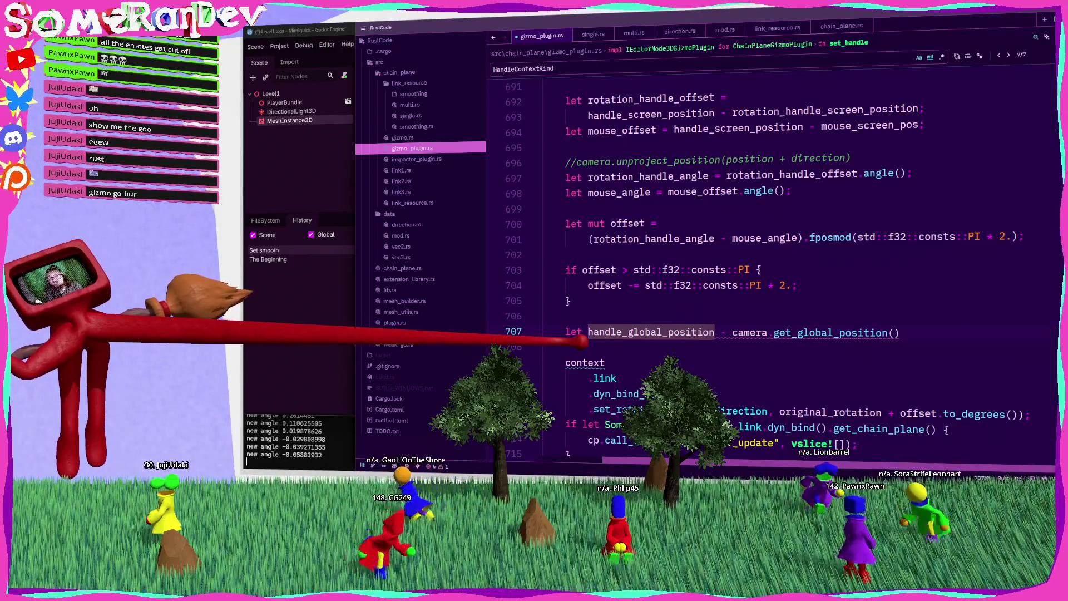
{"action": "type", "text": "handle_to_cma"}
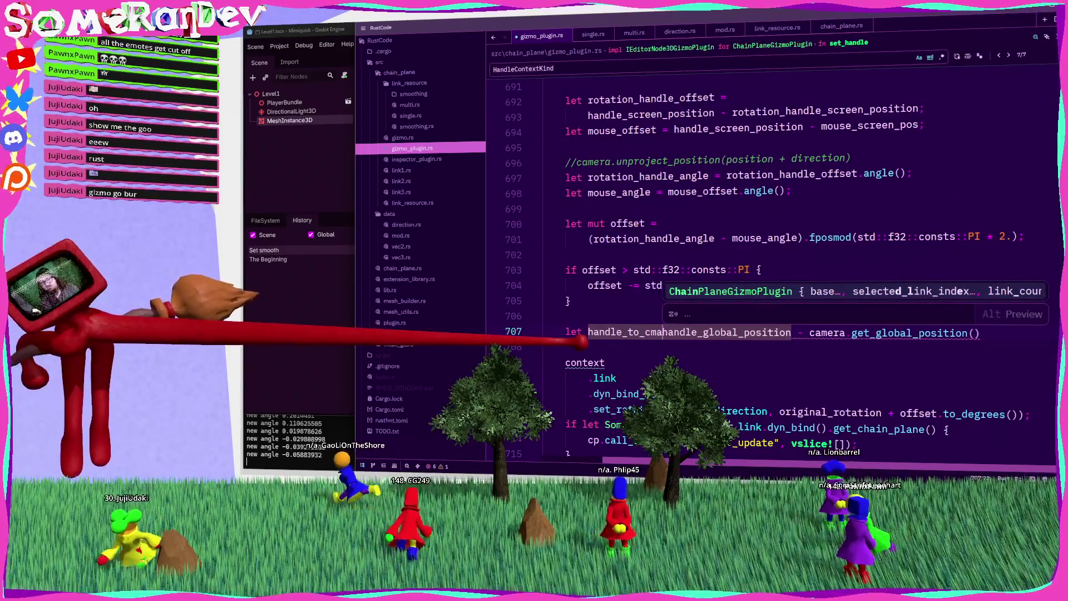
{"action": "key", "text": "BackSpace"}
{"action": "key", "text": "BackSpace"}
{"action": "key", "text": "BackSpace"}
{"action": "type", "text": "camera_to_hand"}
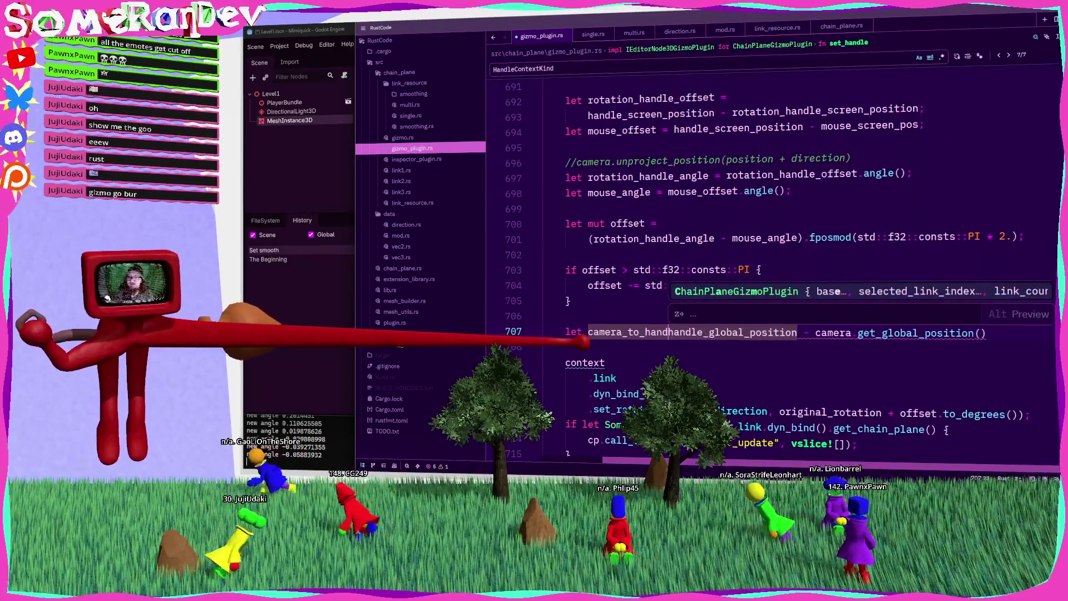
{"action": "type", "text": "le_offset ="}
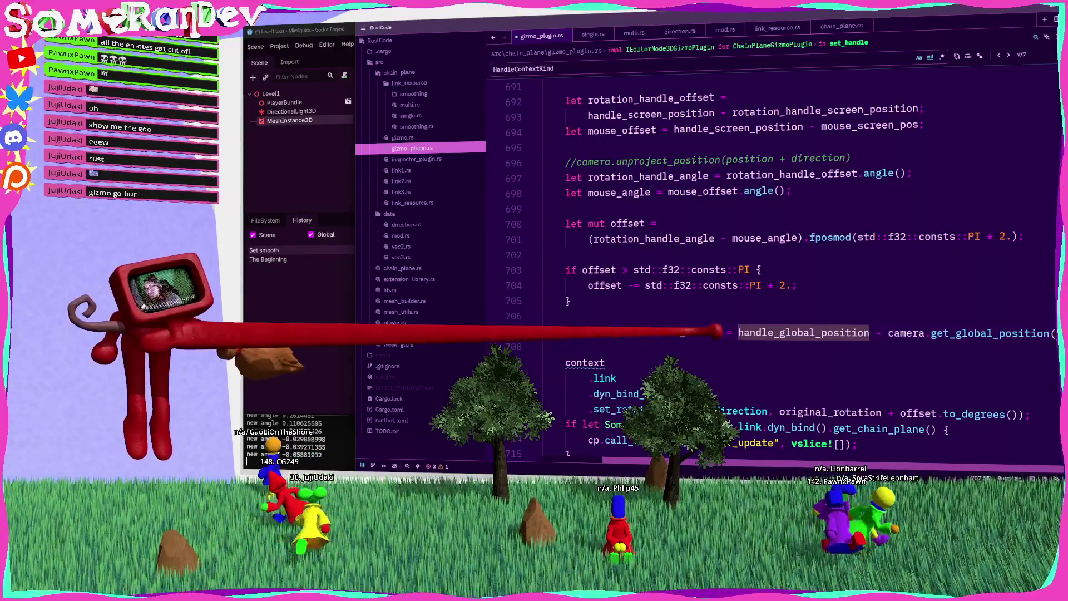
{"action": "key", "text": "ctrl+s"}
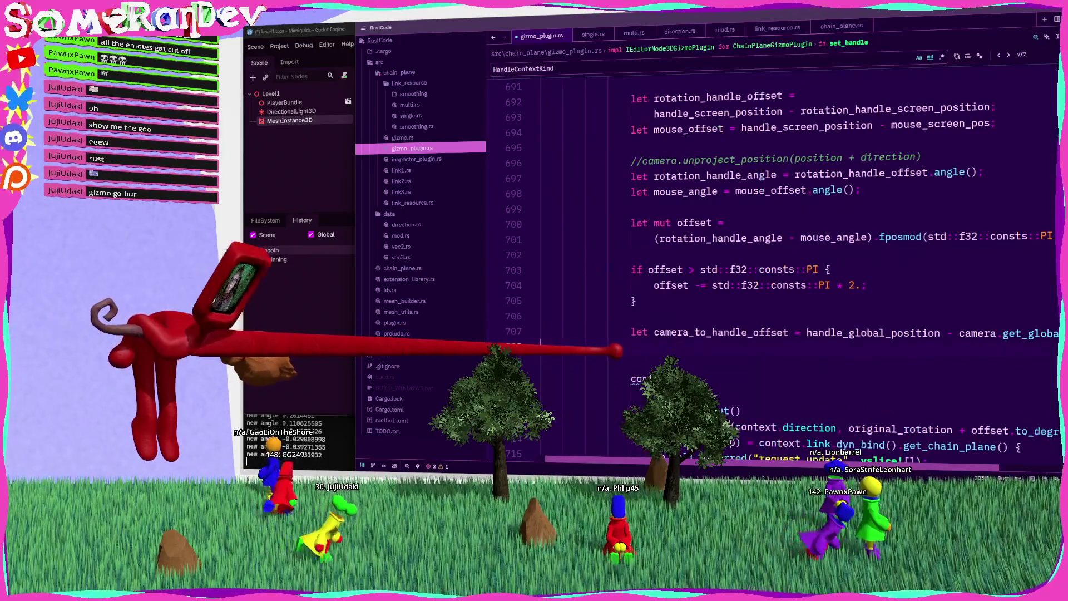
Add a match on context.direction with an X arm testing camera_to_handle_offset.x, bound to 'let reverse ='.
{"action": "type", "text": "mat"}
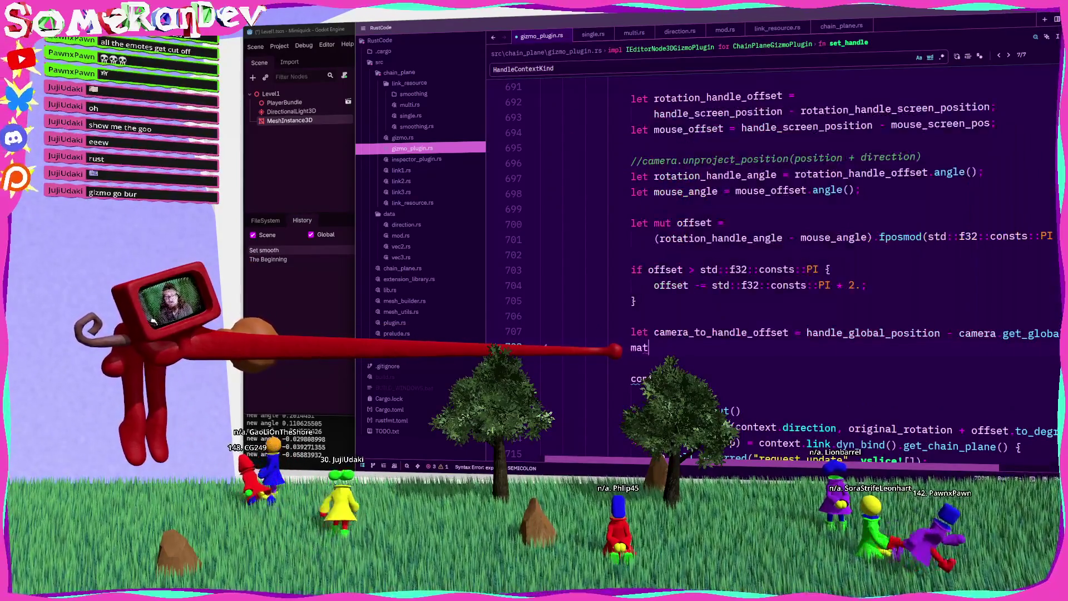
{"action": "type", "text": "ch context.direction"}
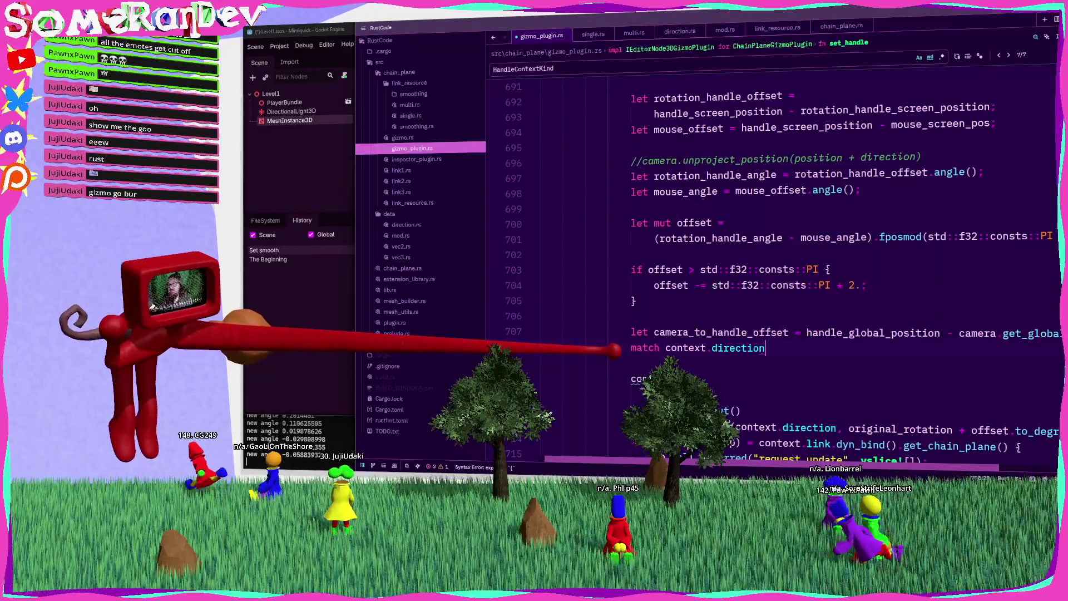
{"action": "key", "text": "Return"}
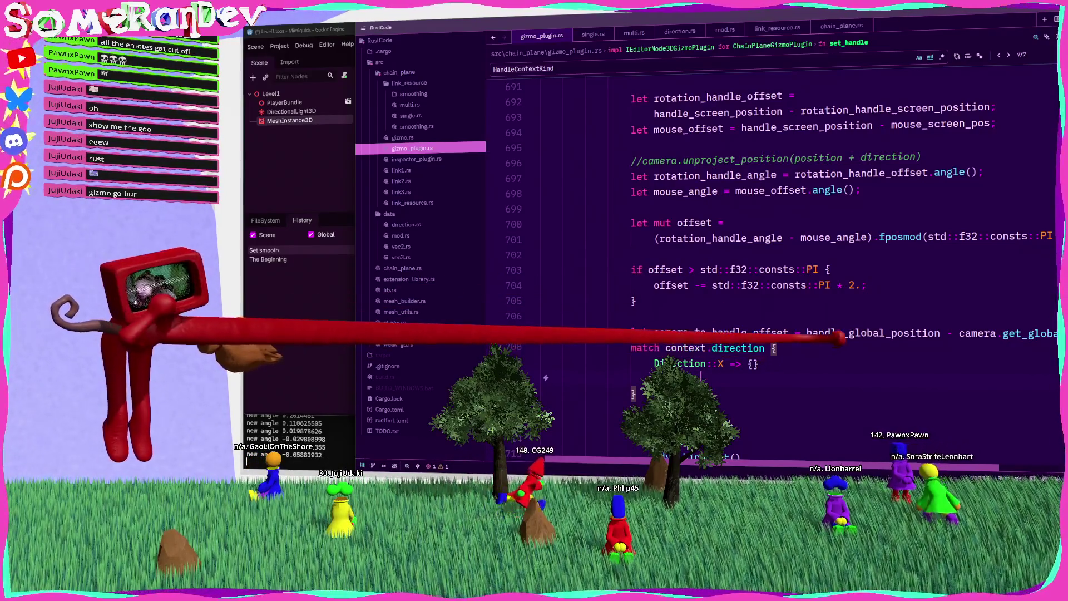
{"action": "type", "text": "_"}
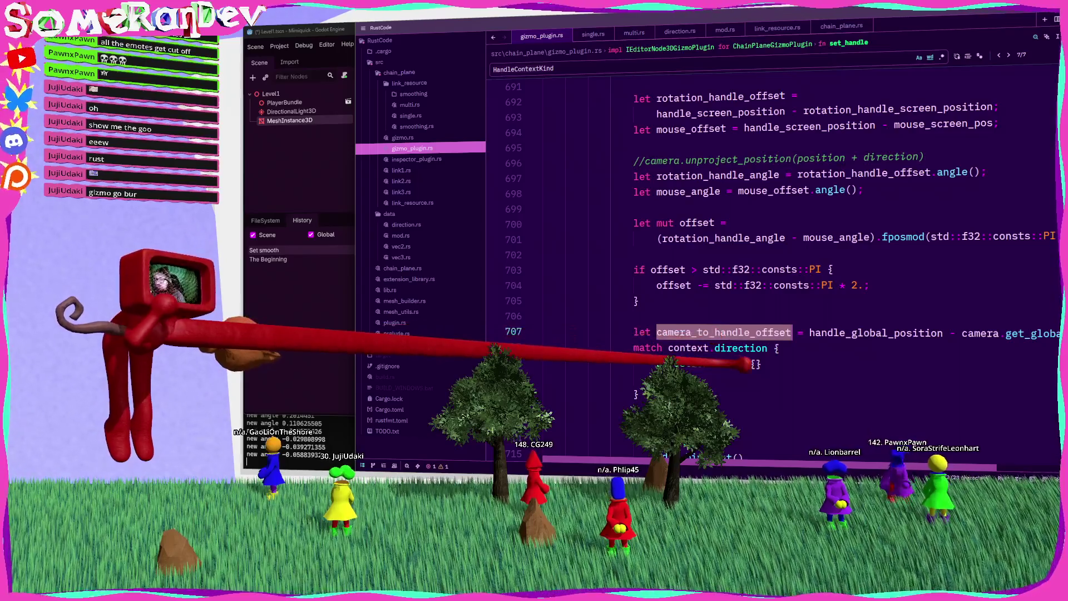
{"action": "type", "text": "camera_to_handle_offset.x < 0"}
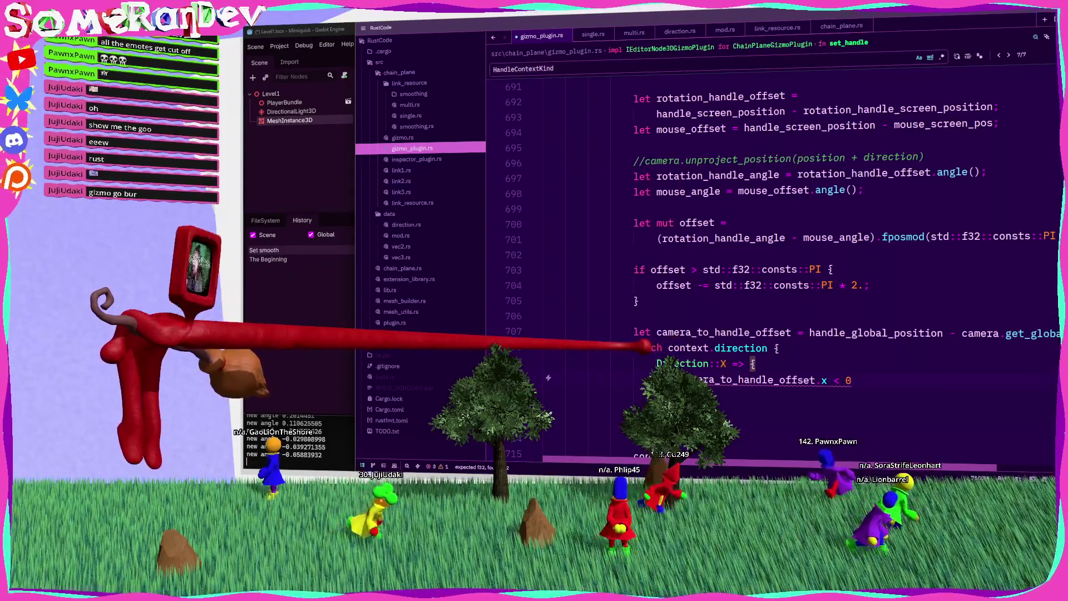
{"action": "left_click", "coordinate": [634, 347]}
{"action": "type", "text": "let reverse ="}
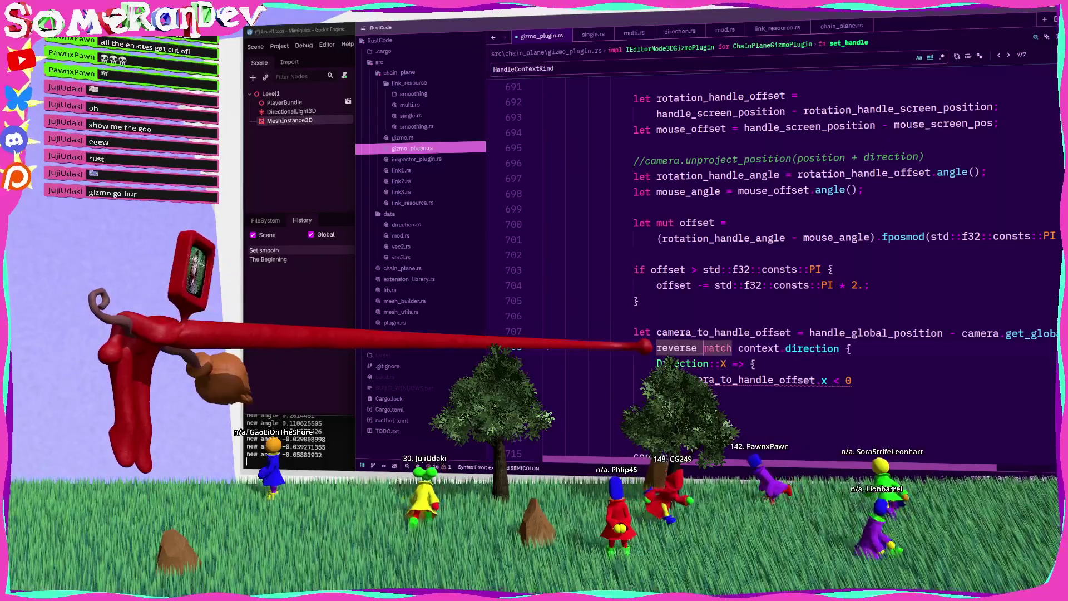
Join the X arm, add a comma, make the duplicated arms test .y and .z, and save.
{"action": "left_click", "coordinate": [676, 363]}
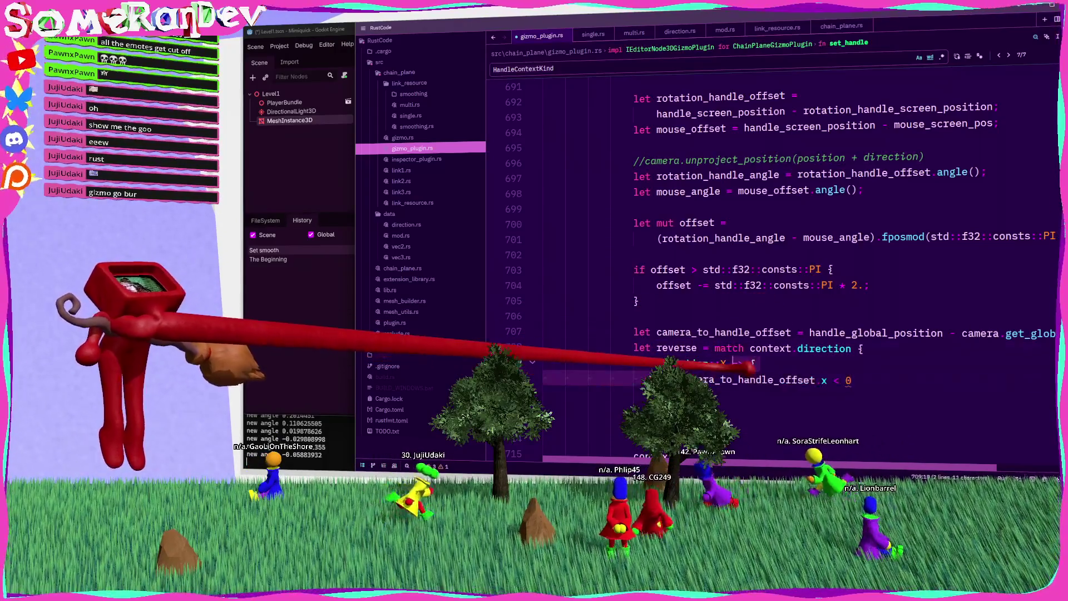
{"action": "key", "text": "Delete"}
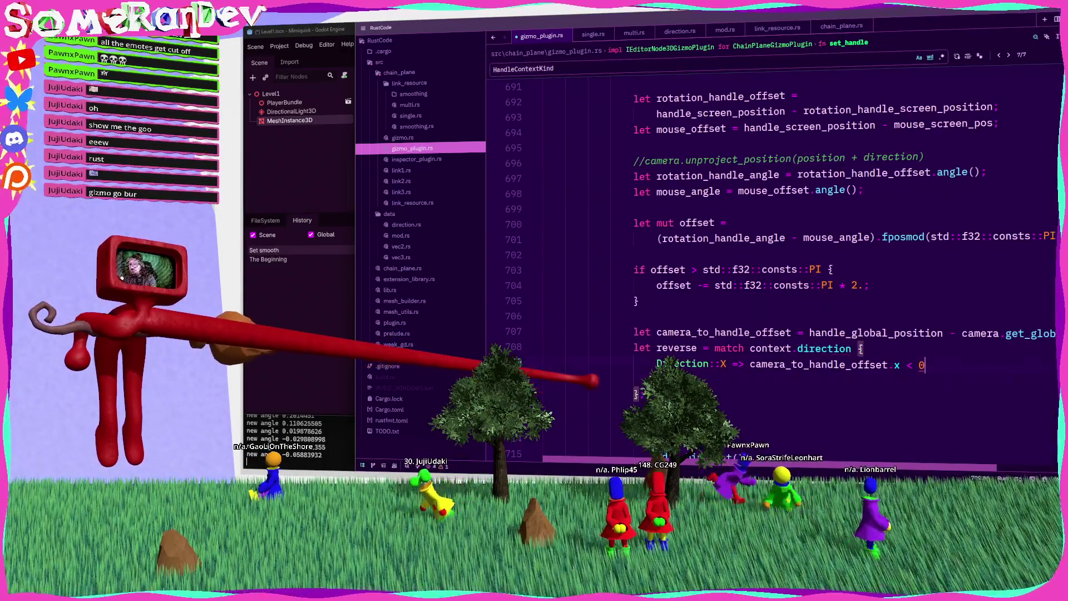
{"action": "type", "text": ","}
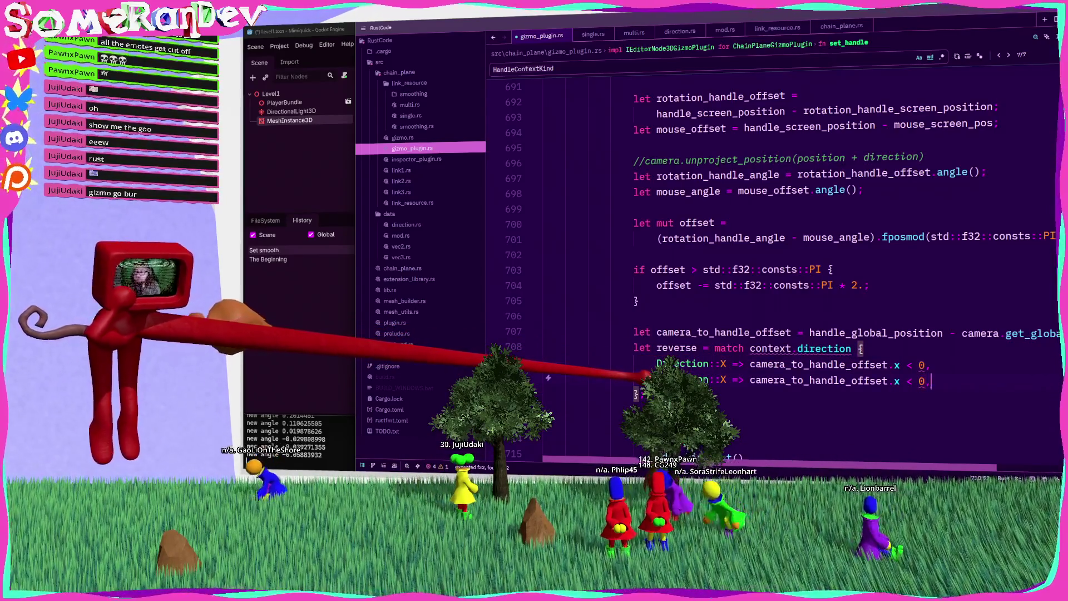
{"action": "left_click", "coordinate": [943, 332]}
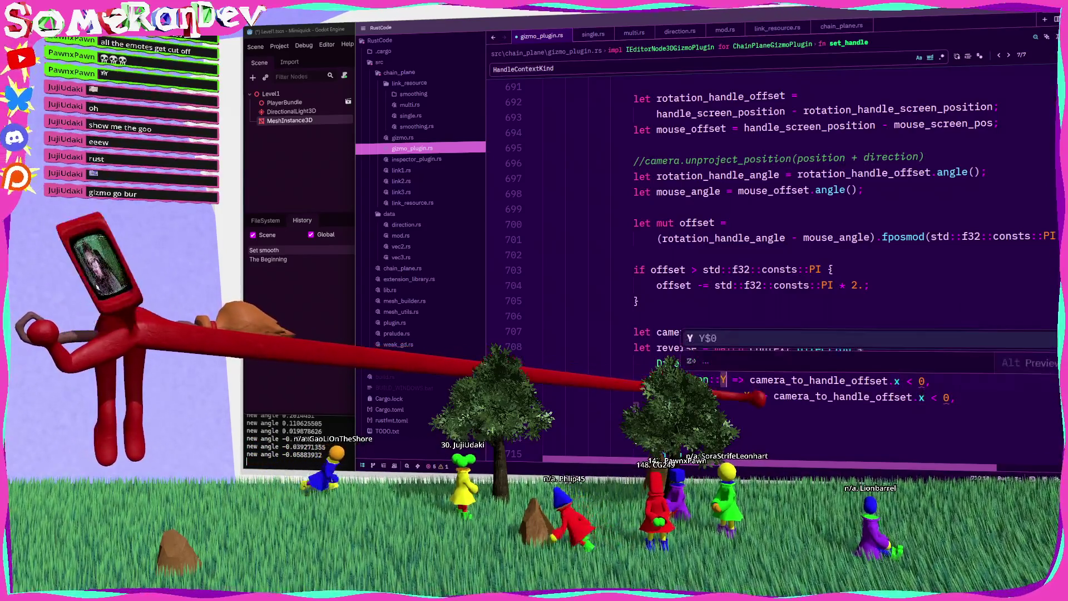
{"action": "double_click", "coordinate": [897, 380]}
{"action": "type", "text": "y"}
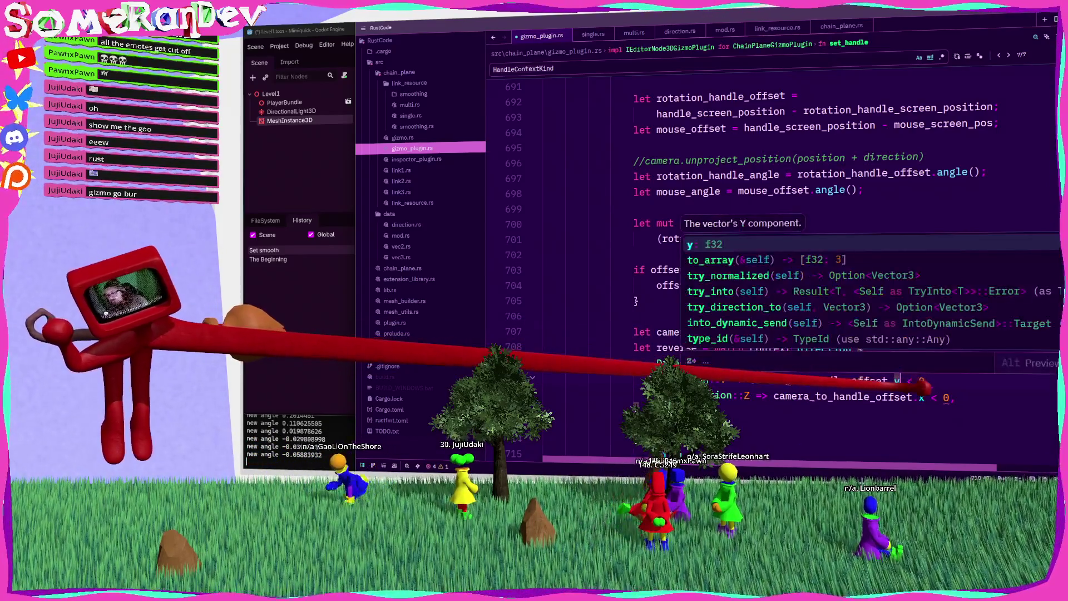
{"action": "double_click", "coordinate": [921, 396]}
{"action": "type", "text": "z"}
{"action": "key", "text": "Right"}
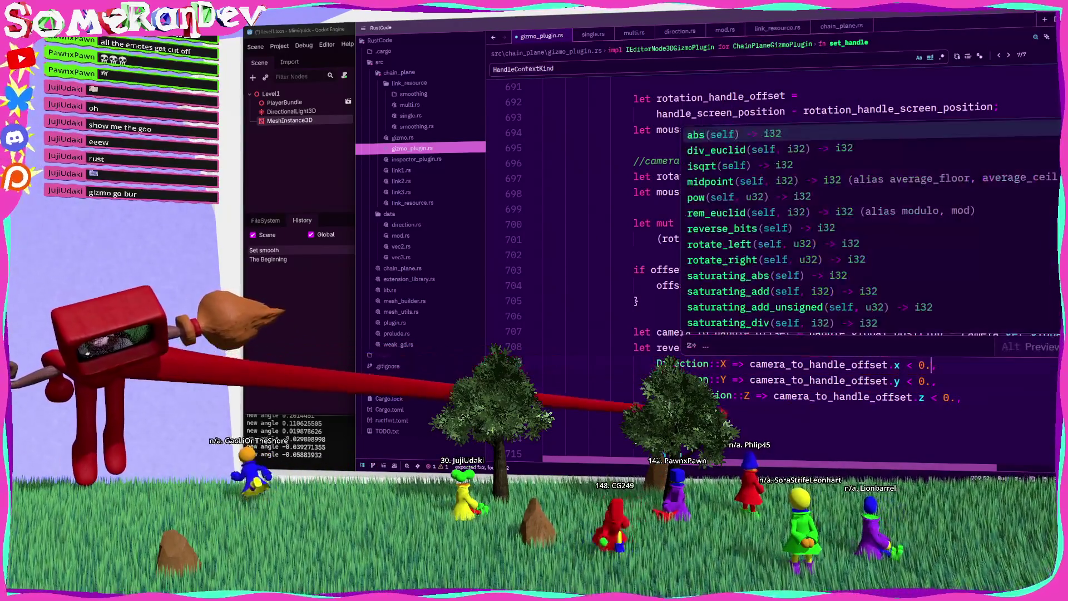
{"action": "key", "text": "ctrl+s"}
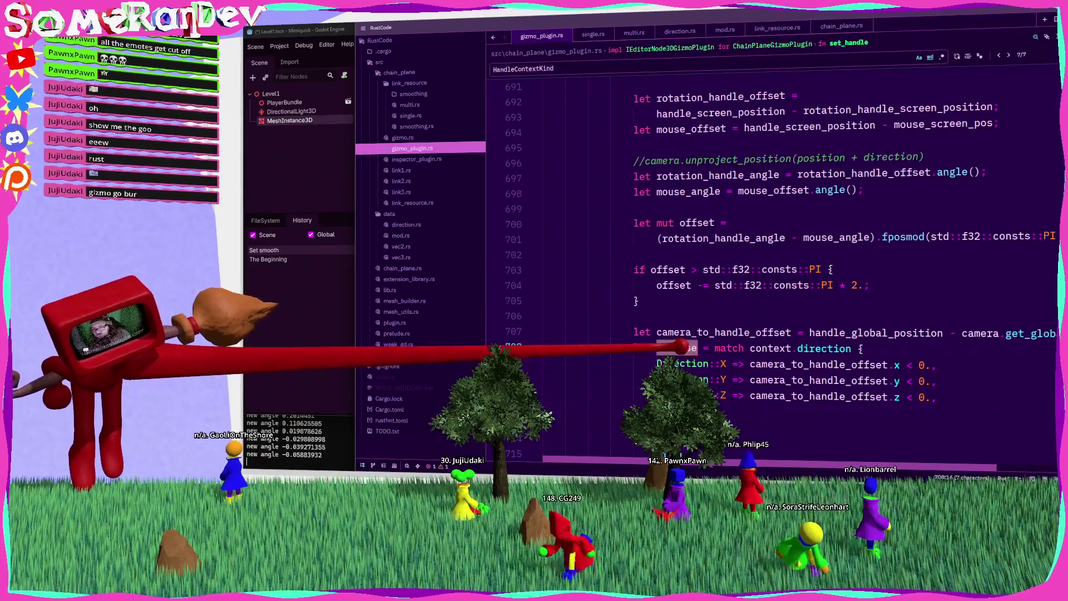
Find the reverse variable and place the caret after the match block.
{"action": "double_click", "coordinate": [676, 348]}
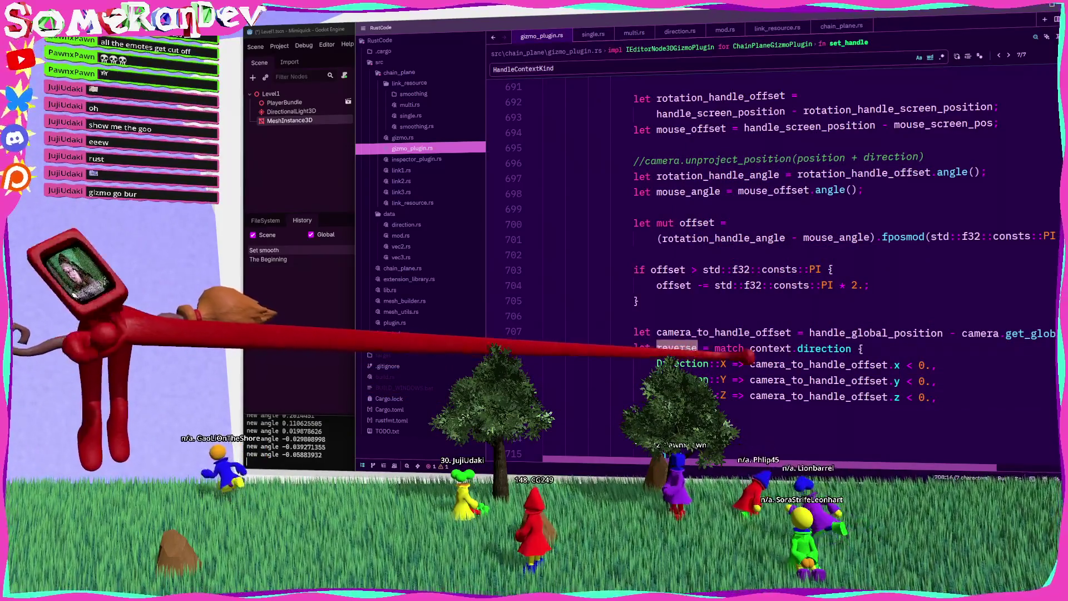
{"action": "scroll", "coordinate": [774, 250], "scroll_direction": "down", "scroll_amount": 4}
{"action": "scroll", "coordinate": [773, 250], "scroll_direction": "right", "scroll_amount": 2}
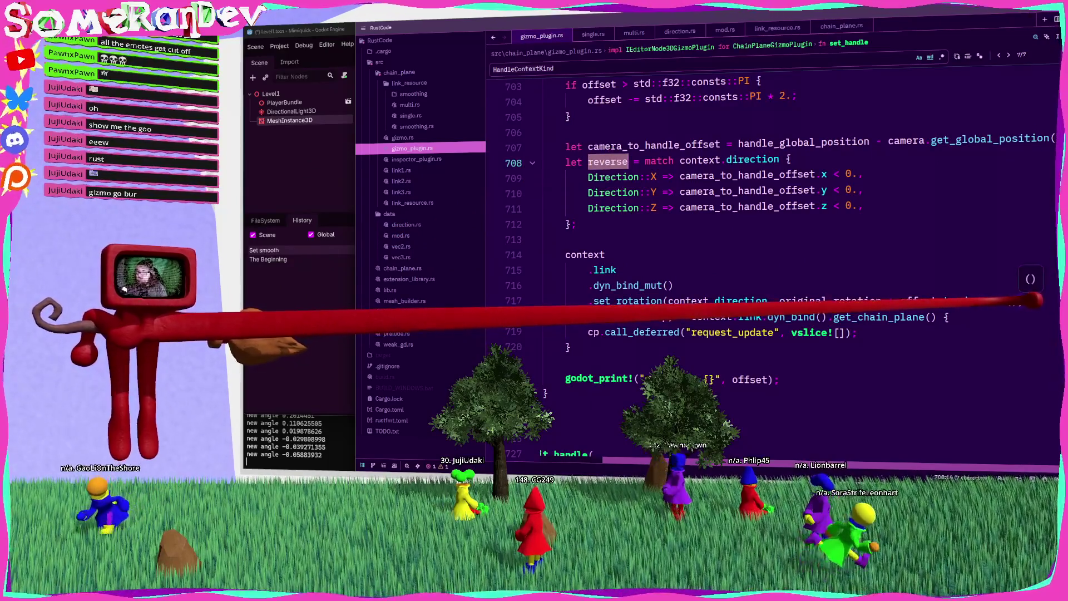
{"action": "left_click", "coordinate": [579, 224]}
Add 'if reverse { offset *= -1.; }' below the match block.
{"action": "key", "text": "Return"}
{"action": "key", "text": "Return"}
{"action": "type", "text": "uf reverse"}
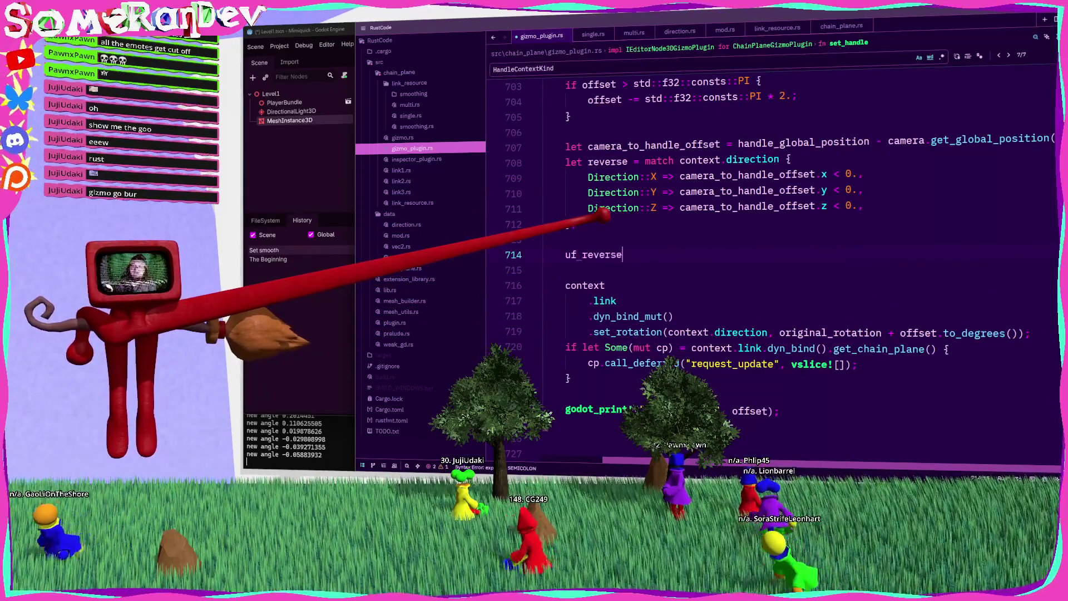
{"action": "key", "text": "BackSpace"}
{"action": "key", "text": "BackSpace"}
{"action": "key", "text": "BackSpace"}
{"action": "key", "text": "Return"}
{"action": "key", "text": "Return"}
{"action": "type", "text": "u"}
{"action": "key", "text": "BackSpace"}
{"action": "type", "text": "if reverse {"}
{"action": "key", "text": "Return"}
{"action": "type", "text": "offset "}
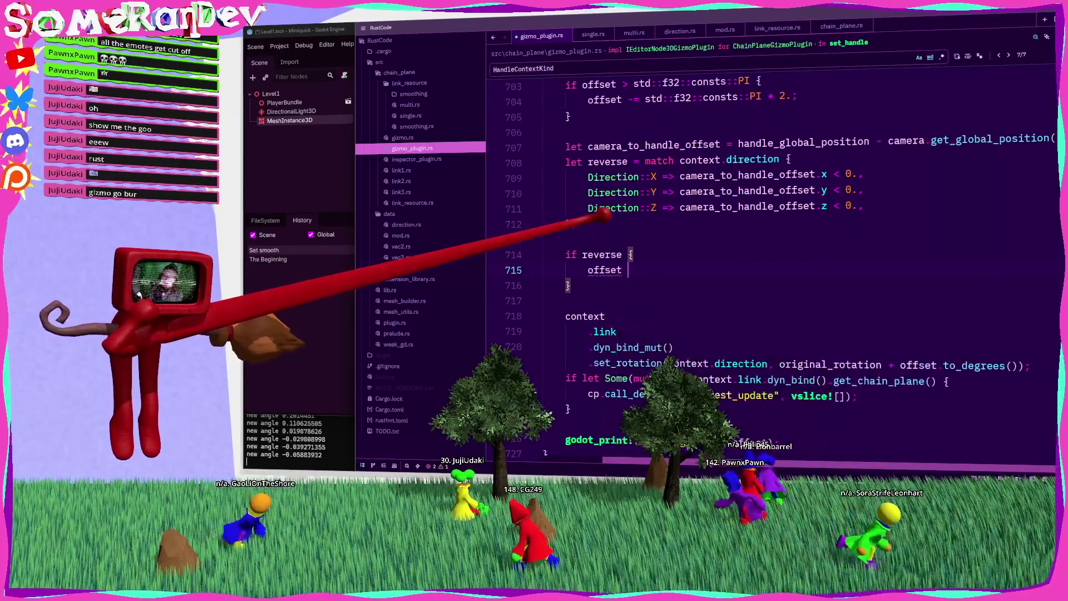
{"action": "type", "text": "*= -1.;"}
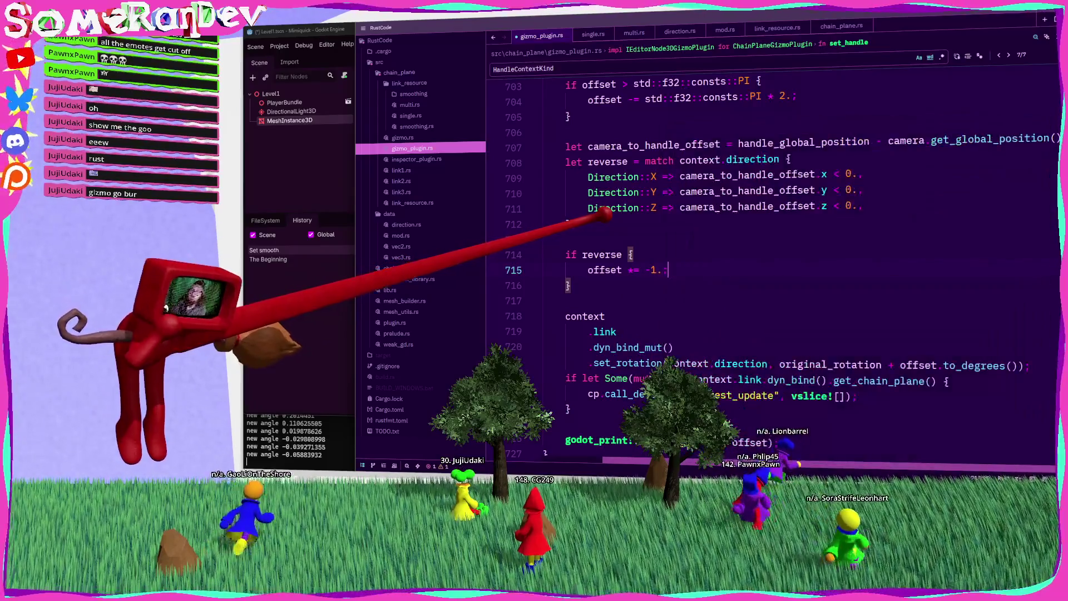
Remove the blank line above the condition and save, triggering a build that fails at line 666.
{"action": "scroll", "coordinate": [768, 267], "scroll_direction": "up", "scroll_amount": 2}
{"action": "key", "text": "Up"}
{"action": "key", "text": "Up"}
{"action": "key", "text": "BackSpace"}
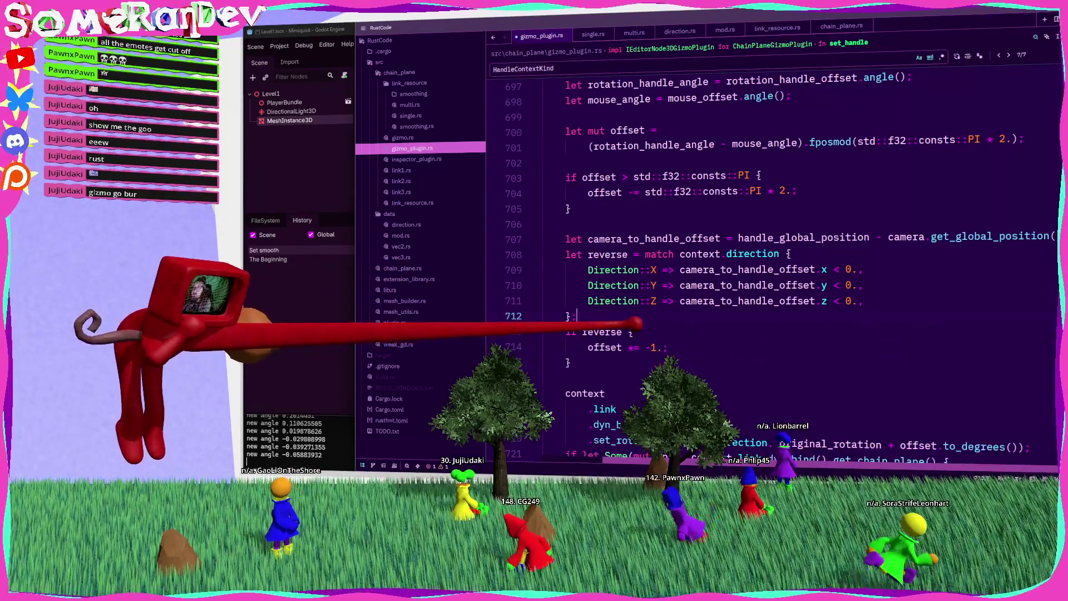
{"action": "key", "text": "ctrl+s"}
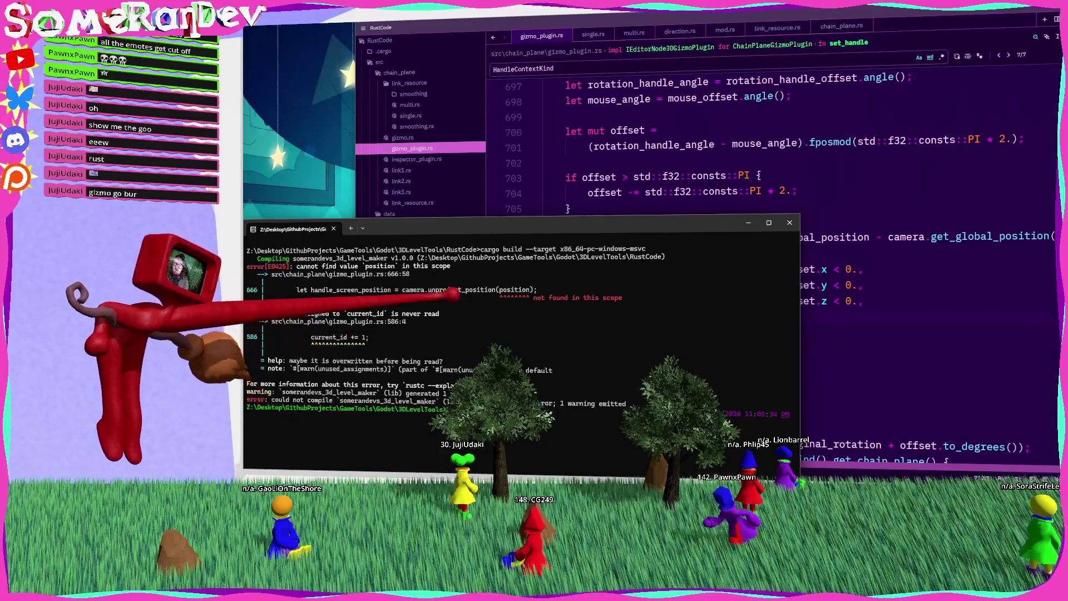
Change the unproject_position argument on line 666 to handle_global_position.
{"action": "left_click", "coordinate": [754, 312]}
{"action": "scroll", "coordinate": [755, 311], "scroll_direction": "up", "scroll_amount": 10}
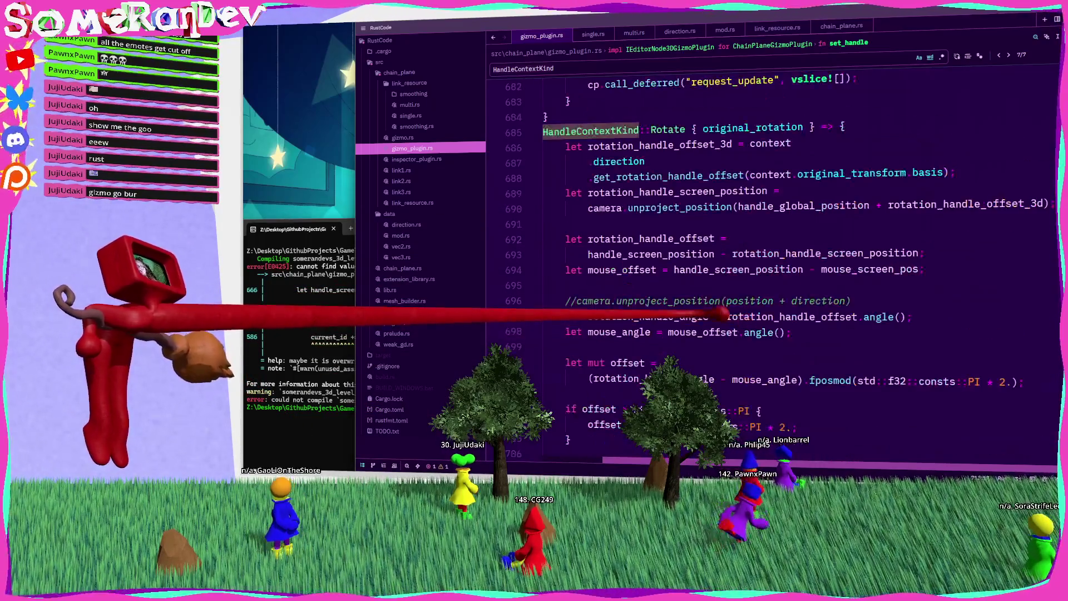
{"action": "scroll", "coordinate": [726, 240], "scroll_direction": "up", "scroll_amount": 2}
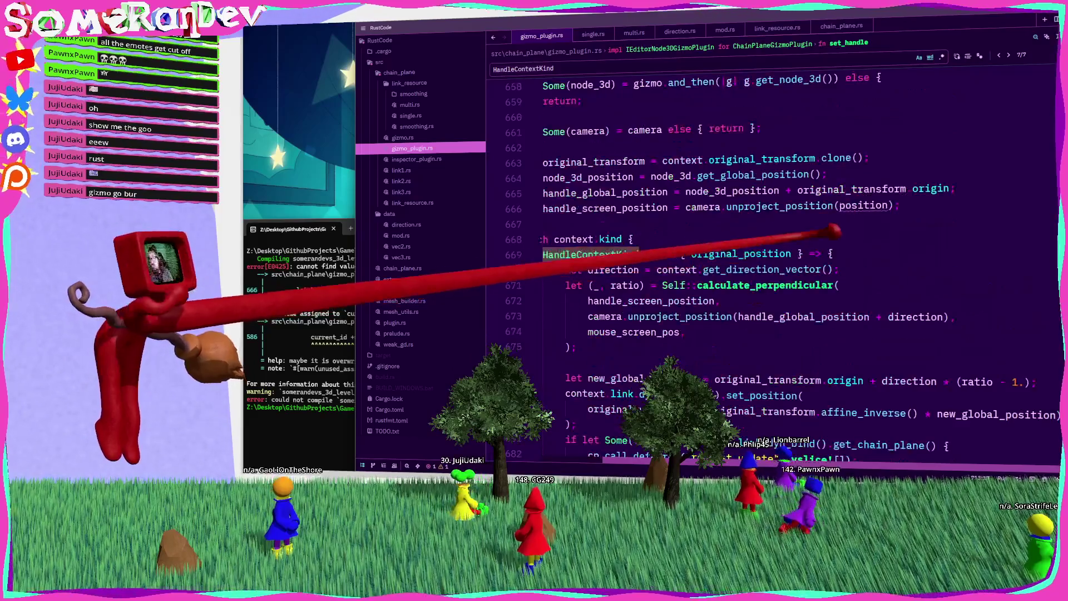
{"action": "left_click", "coordinate": [824, 207]}
{"action": "type", "text": "handle_global_"}
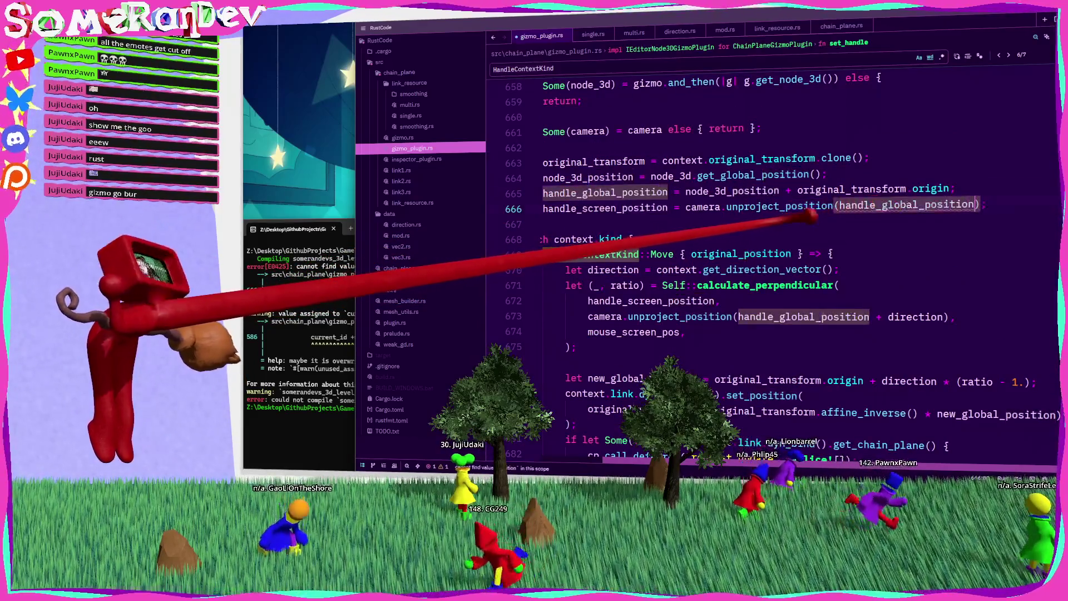
Rerun the previous cargo build command in the terminal.
{"action": "left_click", "coordinate": [259, 323]}
{"action": "key", "text": "Up"}
{"action": "key", "text": "Return"}
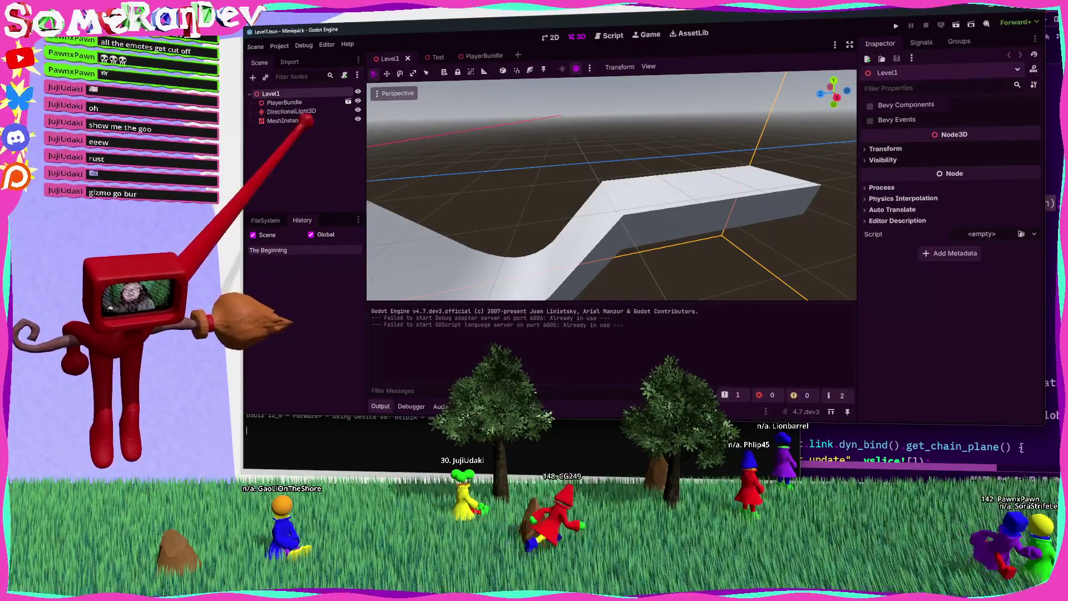
Select MeshInstance3D, tilt a chain link with its rotation handle, then return to the Zed code.
{"action": "left_click", "coordinate": [289, 120]}
{"action": "left_click", "coordinate": [568, 194]}
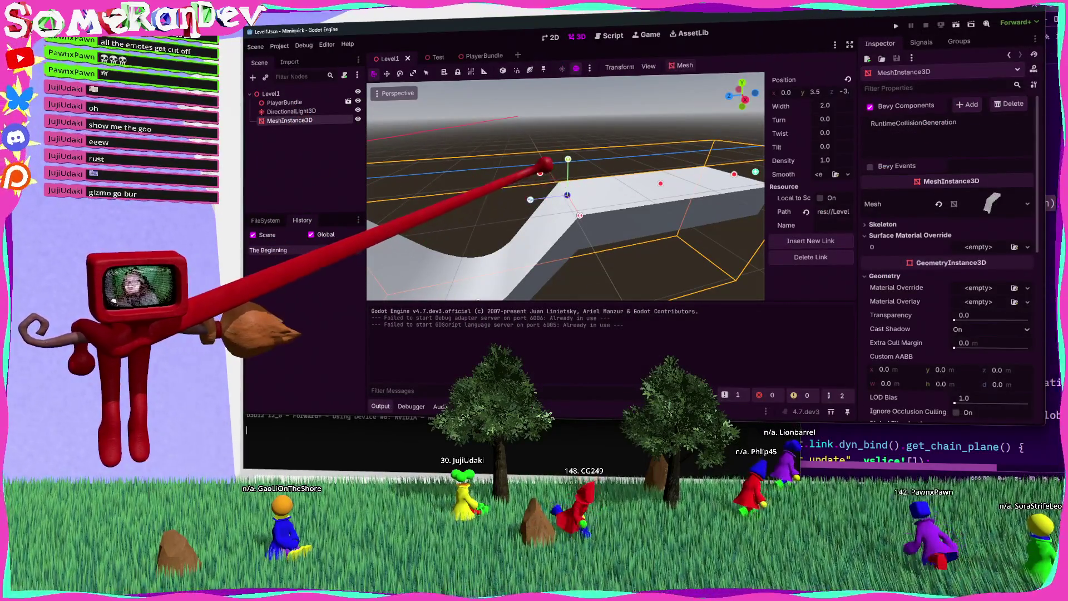
{"action": "mouse_move", "coordinate": [546, 163]}
{"action": "left_mouse_down"}
{"action": "mouse_move", "coordinate": [573, 148]}
{"action": "mouse_move", "coordinate": [567, 168]}
{"action": "mouse_move", "coordinate": [633, 217]}
{"action": "mouse_move", "coordinate": [536, 172]}
{"action": "mouse_move", "coordinate": [528, 157]}
{"action": "mouse_move", "coordinate": [508, 179]}
{"action": "mouse_move", "coordinate": [532, 162]}
{"action": "mouse_move", "coordinate": [536, 189]}
{"action": "left_mouse_up"}
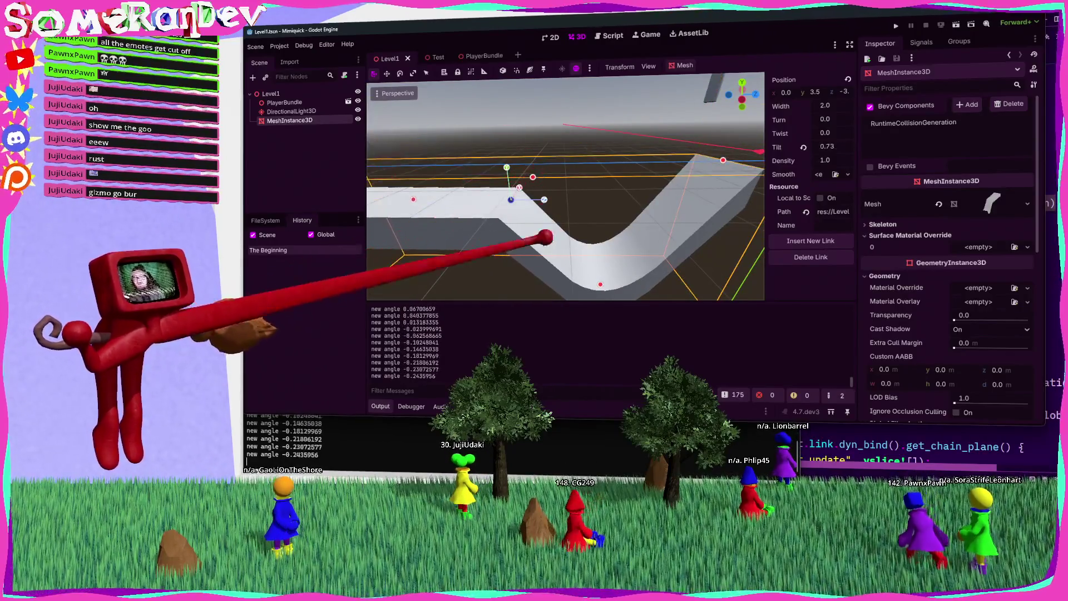
{"action": "key", "text": "alt+Tab"}
{"action": "scroll", "coordinate": [779, 250], "scroll_direction": "down", "scroll_amount": 10}
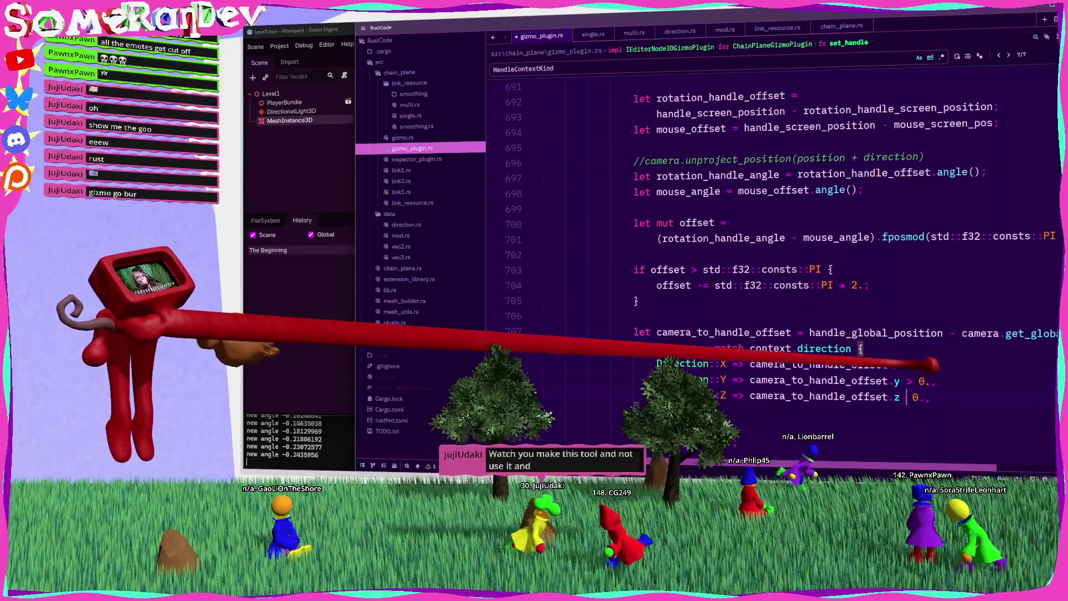
Save the Y-arm change and rebuild the plugin with Ctrl+Shift+B.
{"action": "key", "text": "ctrl+s"}
{"action": "key", "text": "ctrl+shift+b"}
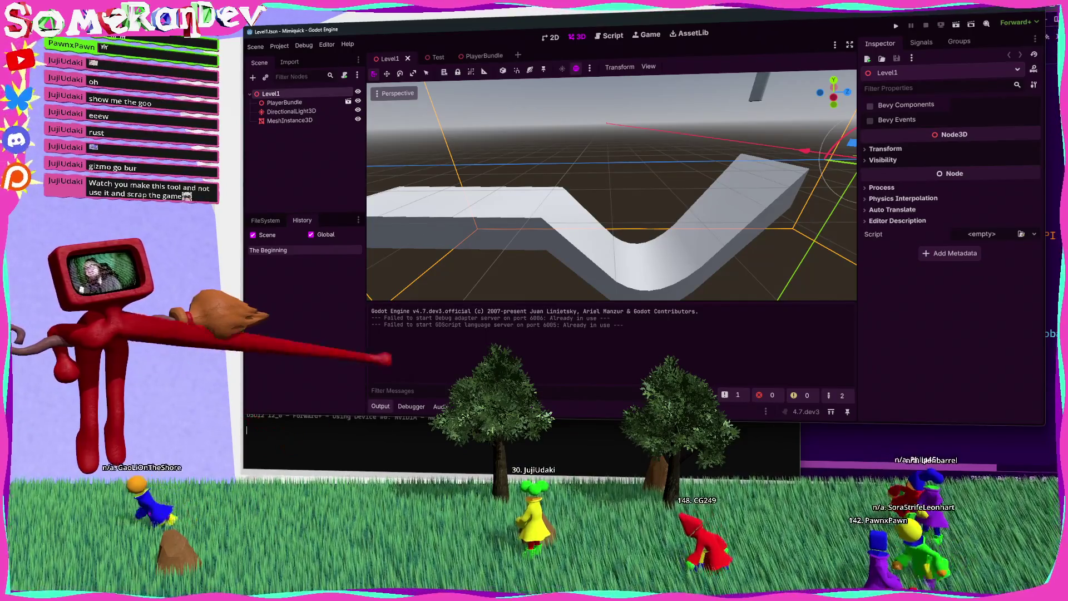
Select MeshInstance3D and drag the link's tilt handle back and forth until Tilt reads -11.605.
{"action": "left_click", "coordinate": [644, 245]}
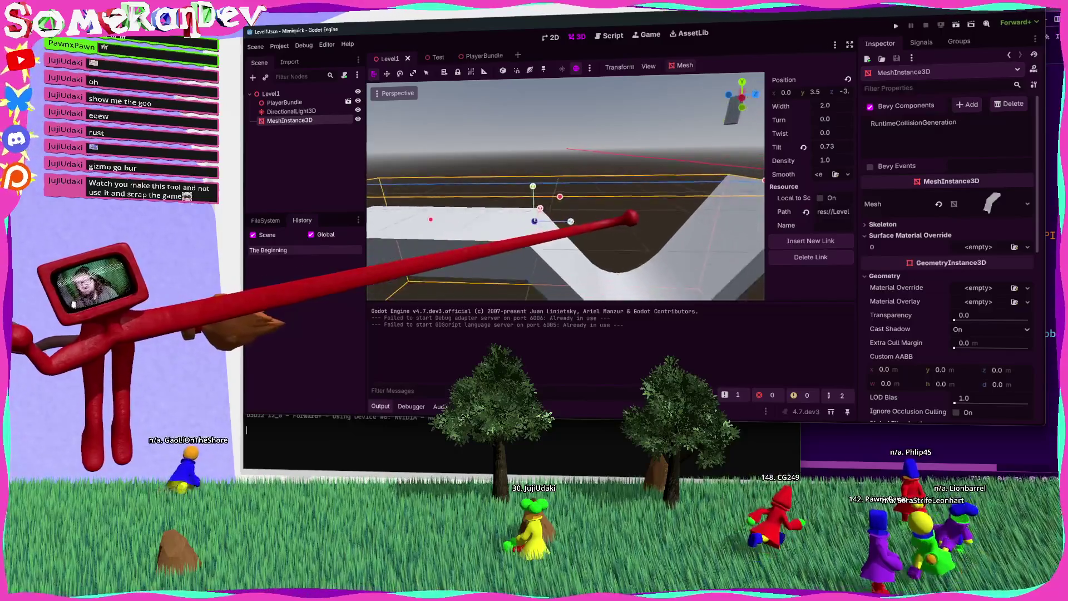
{"action": "mouse_move", "coordinate": [572, 203]}
{"action": "left_mouse_down"}
{"action": "mouse_move", "coordinate": [584, 210]}
{"action": "mouse_move", "coordinate": [573, 191]}
{"action": "mouse_move", "coordinate": [591, 199]}
{"action": "mouse_move", "coordinate": [582, 217]}
{"action": "mouse_move", "coordinate": [588, 190]}
{"action": "left_mouse_up"}
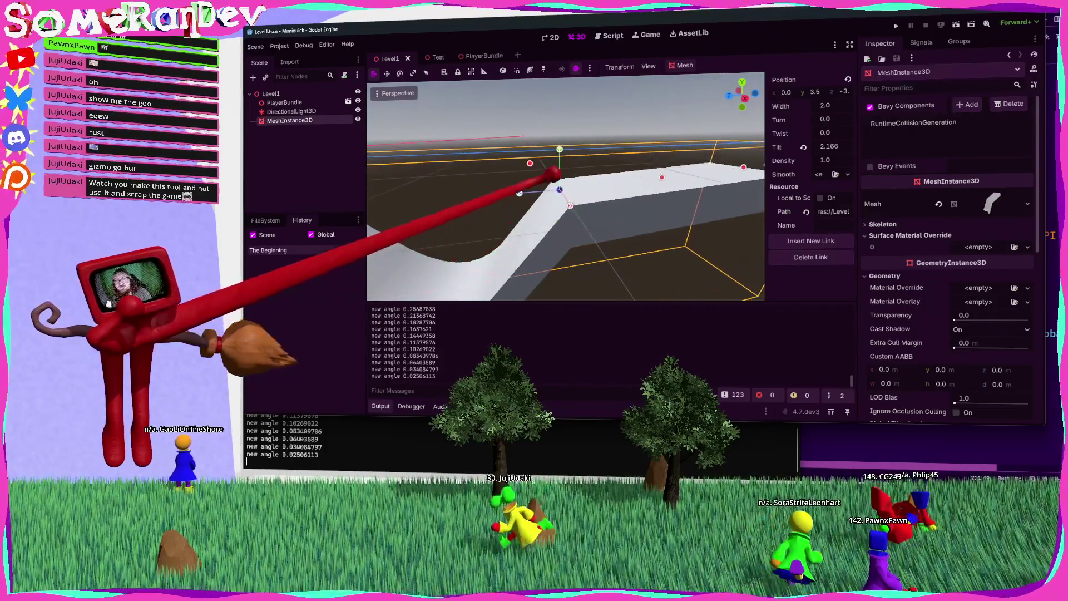
{"action": "mouse_move", "coordinate": [533, 159]}
{"action": "left_mouse_down"}
{"action": "mouse_move", "coordinate": [525, 167]}
{"action": "mouse_move", "coordinate": [555, 155]}
{"action": "mouse_move", "coordinate": [525, 175]}
{"action": "mouse_move", "coordinate": [559, 147]}
{"action": "mouse_move", "coordinate": [529, 167]}
{"action": "mouse_move", "coordinate": [553, 136]}
{"action": "mouse_move", "coordinate": [578, 127]}
{"action": "mouse_move", "coordinate": [541, 162]}
{"action": "mouse_move", "coordinate": [632, 219]}
{"action": "mouse_move", "coordinate": [581, 164]}
{"action": "mouse_move", "coordinate": [551, 150]}
{"action": "mouse_move", "coordinate": [642, 186]}
{"action": "mouse_move", "coordinate": [633, 219]}
{"action": "mouse_move", "coordinate": [668, 203]}
{"action": "left_mouse_up"}
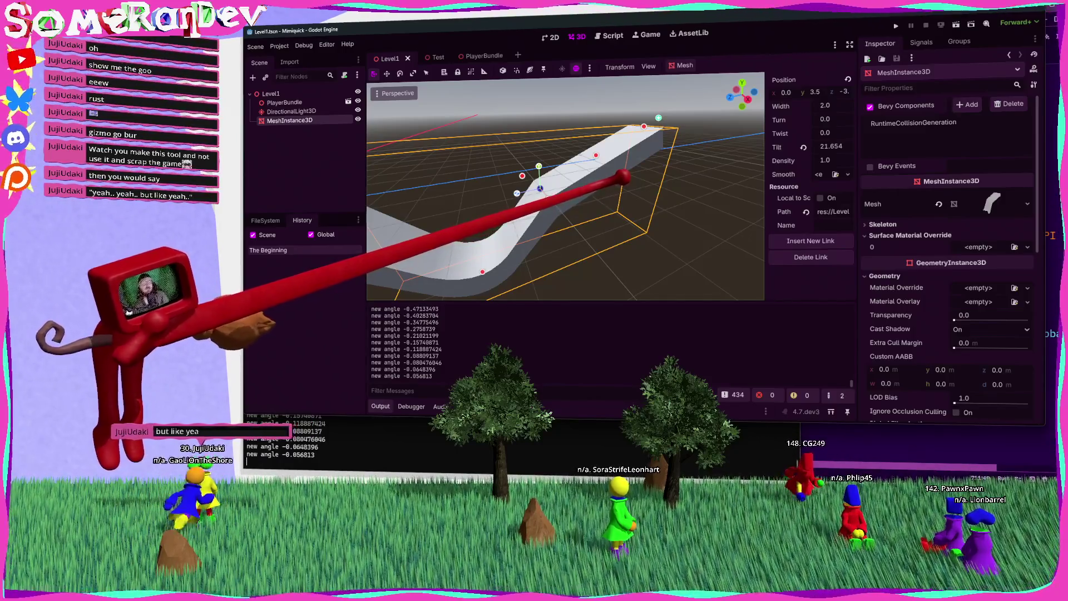
{"action": "scroll", "coordinate": [566, 189], "scroll_direction": "up", "scroll_amount": 3}
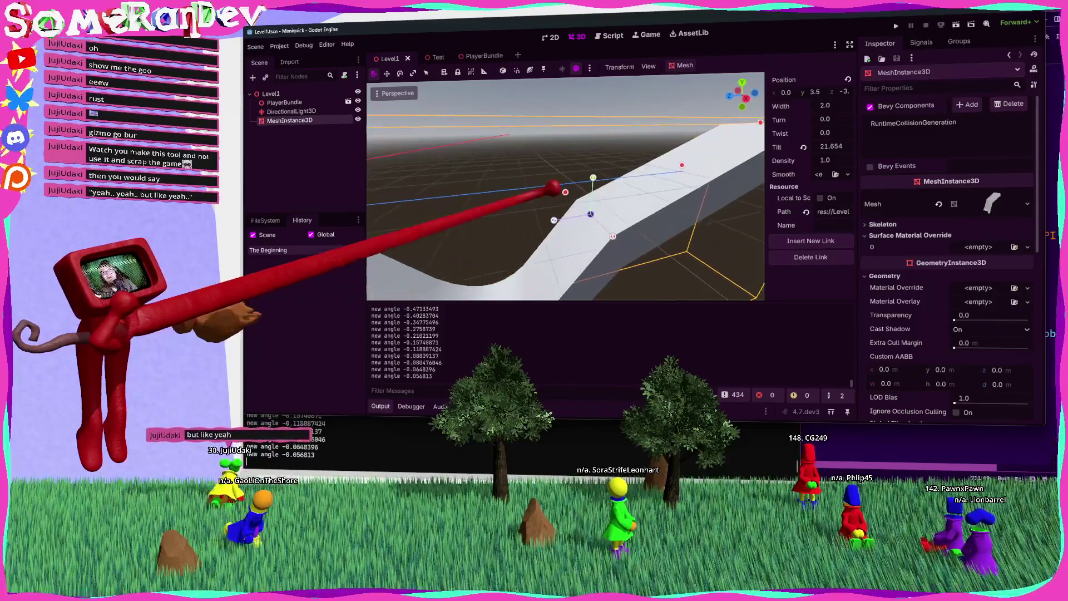
{"action": "mouse_move", "coordinate": [565, 191]}
{"action": "left_mouse_down"}
{"action": "mouse_move", "coordinate": [572, 184]}
{"action": "mouse_move", "coordinate": [558, 191]}
{"action": "mouse_move", "coordinate": [635, 219]}
{"action": "mouse_move", "coordinate": [593, 189]}
{"action": "left_mouse_up"}
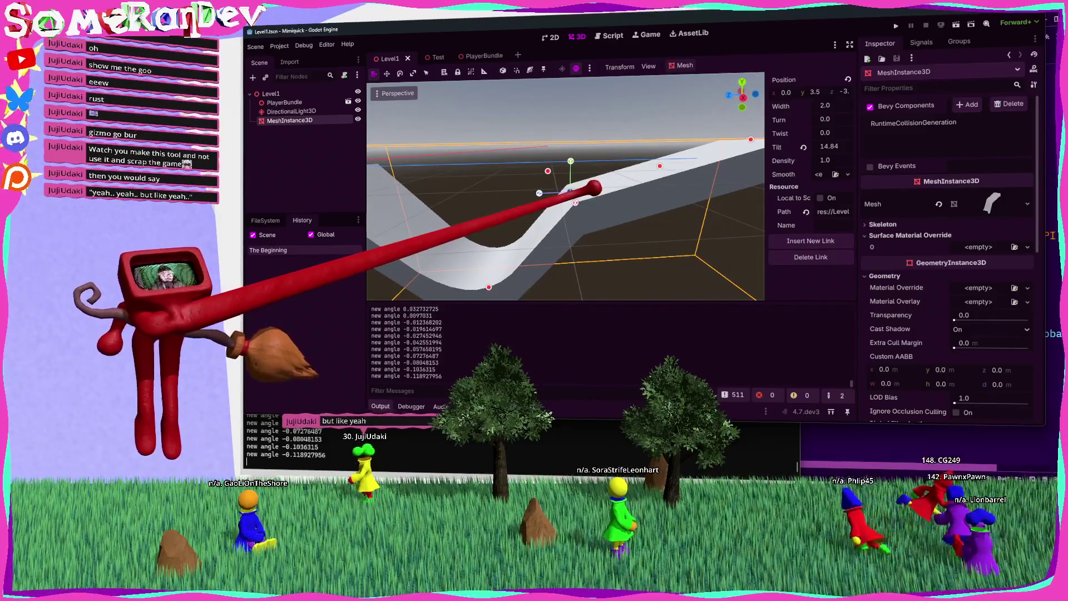
{"action": "mouse_move", "coordinate": [590, 192]}
{"action": "left_mouse_down"}
{"action": "mouse_move", "coordinate": [639, 215]}
{"action": "mouse_move", "coordinate": [604, 172]}
{"action": "mouse_move", "coordinate": [615, 191]}
{"action": "mouse_move", "coordinate": [585, 172]}
{"action": "mouse_move", "coordinate": [639, 217]}
{"action": "mouse_move", "coordinate": [612, 200]}
{"action": "left_mouse_up"}
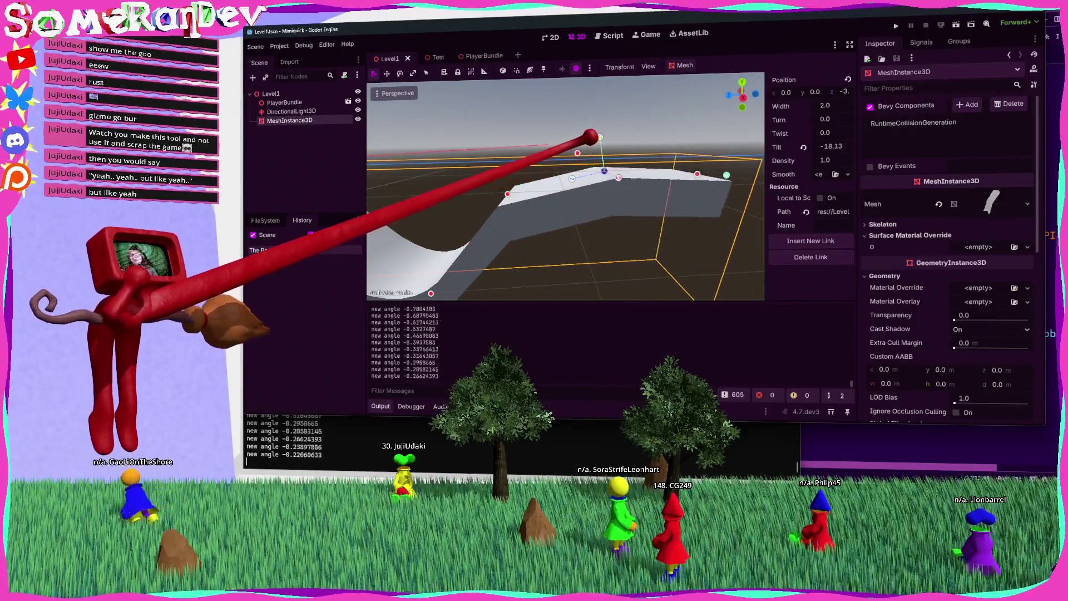
{"action": "mouse_move", "coordinate": [599, 135]}
{"action": "left_mouse_down"}
{"action": "mouse_move", "coordinate": [606, 167]}
{"action": "mouse_move", "coordinate": [584, 167]}
{"action": "mouse_move", "coordinate": [605, 123]}
{"action": "mouse_move", "coordinate": [580, 143]}
{"action": "mouse_move", "coordinate": [632, 217]}
{"action": "left_mouse_up"}
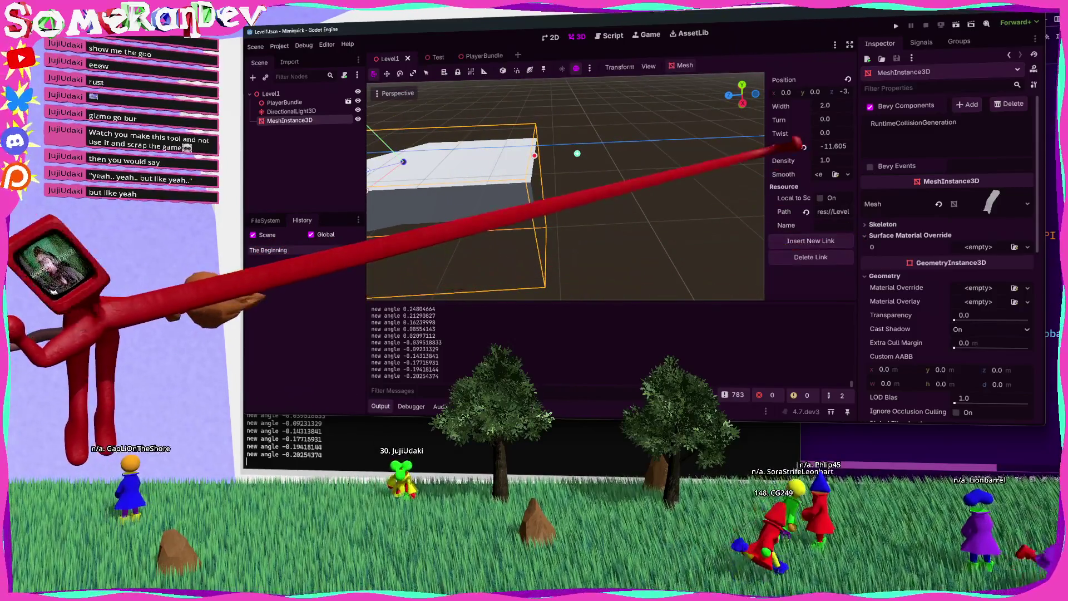
{"action": "left_click_drag", "start_coordinate": [766, 184], "coordinate": [722, 184]}
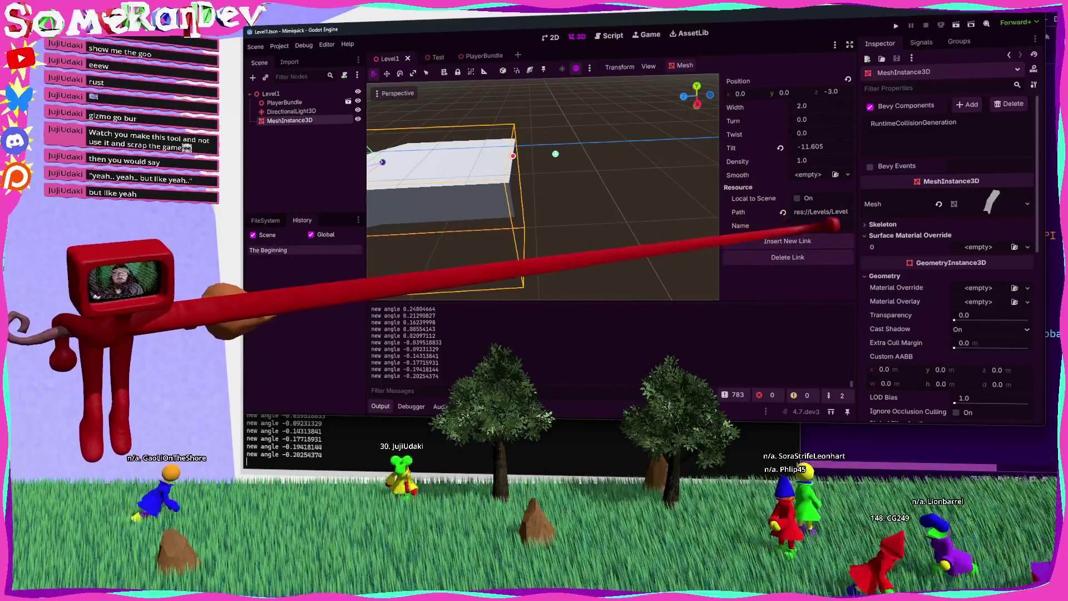
Add a new ChainPlaneLink to Links with a ChainPlane template at z -2.65, and save.
{"action": "left_click", "coordinate": [988, 205]}
{"action": "scroll", "coordinate": [968, 240], "scroll_direction": "down", "scroll_amount": 3}
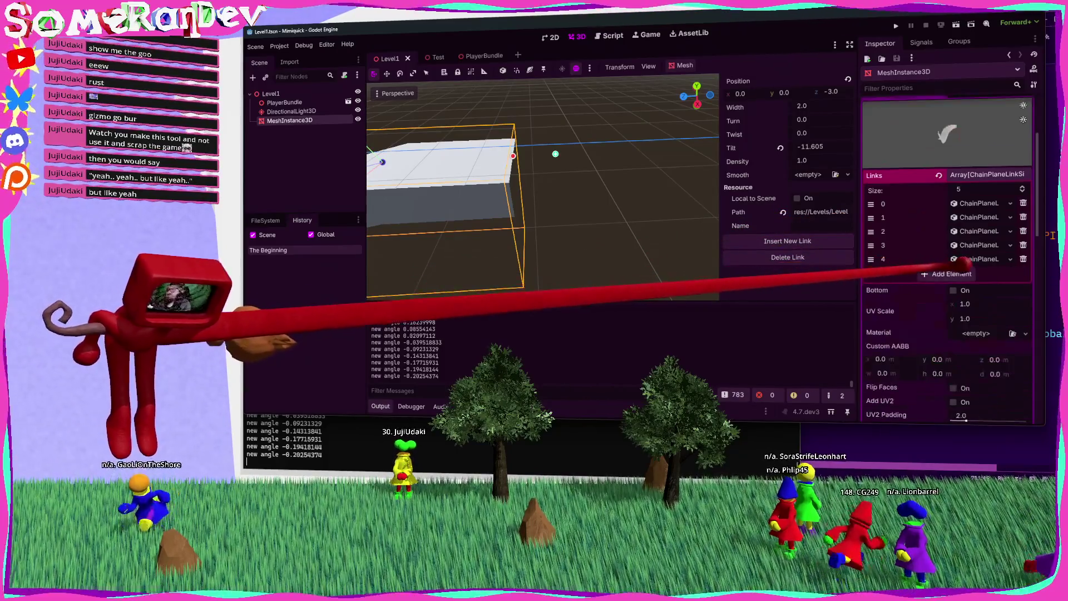
{"action": "left_click", "coordinate": [987, 272]}
{"action": "left_click", "coordinate": [946, 293]}
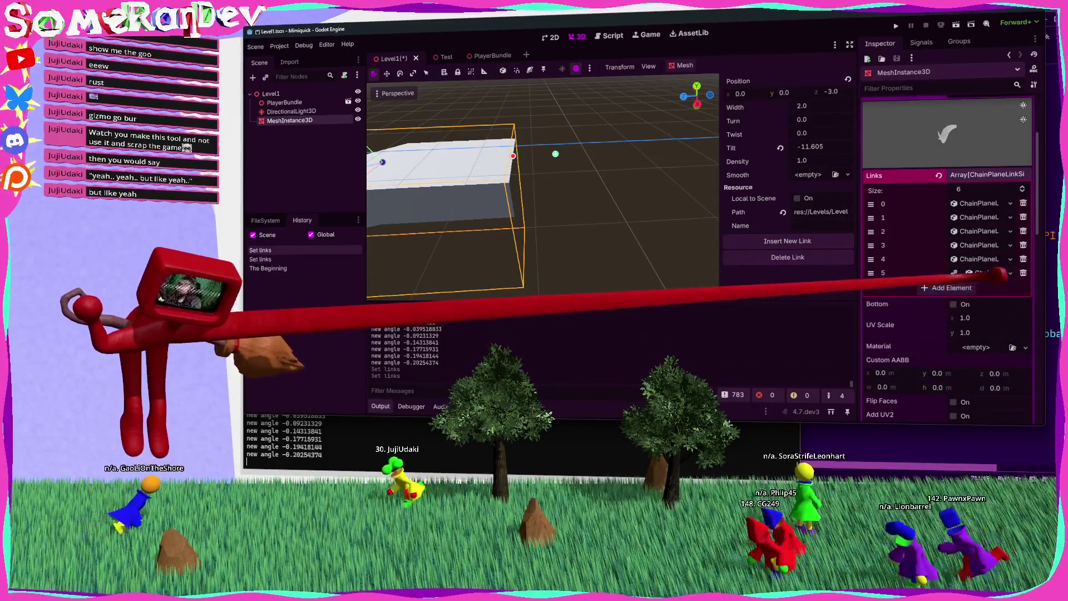
{"action": "left_click", "coordinate": [1022, 288]}
{"action": "left_click", "coordinate": [971, 306]}
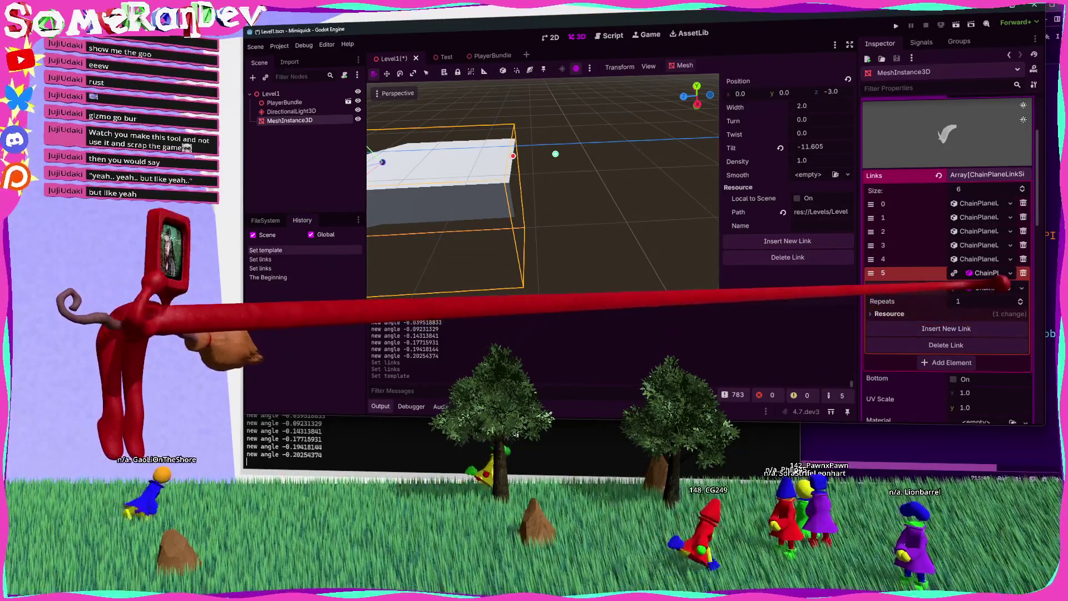
{"action": "left_click", "coordinate": [993, 287]}
{"action": "left_click", "coordinate": [1002, 315]}
{"action": "type", "text": "-2.65"}
{"action": "key", "text": "Return"}
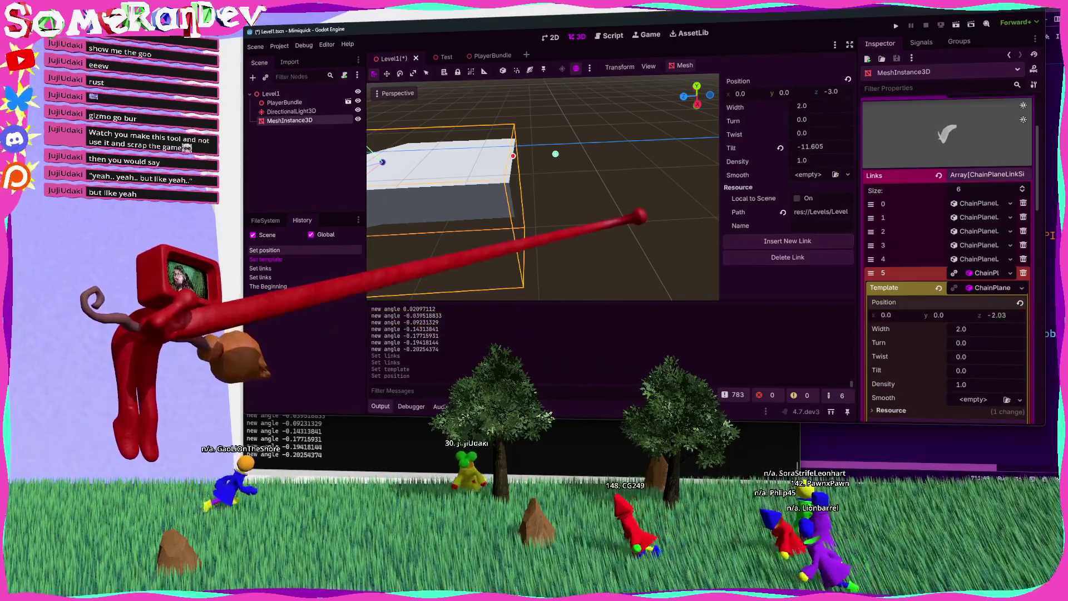
{"action": "key", "text": "ctrl+s"}
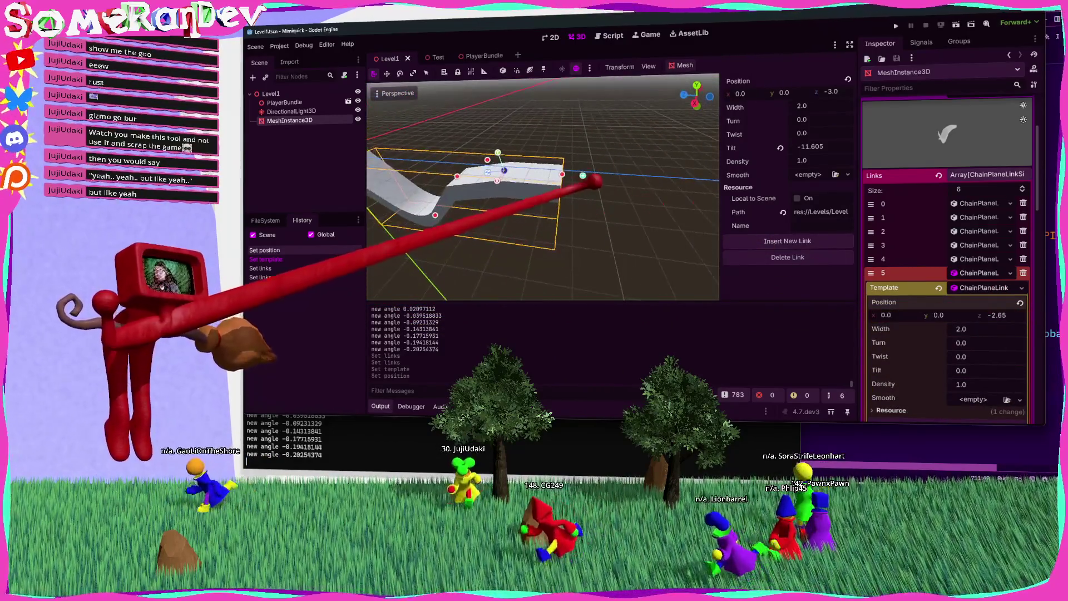
Tilt the chain end to about -11.6, adjust link 5's Repeats count, and save.
{"action": "left_click", "coordinate": [979, 272]}
{"action": "left_click", "coordinate": [979, 273]}
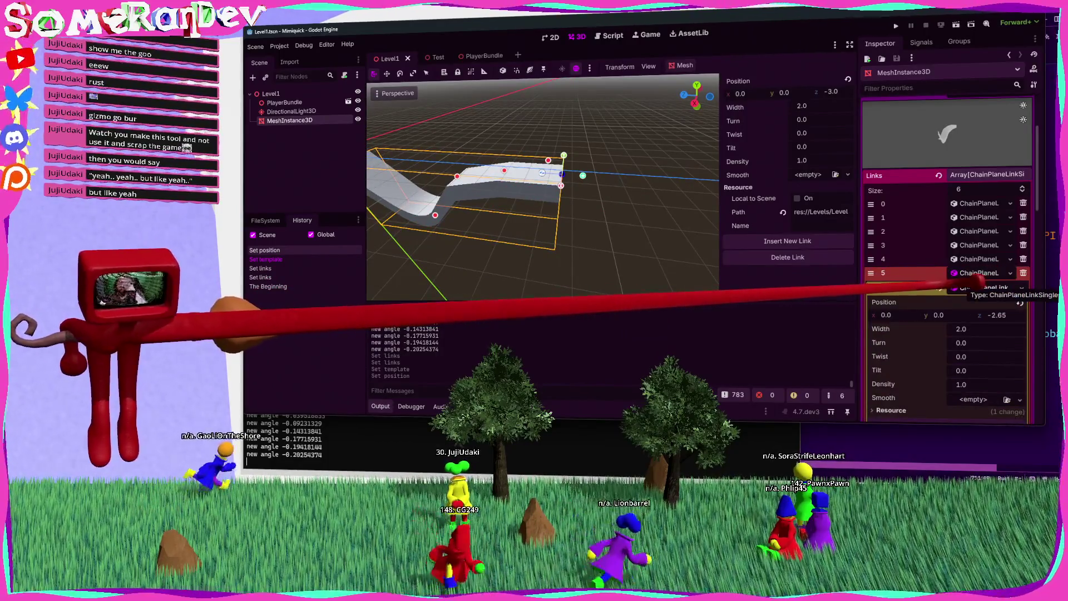
{"action": "left_click", "coordinate": [979, 273]}
{"action": "mouse_move", "coordinate": [563, 156]}
{"action": "left_mouse_down"}
{"action": "mouse_move", "coordinate": [496, 162]}
{"action": "mouse_move", "coordinate": [490, 146]}
{"action": "mouse_move", "coordinate": [596, 167]}
{"action": "left_mouse_up"}
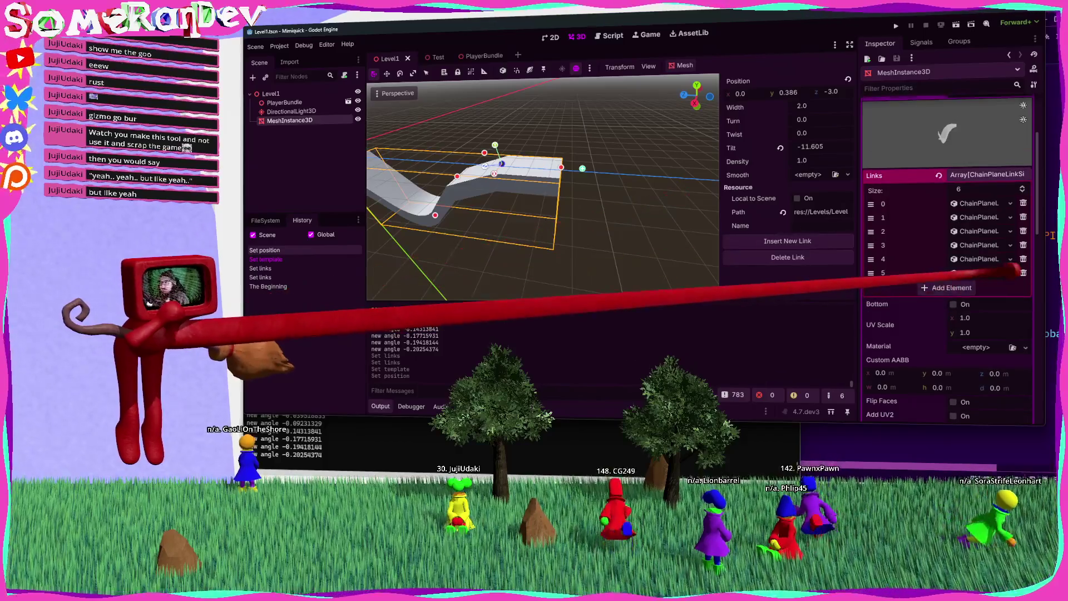
{"action": "left_click", "coordinate": [979, 272]}
{"action": "left_click", "coordinate": [1014, 309]}
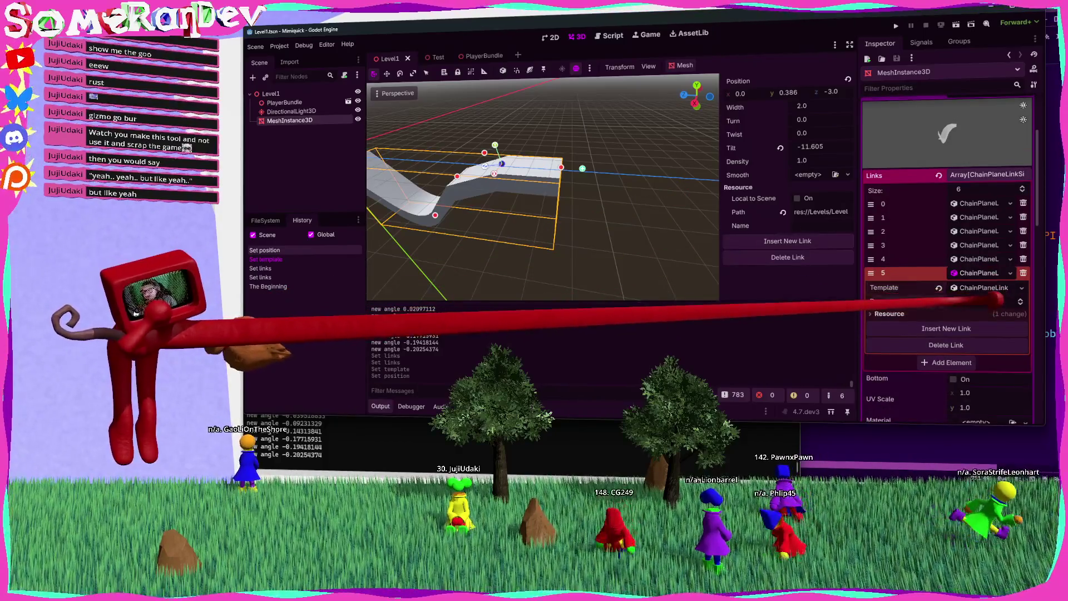
{"action": "left_click_drag", "start_coordinate": [997, 299], "coordinate": [692, 227]}
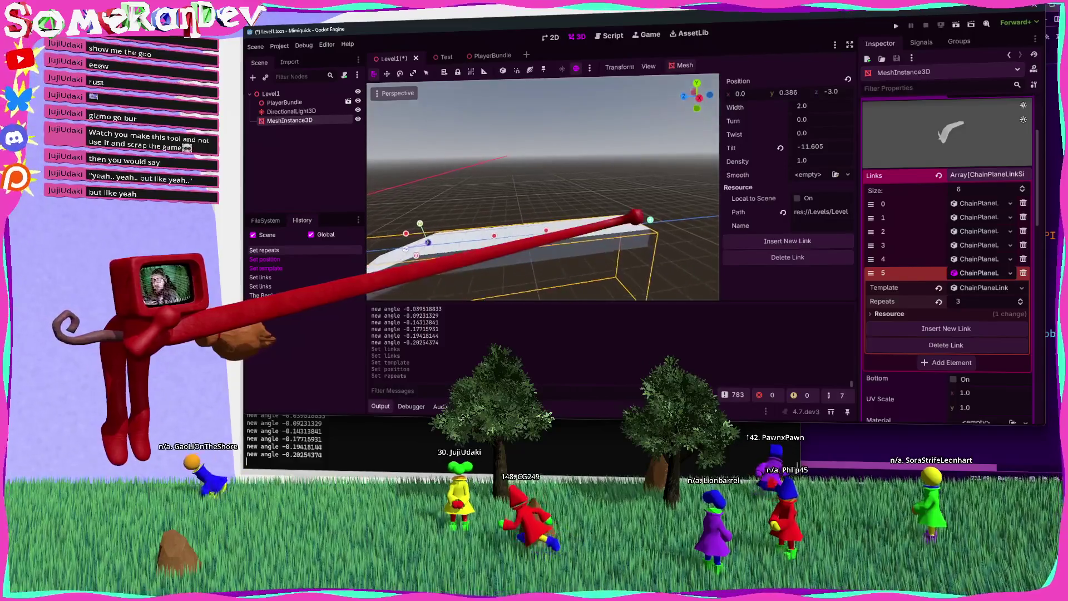
{"action": "left_click_drag", "start_coordinate": [996, 301], "coordinate": [935, 296]}
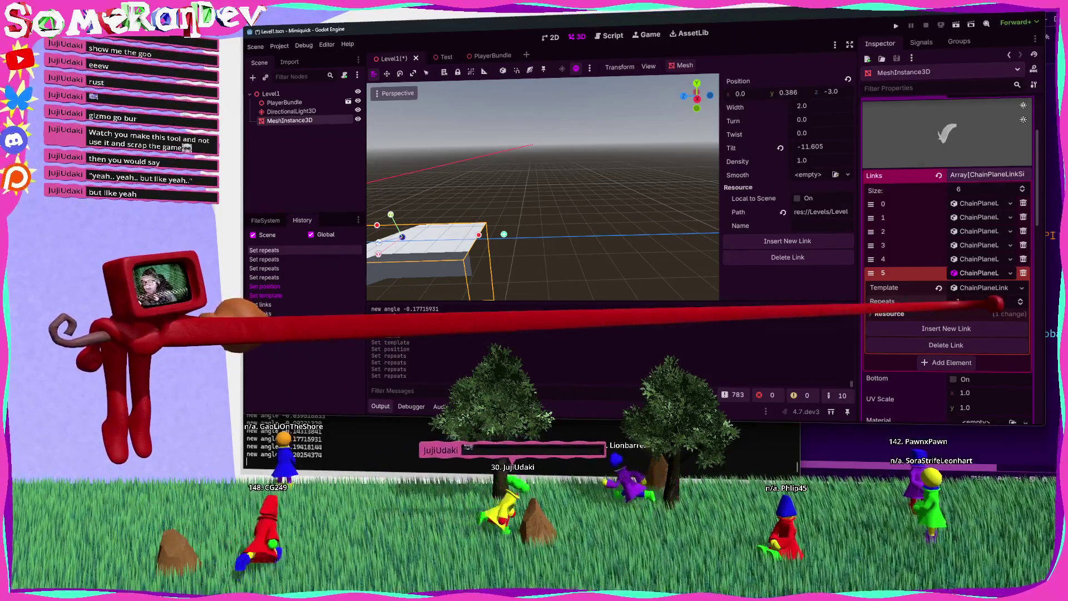
{"action": "mouse_move", "coordinate": [975, 302]}
{"action": "left_mouse_down"}
{"action": "mouse_move", "coordinate": [1005, 301]}
{"action": "mouse_move", "coordinate": [979, 301]}
{"action": "left_mouse_up"}
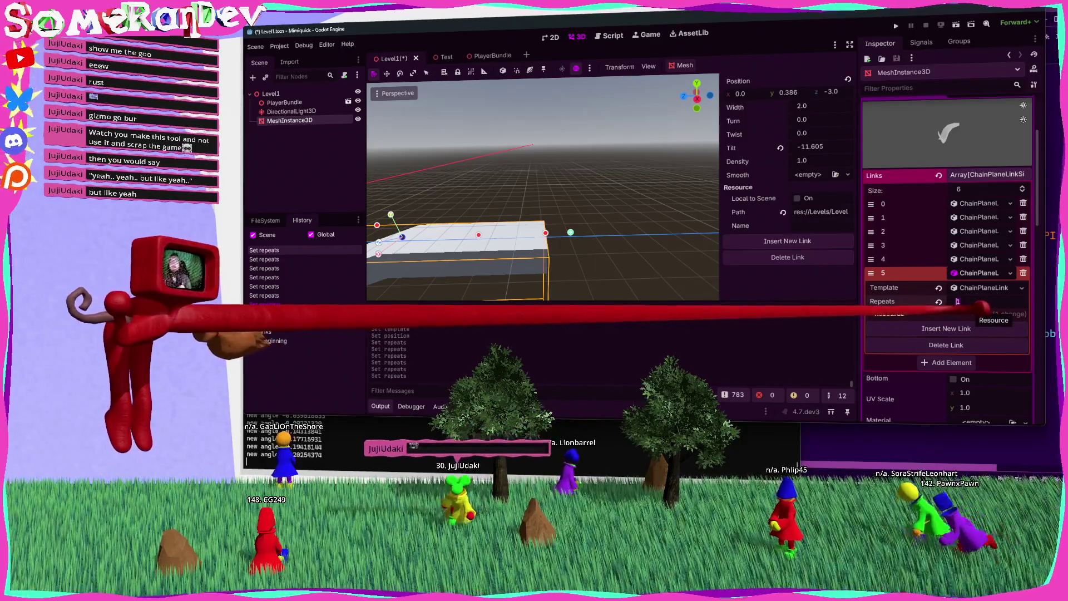
{"action": "key", "text": "ctrl+s"}
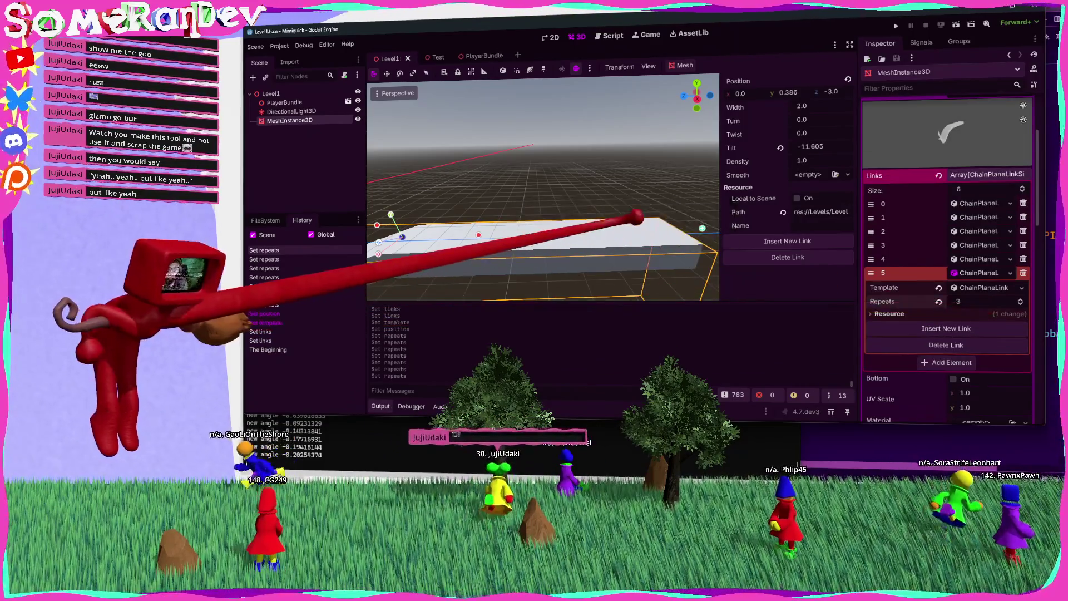
Bend the plank with rotation handles at 20 repeats, then undo the repeats change.
{"action": "scroll", "coordinate": [544, 187], "scroll_direction": "up", "scroll_amount": 3}
{"action": "mouse_move", "coordinate": [544, 182]}
{"action": "left_mouse_down"}
{"action": "mouse_move", "coordinate": [508, 172]}
{"action": "mouse_move", "coordinate": [520, 172]}
{"action": "mouse_move", "coordinate": [510, 187]}
{"action": "left_mouse_up"}
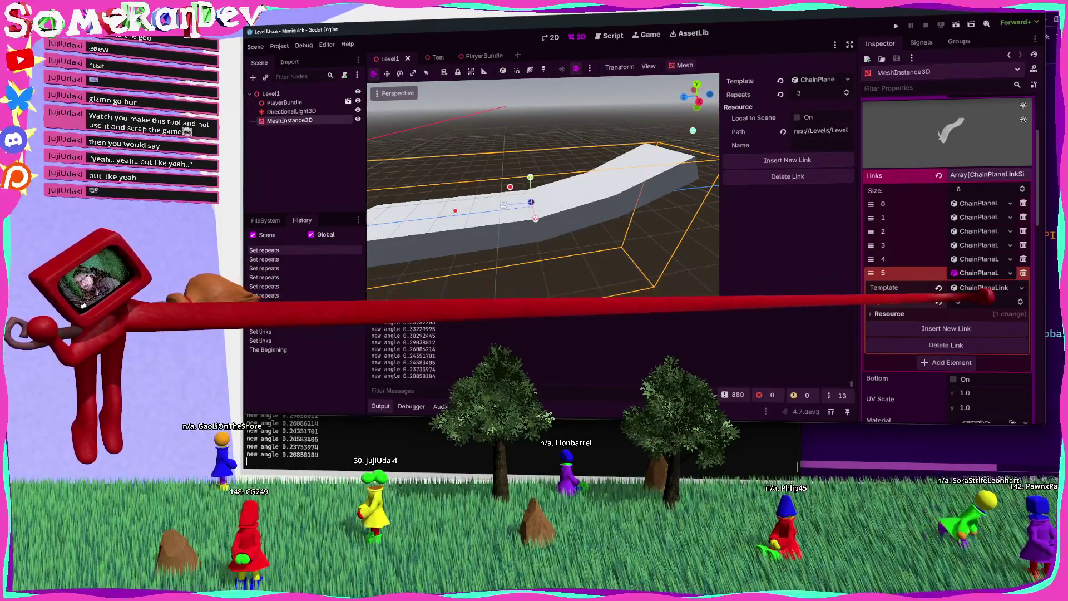
{"action": "key", "text": "Return"}
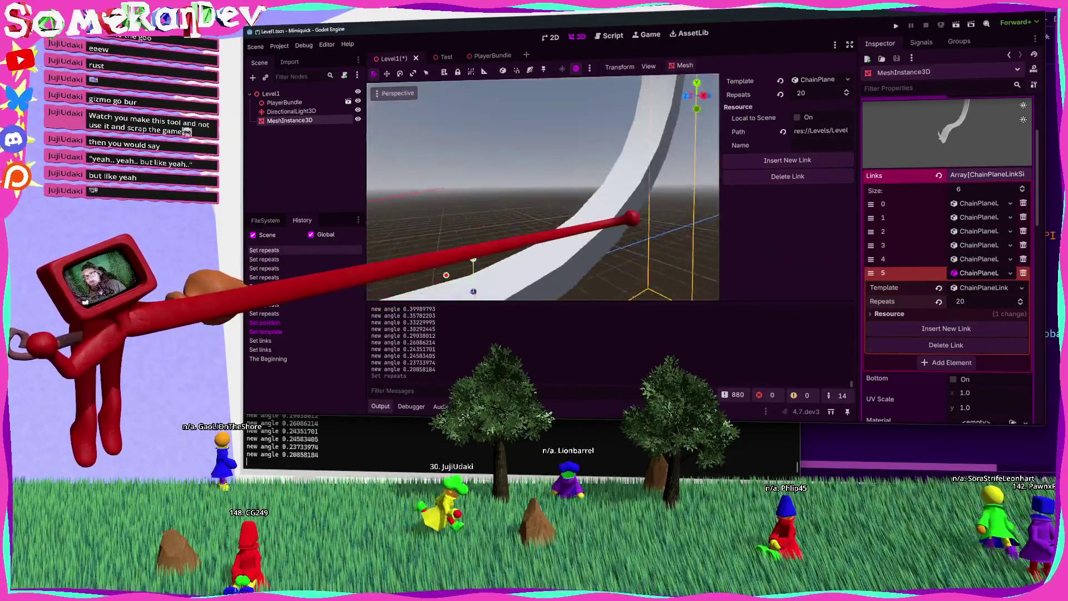
{"action": "left_click_drag", "start_coordinate": [562, 178], "coordinate": [562, 179]}
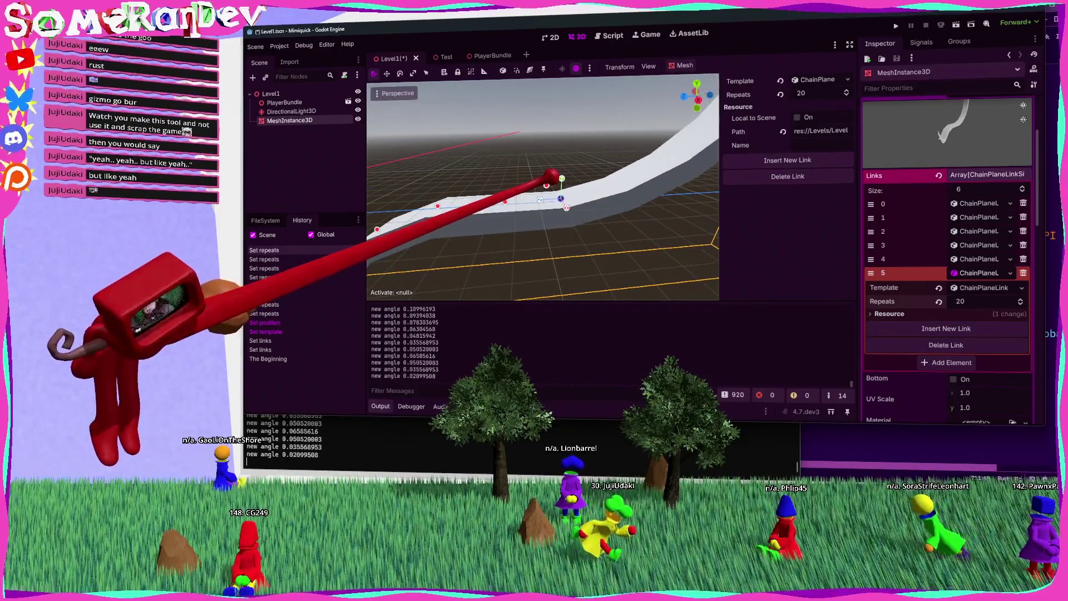
{"action": "scroll", "coordinate": [542, 189], "scroll_direction": "up", "scroll_amount": 2}
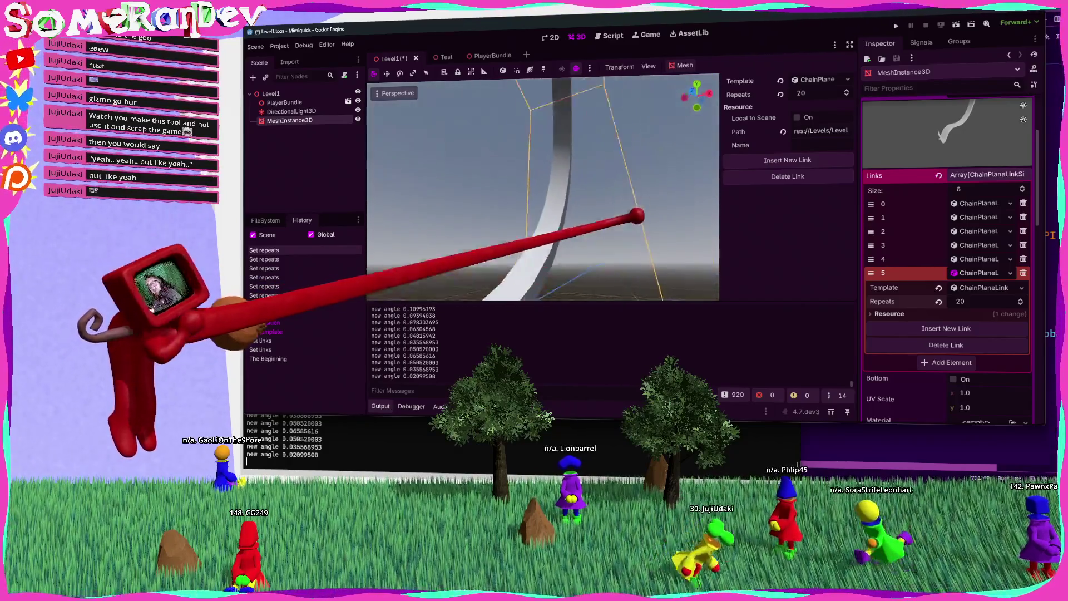
{"action": "key", "text": "s"}
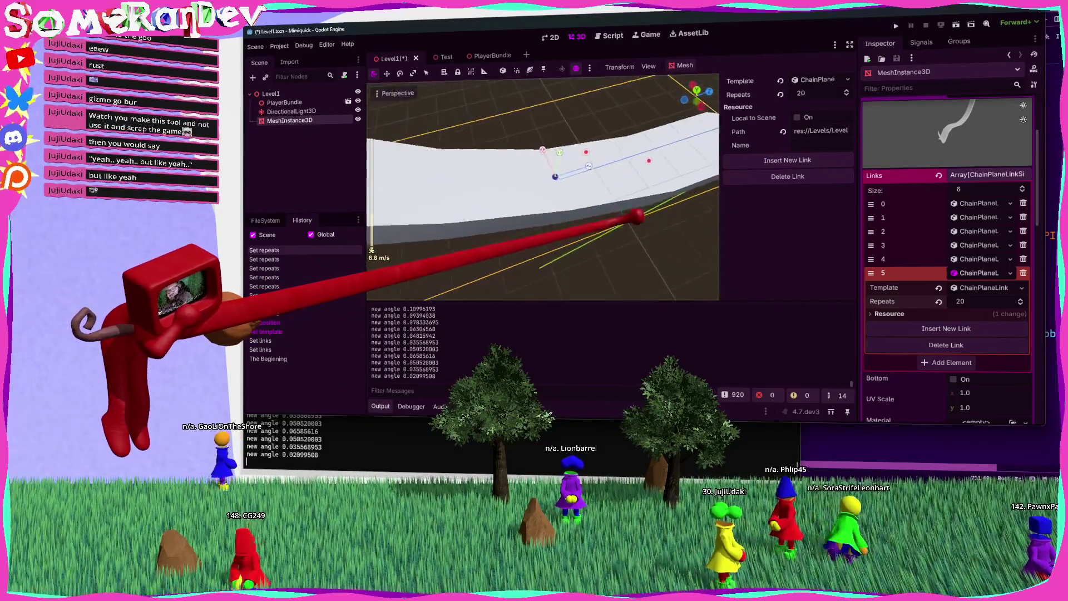
{"action": "left_click_drag", "start_coordinate": [553, 231], "coordinate": [560, 239]}
{"action": "key", "text": "ctrl+z"}
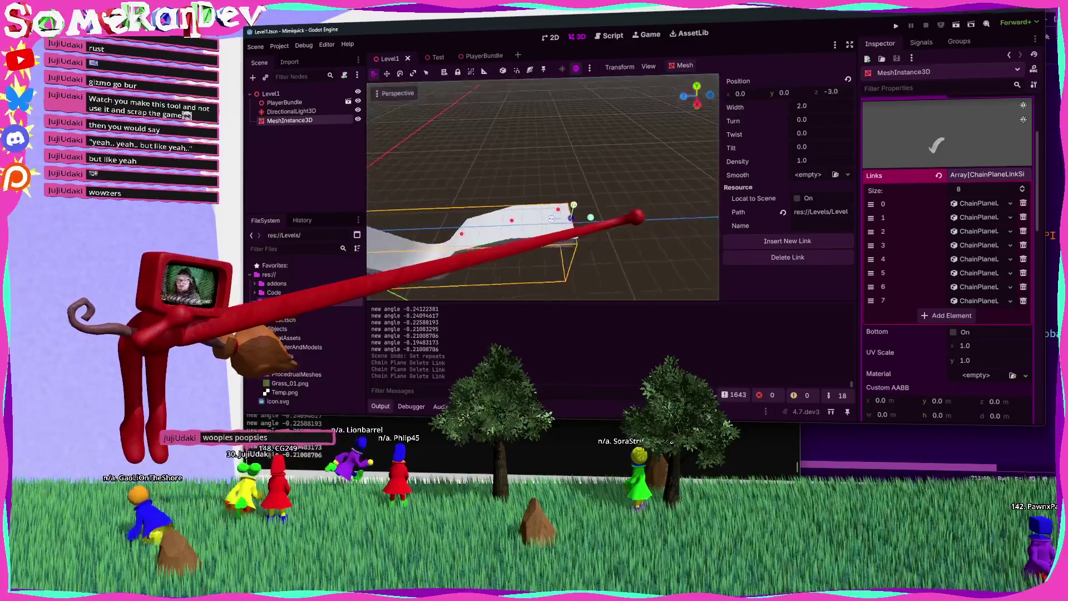
Paste two copies of the X rotation-handle block, change them to Direction::Y and Direction::Z, and save.
{"action": "key", "text": "alt+Tab"}
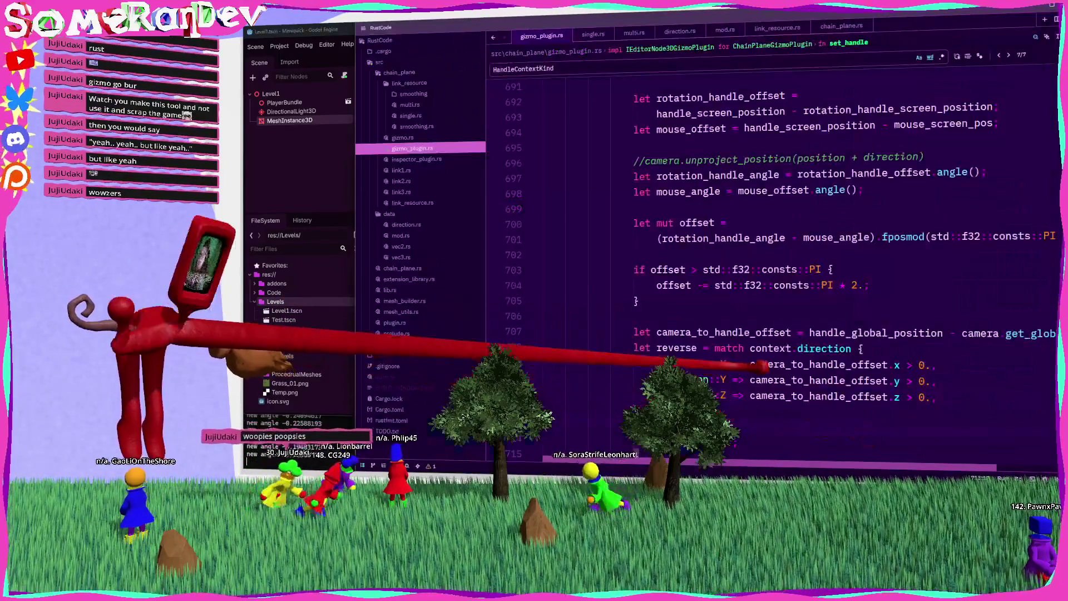
{"action": "scroll", "coordinate": [762, 364], "scroll_direction": "down", "scroll_amount": 3}
{"action": "scroll", "coordinate": [779, 345], "scroll_direction": "down", "scroll_amount": 3}
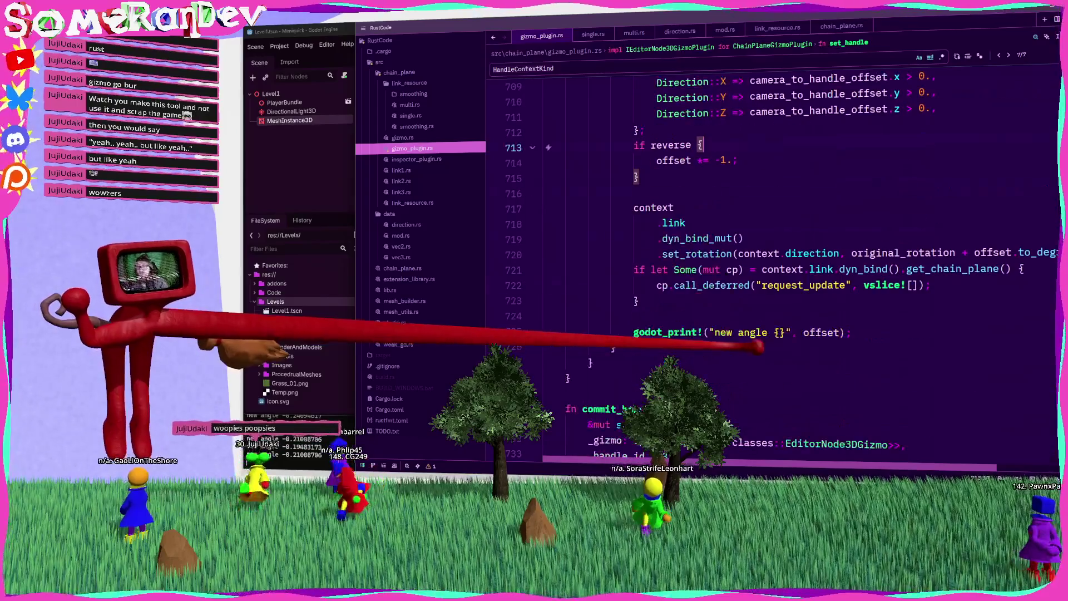
{"action": "scroll", "coordinate": [780, 334], "scroll_direction": "up", "scroll_amount": 20}
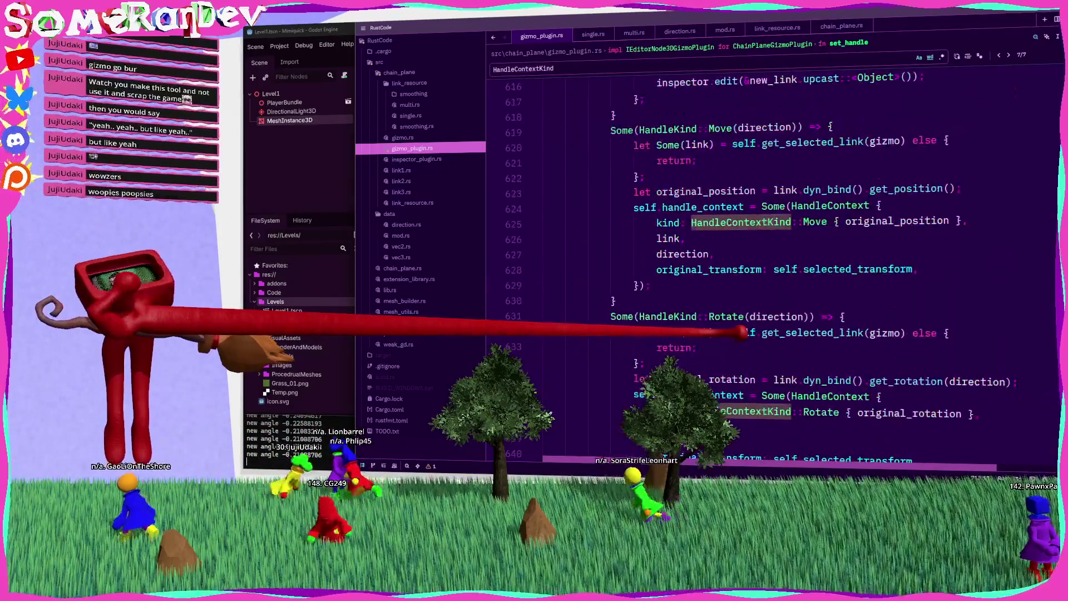
{"action": "scroll", "coordinate": [743, 332], "scroll_direction": "up", "scroll_amount": 14}
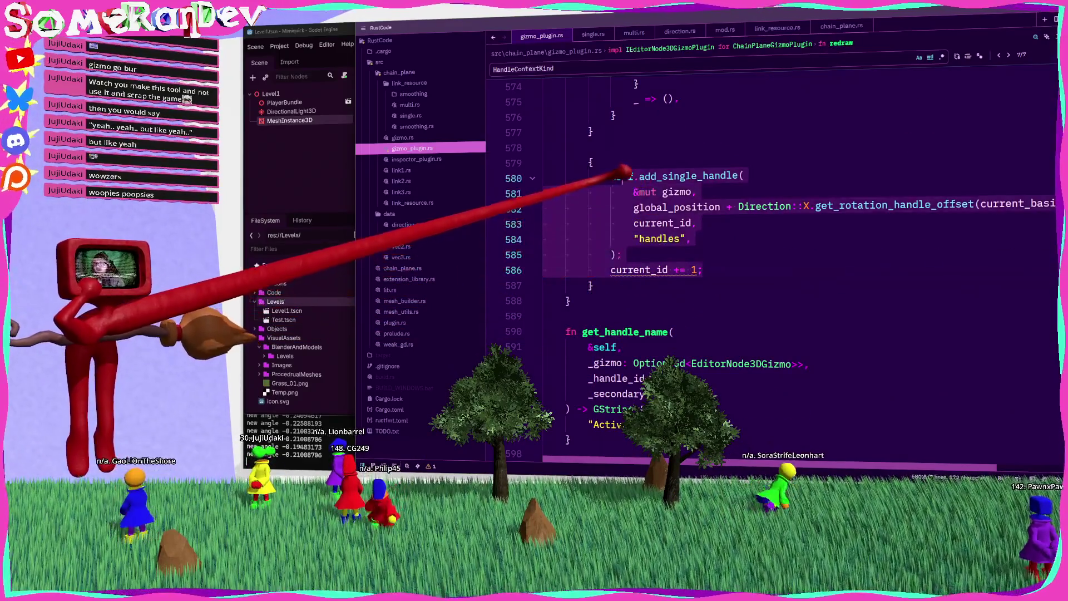
{"action": "left_click", "coordinate": [720, 263]}
{"action": "key", "text": "Return"}
{"action": "key", "text": "ctrl+v"}
{"action": "key", "text": "ctrl+v"}
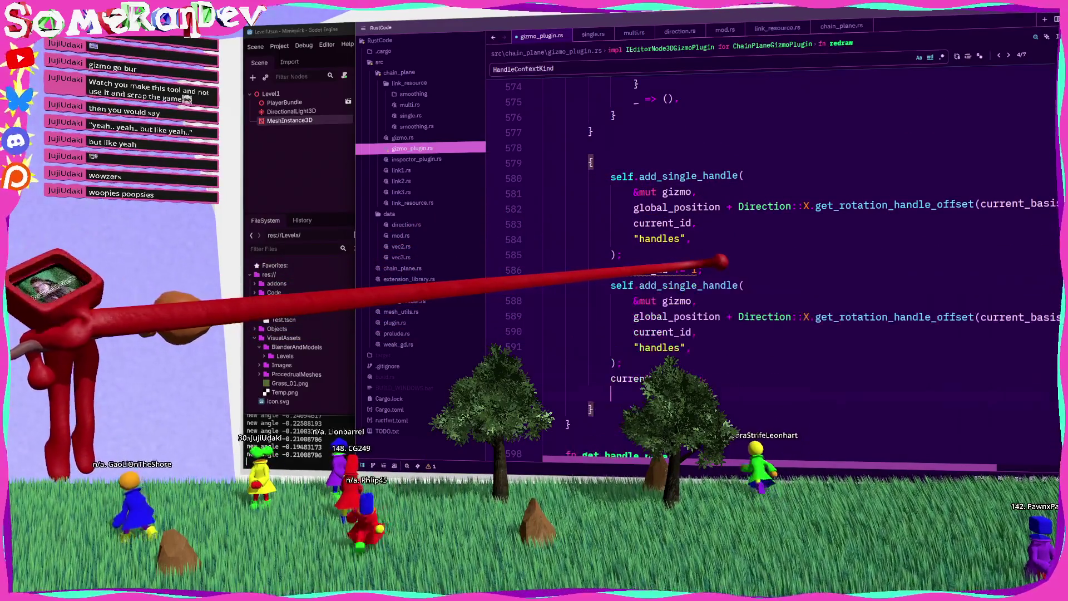
{"action": "key", "text": "BackSpace"}
{"action": "type", "text": "Y"}
{"action": "double_click", "coordinate": [807, 349]}
{"action": "type", "text": "Z"}
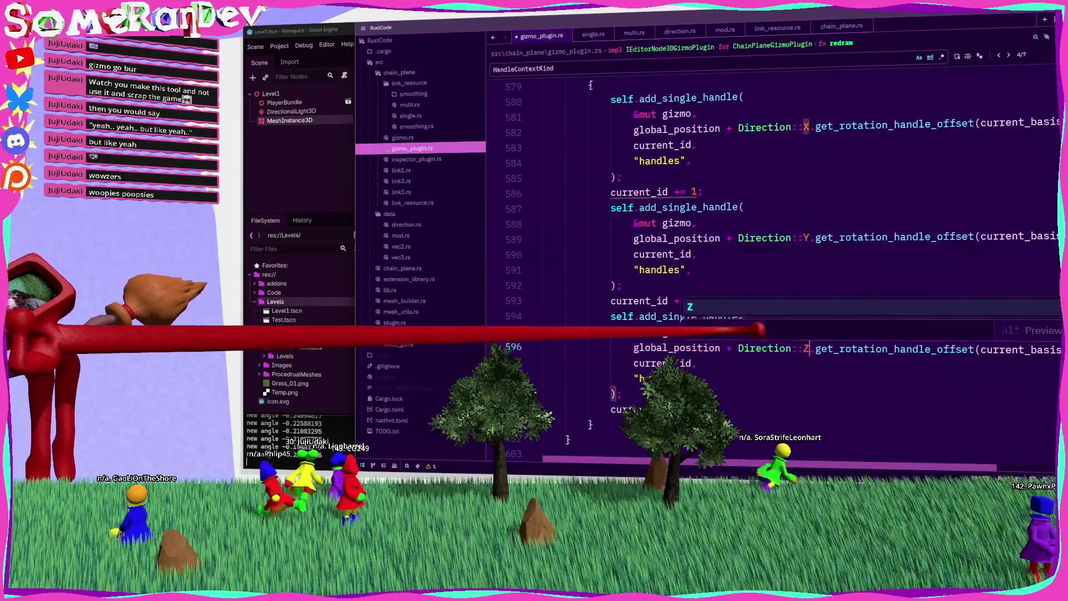
{"action": "key", "text": "ctrl+s"}
Comment out the unused final current_id increment and save gizmo_plugin.rs.
{"action": "left_click", "coordinate": [678, 286]}
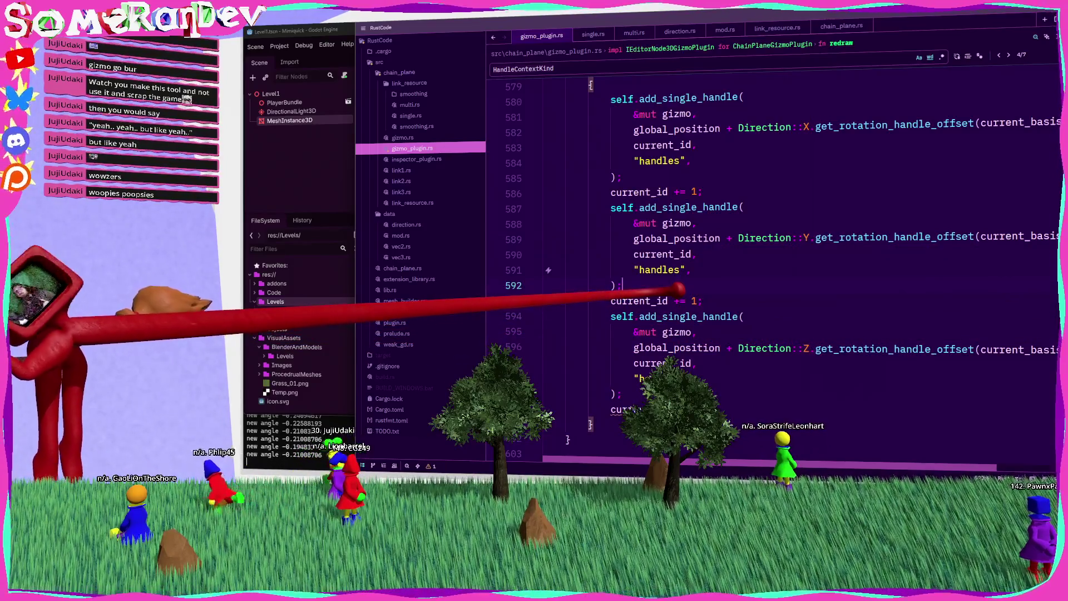
{"action": "left_click", "coordinate": [620, 409]}
{"action": "key", "text": "ctrl+slash"}
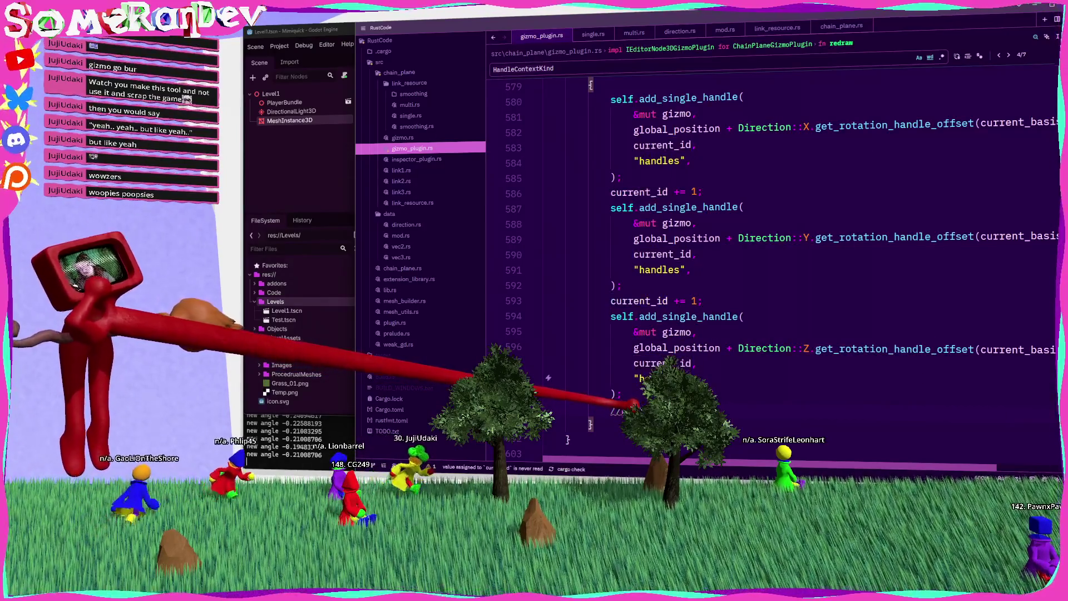
{"action": "key", "text": "ctrl+s"}
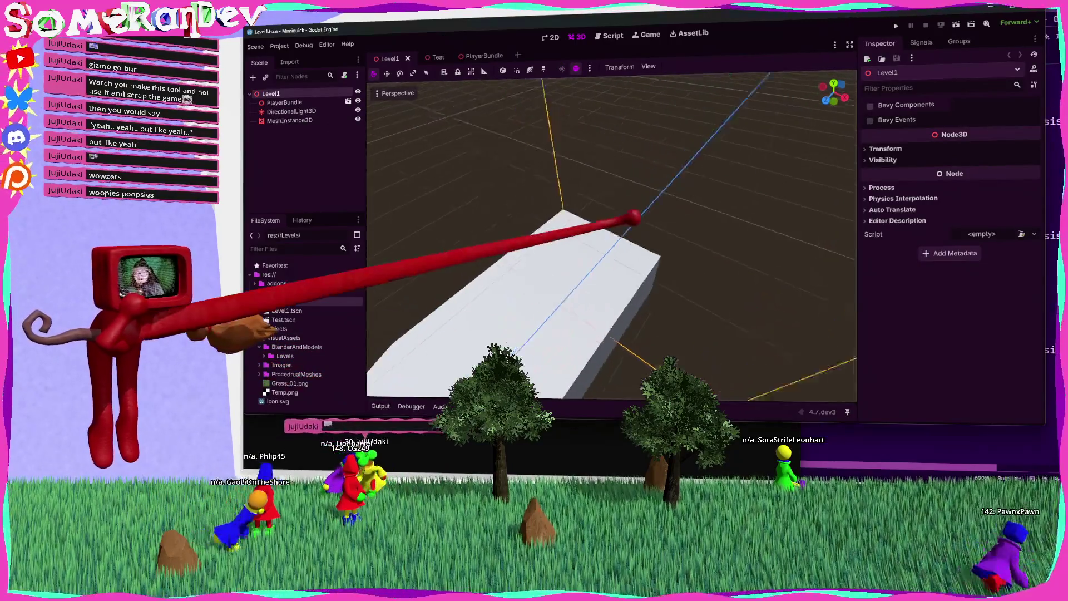
Select MeshInstance3D, pick a chain-plane link on the mesh, and open its Smooth resource menu.
{"action": "left_click", "coordinate": [289, 121]}
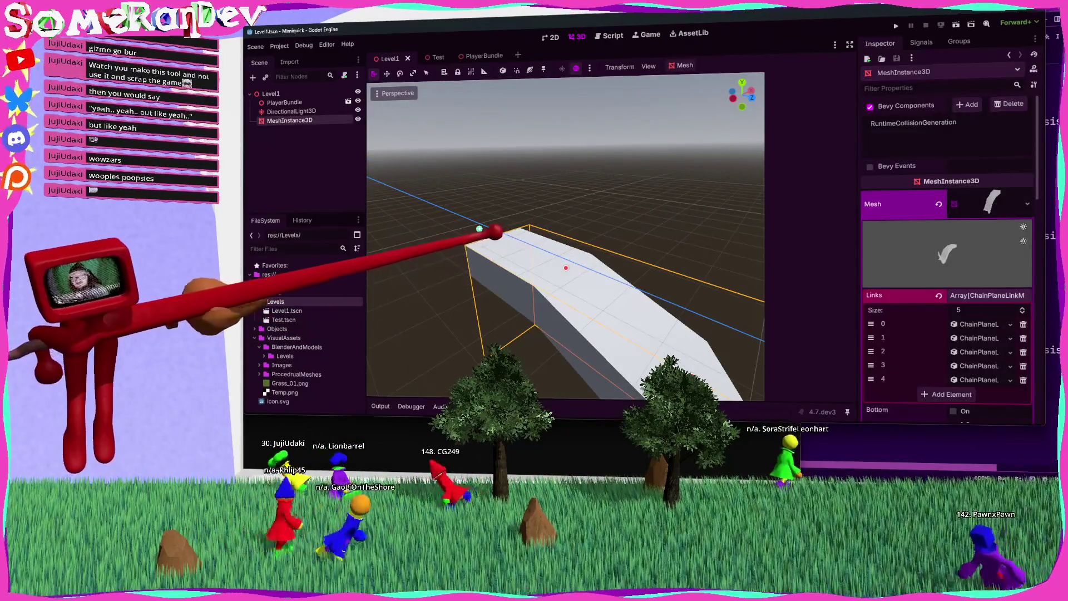
{"action": "left_click", "coordinate": [493, 231]}
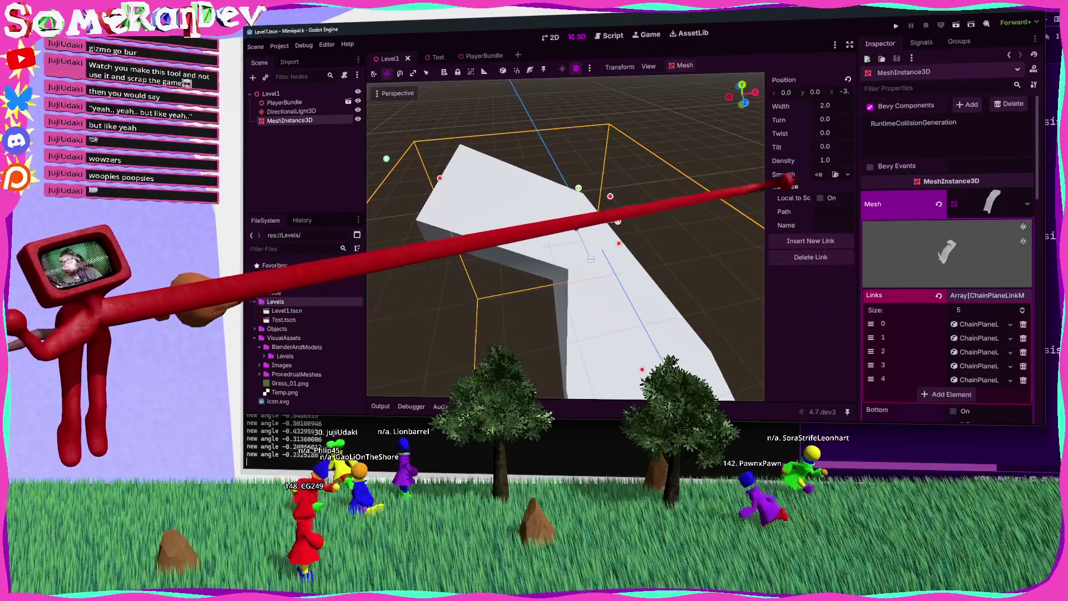
{"action": "left_click", "coordinate": [849, 172]}
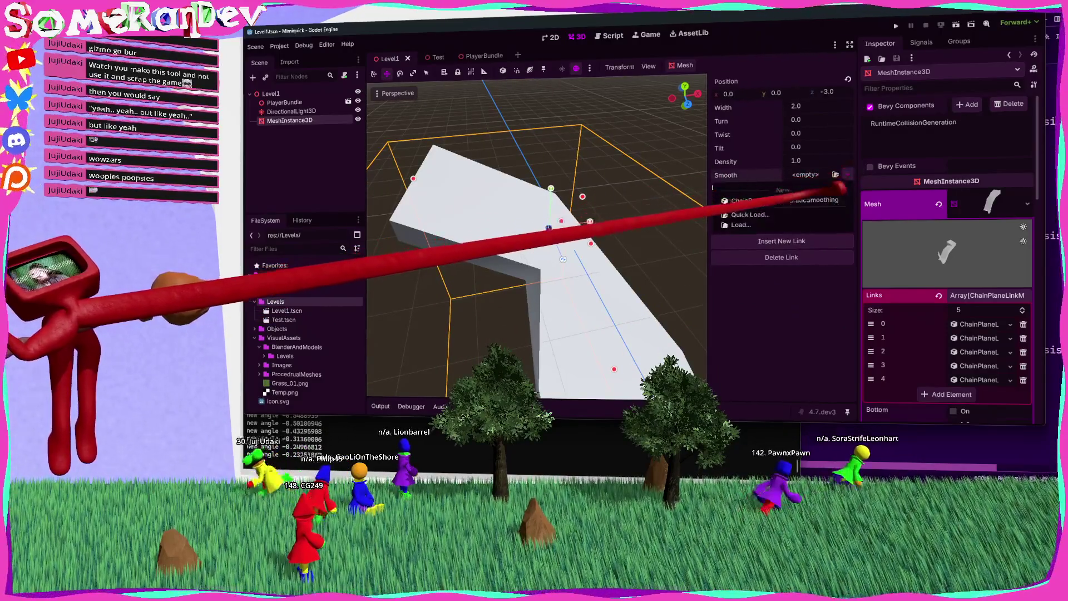
Give the link a new ChainPlaneLinkQuadraticSmoothing resource and expand its settings.
{"action": "left_click", "coordinate": [823, 175]}
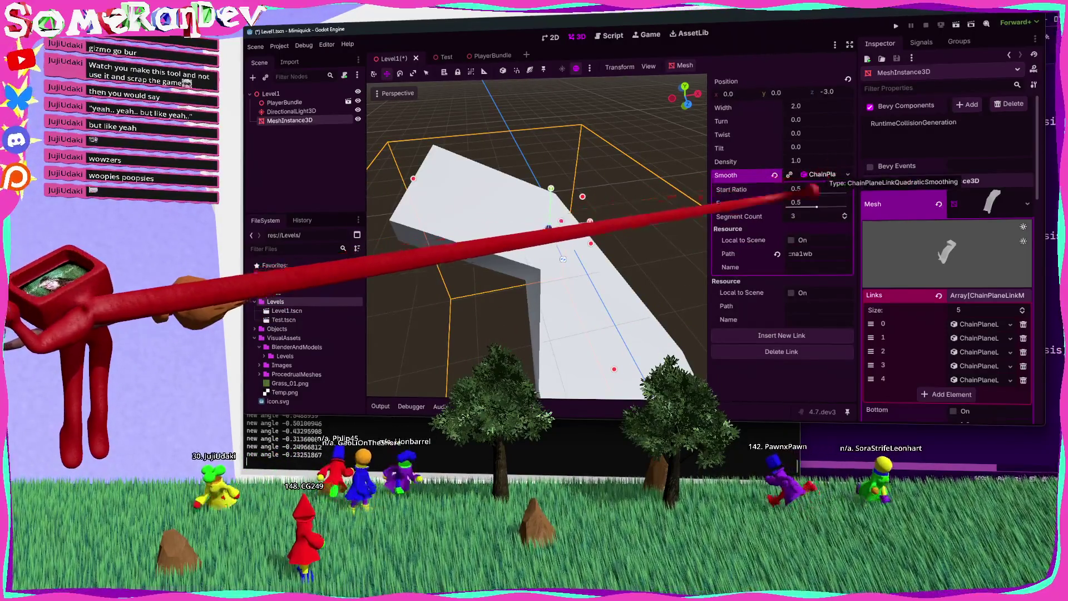
{"action": "left_click_drag", "start_coordinate": [632, 217], "coordinate": [570, 217]}
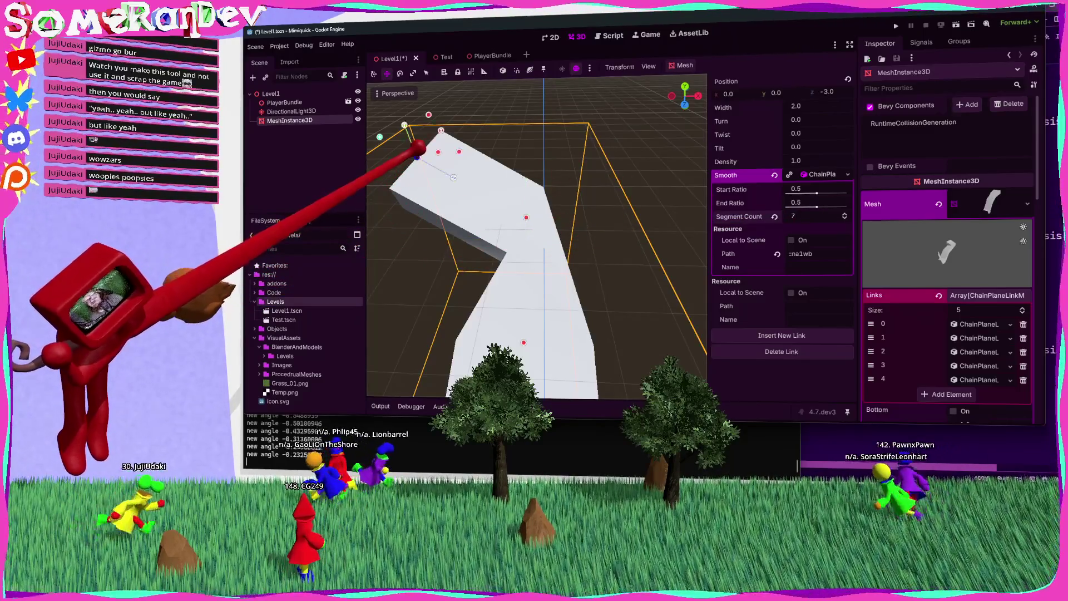
{"action": "key", "text": "ctrl+z"}
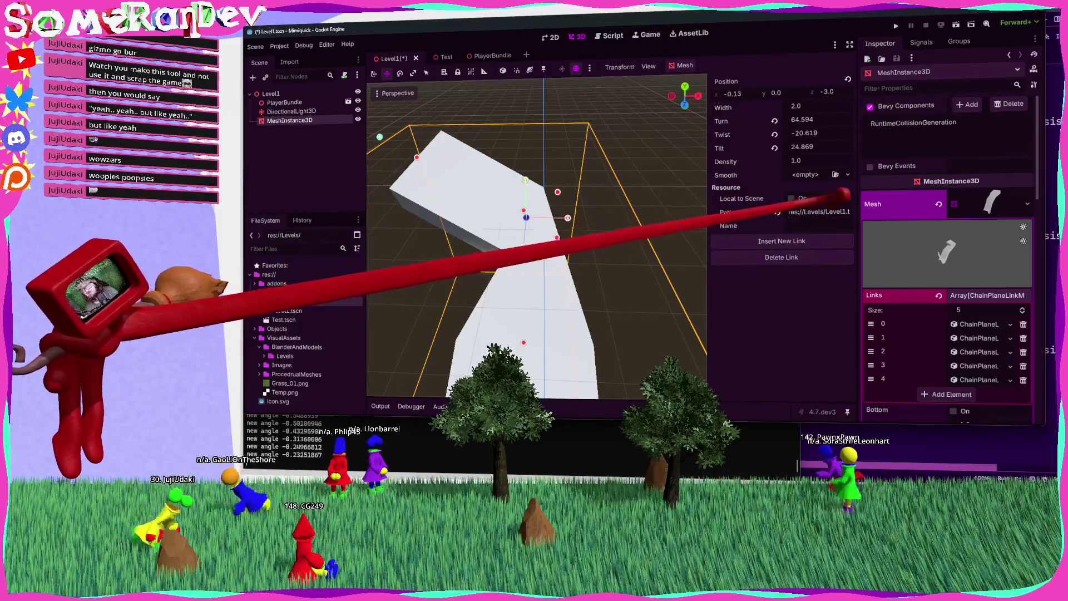
{"action": "left_click", "coordinate": [848, 174]}
{"action": "left_click", "coordinate": [829, 199]}
{"action": "scroll", "coordinate": [612, 218], "scroll_direction": "up", "scroll_amount": 5}
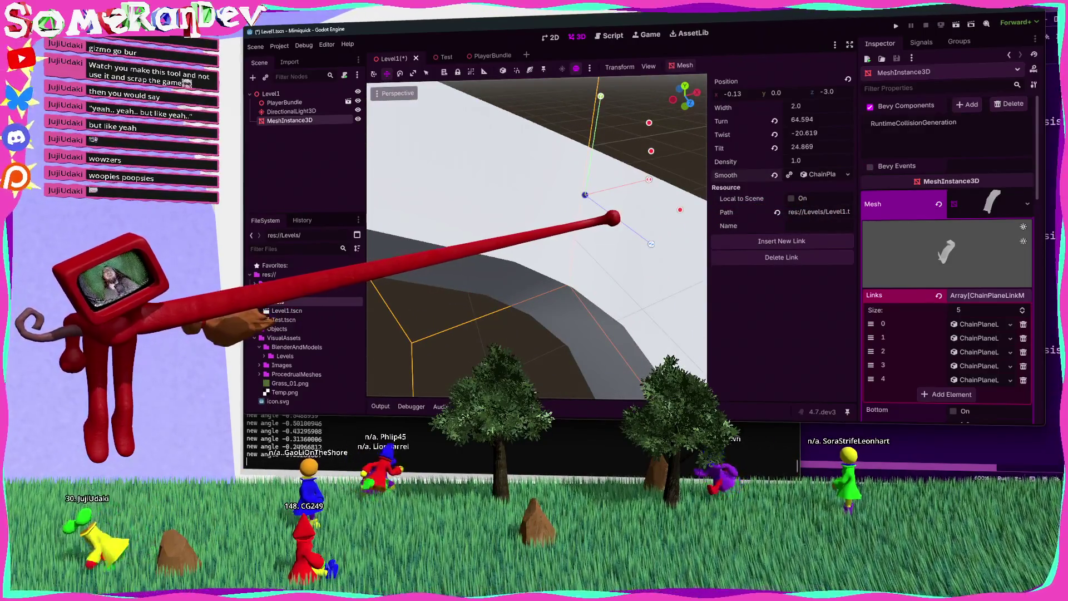
{"action": "left_click", "coordinate": [832, 174]}
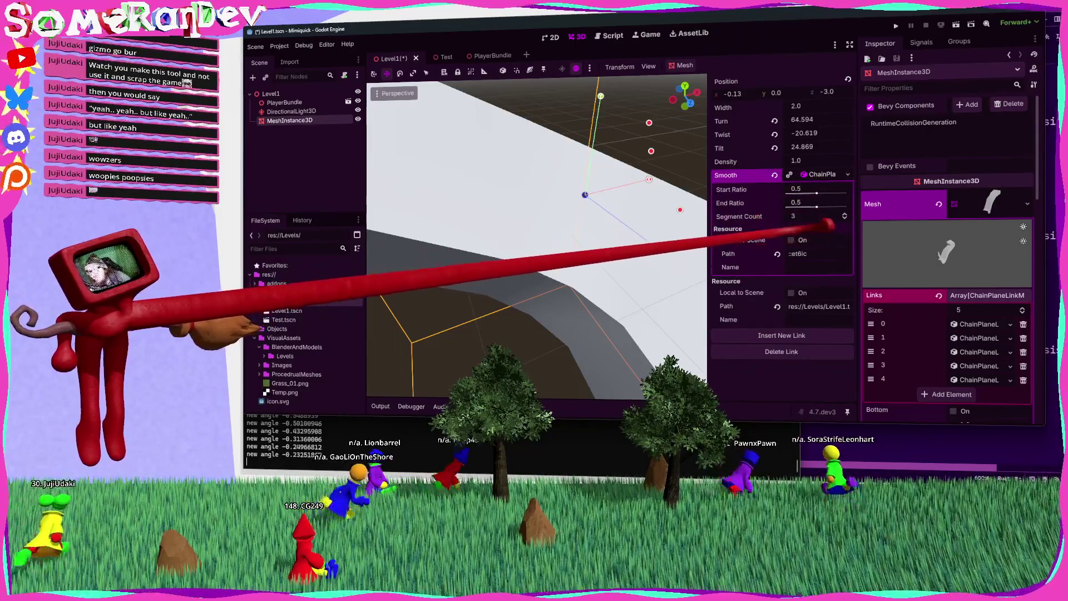
{"action": "scroll", "coordinate": [633, 217], "scroll_direction": "down", "scroll_amount": 5}
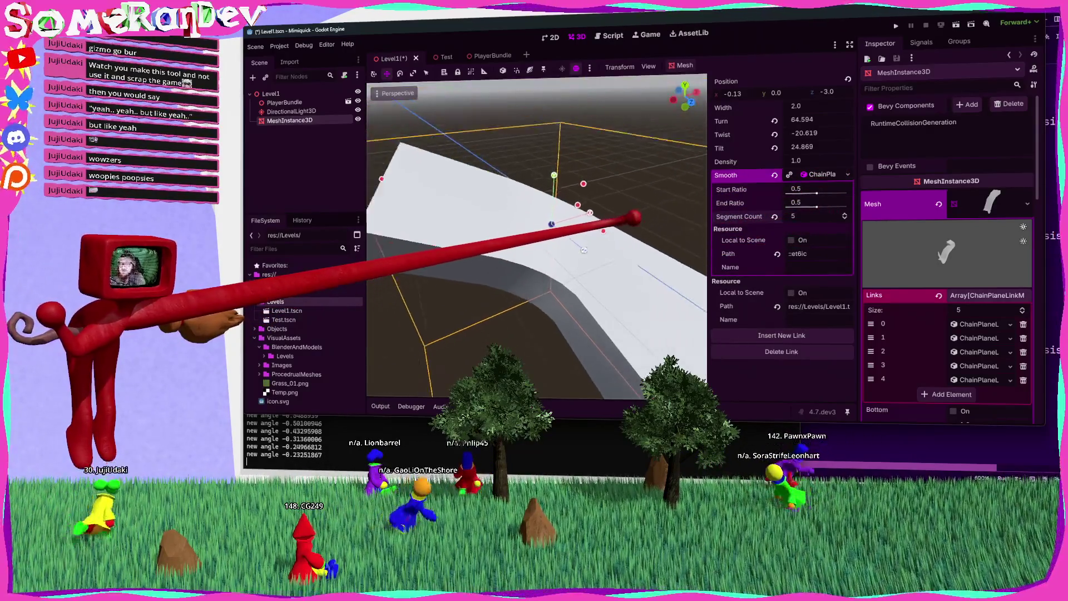
Select the first link, test and undo a Width change, and reframe the chain mesh.
{"action": "left_click", "coordinate": [488, 183]}
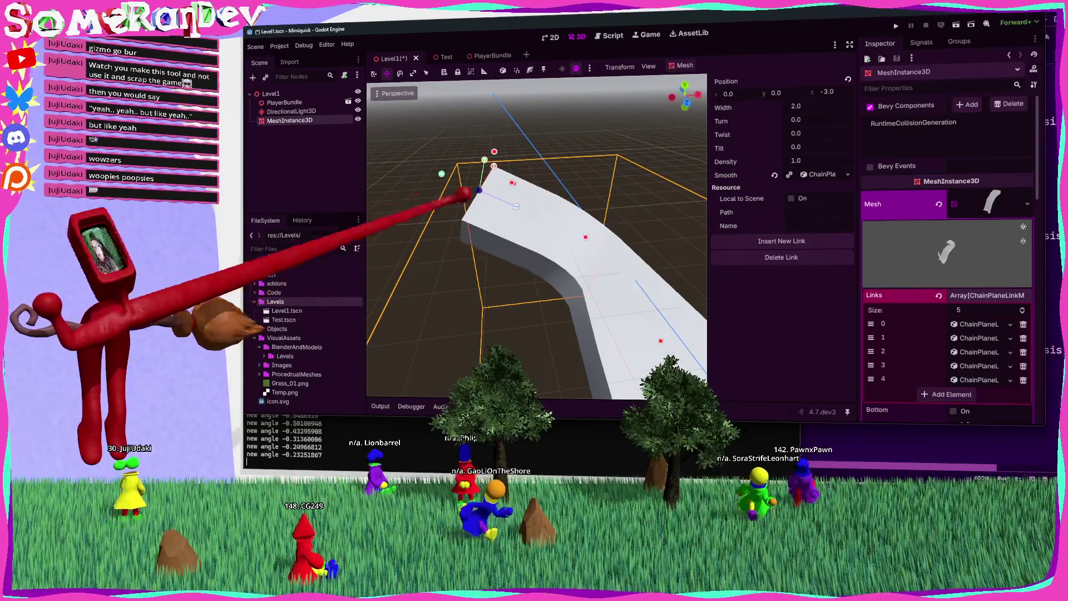
{"action": "left_click_drag", "start_coordinate": [823, 97], "coordinate": [800, 105]}
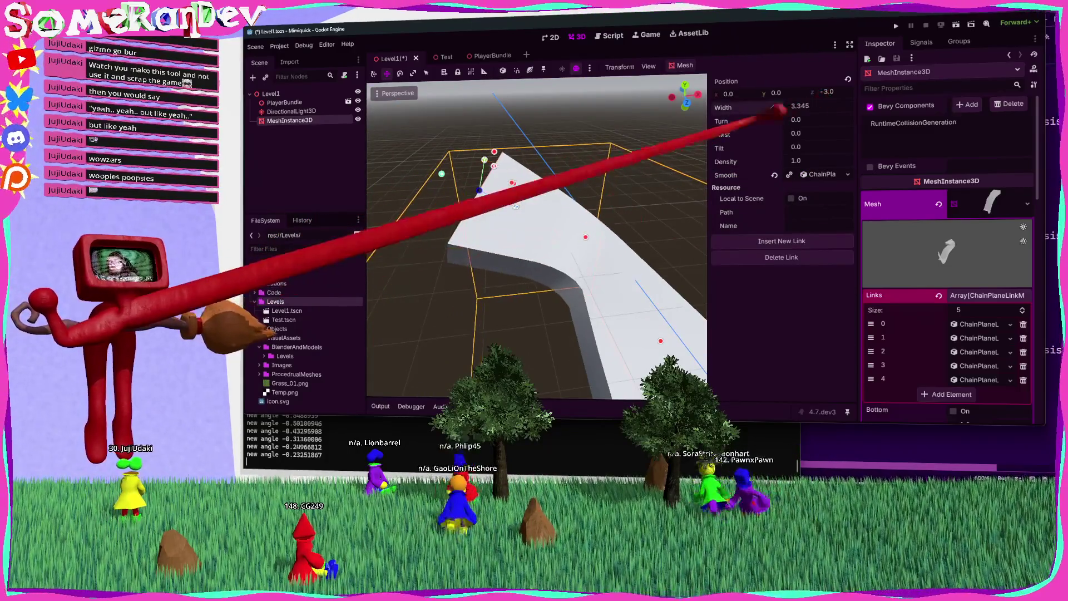
{"action": "key", "text": "ctrl+z"}
{"action": "key", "text": "f"}
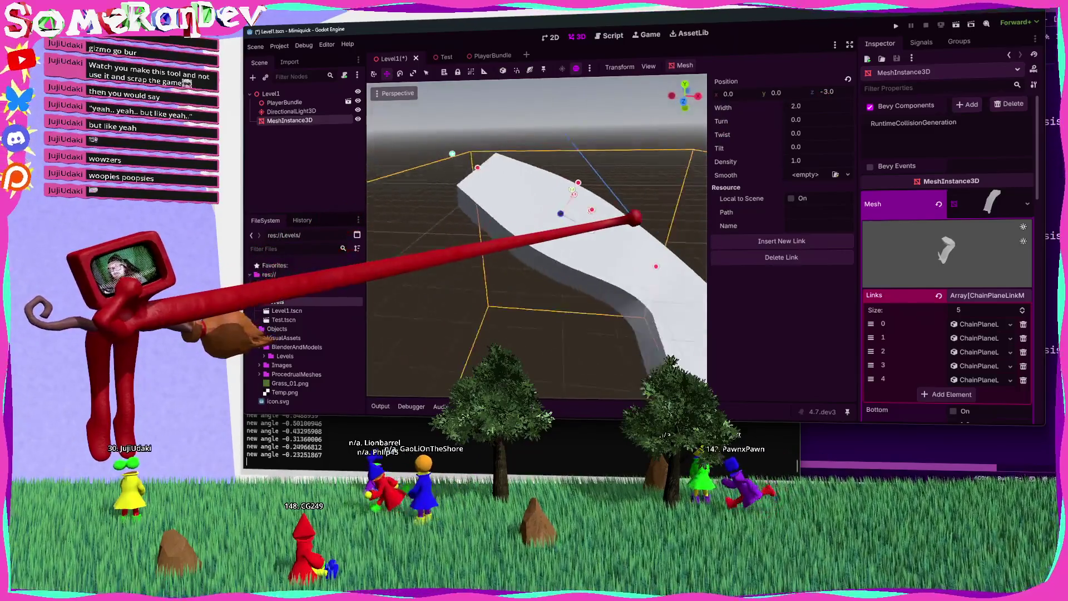
{"action": "scroll", "coordinate": [537, 236], "scroll_direction": "up", "scroll_amount": 5}
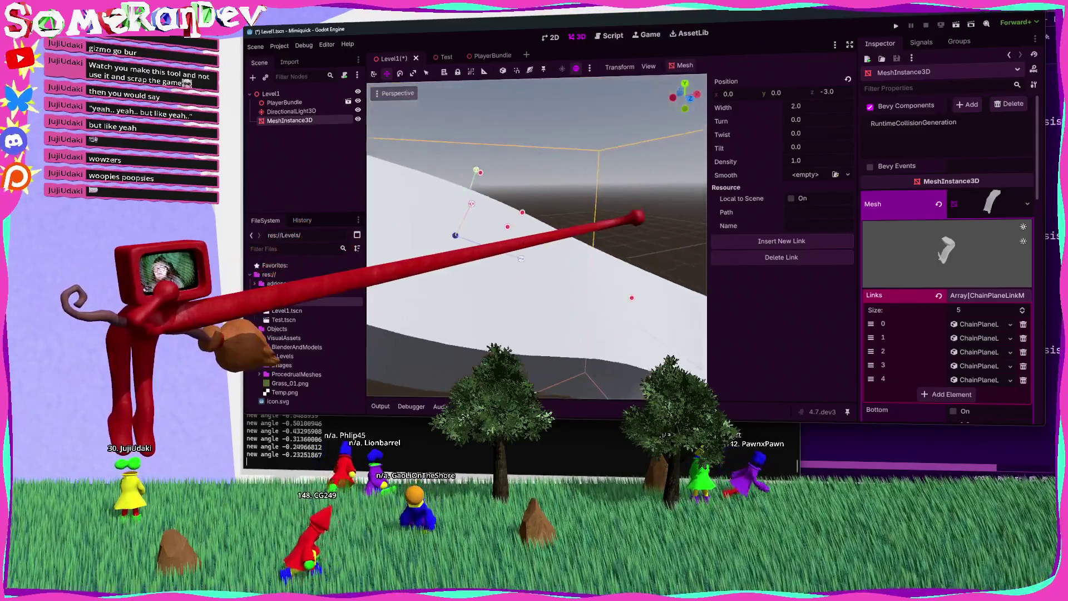
{"action": "scroll", "coordinate": [638, 218], "scroll_direction": "down", "scroll_amount": 3}
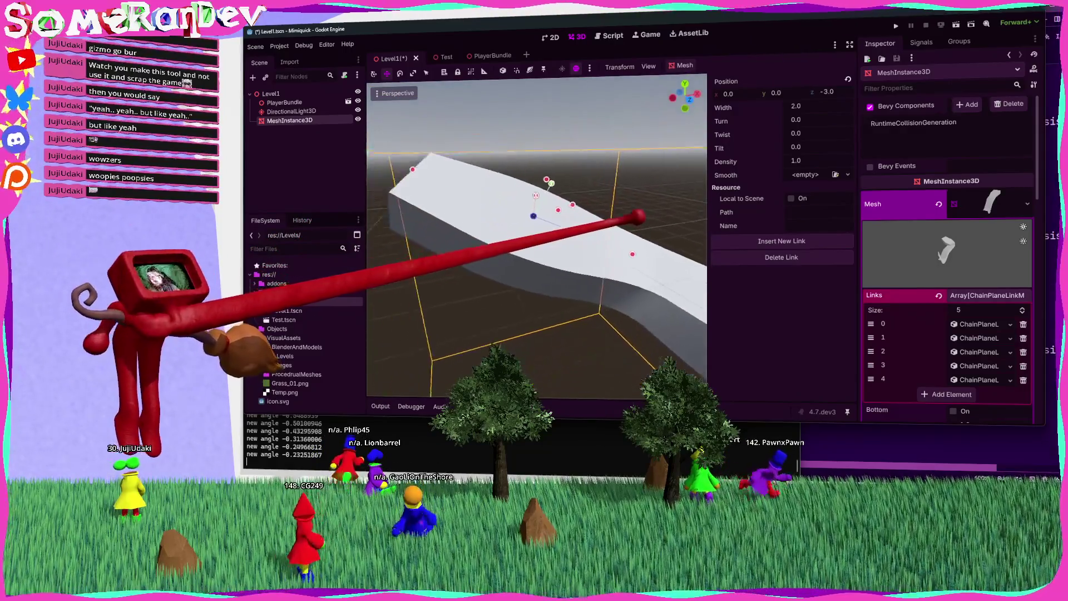
{"action": "left_click_drag", "start_coordinate": [638, 218], "coordinate": [463, 183]}
{"action": "left_click", "coordinate": [860, 434]}
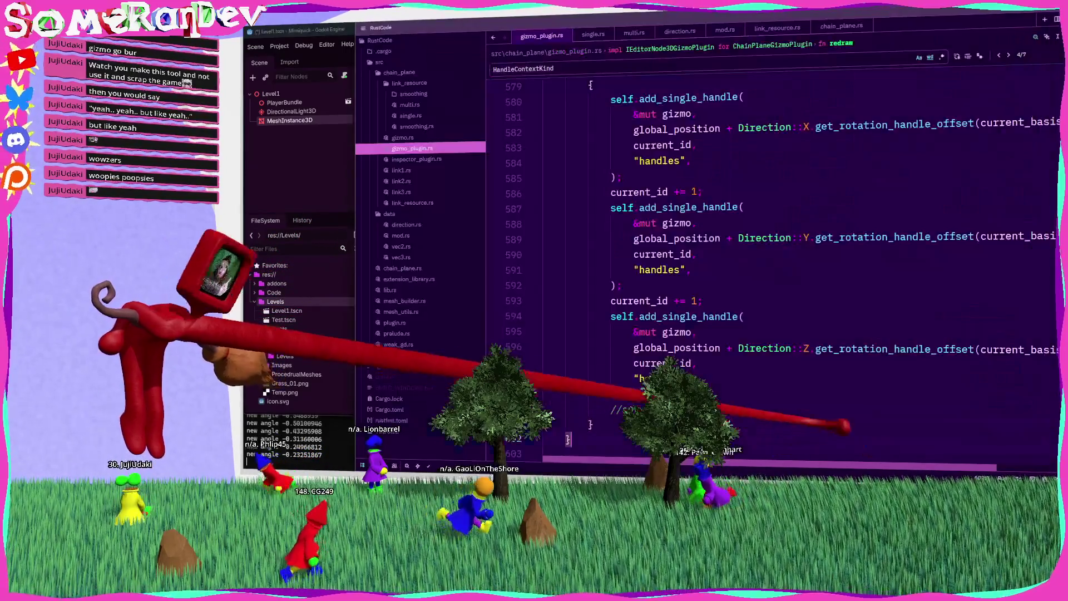
Jump through the symbol outline to refresh_inspector and highlight every use of selected_link_index.
{"action": "scroll", "coordinate": [768, 267], "scroll_direction": "down", "scroll_amount": 5}
{"action": "scroll", "coordinate": [768, 267], "scroll_direction": "up", "scroll_amount": 5}
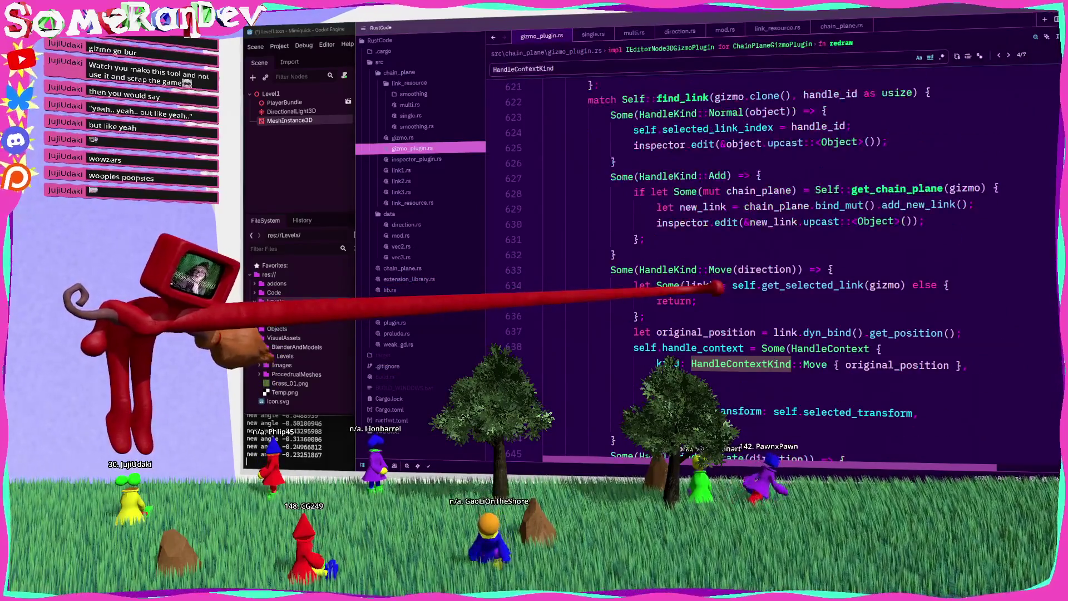
{"action": "scroll", "coordinate": [768, 268], "scroll_direction": "down", "scroll_amount": 7}
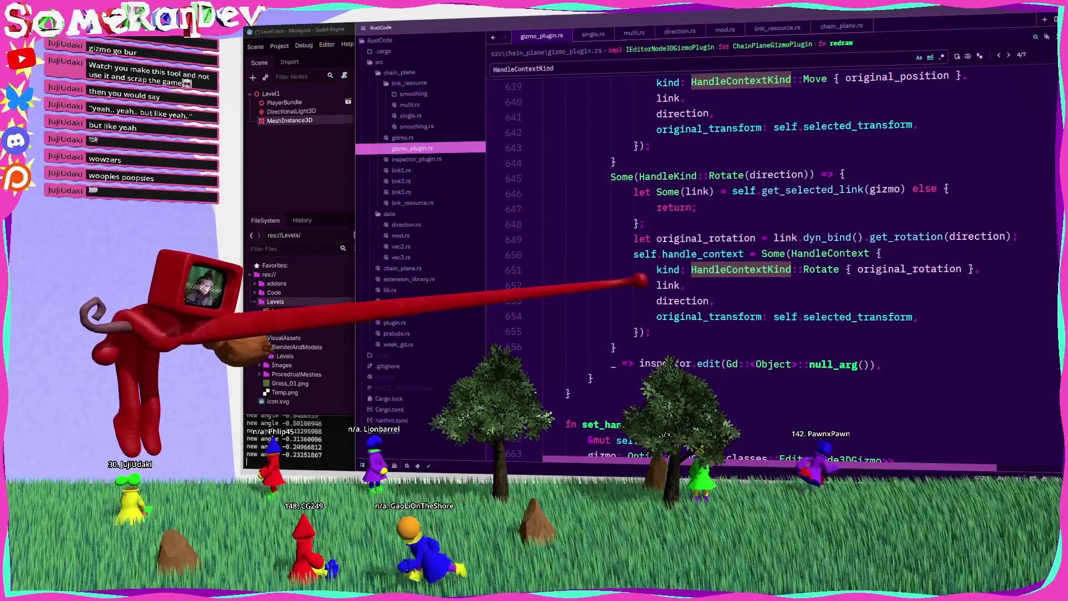
{"action": "key", "text": "shift+F12"}
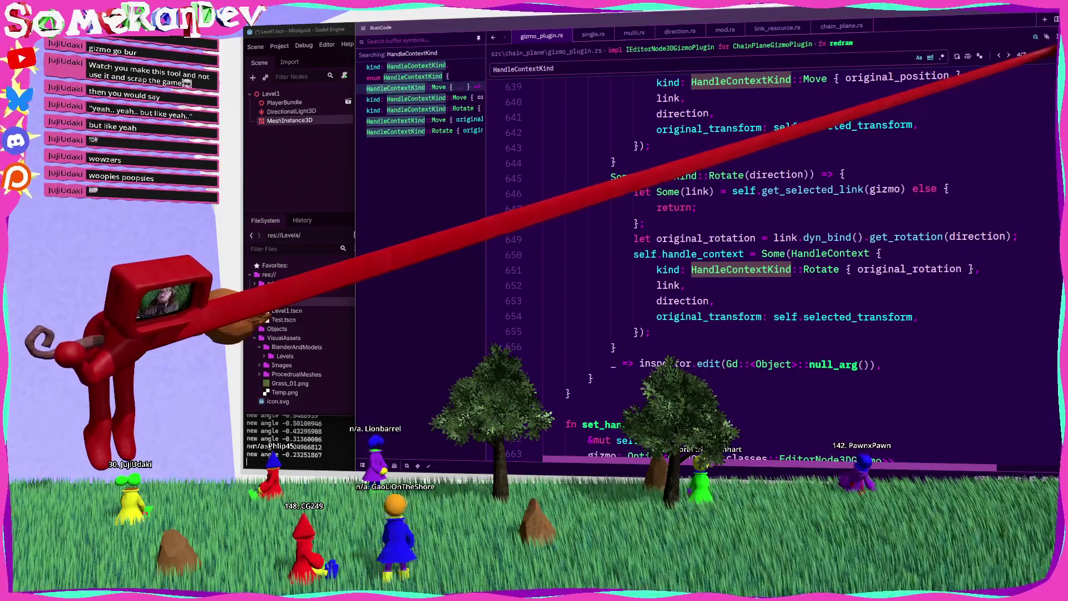
{"action": "key", "text": "Escape"}
{"action": "scroll", "coordinate": [501, 233], "scroll_direction": "down", "scroll_amount": 2}
{"action": "scroll", "coordinate": [446, 251], "scroll_direction": "down", "scroll_amount": 1}
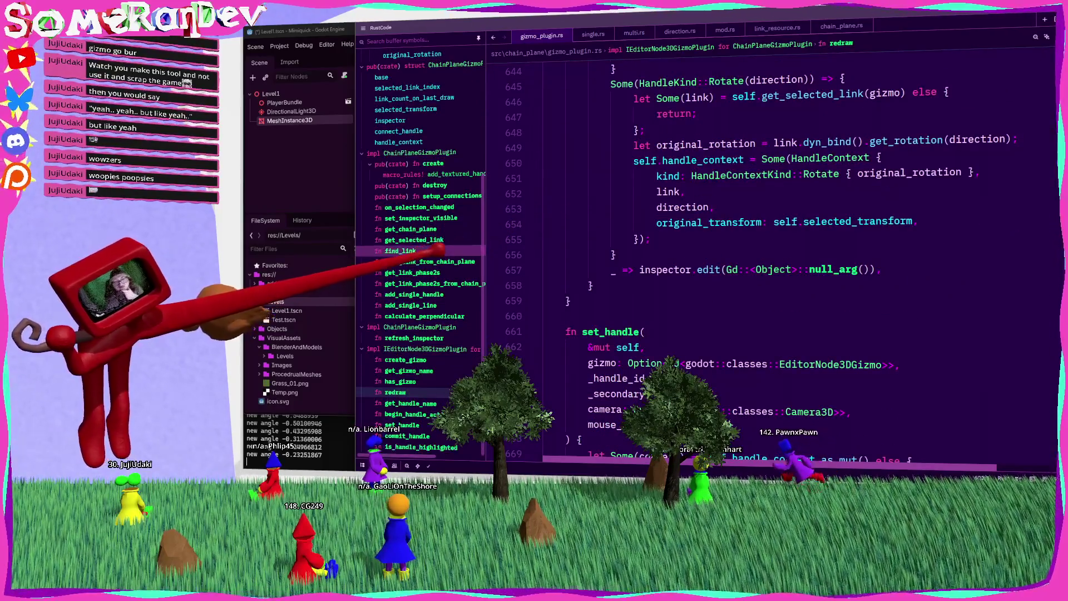
{"action": "left_click", "coordinate": [414, 338]}
{"action": "scroll", "coordinate": [665, 326], "scroll_direction": "down", "scroll_amount": 3}
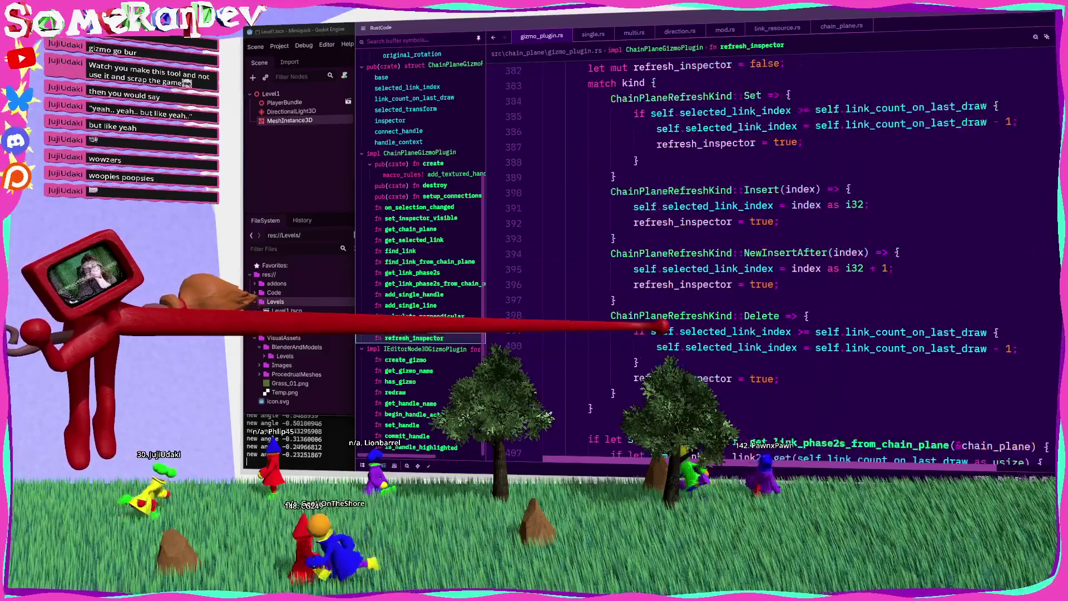
{"action": "double_click", "coordinate": [752, 96]}
{"action": "double_click", "coordinate": [734, 112]}
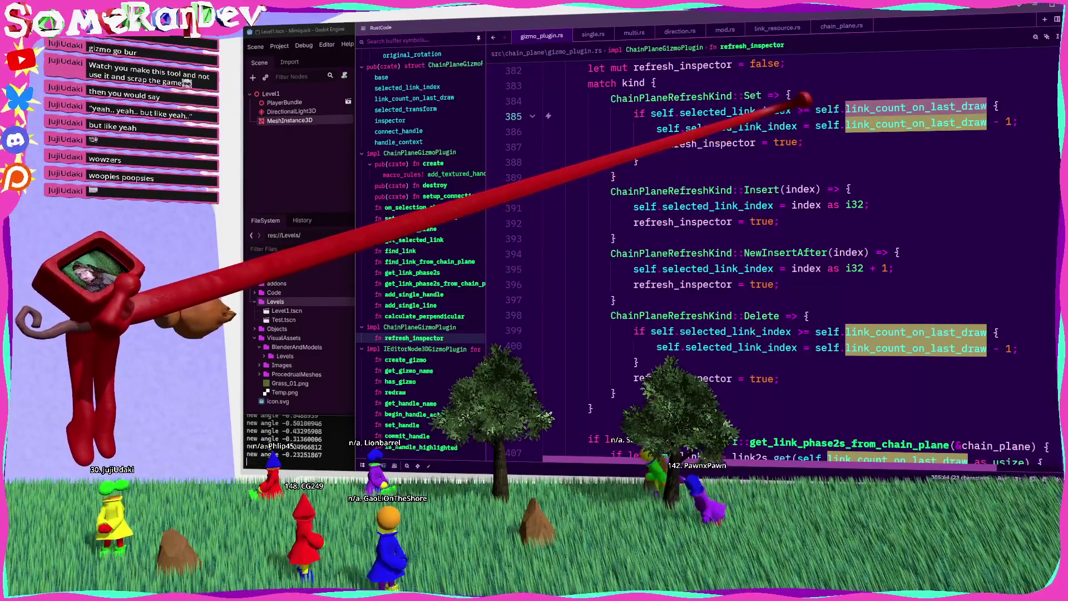
{"action": "left_click", "coordinate": [726, 206]}
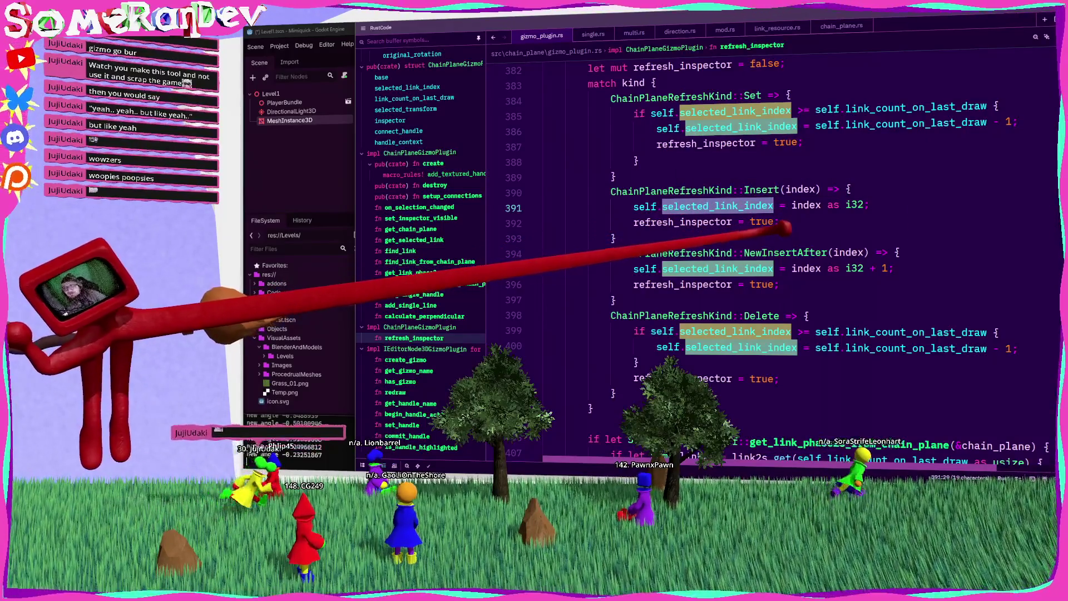
Check the type of the chain_plane parameter, then return to the Godot editor.
{"action": "scroll", "coordinate": [743, 207], "scroll_direction": "down", "scroll_amount": 3}
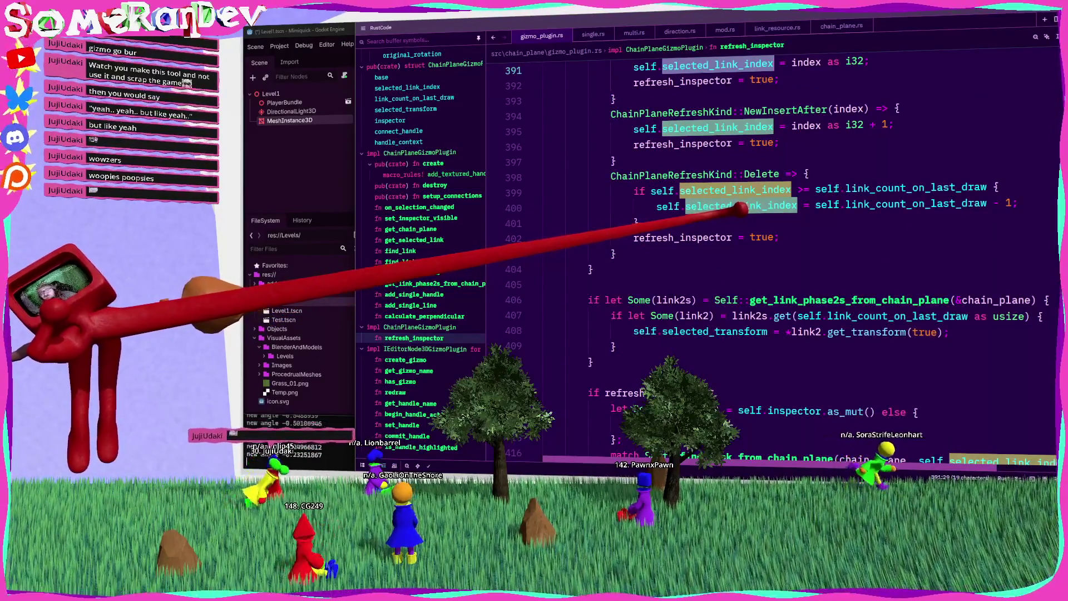
{"action": "scroll", "coordinate": [740, 211], "scroll_direction": "down", "scroll_amount": 3}
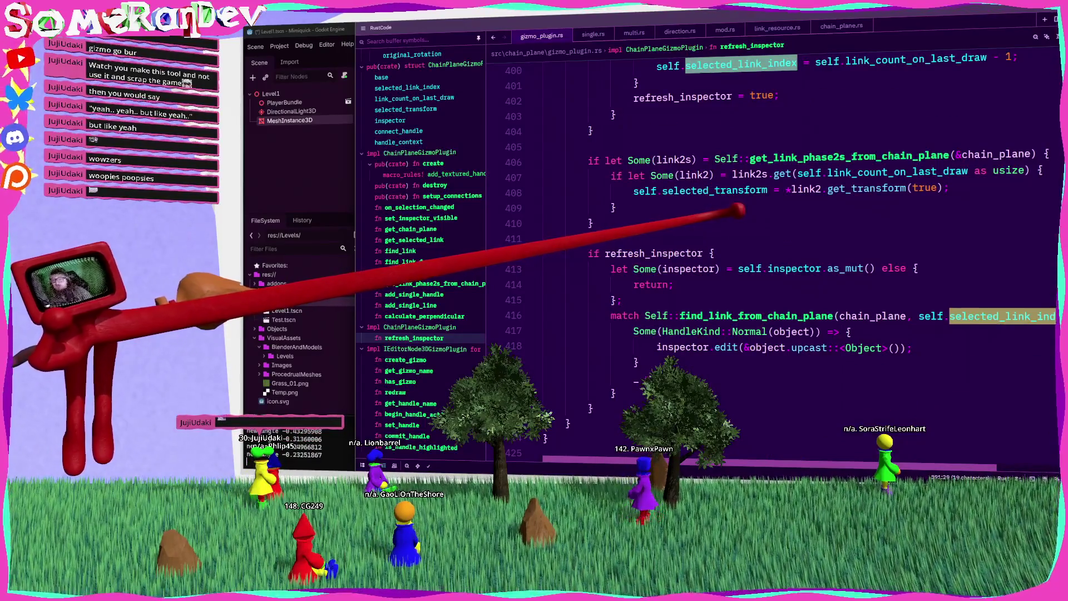
{"action": "scroll", "coordinate": [741, 209], "scroll_direction": "down", "scroll_amount": 3}
{"action": "scroll", "coordinate": [740, 210], "scroll_direction": "up", "scroll_amount": 5}
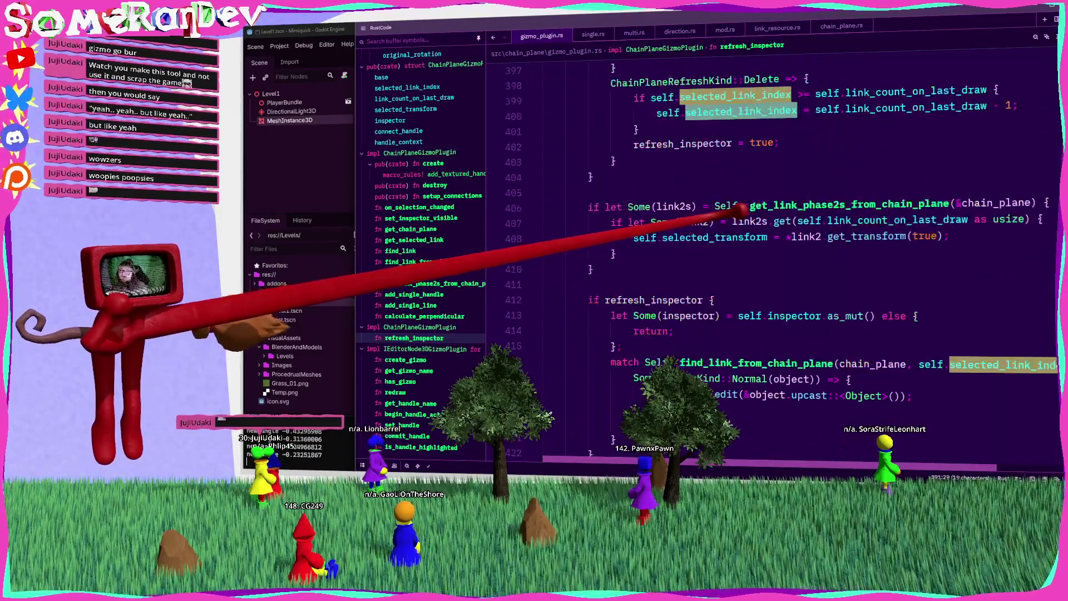
{"action": "scroll", "coordinate": [743, 208], "scroll_direction": "up", "scroll_amount": 2}
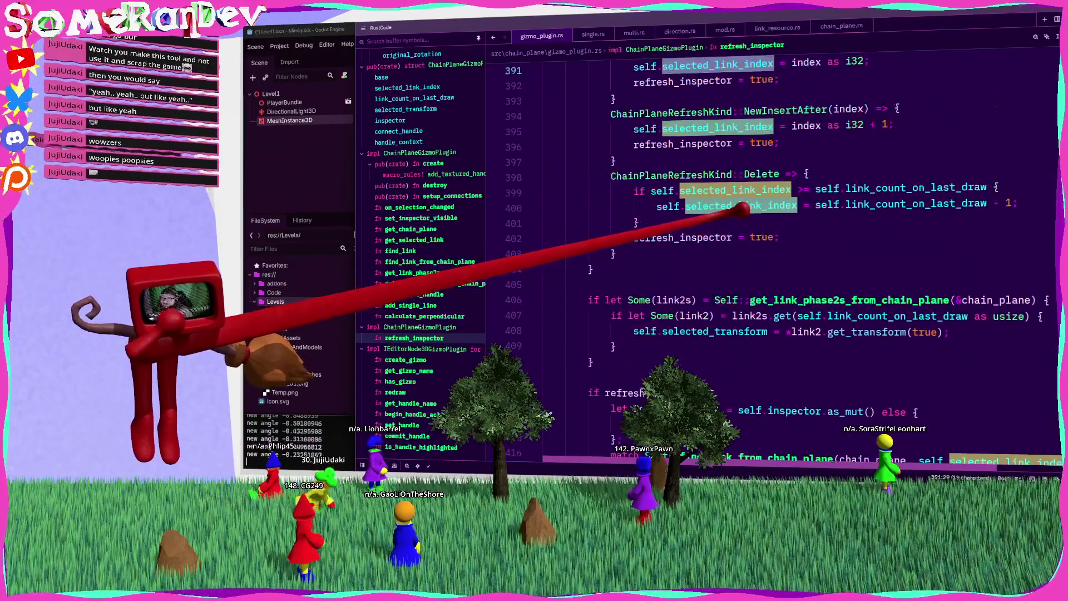
{"action": "scroll", "coordinate": [743, 210], "scroll_direction": "up", "scroll_amount": 6}
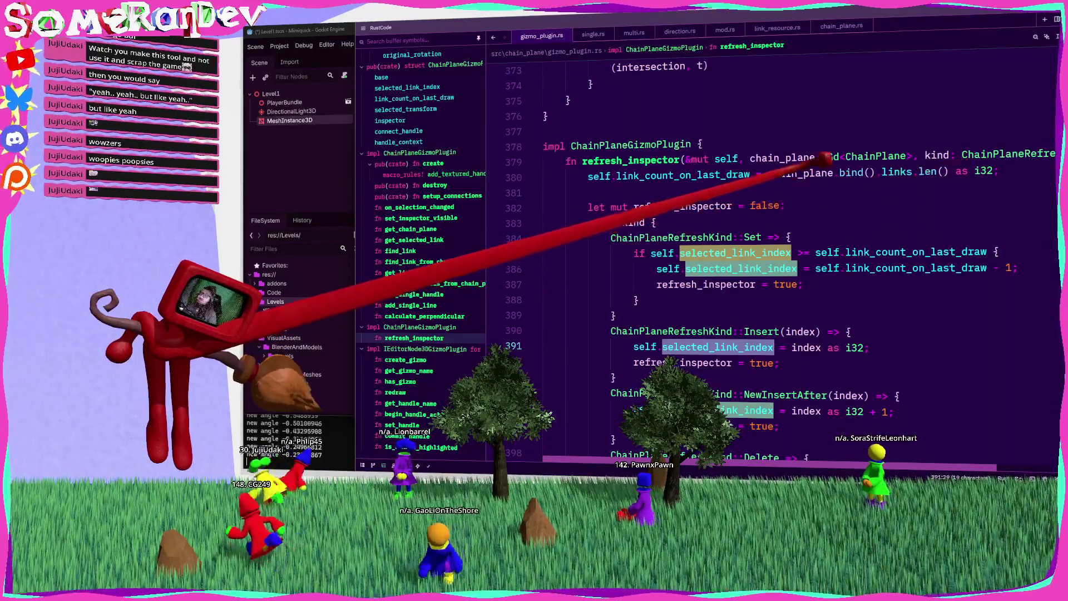
{"action": "left_click", "coordinate": [813, 159]}
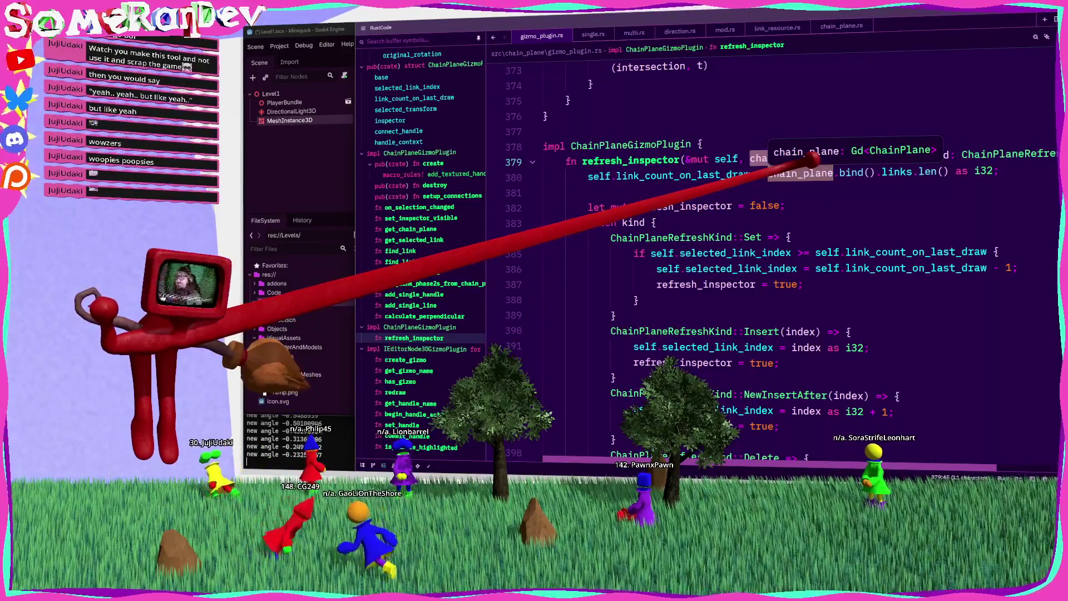
{"action": "scroll", "coordinate": [896, 226], "scroll_direction": "down", "scroll_amount": 6}
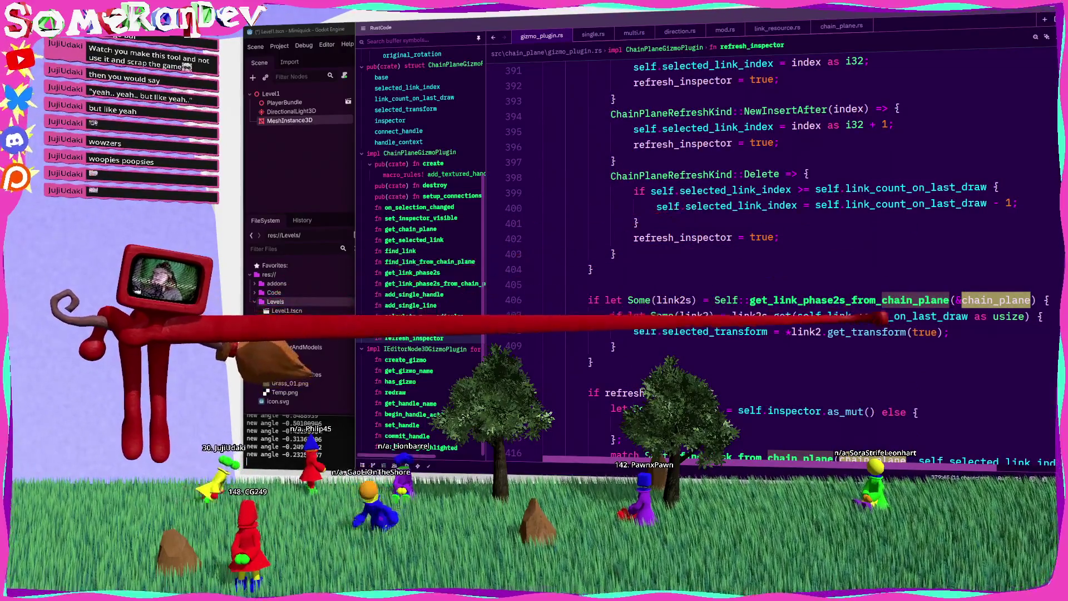
{"action": "mouse_move", "coordinate": [888, 312]}
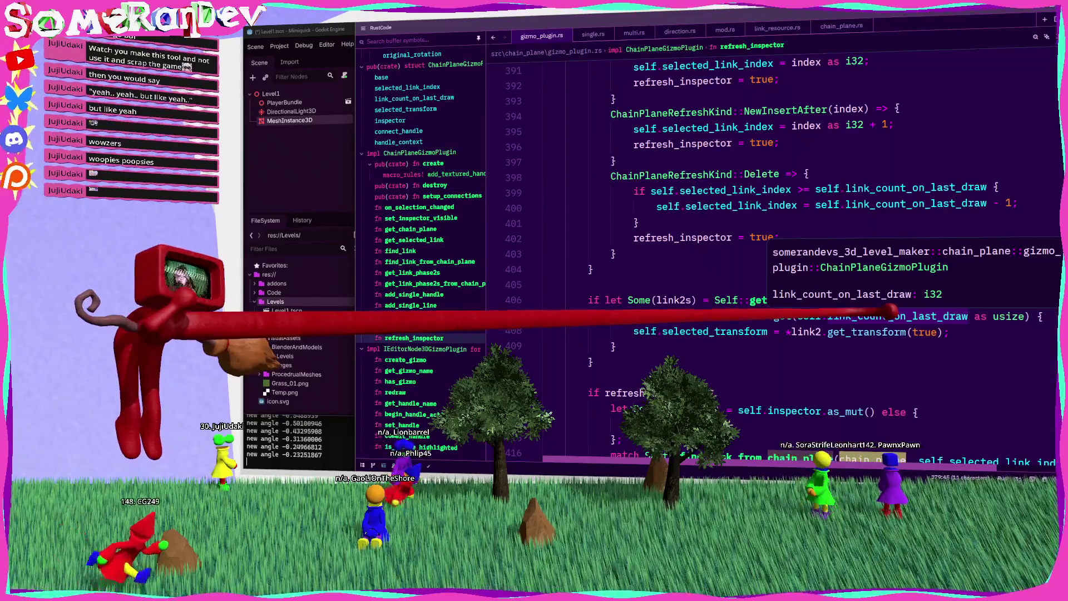
{"action": "key", "text": "alt+Tab"}
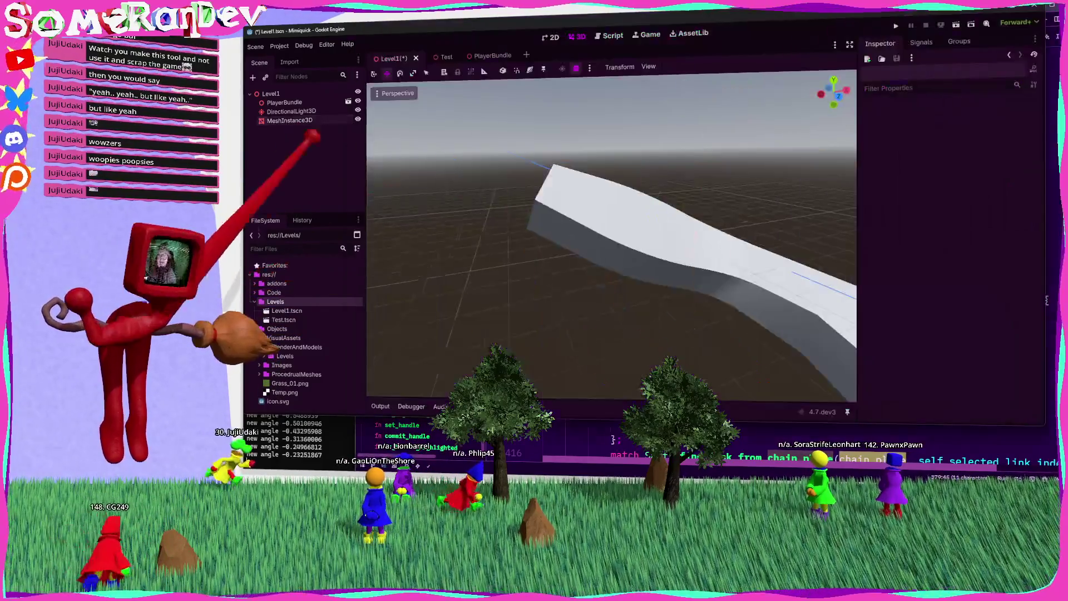
Orbit above the plane mesh and drag a link handle to tilt the plank upright (Tilt 64.793, Twist 111.915).
{"action": "mouse_move", "coordinate": [592, 209]}
{"action": "left_mouse_down"}
{"action": "mouse_move", "coordinate": [636, 219]}
{"action": "mouse_move", "coordinate": [529, 227]}
{"action": "mouse_move", "coordinate": [524, 293]}
{"action": "mouse_move", "coordinate": [549, 231]}
{"action": "mouse_move", "coordinate": [636, 214]}
{"action": "mouse_move", "coordinate": [529, 241]}
{"action": "mouse_move", "coordinate": [462, 238]}
{"action": "left_mouse_up"}
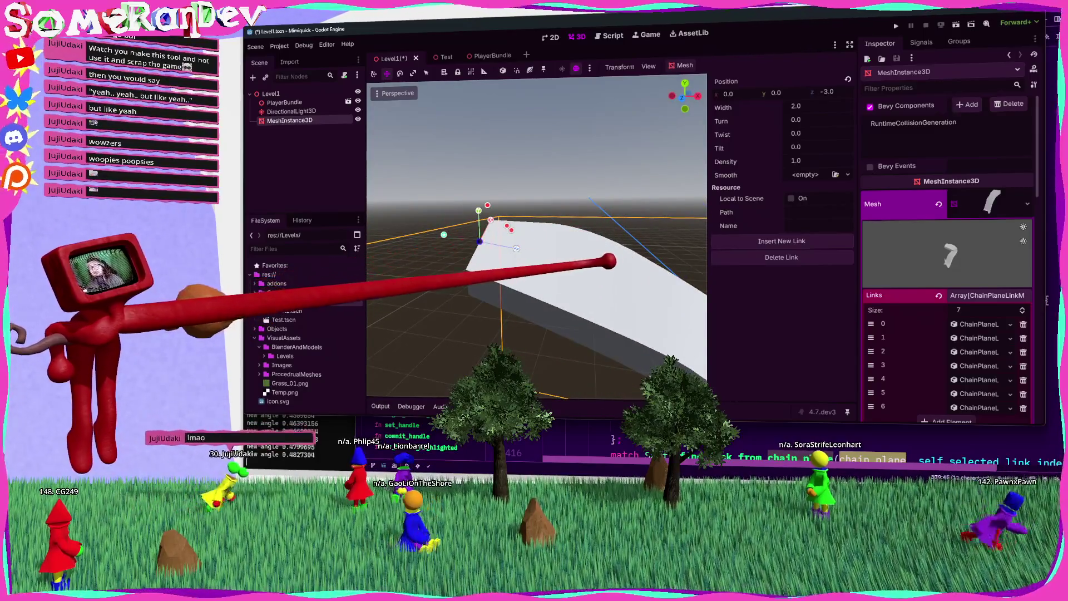
{"action": "left_click_drag", "start_coordinate": [634, 221], "coordinate": [622, 268]}
{"action": "mouse_move", "coordinate": [565, 241]}
{"action": "left_mouse_down"}
{"action": "mouse_move", "coordinate": [566, 267]}
{"action": "mouse_move", "coordinate": [573, 215]}
{"action": "mouse_move", "coordinate": [573, 282]}
{"action": "mouse_move", "coordinate": [604, 238]}
{"action": "mouse_move", "coordinate": [617, 241]}
{"action": "mouse_move", "coordinate": [586, 205]}
{"action": "mouse_move", "coordinate": [626, 256]}
{"action": "mouse_move", "coordinate": [639, 219]}
{"action": "left_mouse_up"}
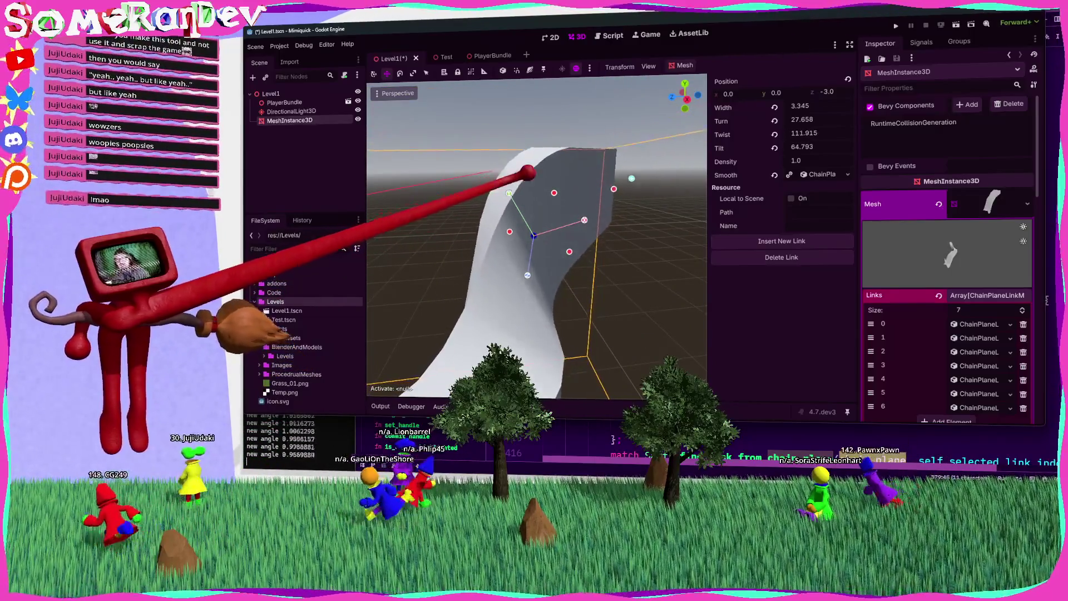
Move in close to the mesh and drag a link's rotation handle to change its Turn.
{"action": "mouse_move", "coordinate": [631, 218]}
{"action": "left_mouse_down"}
{"action": "mouse_move", "coordinate": [572, 238]}
{"action": "mouse_move", "coordinate": [565, 202]}
{"action": "left_mouse_up"}
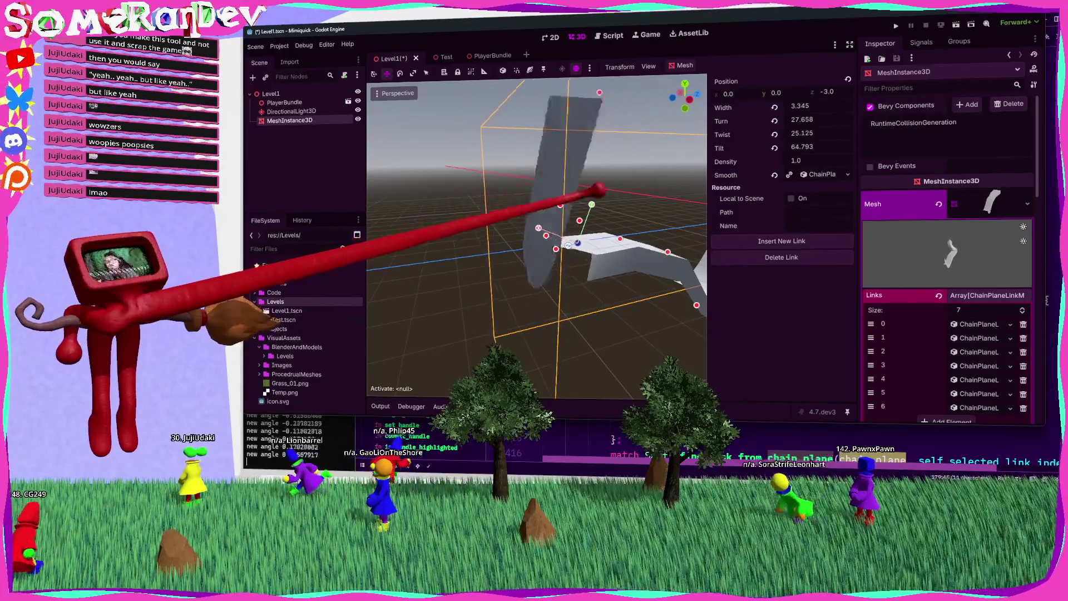
{"action": "mouse_move", "coordinate": [558, 187]}
{"action": "left_mouse_down"}
{"action": "mouse_move", "coordinate": [639, 210]}
{"action": "mouse_move", "coordinate": [639, 219]}
{"action": "mouse_move", "coordinate": [546, 206]}
{"action": "left_mouse_up"}
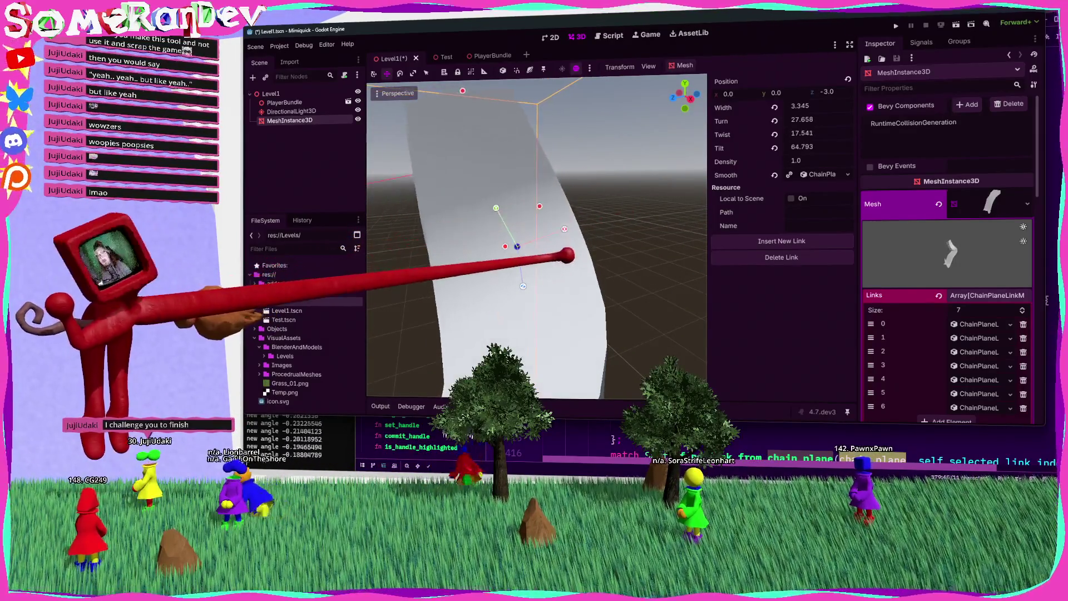
{"action": "mouse_move", "coordinate": [561, 254]}
{"action": "left_mouse_down"}
{"action": "mouse_move", "coordinate": [539, 234]}
{"action": "mouse_move", "coordinate": [546, 253]}
{"action": "mouse_move", "coordinate": [534, 229]}
{"action": "mouse_move", "coordinate": [548, 251]}
{"action": "mouse_move", "coordinate": [636, 215]}
{"action": "mouse_move", "coordinate": [553, 243]}
{"action": "left_mouse_up"}
{"action": "mouse_move", "coordinate": [509, 203]}
{"action": "left_mouse_down"}
{"action": "mouse_move", "coordinate": [536, 220]}
{"action": "mouse_move", "coordinate": [512, 222]}
{"action": "mouse_move", "coordinate": [637, 218]}
{"action": "mouse_move", "coordinate": [512, 206]}
{"action": "left_mouse_up"}
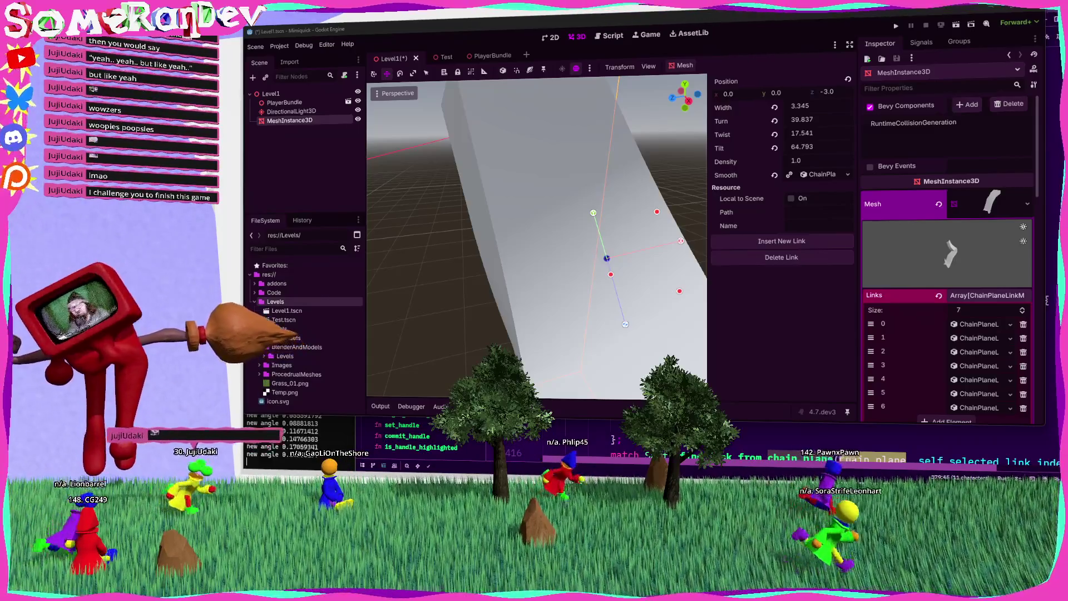
Twist the link and swing its Turn to end at Turn 22.107, Twist -6.723, then return to Zed.
{"action": "mouse_move", "coordinate": [627, 217]}
{"action": "left_mouse_down"}
{"action": "mouse_move", "coordinate": [639, 214]}
{"action": "mouse_move", "coordinate": [567, 295]}
{"action": "mouse_move", "coordinate": [632, 219]}
{"action": "mouse_move", "coordinate": [584, 267]}
{"action": "left_mouse_up"}
{"action": "mouse_move", "coordinate": [559, 231]}
{"action": "left_mouse_down"}
{"action": "mouse_move", "coordinate": [594, 274]}
{"action": "mouse_move", "coordinate": [554, 235]}
{"action": "left_mouse_up"}
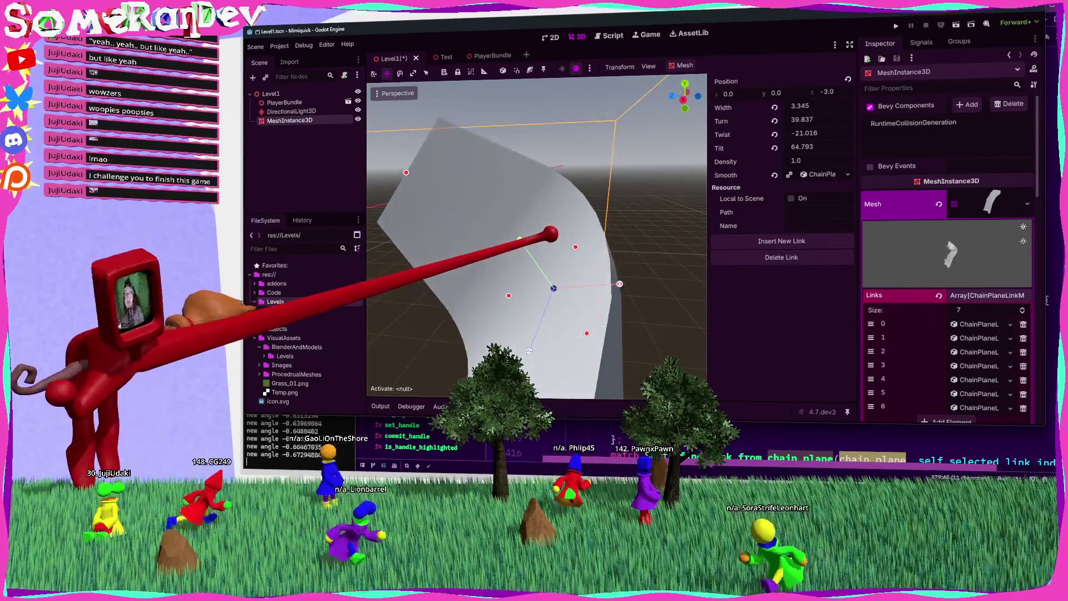
{"action": "mouse_move", "coordinate": [633, 218]}
{"action": "left_mouse_down"}
{"action": "mouse_move", "coordinate": [584, 310]}
{"action": "mouse_move", "coordinate": [572, 239]}
{"action": "mouse_move", "coordinate": [633, 217]}
{"action": "left_mouse_up"}
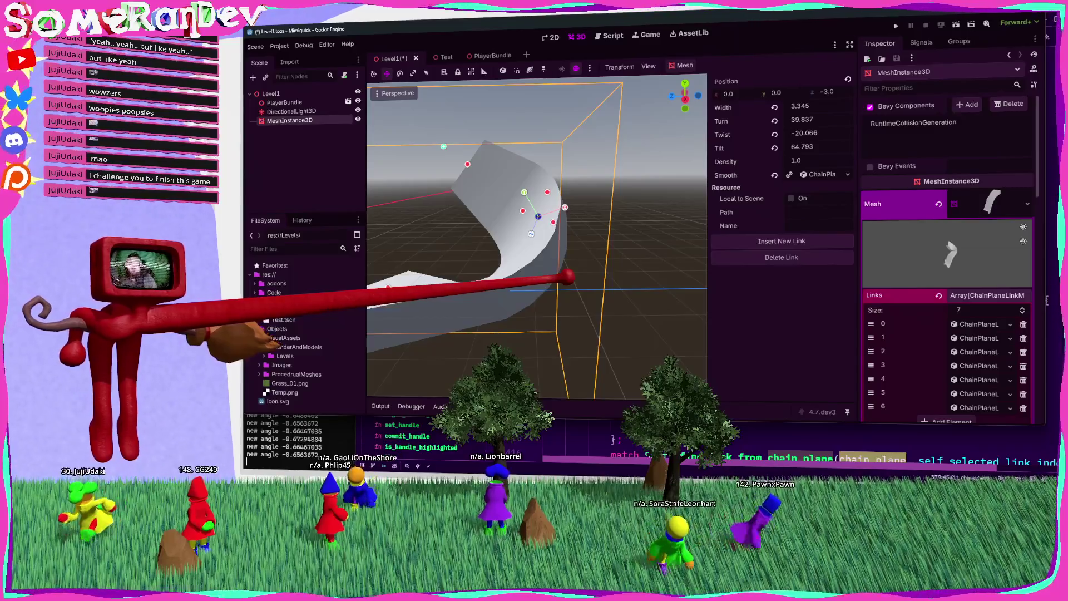
{"action": "scroll", "coordinate": [634, 217], "scroll_direction": "up", "scroll_amount": 5}
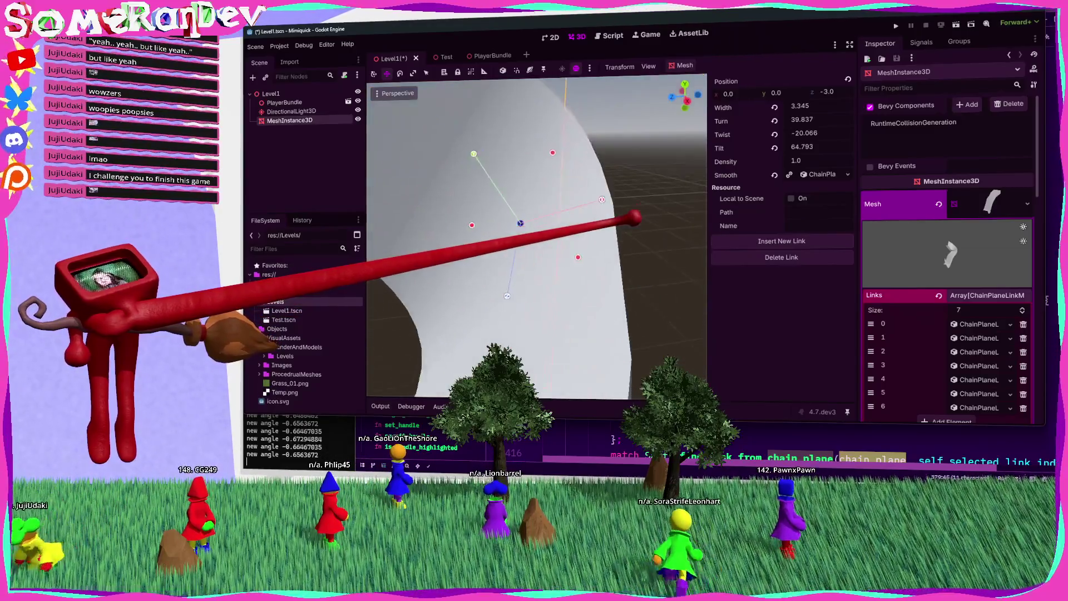
{"action": "mouse_move", "coordinate": [577, 234]}
{"action": "left_mouse_down"}
{"action": "mouse_move", "coordinate": [572, 250]}
{"action": "mouse_move", "coordinate": [512, 278]}
{"action": "mouse_move", "coordinate": [572, 245]}
{"action": "mouse_move", "coordinate": [527, 269]}
{"action": "mouse_move", "coordinate": [573, 216]}
{"action": "mouse_move", "coordinate": [574, 234]}
{"action": "mouse_move", "coordinate": [536, 267]}
{"action": "mouse_move", "coordinate": [558, 215]}
{"action": "mouse_move", "coordinate": [555, 248]}
{"action": "mouse_move", "coordinate": [520, 257]}
{"action": "mouse_move", "coordinate": [556, 186]}
{"action": "mouse_move", "coordinate": [539, 165]}
{"action": "mouse_move", "coordinate": [537, 177]}
{"action": "mouse_move", "coordinate": [556, 186]}
{"action": "left_mouse_up"}
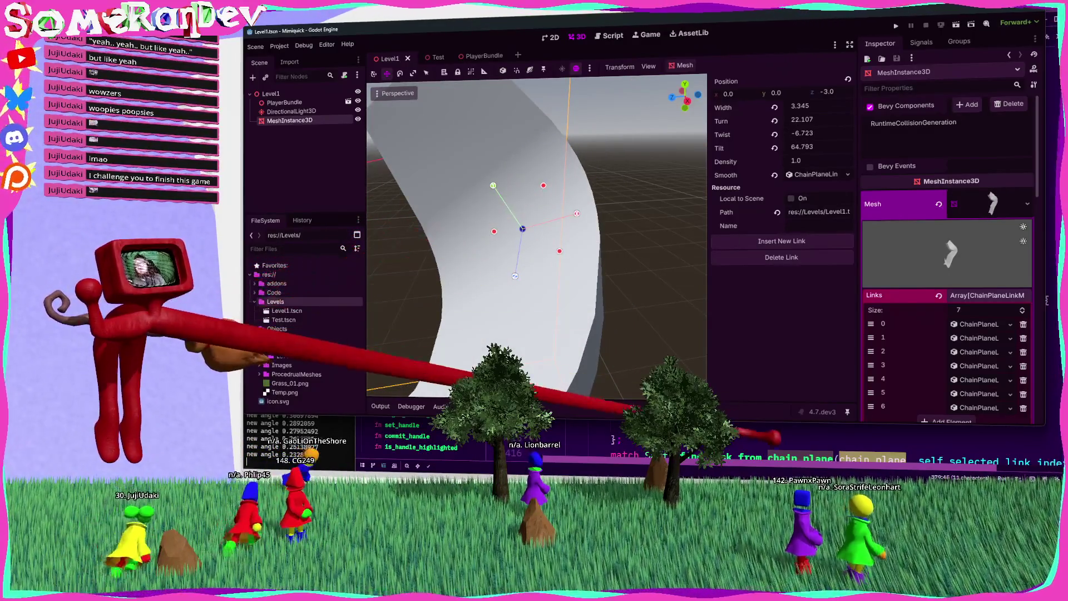
{"action": "key", "text": "alt+Tab"}
{"action": "scroll", "coordinate": [768, 250], "scroll_direction": "down", "scroll_amount": 10}
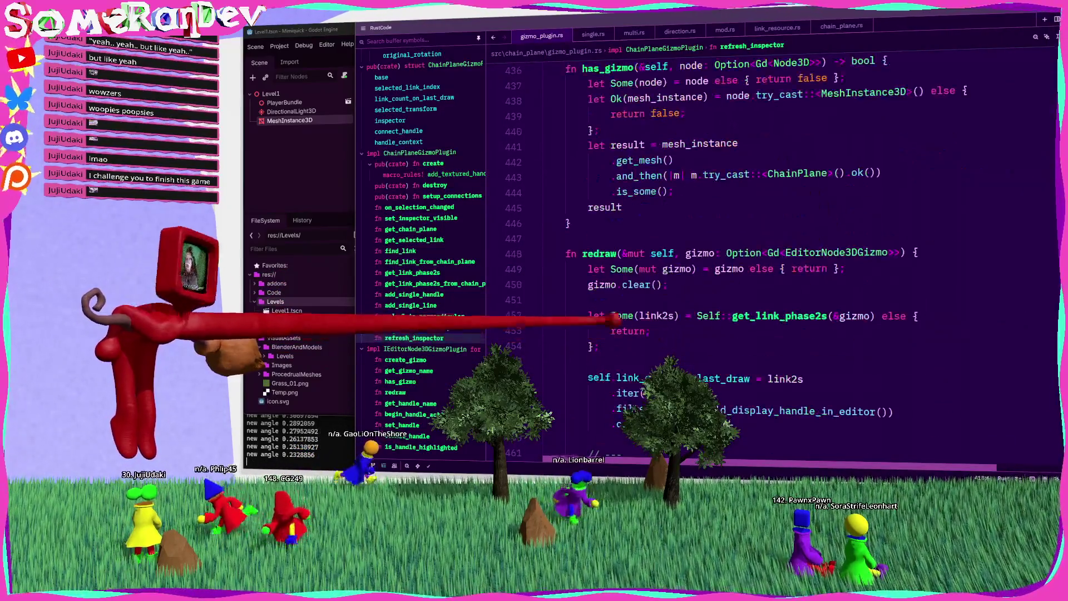
Change set_handle's Direction::Z arm to test camera_to_handle_offset.z < 0.
{"action": "left_click", "coordinate": [402, 425]}
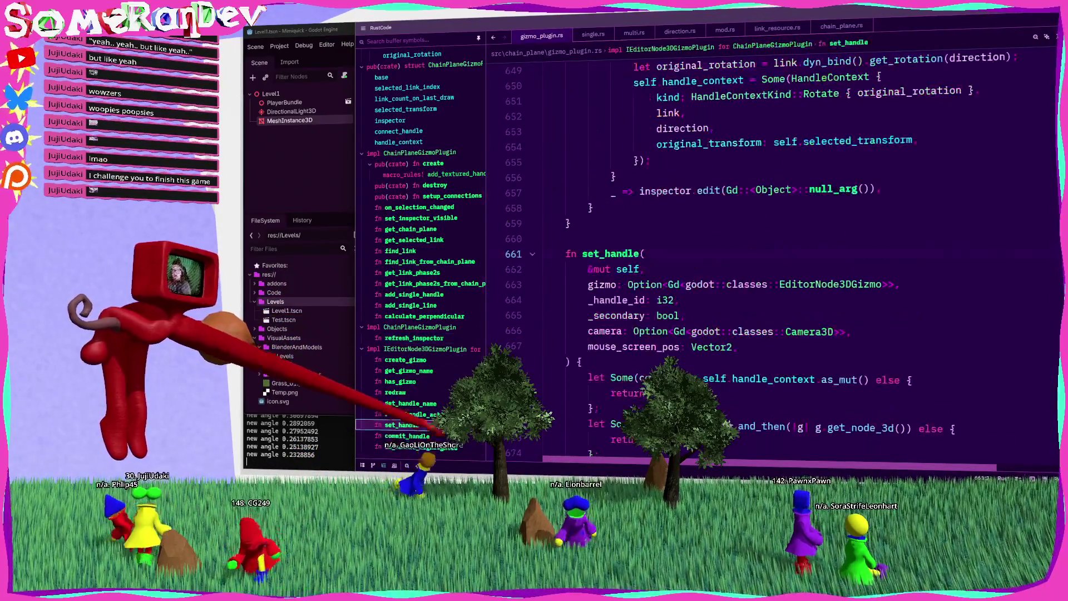
{"action": "scroll", "coordinate": [767, 251], "scroll_direction": "down", "scroll_amount": 5}
{"action": "scroll", "coordinate": [673, 362], "scroll_direction": "down", "scroll_amount": 5}
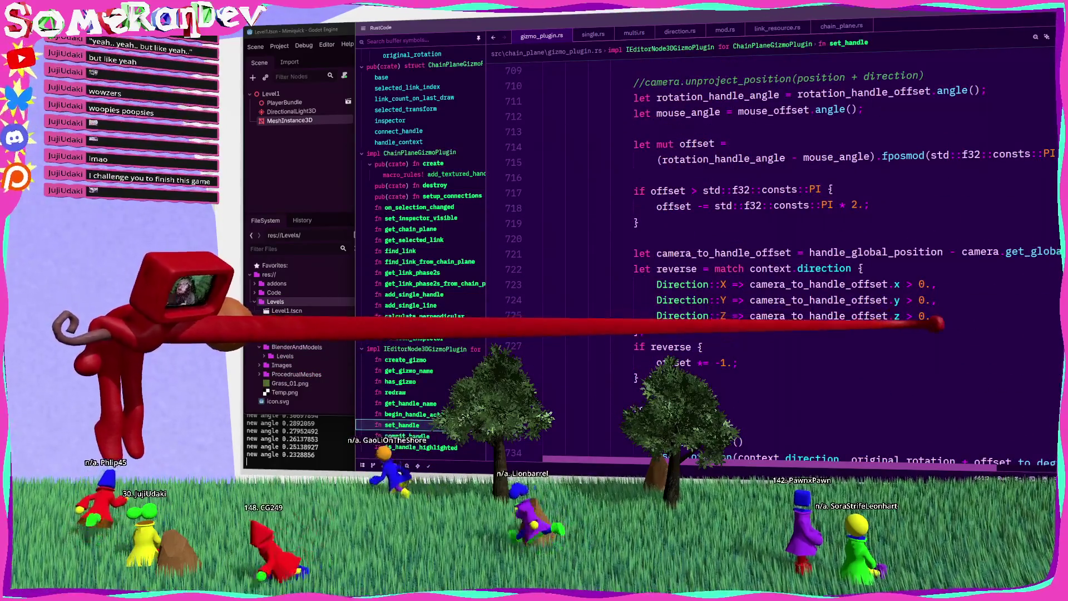
{"action": "key", "text": "BackSpace"}
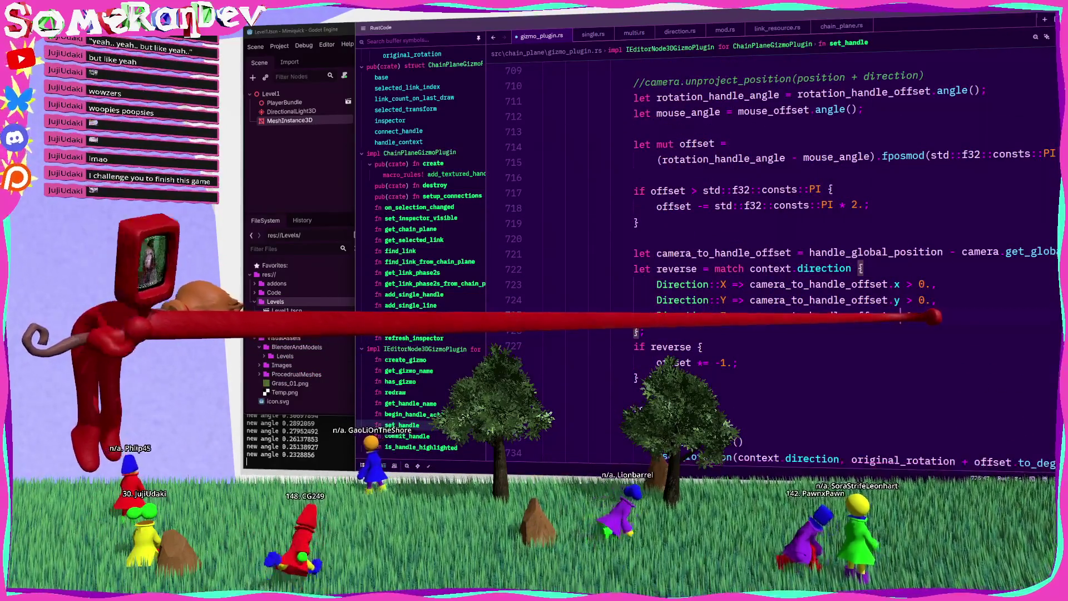
{"action": "key", "text": "ctrl+z"}
Stop the running Godot and rerun the previous build-and-launch command in the terminal.
{"action": "key", "text": "alt+Tab"}
{"action": "key", "text": "ctrl+c"}
{"action": "key", "text": "Up"}
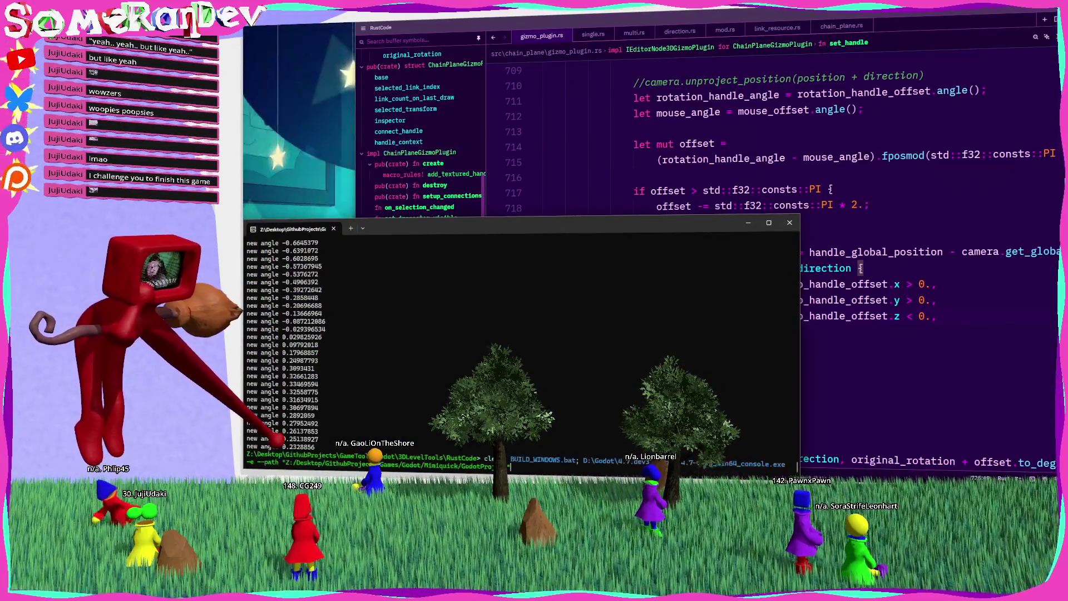
{"action": "key", "text": "Return"}
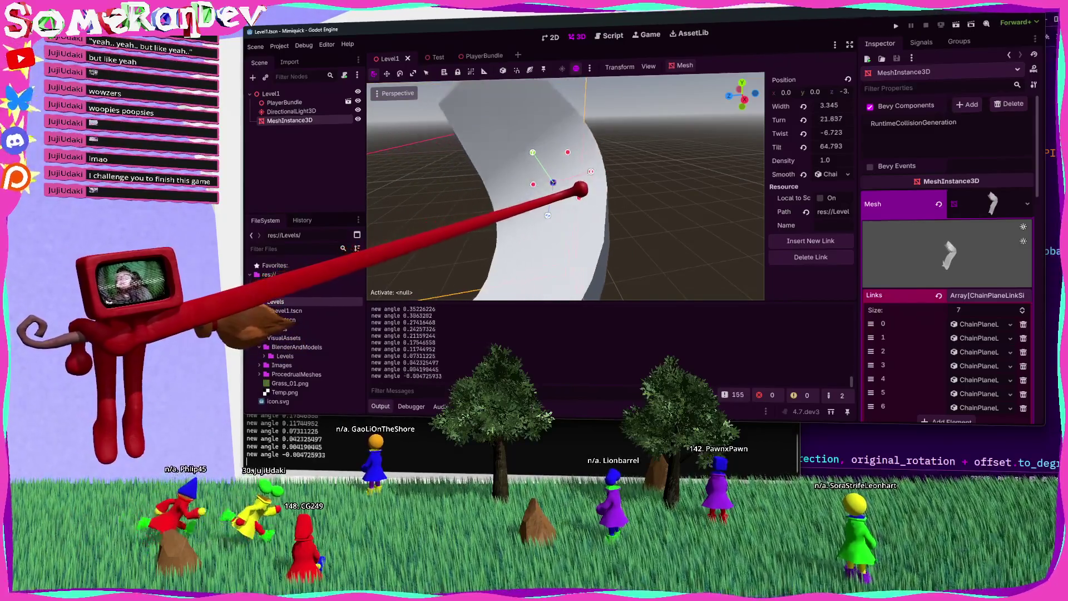
Zoom out and drag the link's handles, tilting it to 12.672 and twisting it to -36.653.
{"action": "scroll", "coordinate": [566, 187], "scroll_direction": "down", "scroll_amount": 5}
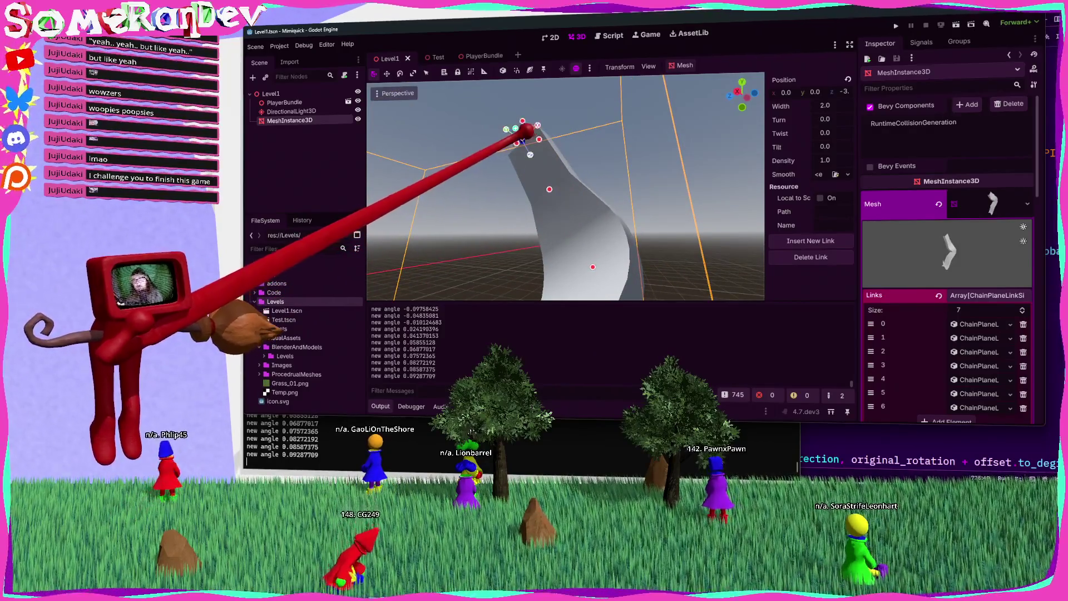
{"action": "mouse_move", "coordinate": [523, 138]}
{"action": "left_mouse_down"}
{"action": "mouse_move", "coordinate": [596, 226]}
{"action": "mouse_move", "coordinate": [596, 215]}
{"action": "mouse_move", "coordinate": [632, 218]}
{"action": "left_mouse_up"}
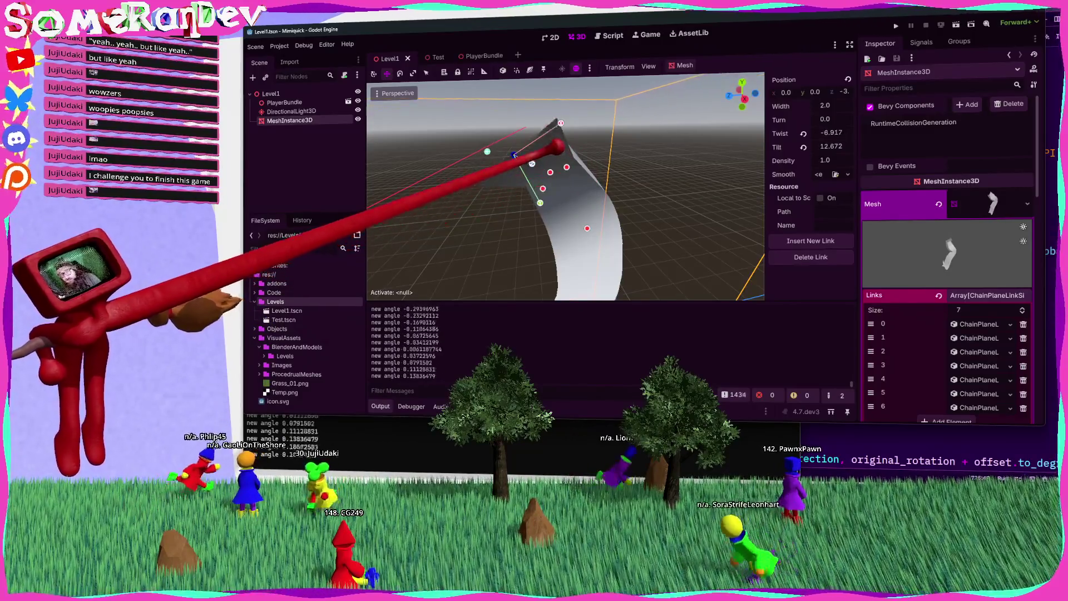
{"action": "left_click_drag", "start_coordinate": [631, 219], "coordinate": [578, 150]}
{"action": "mouse_move", "coordinate": [517, 126]}
{"action": "left_mouse_down"}
{"action": "mouse_move", "coordinate": [635, 217]}
{"action": "mouse_move", "coordinate": [508, 110]}
{"action": "mouse_move", "coordinate": [635, 220]}
{"action": "left_mouse_up"}
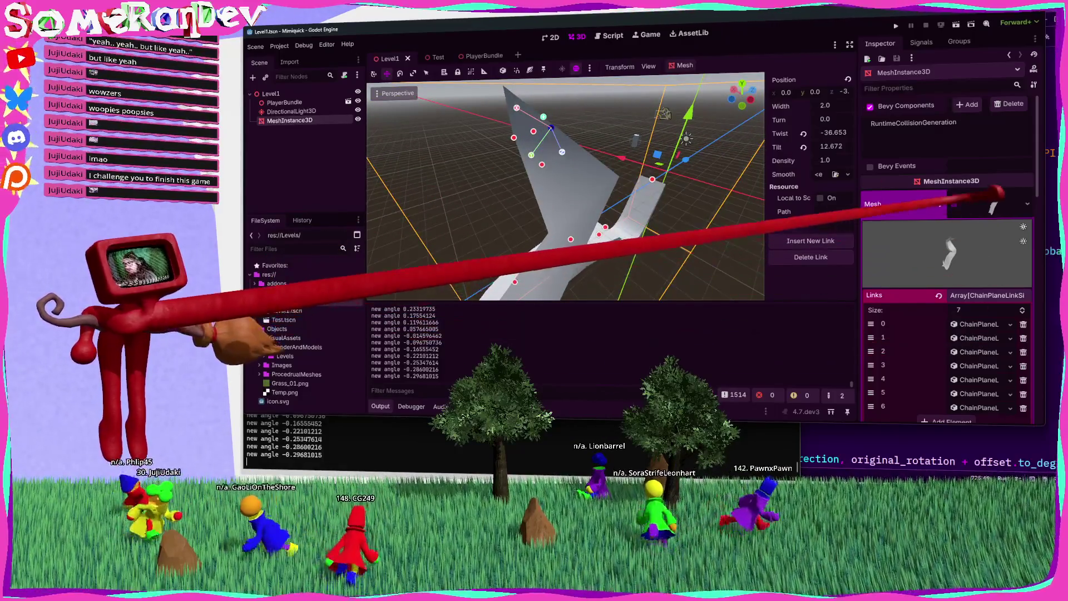
Tick the Mesh resource's Bottom option, orbit to view the result, then return to Zed.
{"action": "left_click", "coordinate": [980, 203]}
{"action": "left_click", "coordinate": [993, 203]}
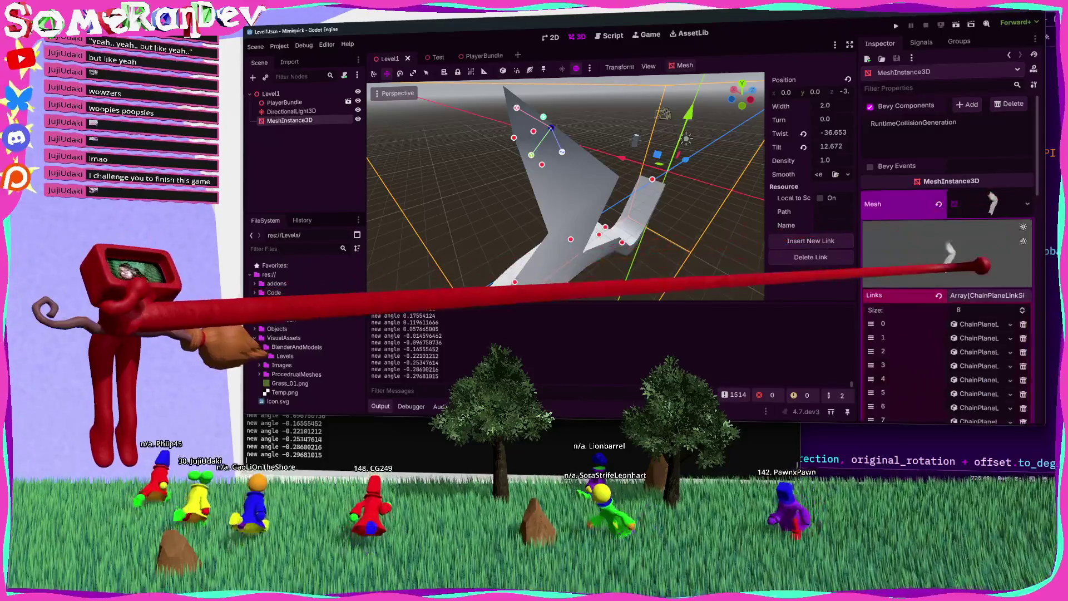
{"action": "left_click", "coordinate": [991, 295]}
{"action": "left_click", "coordinate": [954, 310]}
{"action": "mouse_move", "coordinate": [724, 261]}
{"action": "left_mouse_down"}
{"action": "mouse_move", "coordinate": [716, 297]}
{"action": "mouse_move", "coordinate": [634, 217]}
{"action": "left_mouse_up"}
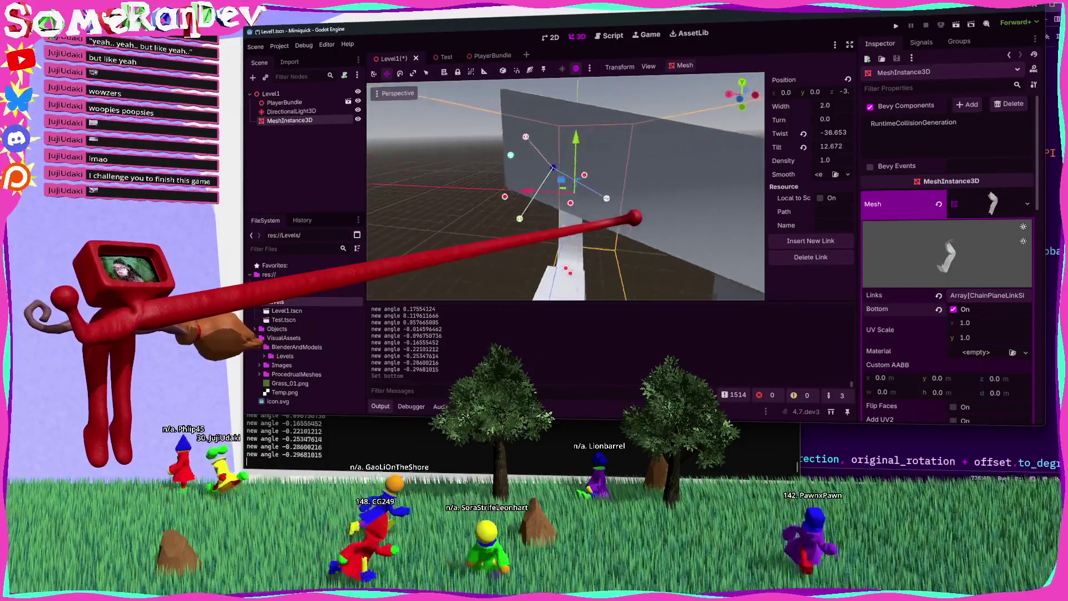
{"action": "mouse_move", "coordinate": [632, 218]}
{"action": "left_mouse_down"}
{"action": "mouse_move", "coordinate": [558, 172]}
{"action": "mouse_move", "coordinate": [637, 217]}
{"action": "mouse_move", "coordinate": [610, 185]}
{"action": "left_mouse_up"}
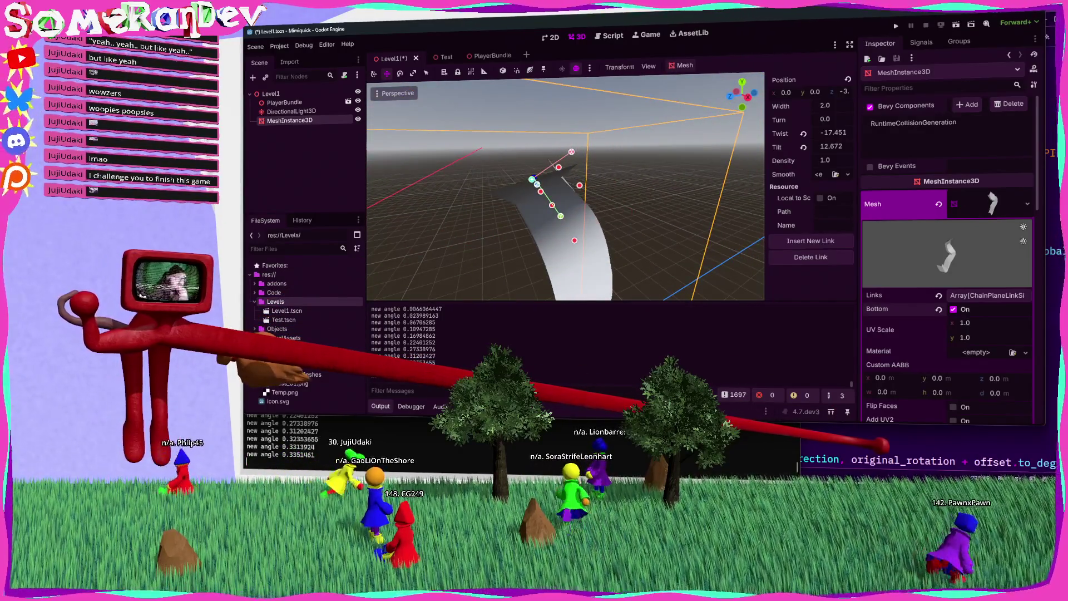
{"action": "left_click", "coordinate": [890, 459]}
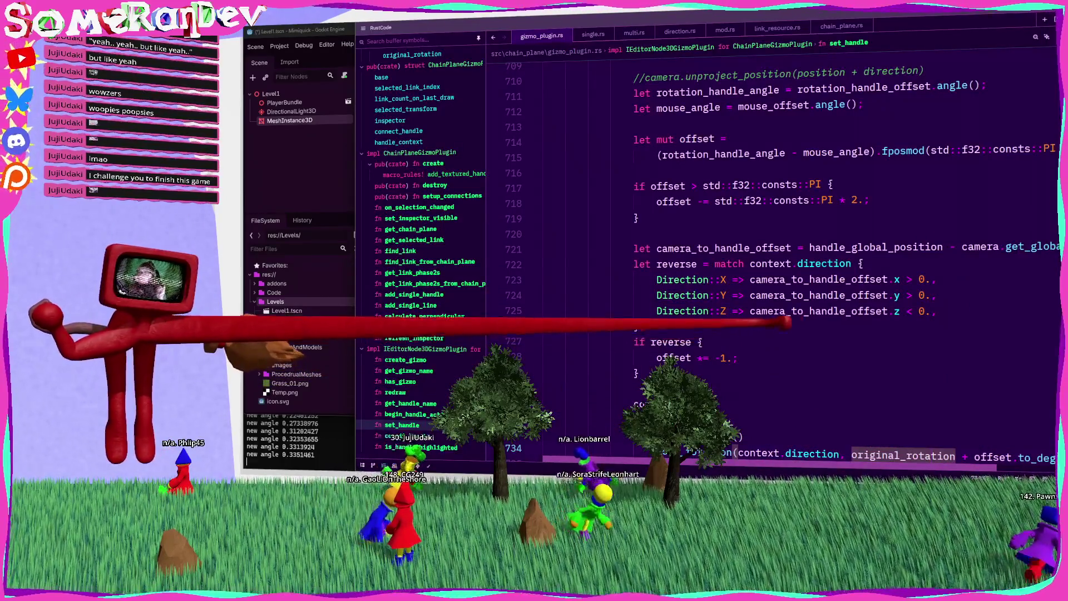
Rewrite line 721 using context.original_transform.affine_inverse() and save the reformatted code.
{"action": "left_click", "coordinate": [754, 245]}
{"action": "scroll", "coordinate": [868, 257], "scroll_direction": "right", "scroll_amount": 3}
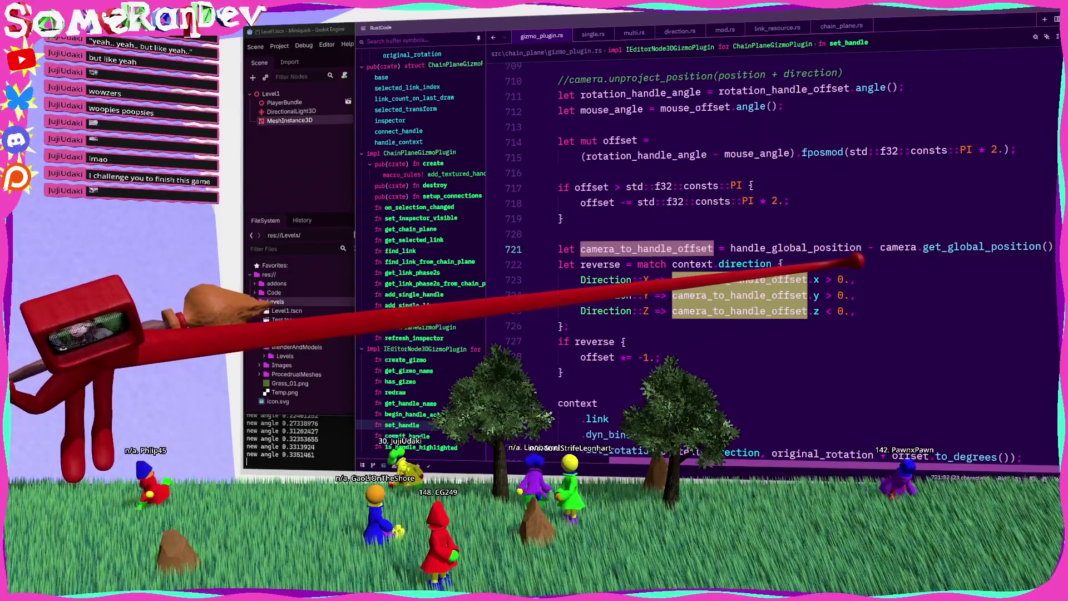
{"action": "double_click", "coordinate": [858, 247]}
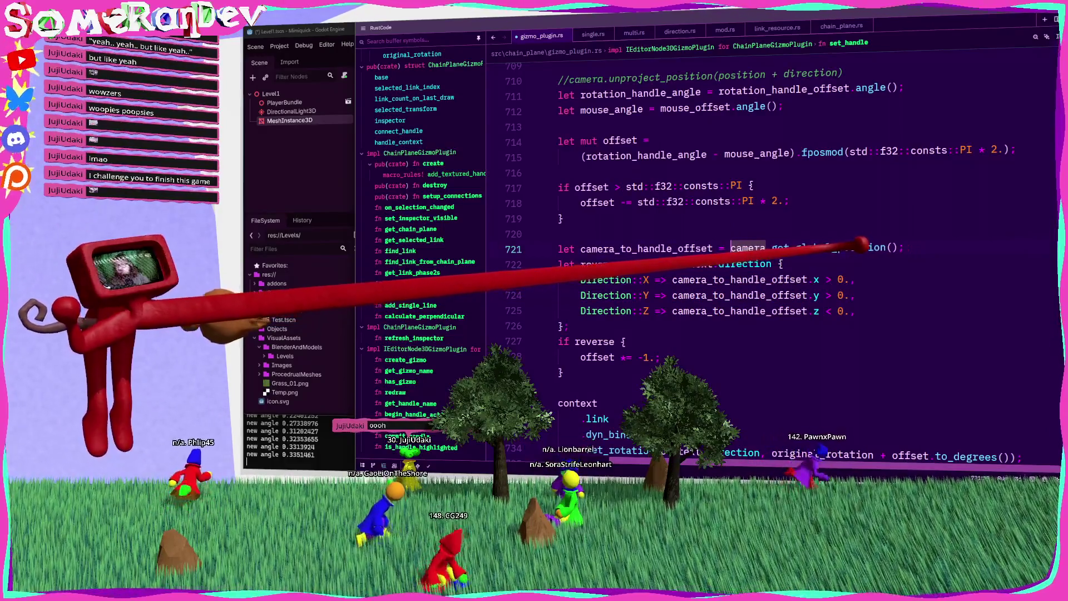
{"action": "key", "text": "BackSpace"}
{"action": "key", "text": "BackSpace"}
{"action": "key", "text": "BackSpace"}
{"action": "type", "text": "on"}
{"action": "key", "text": "Return"}
{"action": "type", "text": ".c"}
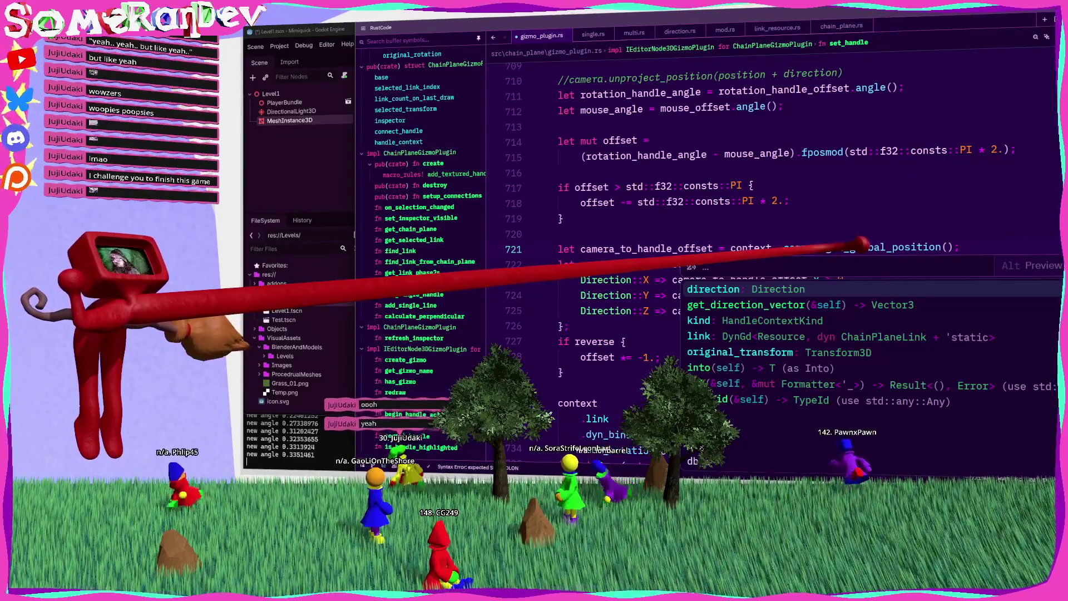
{"action": "key", "text": "Down"}
{"action": "key", "text": "Down"}
{"action": "key", "text": "Down"}
{"action": "key", "text": "Return"}
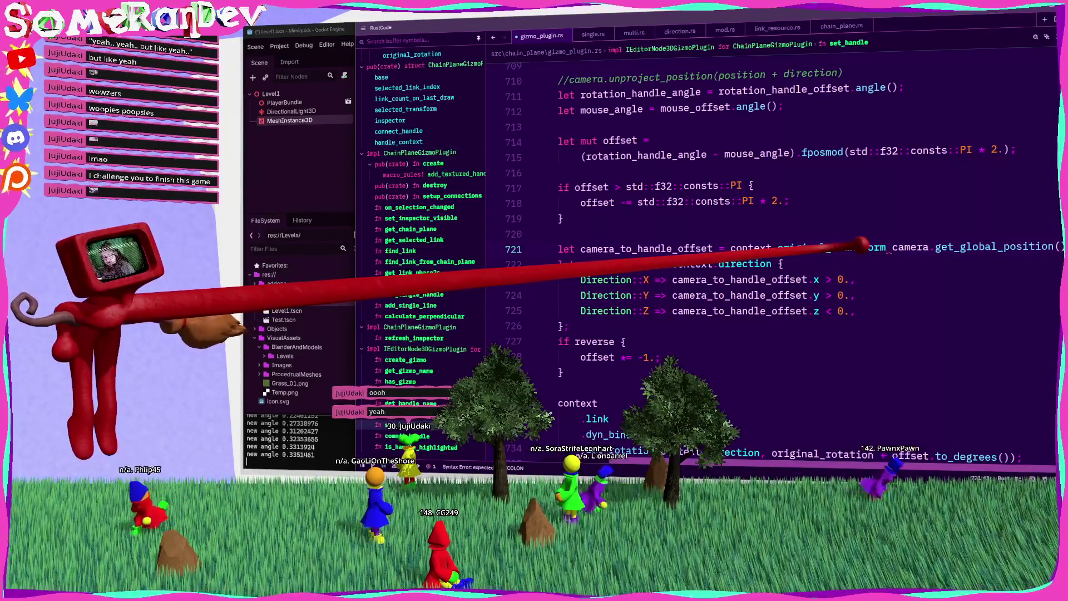
{"action": "type", "text": "."}
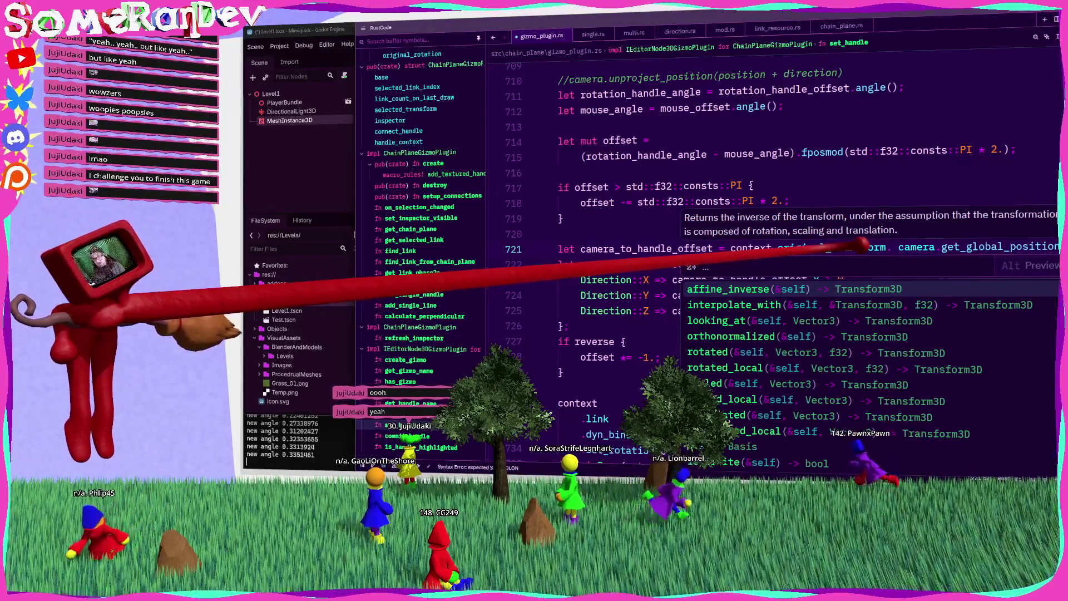
{"action": "key", "text": "Return"}
{"action": "key", "text": "Return"}
{"action": "type", "text": ";"}
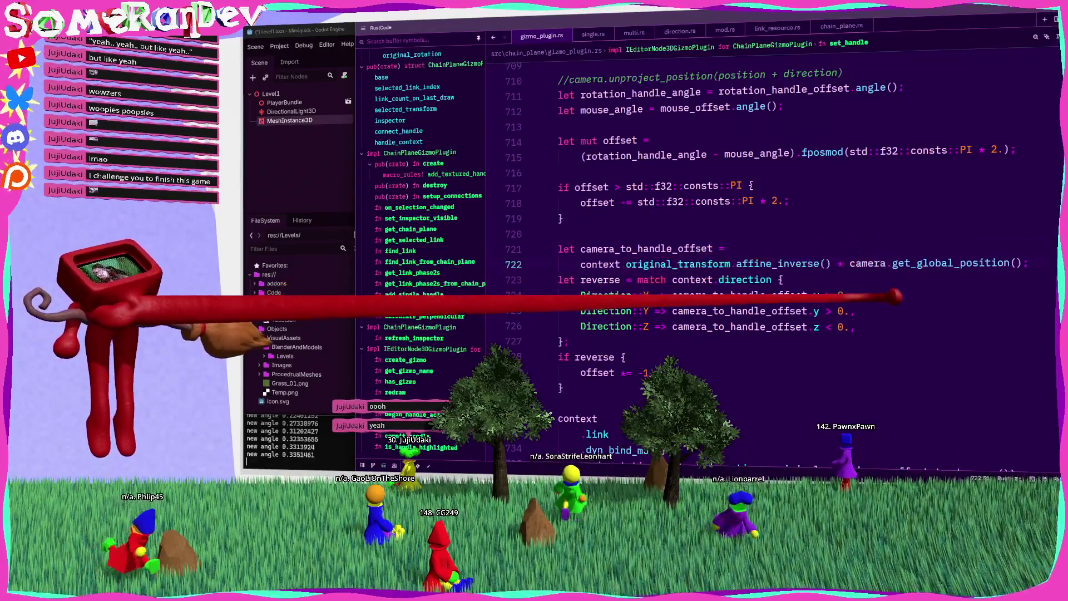
{"action": "key", "text": "ctrl+s"}
Replace camera_to_handle_offset with camera_local_position_to_transform in the X, Y and Z match arms.
{"action": "double_click", "coordinate": [645, 248]}
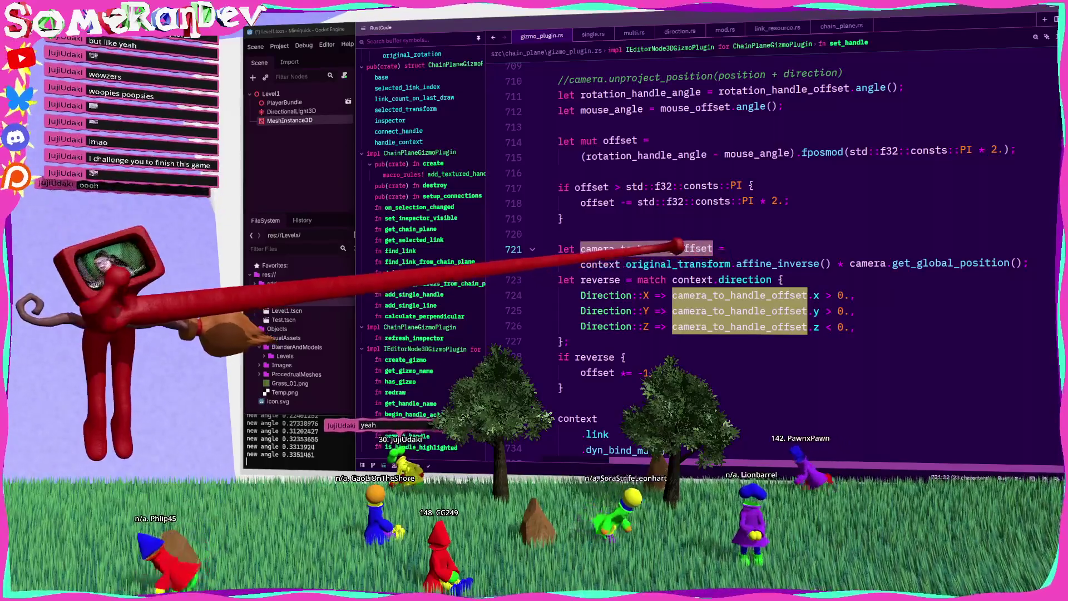
{"action": "mouse_move", "coordinate": [646, 249]}
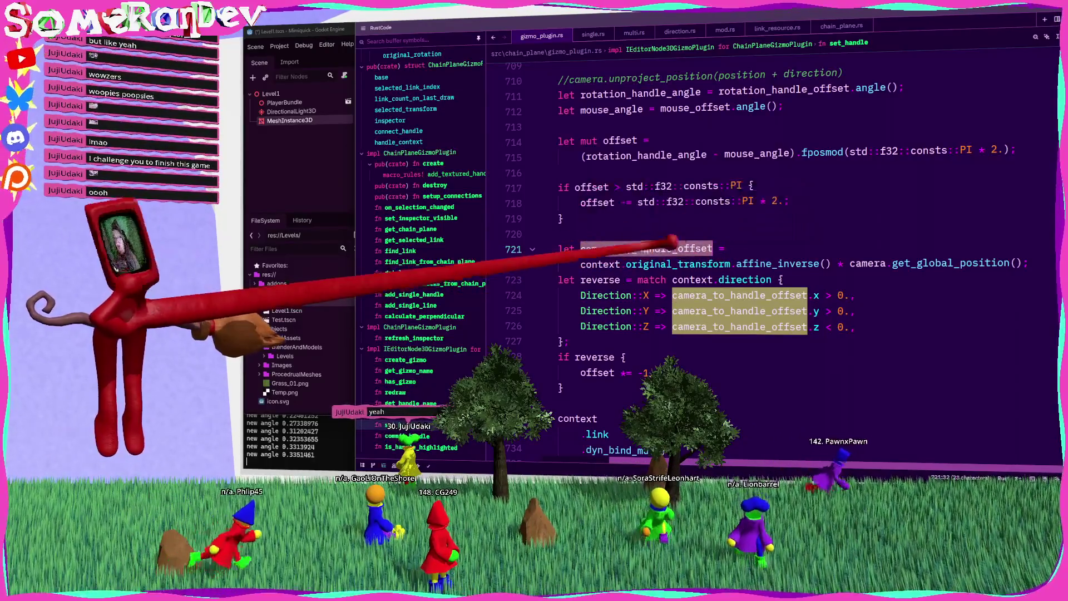
{"action": "type", "text": "camera"}
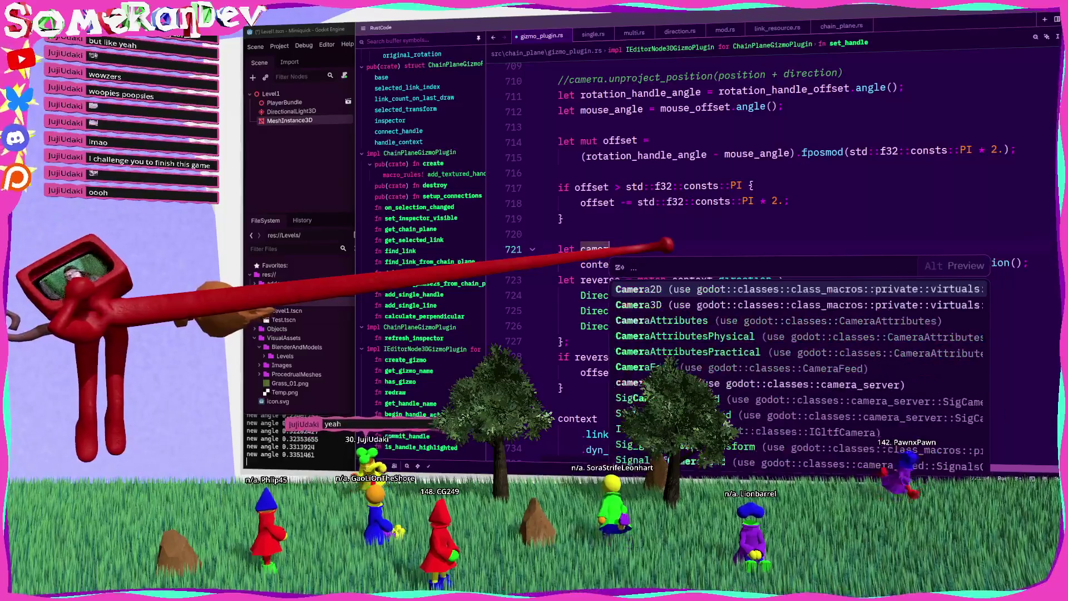
{"action": "type", "text": "_to_transform ="}
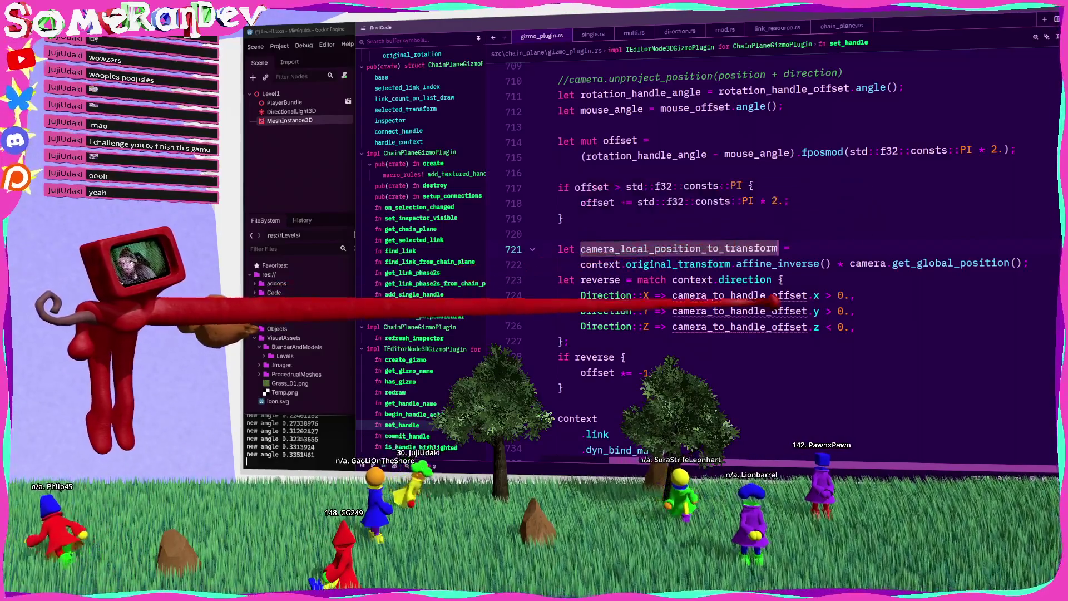
{"action": "key", "text": "ctrl+v"}
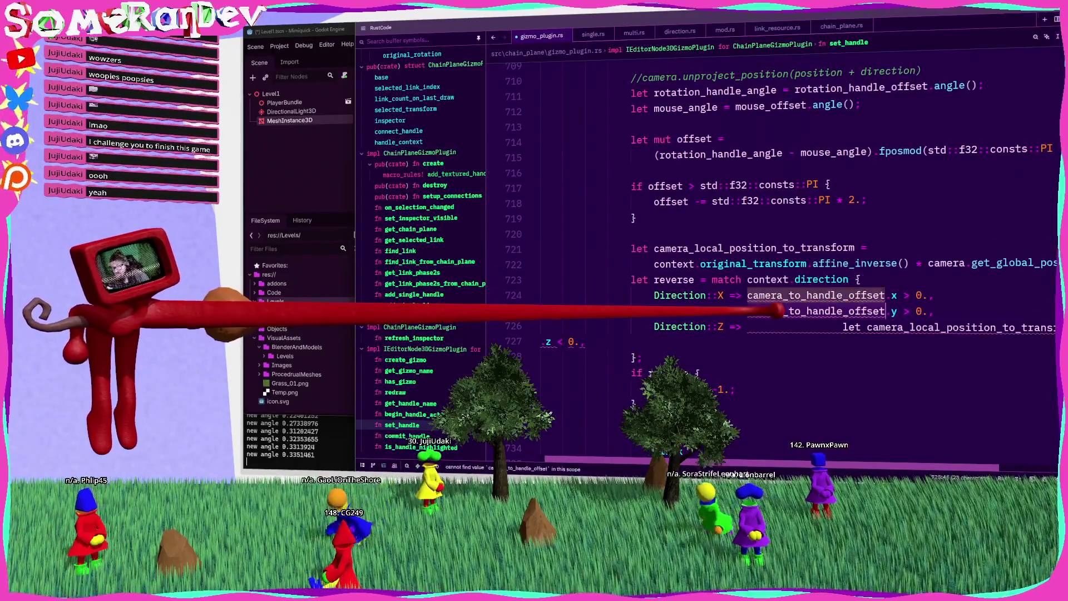
{"action": "key", "text": "ctrl+z"}
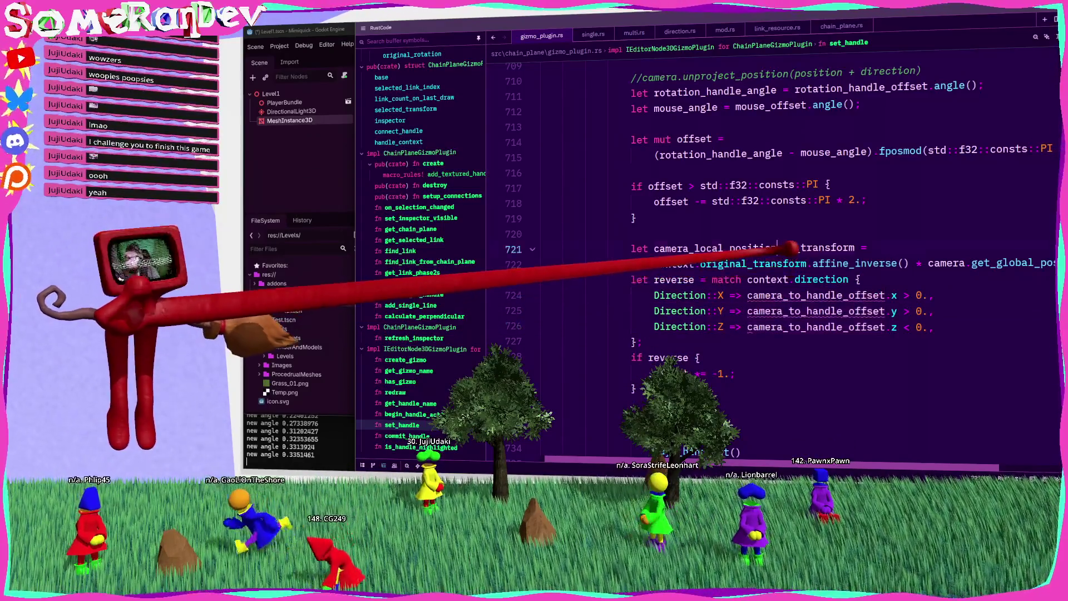
{"action": "double_click", "coordinate": [754, 248]}
{"action": "key", "text": "ctrl+c"}
{"action": "double_click", "coordinate": [801, 327]}
{"action": "key", "text": "ctrl+v"}
{"action": "double_click", "coordinate": [801, 311]}
{"action": "key", "text": "ctrl+v"}
{"action": "double_click", "coordinate": [801, 295]}
{"action": "key", "text": "ctrl+v"}
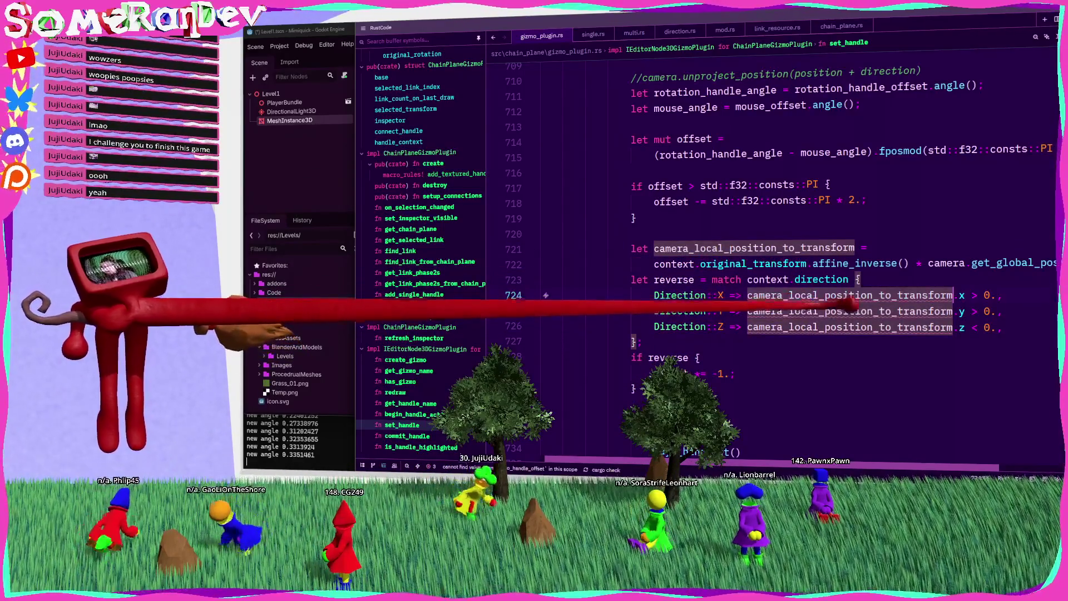
Make the Z comparison on line 726 test above 0, then rerun the plugin build in the console.
{"action": "scroll", "coordinate": [857, 304], "scroll_direction": "right", "scroll_amount": 3}
{"action": "left_click", "coordinate": [899, 328]}
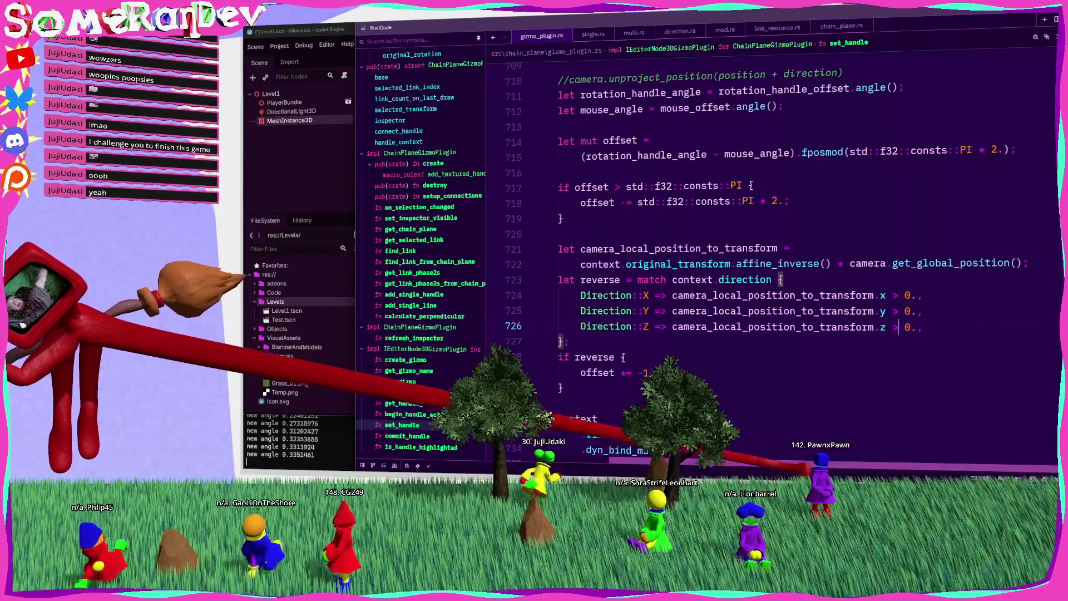
{"action": "left_click", "coordinate": [300, 442]}
{"action": "key", "text": "ctrl+c"}
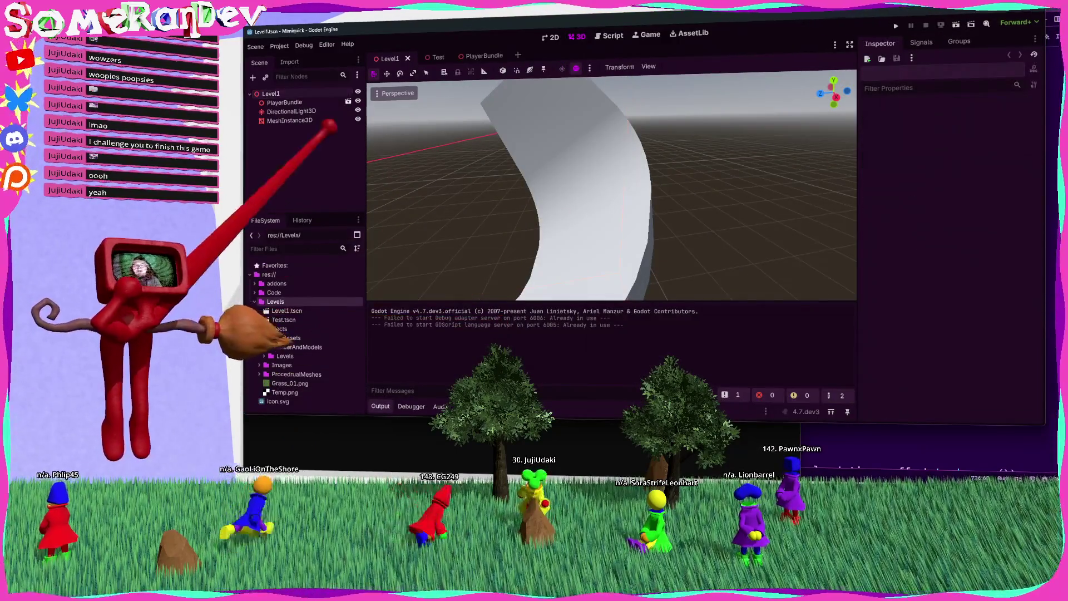
Select the MeshInstance3D chain-plane mesh and turn and twist a link with its rotation handles.
{"action": "left_click", "coordinate": [290, 120]}
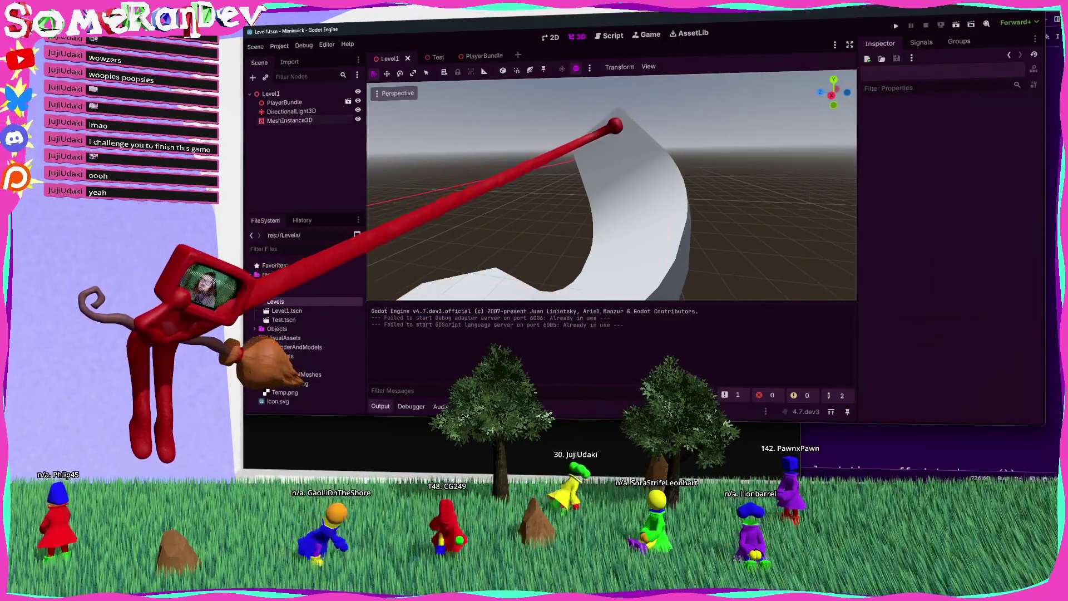
{"action": "mouse_move", "coordinate": [594, 116]}
{"action": "left_mouse_down"}
{"action": "mouse_move", "coordinate": [575, 79]}
{"action": "mouse_move", "coordinate": [593, 139]}
{"action": "left_mouse_up"}
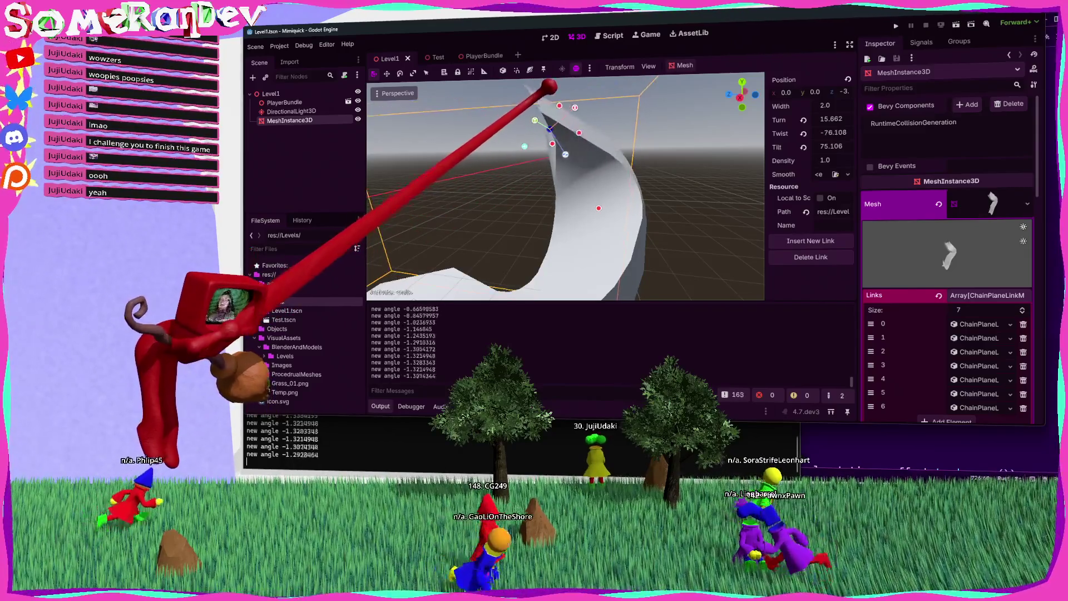
{"action": "mouse_move", "coordinate": [609, 108]}
{"action": "left_mouse_down"}
{"action": "mouse_move", "coordinate": [640, 215]}
{"action": "mouse_move", "coordinate": [588, 151]}
{"action": "mouse_move", "coordinate": [640, 214]}
{"action": "mouse_move", "coordinate": [583, 169]}
{"action": "mouse_move", "coordinate": [639, 215]}
{"action": "mouse_move", "coordinate": [605, 163]}
{"action": "left_mouse_up"}
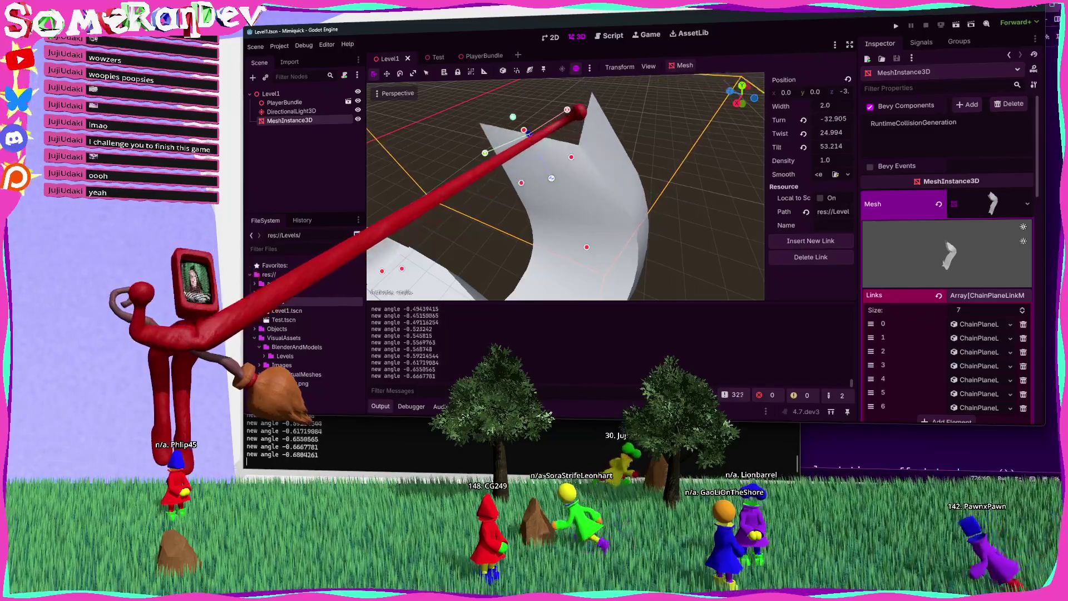
Twist the ramp's flat end link further, reaching Turn 16.04 and Twist 12.064.
{"action": "mouse_move", "coordinate": [639, 216]}
{"action": "left_mouse_down"}
{"action": "mouse_move", "coordinate": [548, 147]}
{"action": "mouse_move", "coordinate": [636, 217]}
{"action": "left_mouse_up"}
{"action": "mouse_move", "coordinate": [575, 176]}
{"action": "left_mouse_down"}
{"action": "mouse_move", "coordinate": [632, 157]}
{"action": "mouse_move", "coordinate": [615, 162]}
{"action": "mouse_move", "coordinate": [631, 220]}
{"action": "mouse_move", "coordinate": [694, 179]}
{"action": "left_mouse_up"}
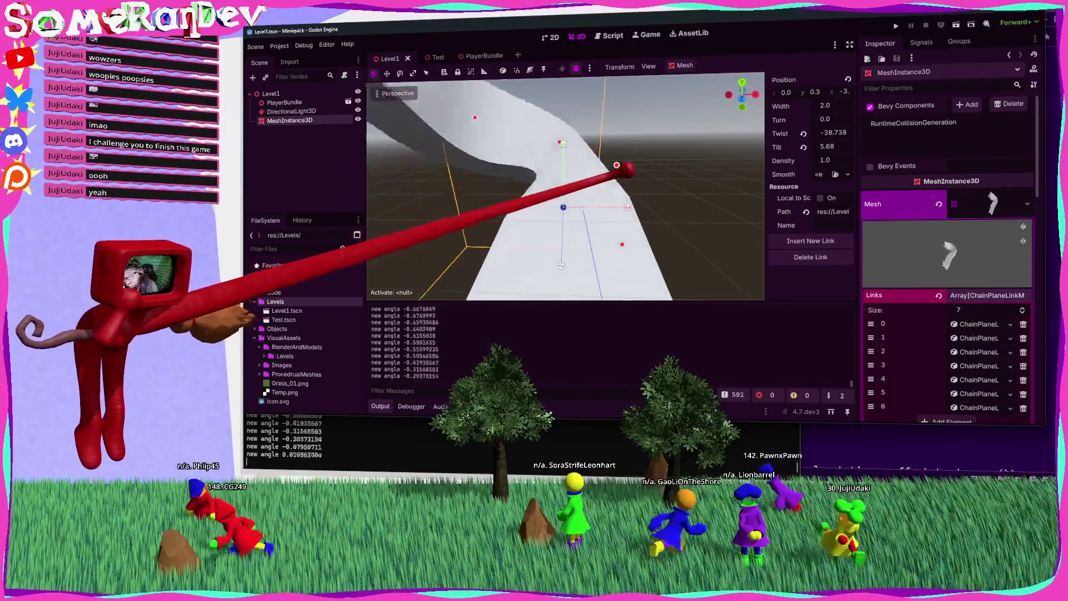
{"action": "left_click_drag", "start_coordinate": [632, 220], "coordinate": [634, 218]}
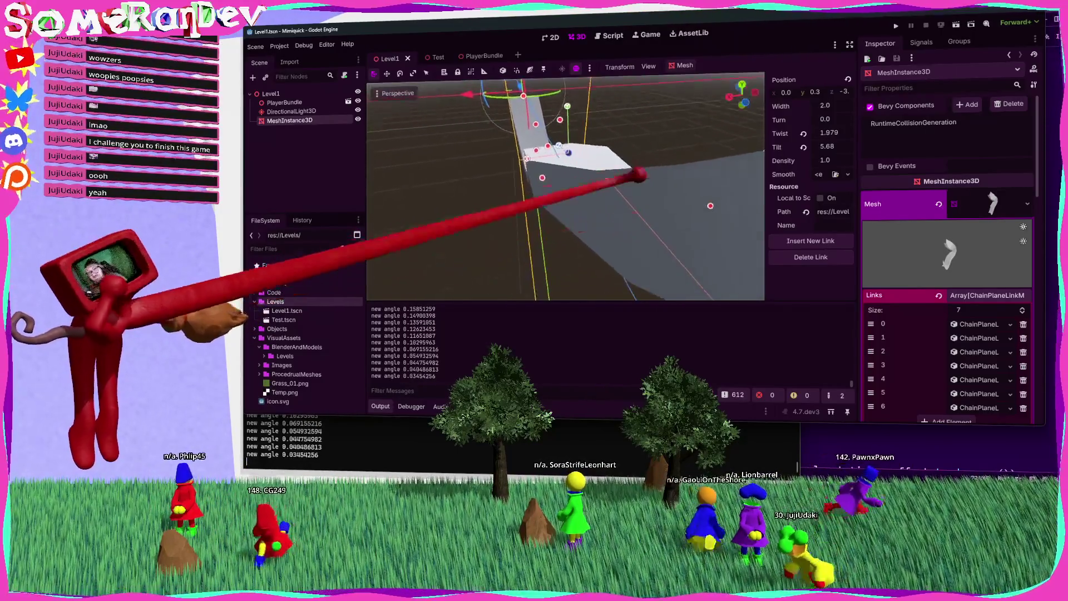
{"action": "mouse_move", "coordinate": [548, 120]}
{"action": "left_mouse_down"}
{"action": "mouse_move", "coordinate": [572, 107]}
{"action": "mouse_move", "coordinate": [637, 215]}
{"action": "mouse_move", "coordinate": [556, 143]}
{"action": "mouse_move", "coordinate": [573, 153]}
{"action": "mouse_move", "coordinate": [575, 126]}
{"action": "mouse_move", "coordinate": [538, 179]}
{"action": "mouse_move", "coordinate": [573, 148]}
{"action": "mouse_move", "coordinate": [639, 217]}
{"action": "mouse_move", "coordinate": [584, 158]}
{"action": "mouse_move", "coordinate": [718, 334]}
{"action": "left_mouse_up"}
{"action": "key", "text": "alt+Tab"}
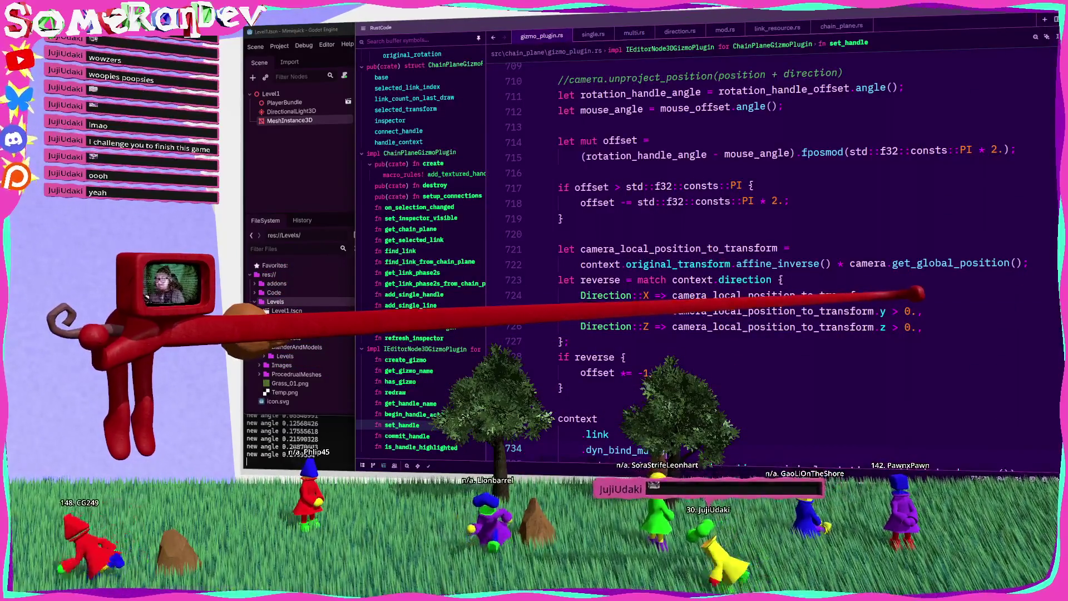
Save the line 724 edit in gizmo_plugin.rs so the Y arm tests camera_local_position_to_transform.y < 0.
{"action": "left_click", "coordinate": [897, 296]}
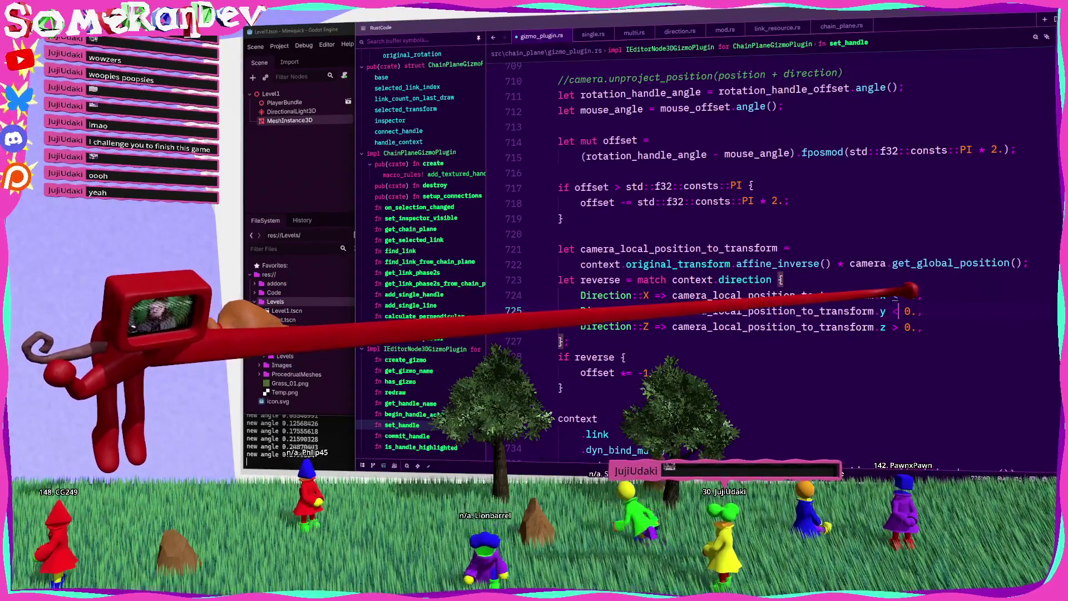
{"action": "key", "text": "ctrl+s"}
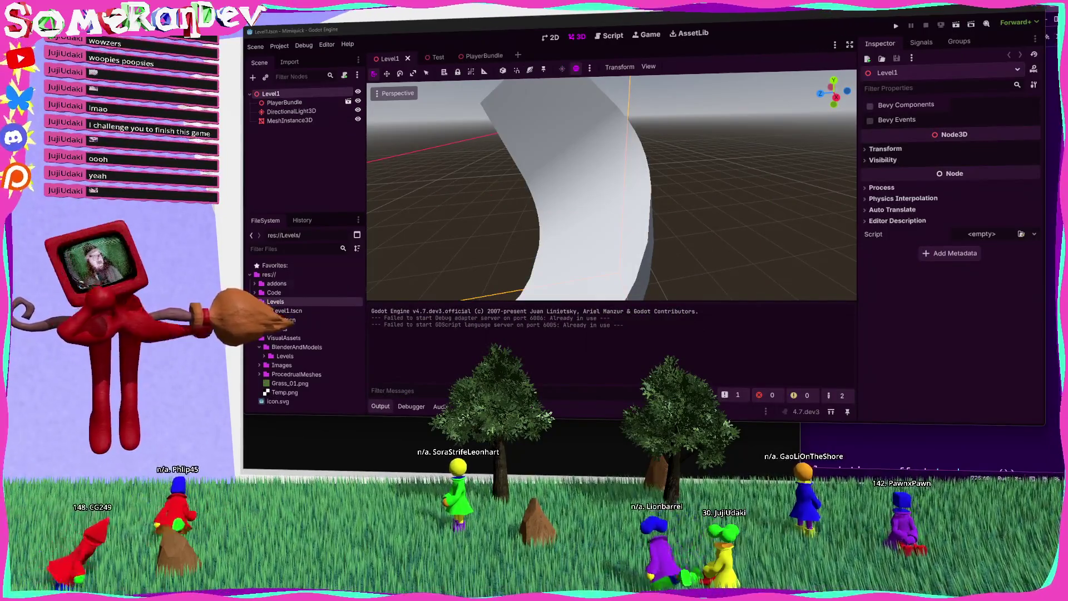
Select MeshInstance3D, reduce one link's twist and turn another link with the rotation handles.
{"action": "left_click", "coordinate": [634, 217]}
{"action": "left_click_drag", "start_coordinate": [635, 217], "coordinate": [619, 224]}
{"action": "mouse_move", "coordinate": [570, 183]}
{"action": "left_mouse_down"}
{"action": "mouse_move", "coordinate": [639, 219]}
{"action": "mouse_move", "coordinate": [600, 184]}
{"action": "mouse_move", "coordinate": [530, 206]}
{"action": "mouse_move", "coordinate": [592, 191]}
{"action": "mouse_move", "coordinate": [639, 217]}
{"action": "mouse_move", "coordinate": [611, 232]}
{"action": "mouse_move", "coordinate": [546, 158]}
{"action": "mouse_move", "coordinate": [639, 217]}
{"action": "mouse_move", "coordinate": [543, 162]}
{"action": "mouse_move", "coordinate": [544, 215]}
{"action": "mouse_move", "coordinate": [639, 212]}
{"action": "mouse_move", "coordinate": [632, 219]}
{"action": "mouse_move", "coordinate": [556, 195]}
{"action": "left_mouse_up"}
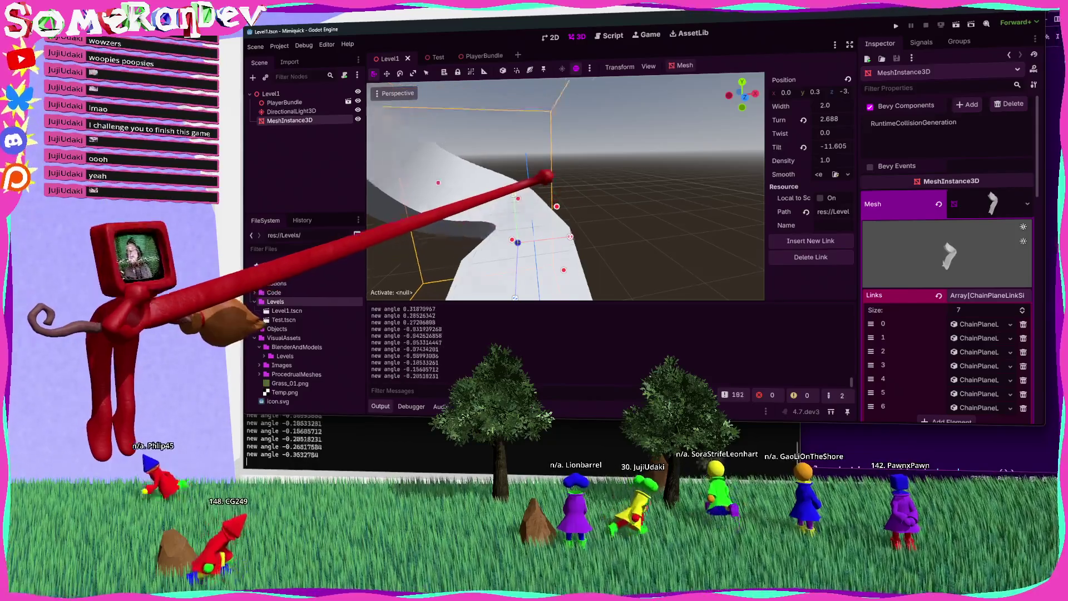
{"action": "mouse_move", "coordinate": [511, 236]}
{"action": "left_mouse_down"}
{"action": "mouse_move", "coordinate": [634, 222]}
{"action": "mouse_move", "coordinate": [558, 230]}
{"action": "mouse_move", "coordinate": [567, 191]}
{"action": "mouse_move", "coordinate": [620, 187]}
{"action": "mouse_move", "coordinate": [636, 217]}
{"action": "mouse_move", "coordinate": [568, 191]}
{"action": "mouse_move", "coordinate": [573, 167]}
{"action": "mouse_move", "coordinate": [568, 175]}
{"action": "mouse_move", "coordinate": [526, 133]}
{"action": "left_mouse_up"}
{"action": "left_click_drag", "start_coordinate": [637, 217], "coordinate": [589, 227]}
{"action": "mouse_move", "coordinate": [542, 185]}
{"action": "left_mouse_down"}
{"action": "mouse_move", "coordinate": [537, 219]}
{"action": "mouse_move", "coordinate": [546, 172]}
{"action": "mouse_move", "coordinate": [508, 200]}
{"action": "mouse_move", "coordinate": [550, 215]}
{"action": "left_mouse_up"}
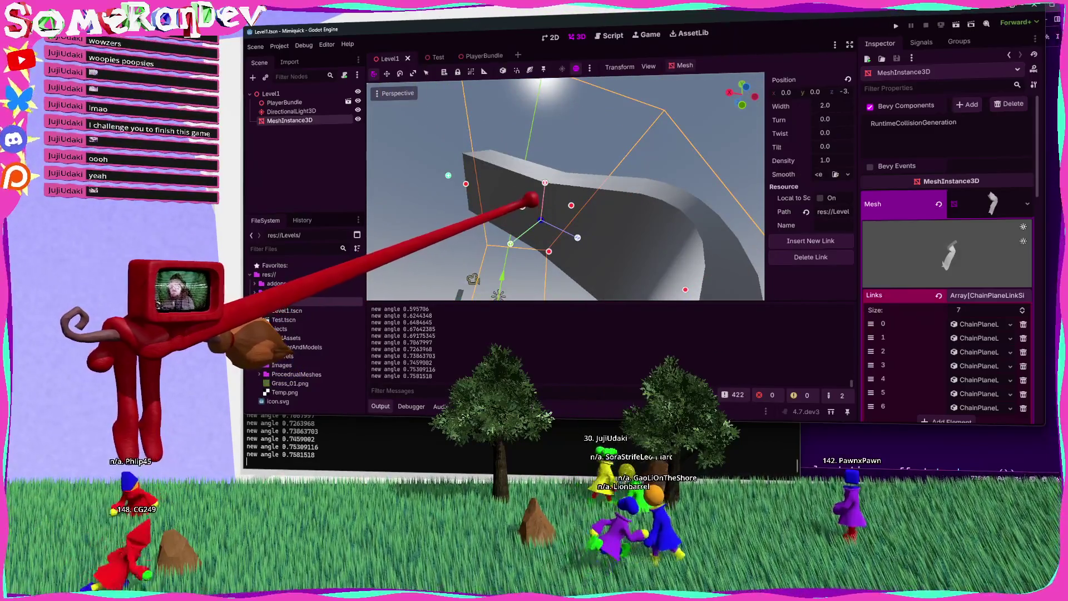
{"action": "mouse_move", "coordinate": [636, 217]}
{"action": "left_mouse_down"}
{"action": "mouse_move", "coordinate": [548, 154]}
{"action": "mouse_move", "coordinate": [559, 142]}
{"action": "left_mouse_up"}
{"action": "left_click_drag", "start_coordinate": [571, 133], "coordinate": [581, 141]}
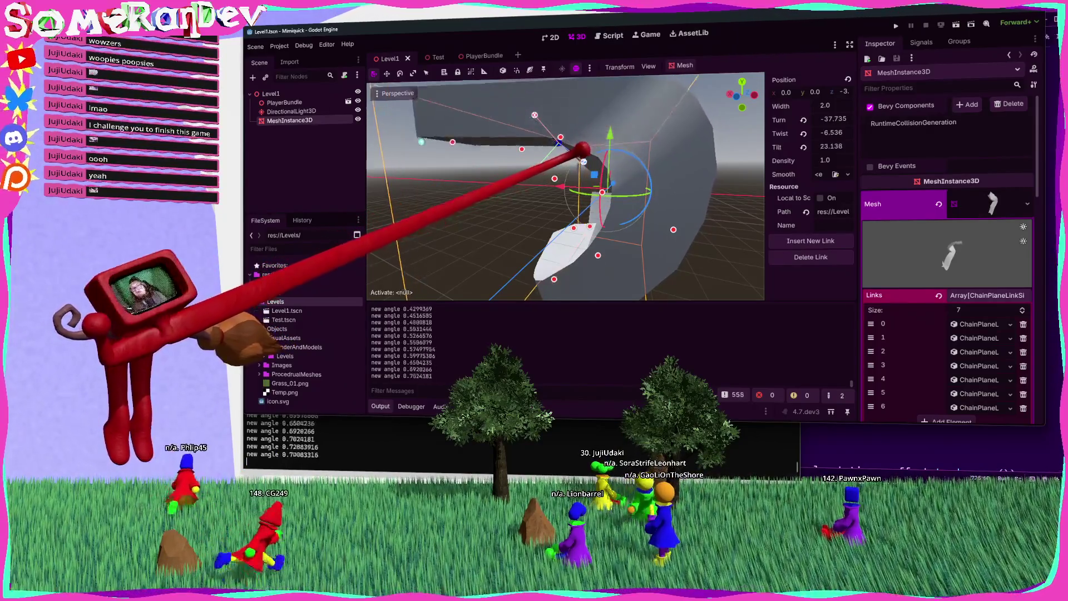
{"action": "mouse_move", "coordinate": [585, 140]}
{"action": "left_mouse_down"}
{"action": "mouse_move", "coordinate": [639, 222]}
{"action": "mouse_move", "coordinate": [847, 172]}
{"action": "mouse_move", "coordinate": [787, 239]}
{"action": "mouse_move", "coordinate": [645, 207]}
{"action": "mouse_move", "coordinate": [635, 215]}
{"action": "mouse_move", "coordinate": [600, 157]}
{"action": "left_mouse_up"}
Collapse Links, enable Bottom, and turn a link to Turn -25.447, Twist -16.457, Tilt 68.369.
{"action": "left_click", "coordinate": [985, 295]}
{"action": "left_click", "coordinate": [954, 310]}
{"action": "left_click_drag", "start_coordinate": [634, 216], "coordinate": [635, 218]}
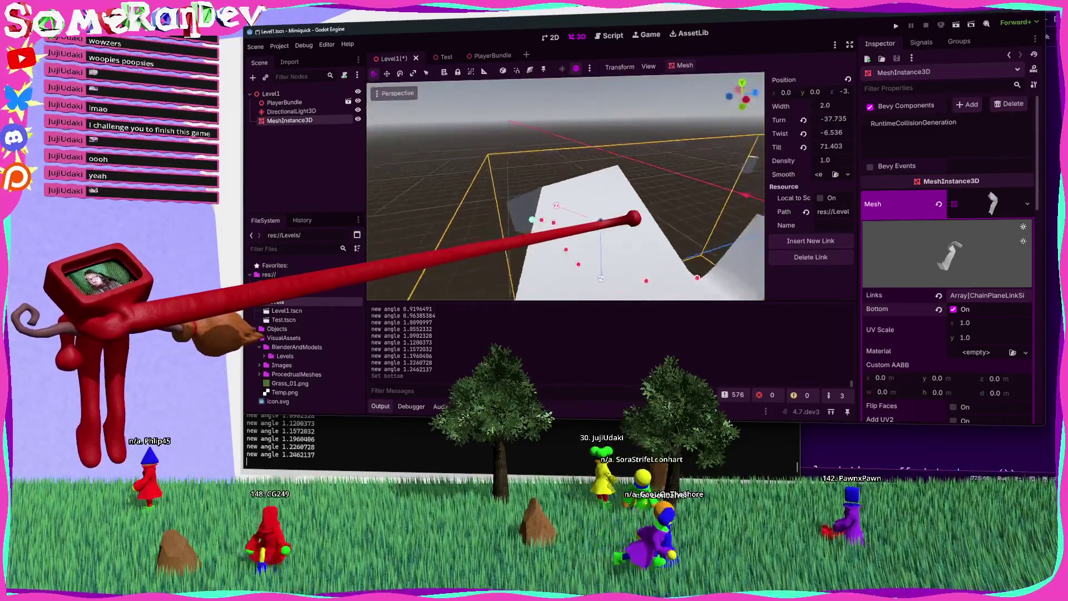
{"action": "mouse_move", "coordinate": [579, 182]}
{"action": "left_mouse_down"}
{"action": "mouse_move", "coordinate": [613, 162]}
{"action": "mouse_move", "coordinate": [610, 204]}
{"action": "mouse_move", "coordinate": [573, 203]}
{"action": "mouse_move", "coordinate": [584, 181]}
{"action": "left_mouse_up"}
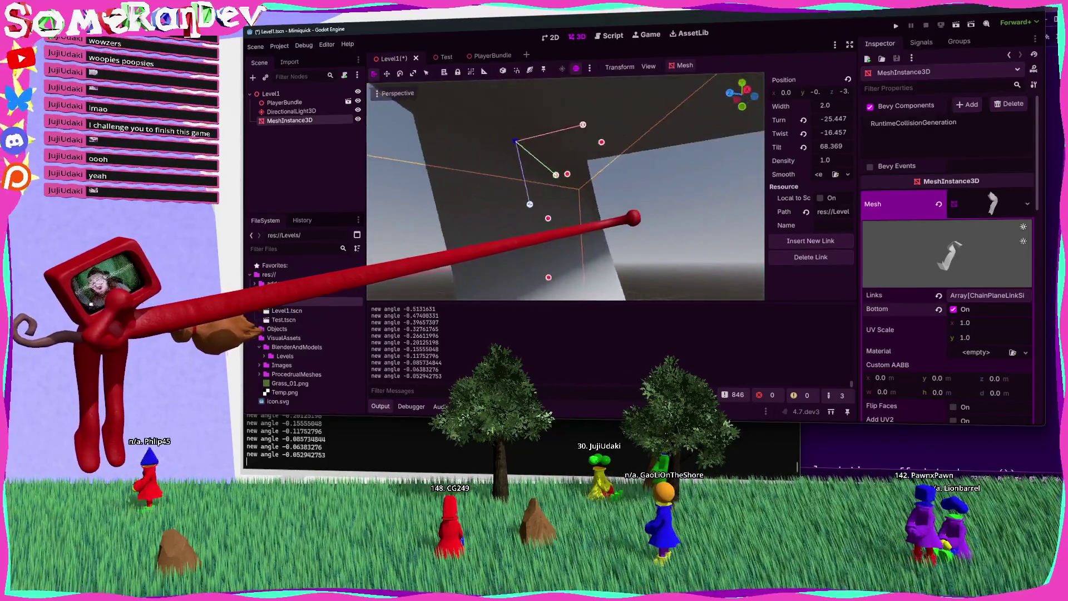
{"action": "scroll", "coordinate": [566, 186], "scroll_direction": "down", "scroll_amount": 3}
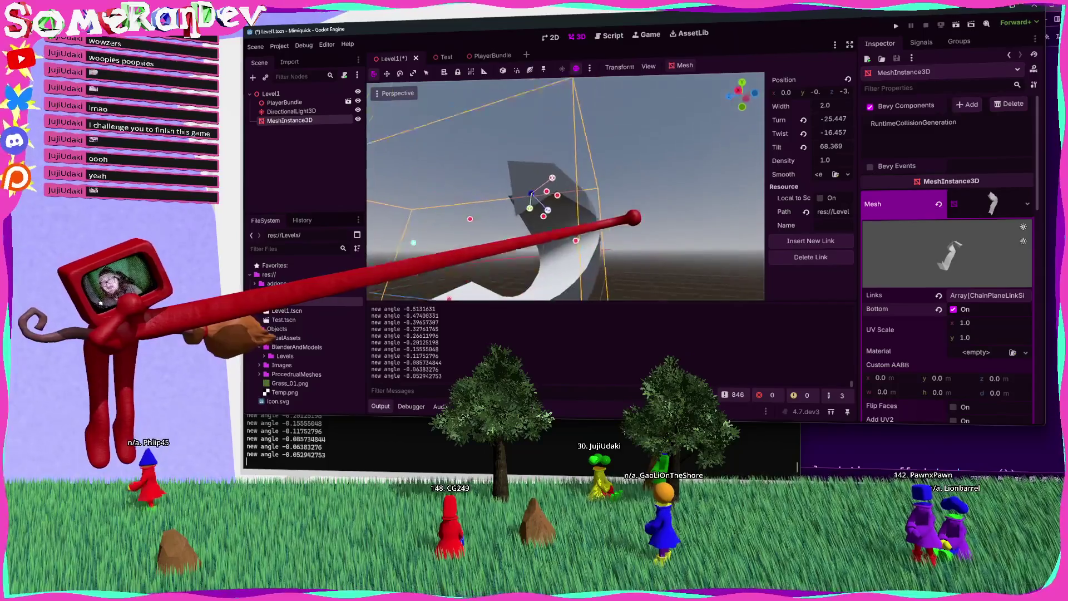
{"action": "scroll", "coordinate": [565, 186], "scroll_direction": "up", "scroll_amount": 3}
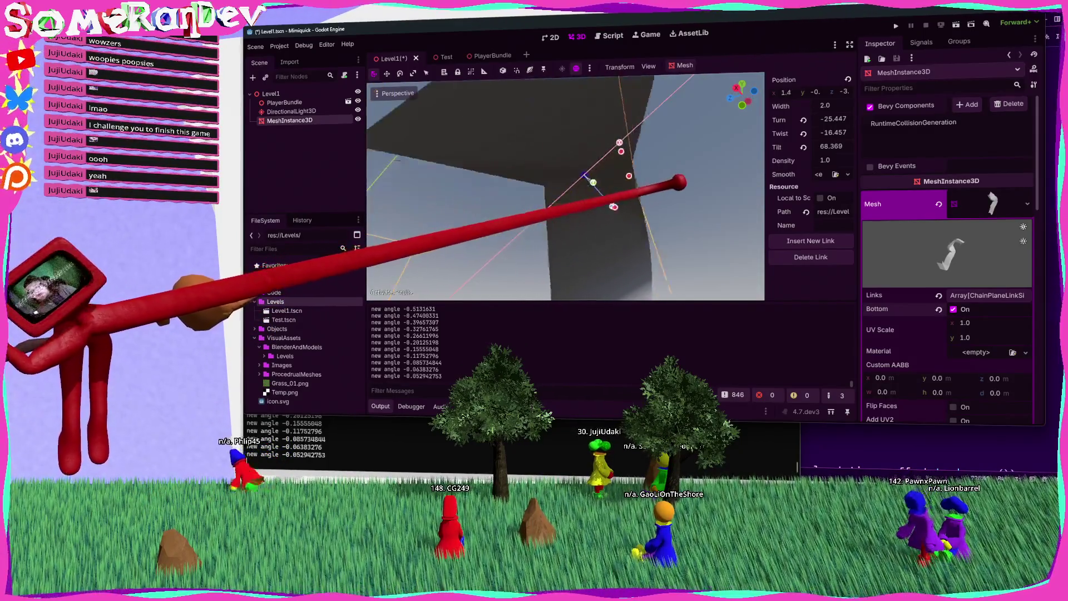
{"action": "scroll", "coordinate": [679, 184], "scroll_direction": "down", "scroll_amount": 3}
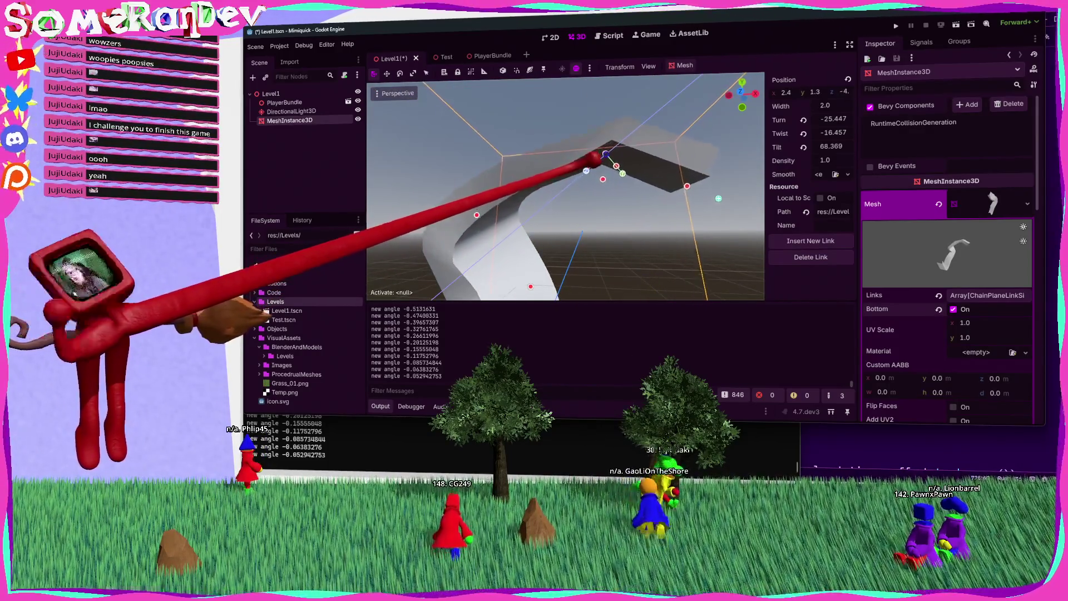
{"action": "left_click_drag", "start_coordinate": [633, 218], "coordinate": [793, 186]}
{"action": "left_click", "coordinate": [835, 174]}
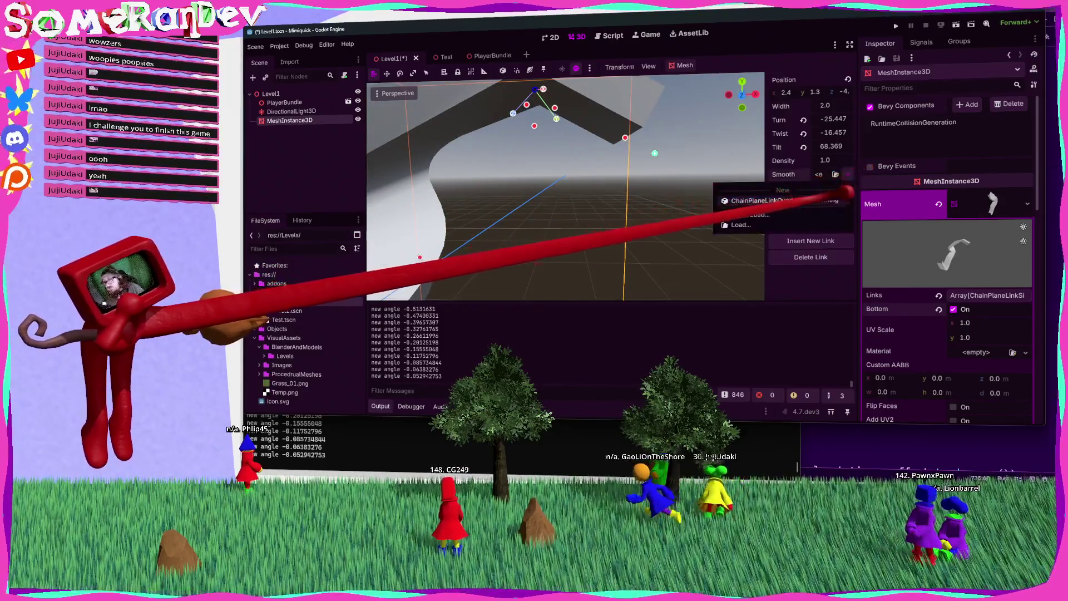
Pick a Smooth value, then rotate another link to curl the track into a tall arched loop.
{"action": "left_click", "coordinate": [812, 194]}
{"action": "left_click", "coordinate": [778, 163]}
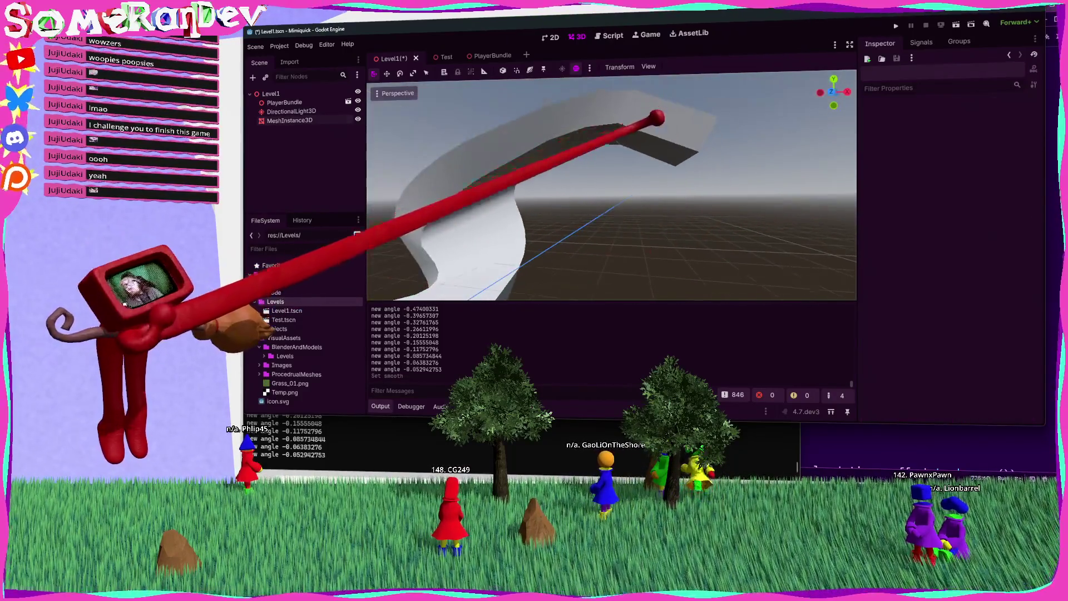
{"action": "left_click", "coordinate": [290, 120]}
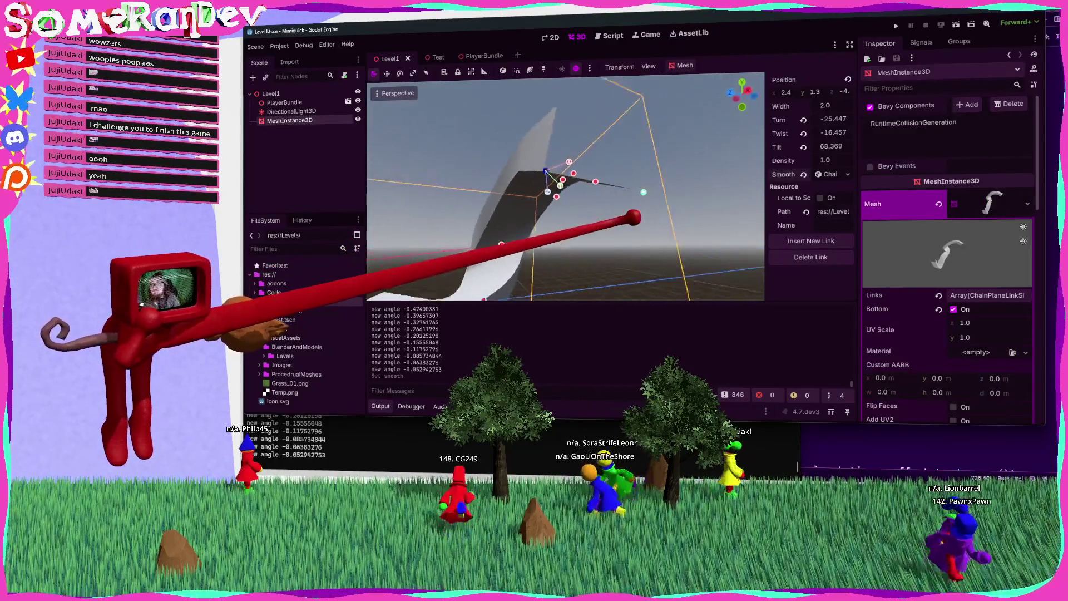
{"action": "scroll", "coordinate": [633, 217], "scroll_direction": "down", "scroll_amount": 5}
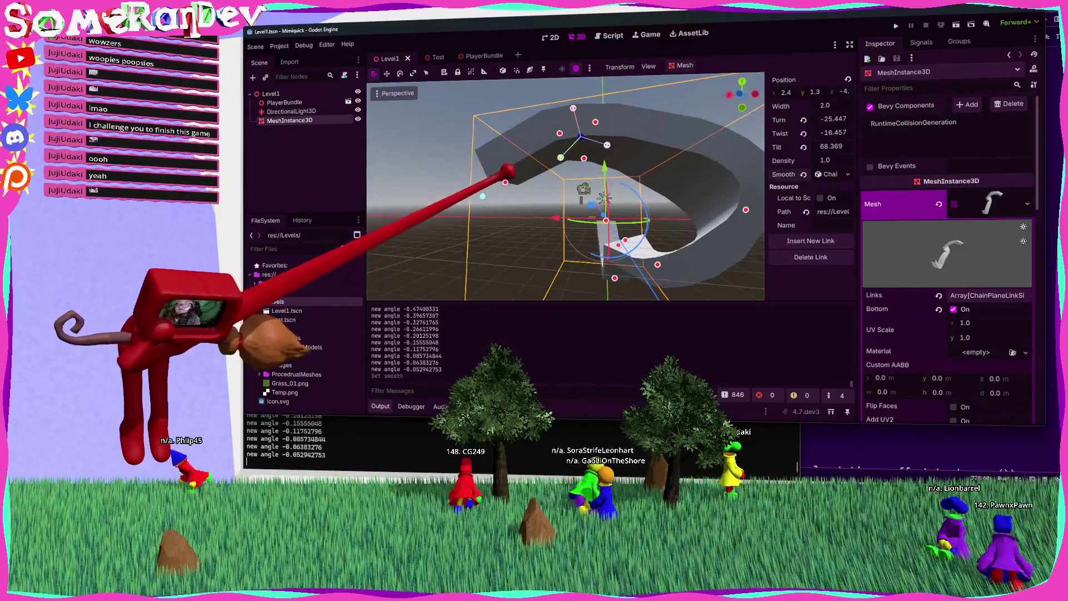
{"action": "left_click", "coordinate": [527, 174]}
{"action": "left_click", "coordinate": [488, 184]}
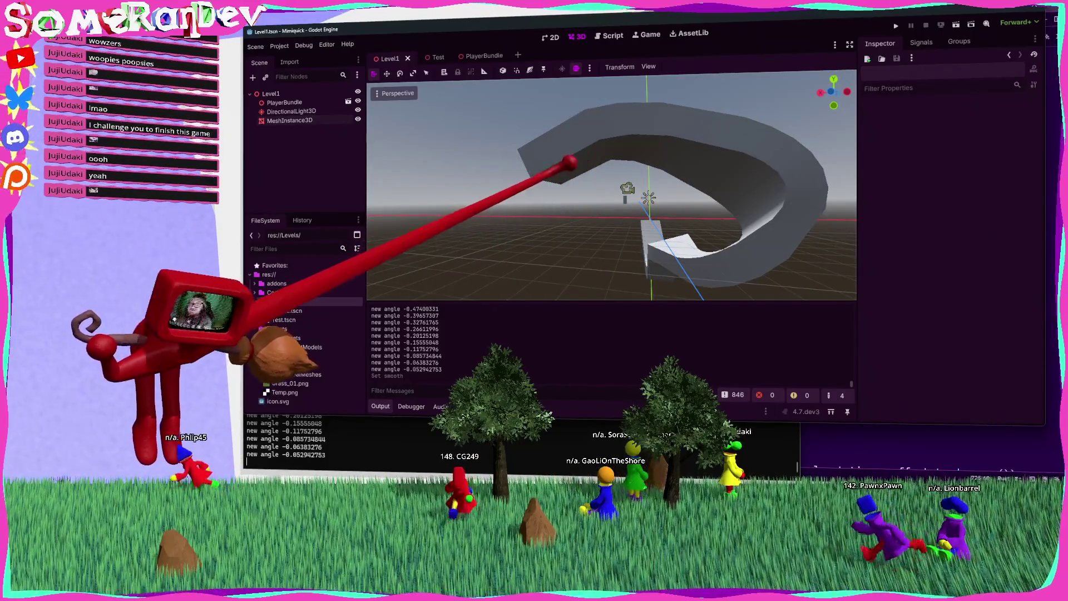
{"action": "left_click", "coordinate": [571, 162]}
{"action": "left_click_drag", "start_coordinate": [545, 181], "coordinate": [537, 162]}
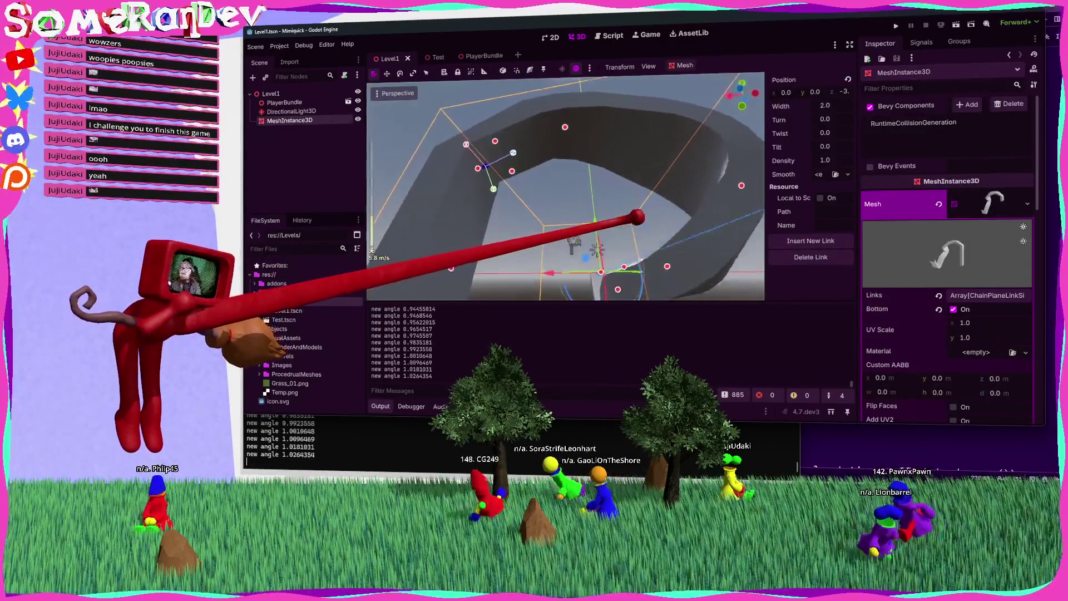
{"action": "key", "text": "f"}
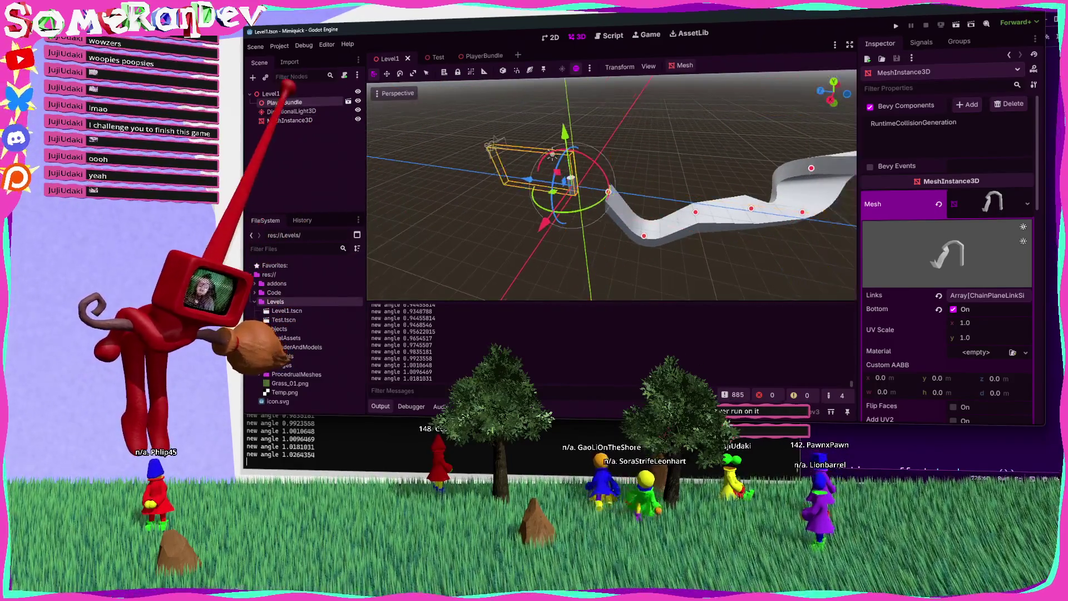
Select PlayerBundle, save the Level1 scene, and run the game with F5.
{"action": "left_click", "coordinate": [285, 102]}
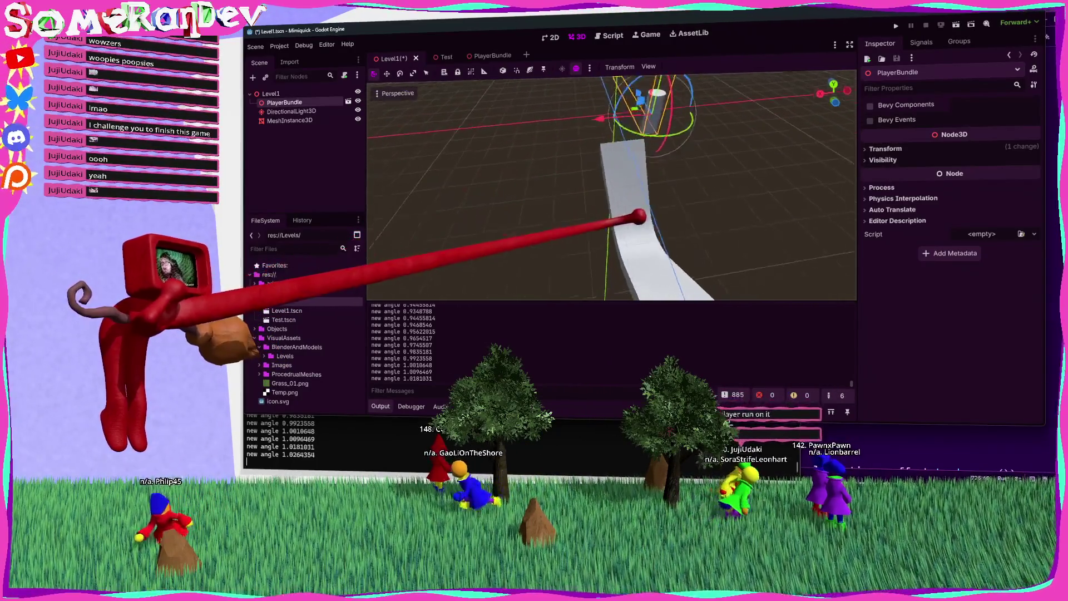
{"action": "key", "text": "ctrl+s"}
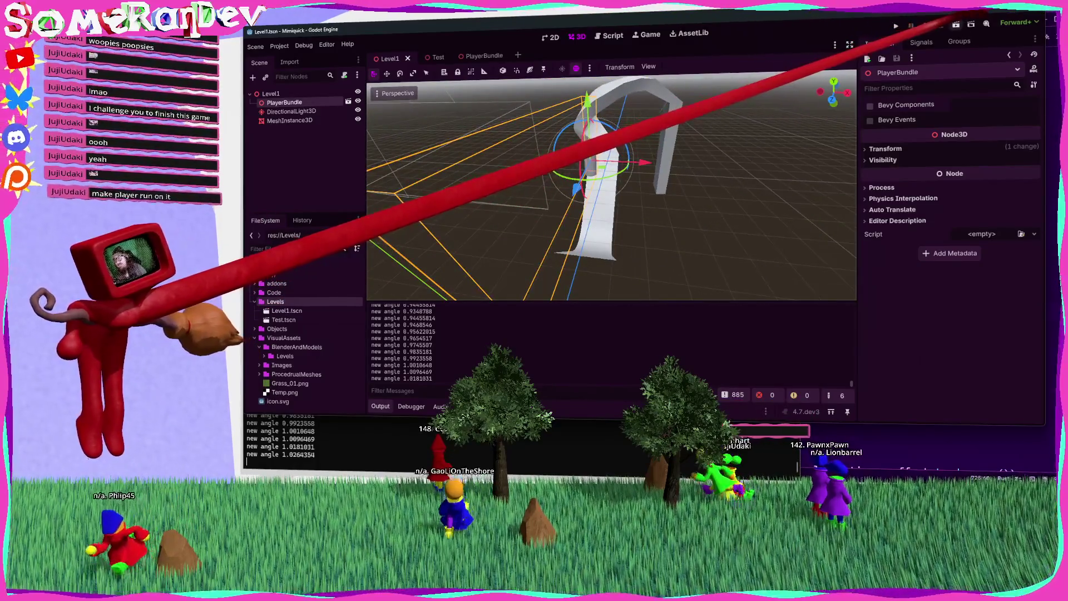
{"action": "key", "text": "F5"}
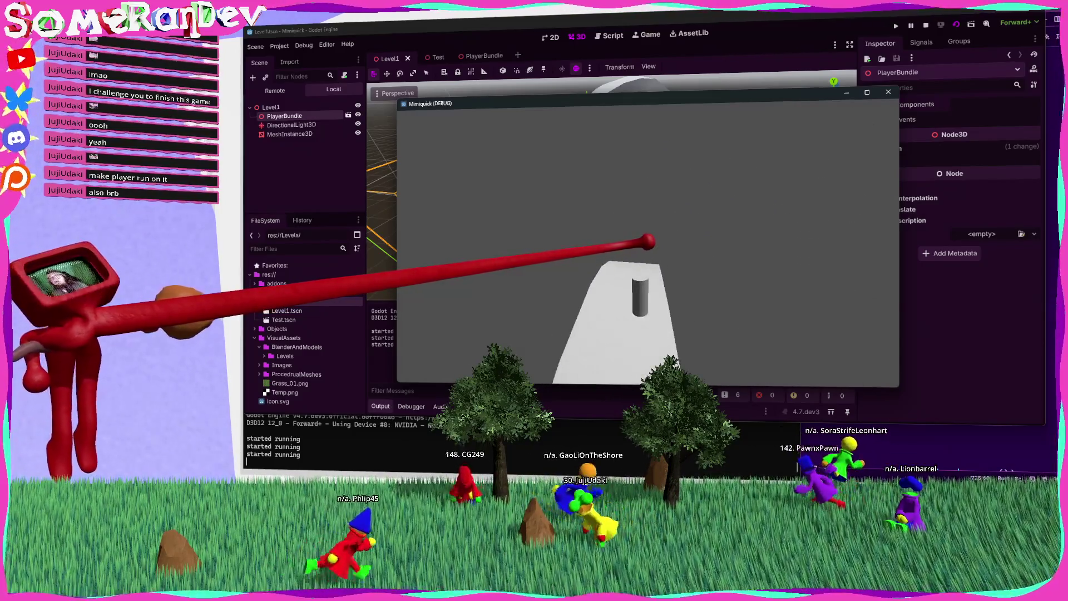
Close the Mimiquick (DEBUG) game window to end the test run.
{"action": "left_click", "coordinate": [888, 91]}
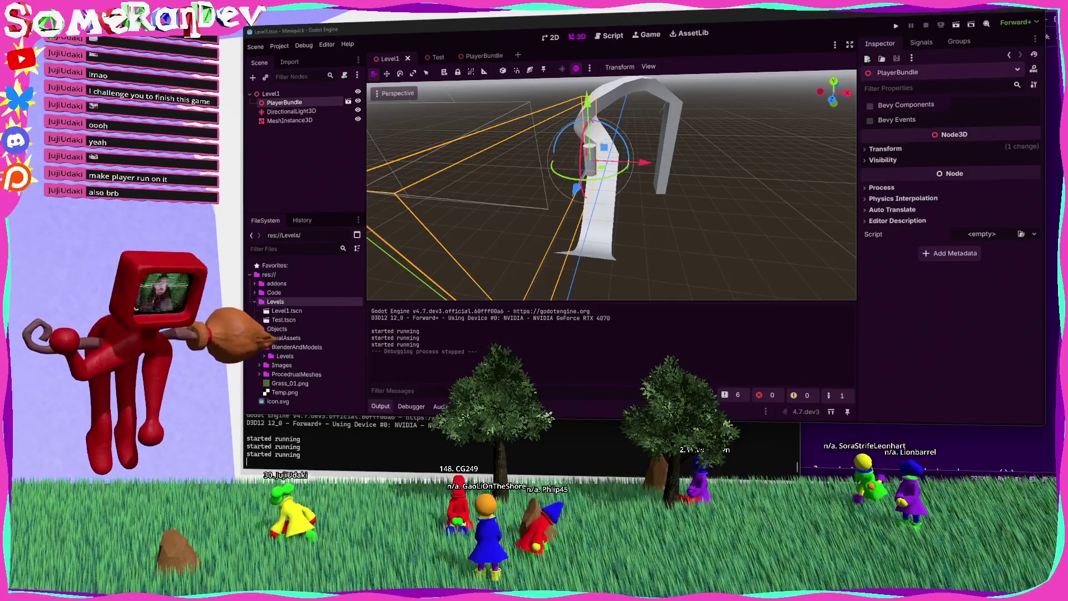
Select the arch mesh and orbit in close to its chain-plane gizmo points.
{"action": "left_click", "coordinate": [612, 223]}
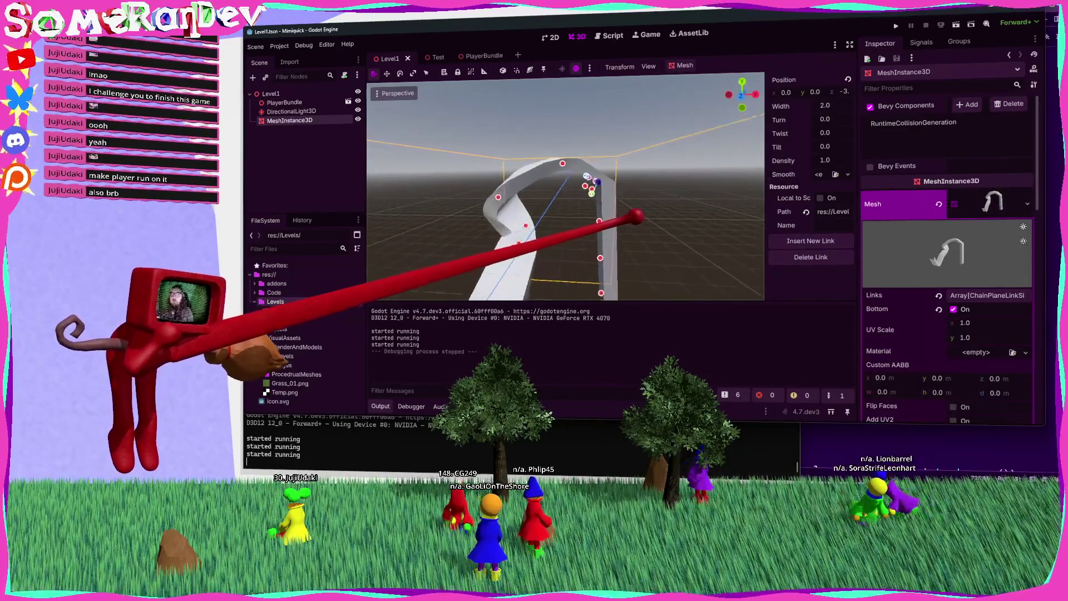
{"action": "scroll", "coordinate": [565, 186], "scroll_direction": "up", "scroll_amount": 3}
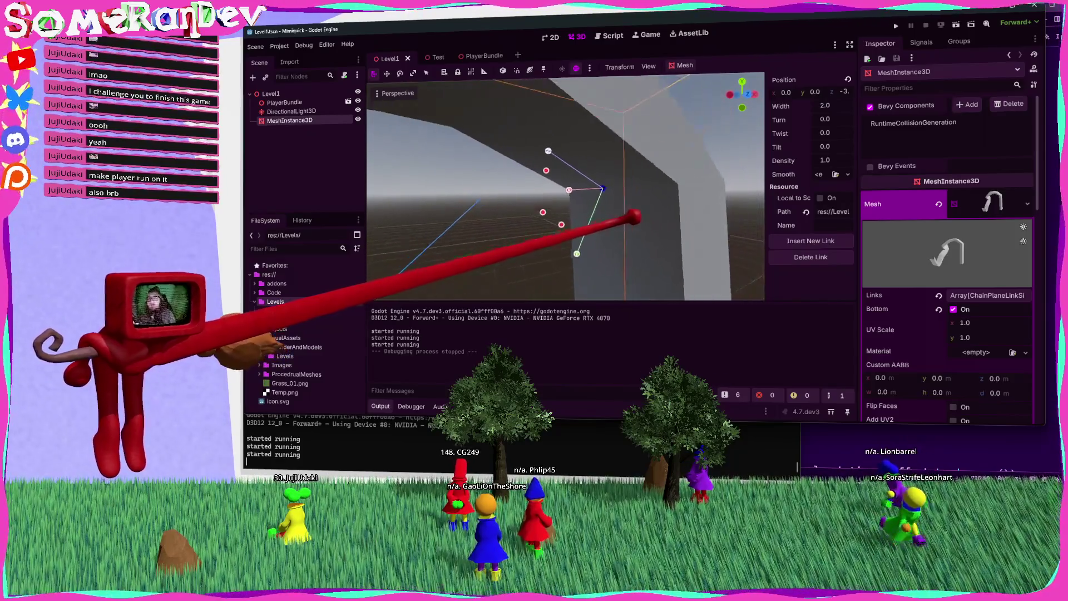
{"action": "mouse_move", "coordinate": [635, 217]}
{"action": "left_mouse_down"}
{"action": "mouse_move", "coordinate": [645, 215]}
{"action": "mouse_move", "coordinate": [568, 241]}
{"action": "mouse_move", "coordinate": [530, 207]}
{"action": "mouse_move", "coordinate": [555, 166]}
{"action": "mouse_move", "coordinate": [449, 207]}
{"action": "mouse_move", "coordinate": [501, 203]}
{"action": "mouse_move", "coordinate": [556, 177]}
{"action": "mouse_move", "coordinate": [639, 209]}
{"action": "mouse_move", "coordinate": [546, 184]}
{"action": "mouse_move", "coordinate": [565, 199]}
{"action": "mouse_move", "coordinate": [570, 157]}
{"action": "mouse_move", "coordinate": [632, 219]}
{"action": "mouse_move", "coordinate": [573, 139]}
{"action": "mouse_move", "coordinate": [591, 143]}
{"action": "mouse_move", "coordinate": [579, 160]}
{"action": "mouse_move", "coordinate": [636, 217]}
{"action": "left_mouse_up"}
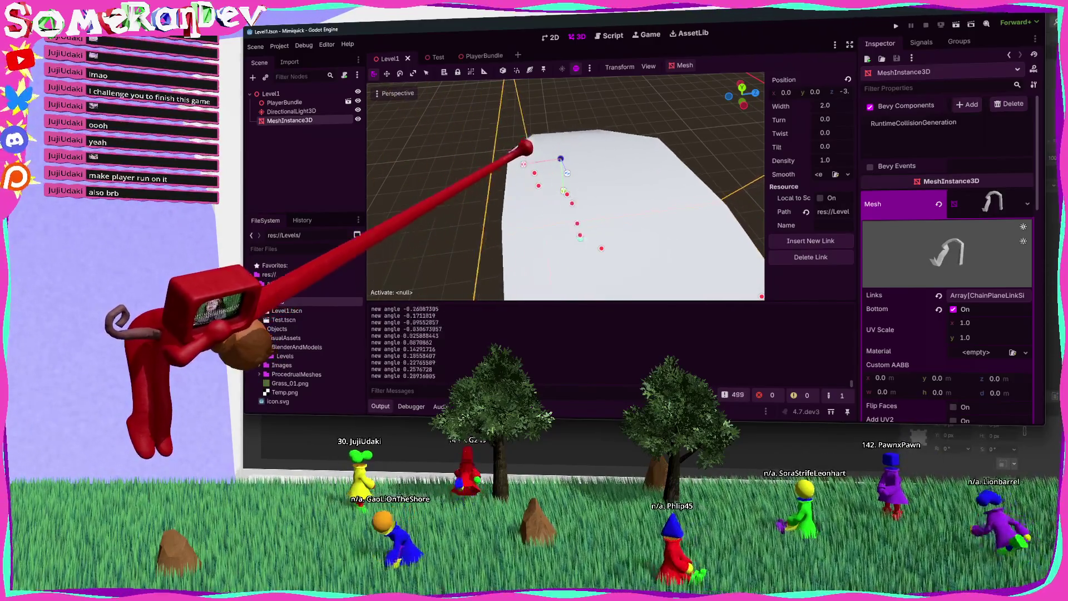
{"action": "mouse_move", "coordinate": [536, 169]}
{"action": "left_mouse_down"}
{"action": "mouse_move", "coordinate": [634, 215]}
{"action": "mouse_move", "coordinate": [530, 165]}
{"action": "mouse_move", "coordinate": [568, 159]}
{"action": "mouse_move", "coordinate": [527, 158]}
{"action": "mouse_move", "coordinate": [489, 176]}
{"action": "mouse_move", "coordinate": [548, 161]}
{"action": "mouse_move", "coordinate": [539, 172]}
{"action": "mouse_move", "coordinate": [573, 210]}
{"action": "mouse_move", "coordinate": [557, 221]}
{"action": "mouse_move", "coordinate": [573, 209]}
{"action": "mouse_move", "coordinate": [577, 167]}
{"action": "mouse_move", "coordinate": [582, 208]}
{"action": "mouse_move", "coordinate": [583, 181]}
{"action": "mouse_move", "coordinate": [592, 191]}
{"action": "mouse_move", "coordinate": [580, 208]}
{"action": "mouse_move", "coordinate": [573, 198]}
{"action": "left_mouse_up"}
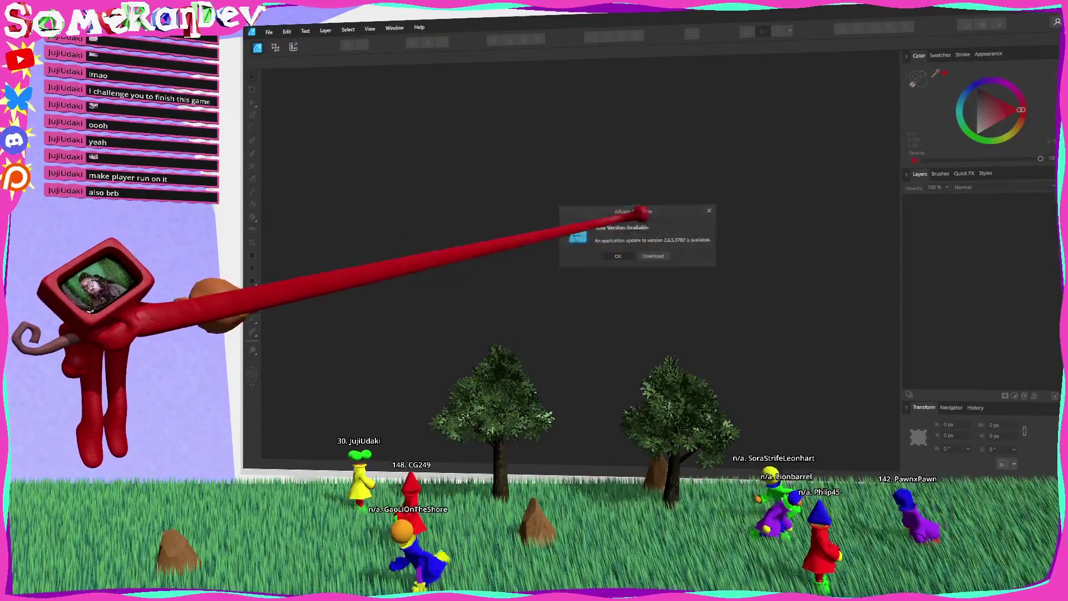
Dismiss the update notice and create a 16 × 16 px document in pixel units.
{"action": "left_click", "coordinate": [618, 256]}
{"action": "left_click", "coordinate": [736, 305]}
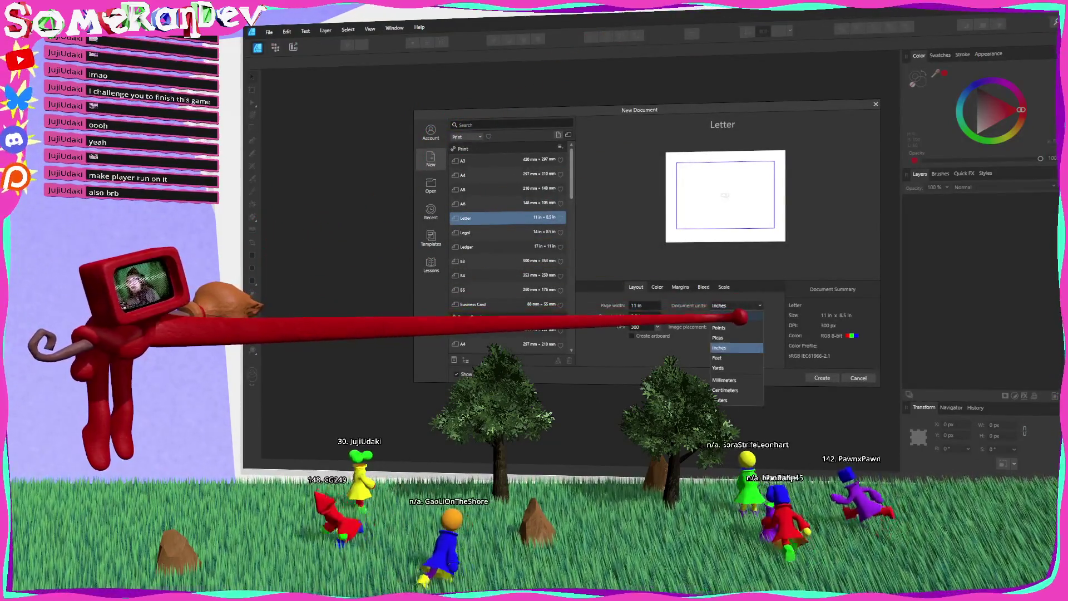
{"action": "left_click", "coordinate": [733, 318]}
{"action": "type", "text": "16"}
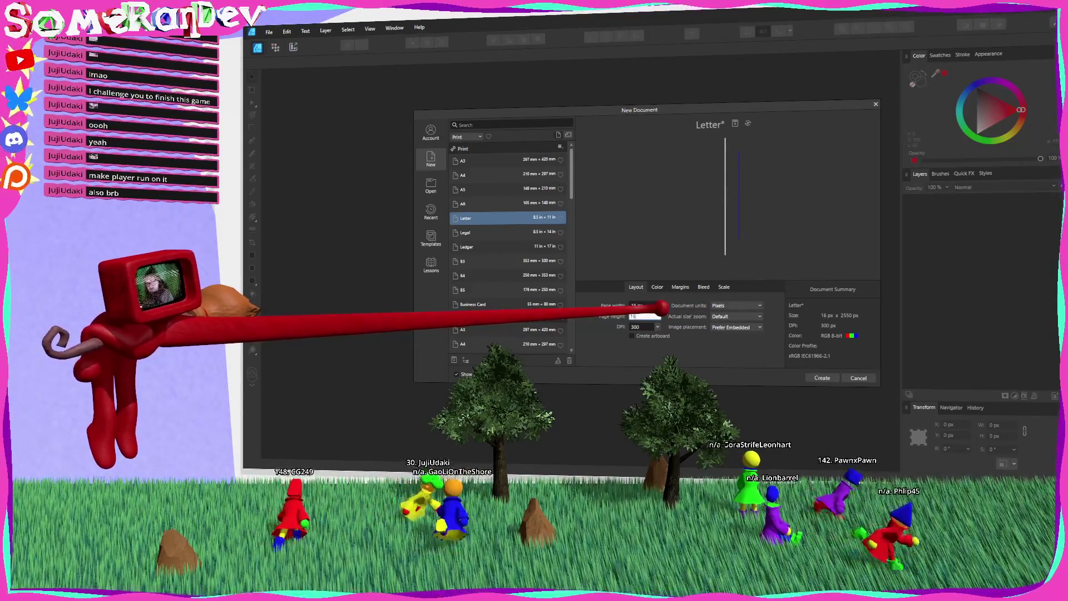
{"action": "key", "text": "Tab"}
{"action": "left_click", "coordinate": [822, 378]}
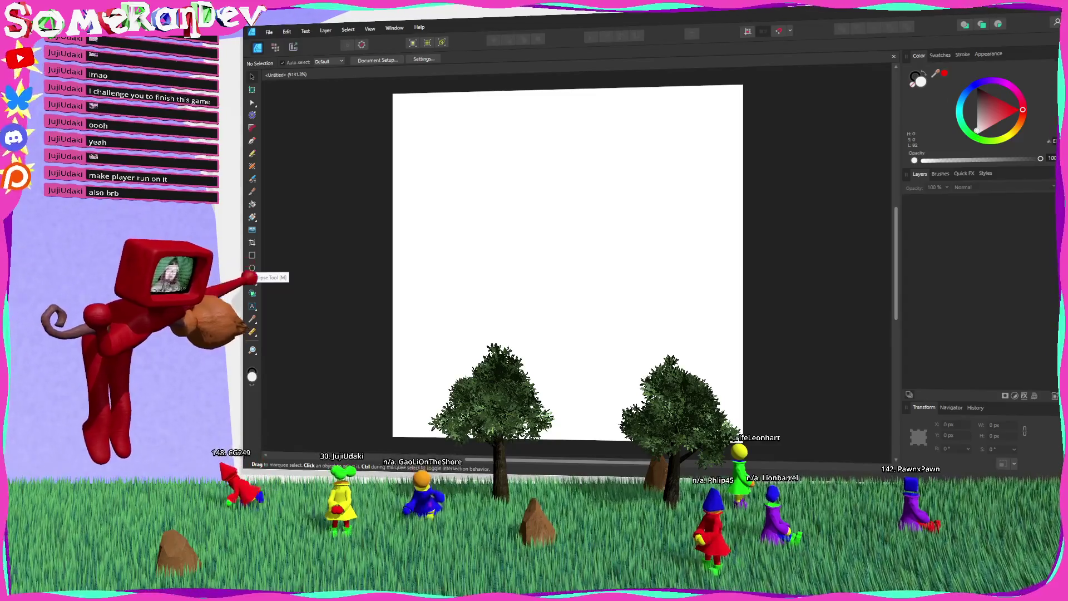
Choose the Spiral Tool from the shape flyout and drag a spiral across the page.
{"action": "left_click", "coordinate": [251, 76]}
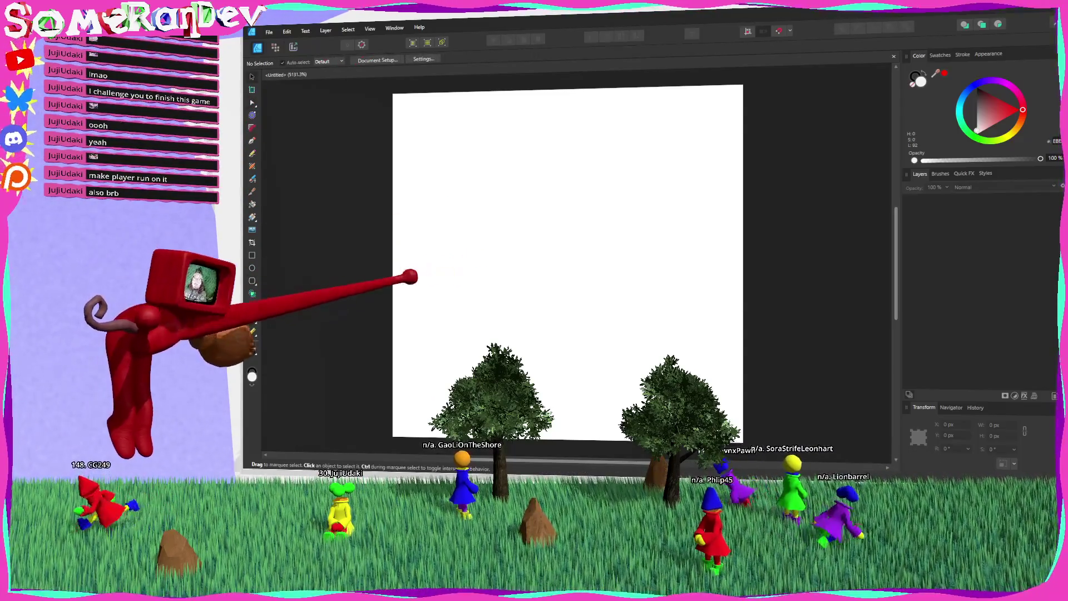
{"action": "left_click", "coordinate": [253, 256]}
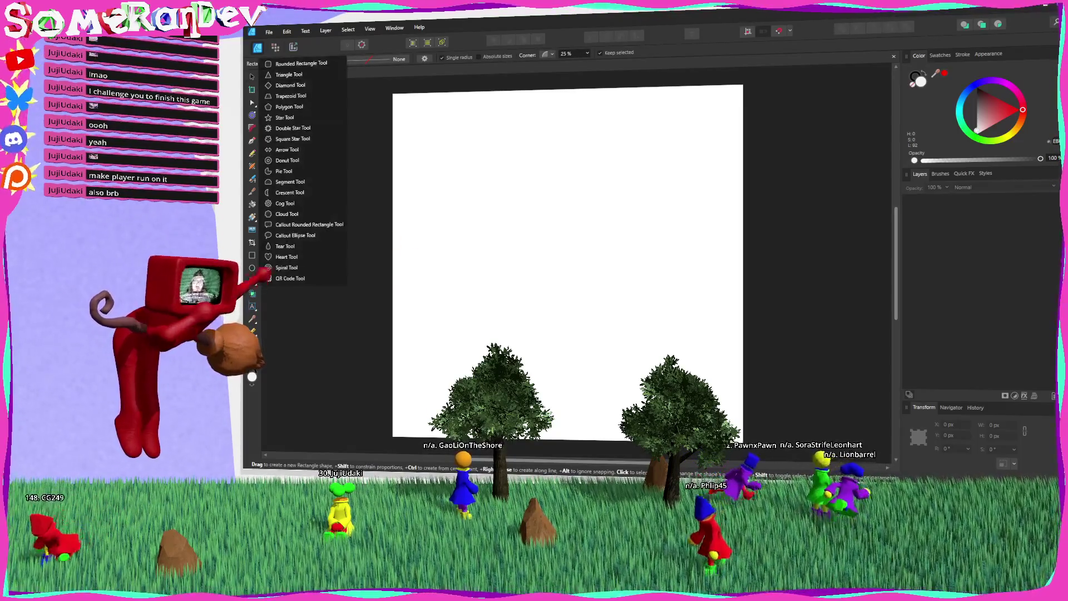
{"action": "left_click", "coordinate": [281, 267]}
{"action": "mouse_move", "coordinate": [382, 71]}
{"action": "left_mouse_down"}
{"action": "mouse_move", "coordinate": [591, 267]}
{"action": "mouse_move", "coordinate": [581, 263]}
{"action": "left_mouse_up"}
{"action": "scroll", "coordinate": [578, 262], "scroll_direction": "down", "scroll_amount": 5}
{"action": "scroll", "coordinate": [612, 275], "scroll_direction": "up", "scroll_amount": 2}
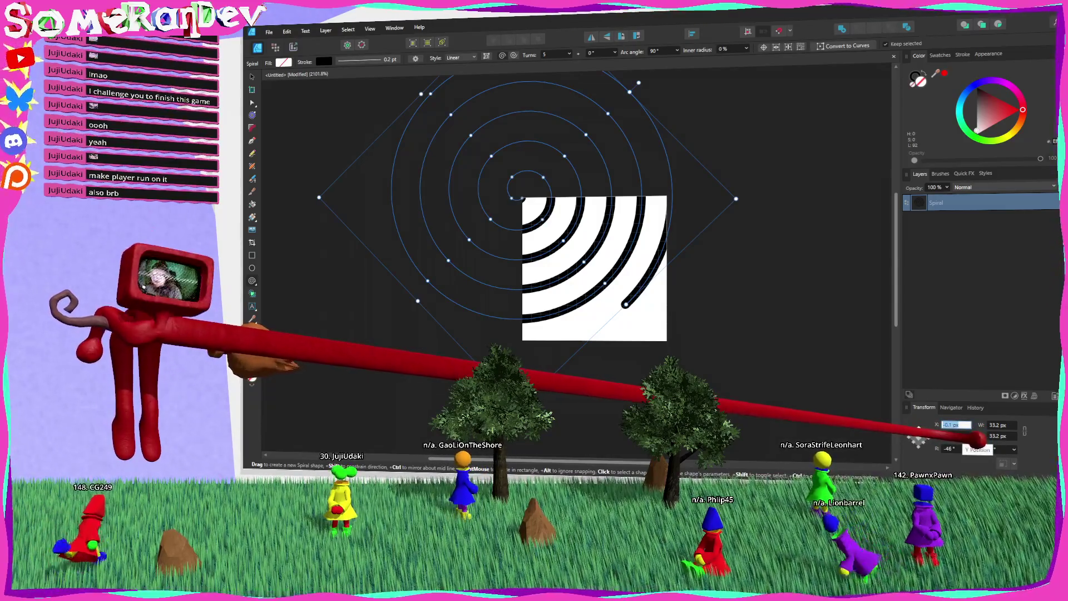
Centre the spiral at X 8 px, Y 8 px and resize it to 16 px.
{"action": "type", "text": "8"}
{"action": "key", "text": "Return"}
{"action": "type", "text": "8"}
{"action": "key", "text": "Return"}
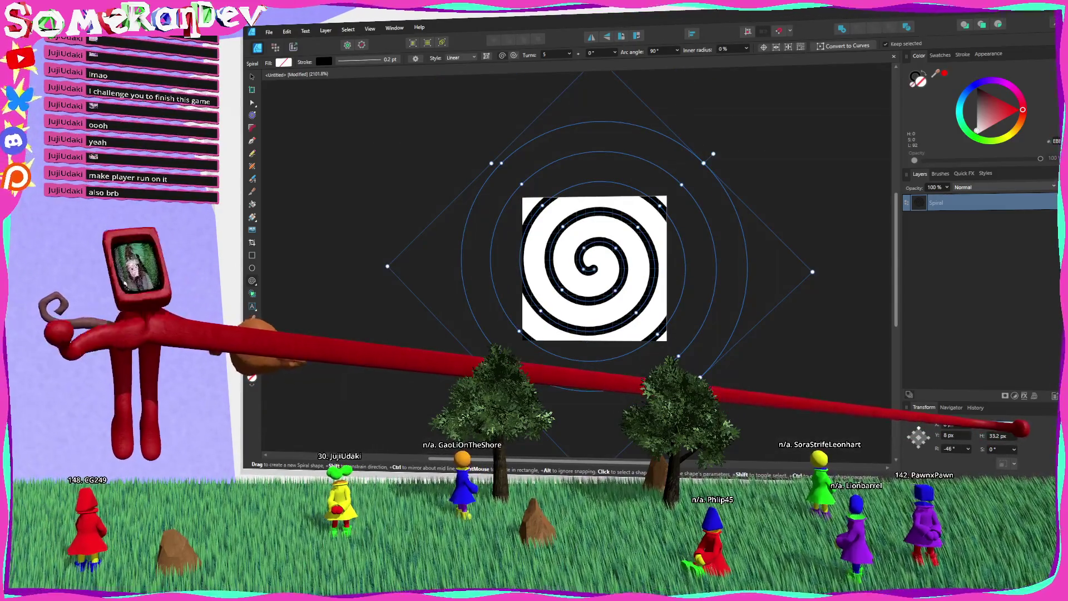
{"action": "key", "text": "Return"}
{"action": "key", "text": "Return"}
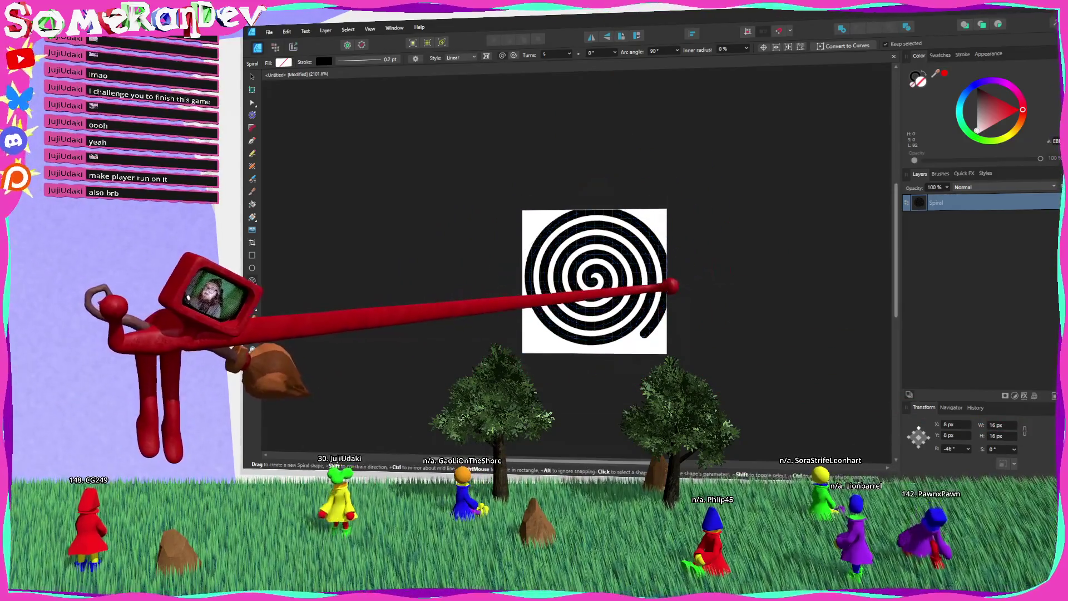
{"action": "scroll", "coordinate": [573, 258], "scroll_direction": "up", "scroll_amount": 2}
{"action": "scroll", "coordinate": [585, 258], "scroll_direction": "left", "scroll_amount": 2}
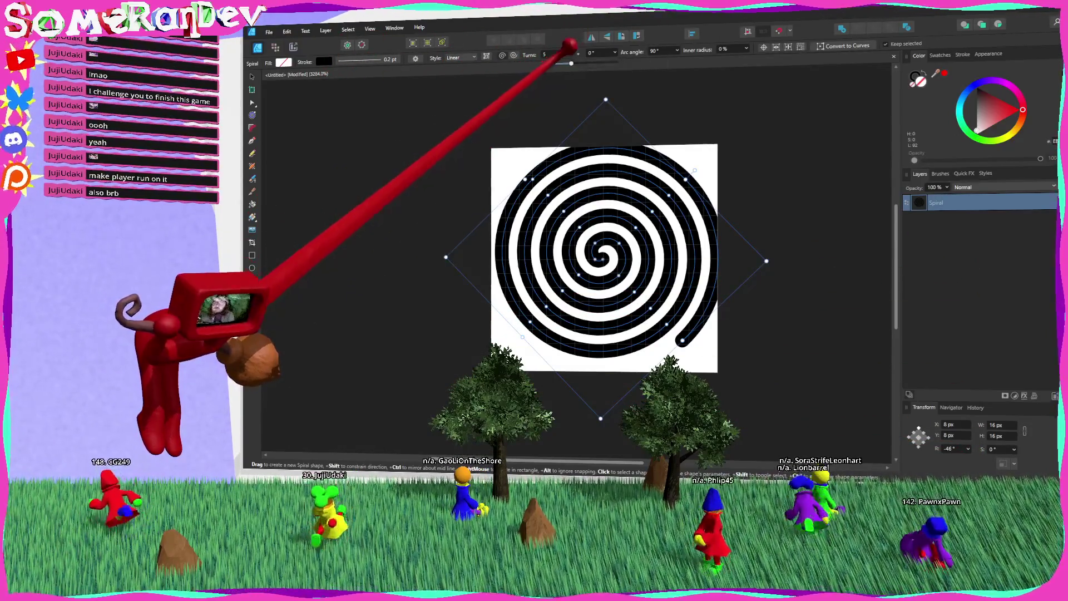
Set the spiral to one turn, a near-full arc and 37% inner radius, then browse stroke colours.
{"action": "left_click_drag", "start_coordinate": [571, 63], "coordinate": [560, 64]}
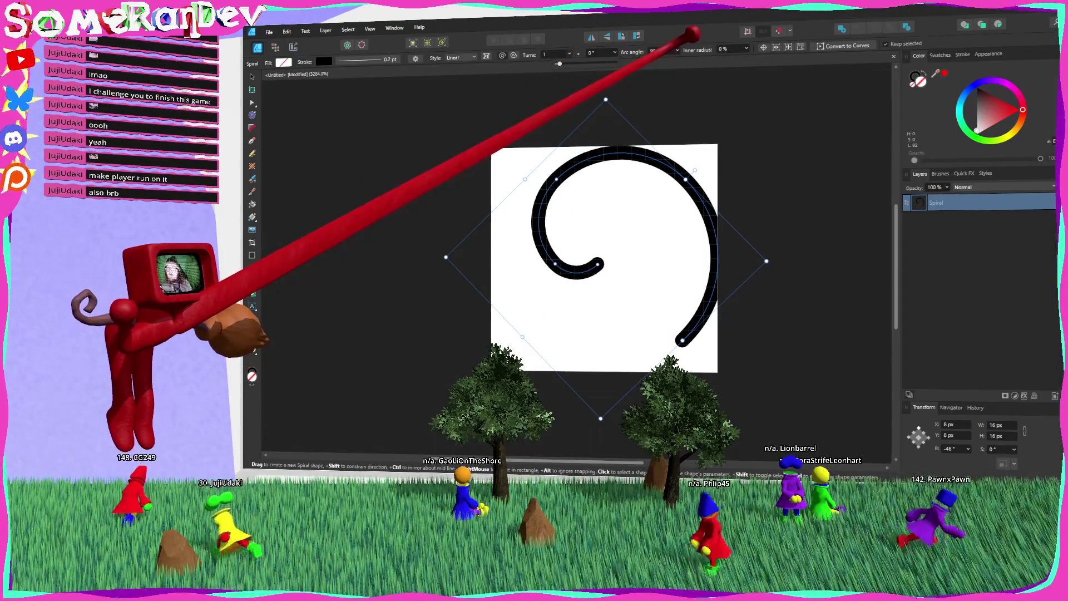
{"action": "left_click_drag", "start_coordinate": [678, 60], "coordinate": [706, 60]}
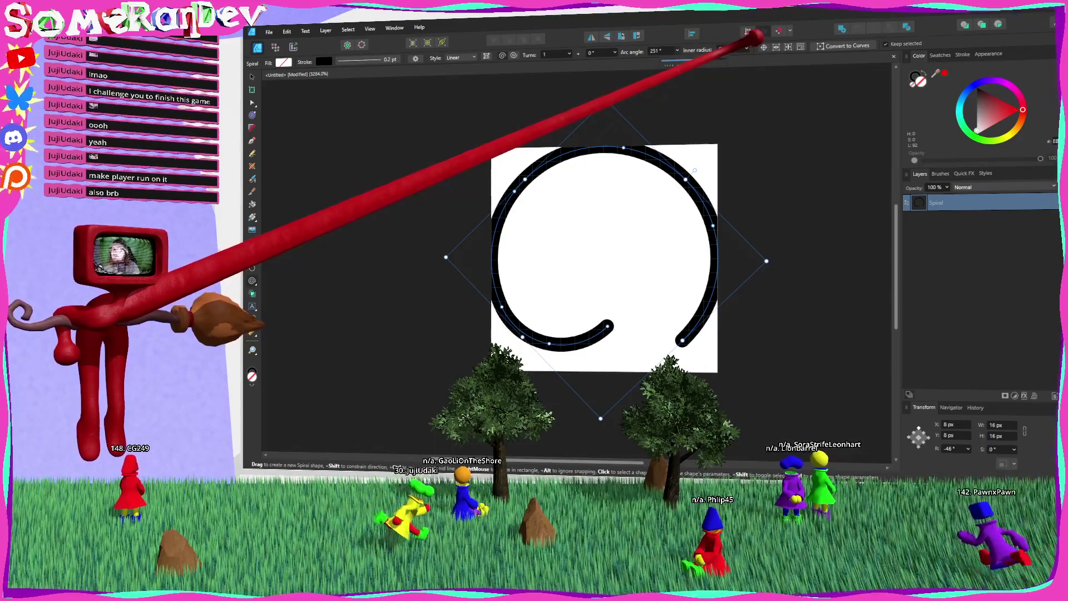
{"action": "mouse_move", "coordinate": [748, 49]}
{"action": "left_mouse_down"}
{"action": "mouse_move", "coordinate": [840, 44]}
{"action": "mouse_move", "coordinate": [735, 48]}
{"action": "mouse_move", "coordinate": [775, 48]}
{"action": "mouse_move", "coordinate": [751, 51]}
{"action": "left_mouse_up"}
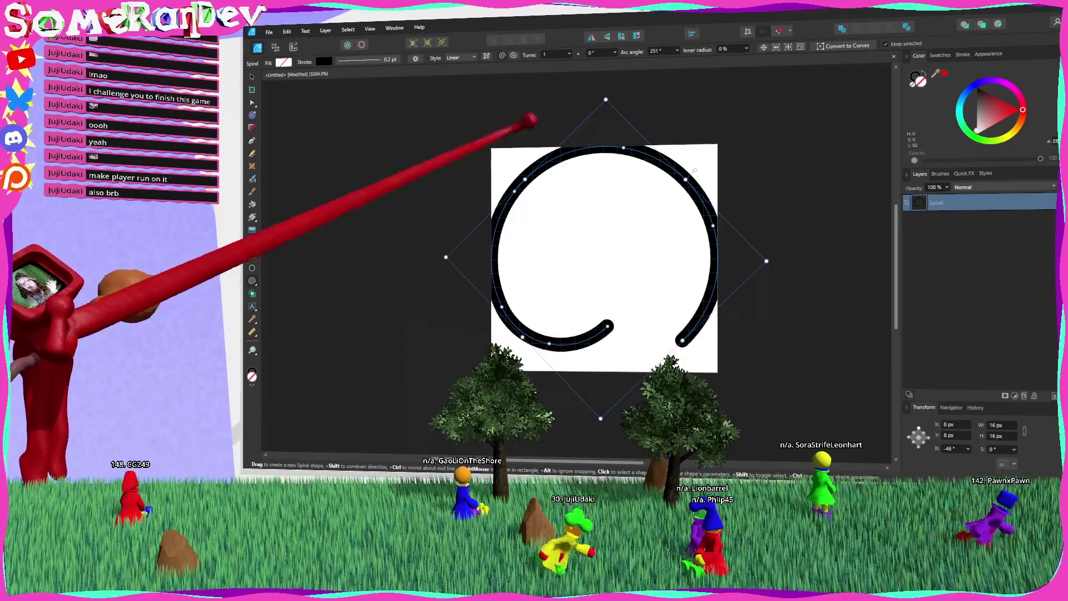
{"action": "left_click", "coordinate": [324, 61]}
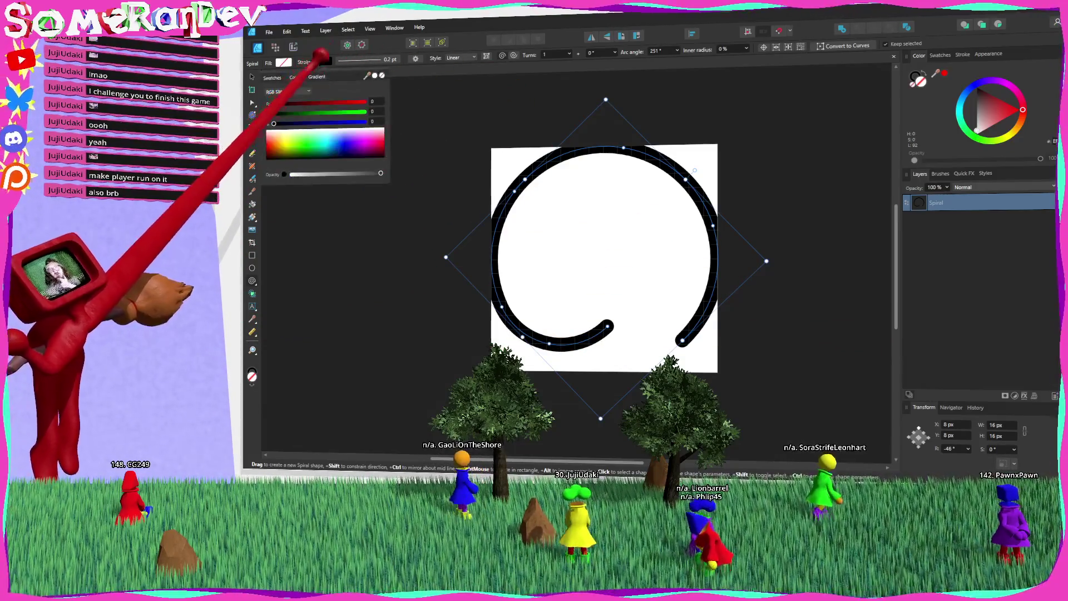
{"action": "left_click", "coordinate": [272, 77]}
{"action": "left_click", "coordinate": [294, 77]}
{"action": "left_click", "coordinate": [317, 77]}
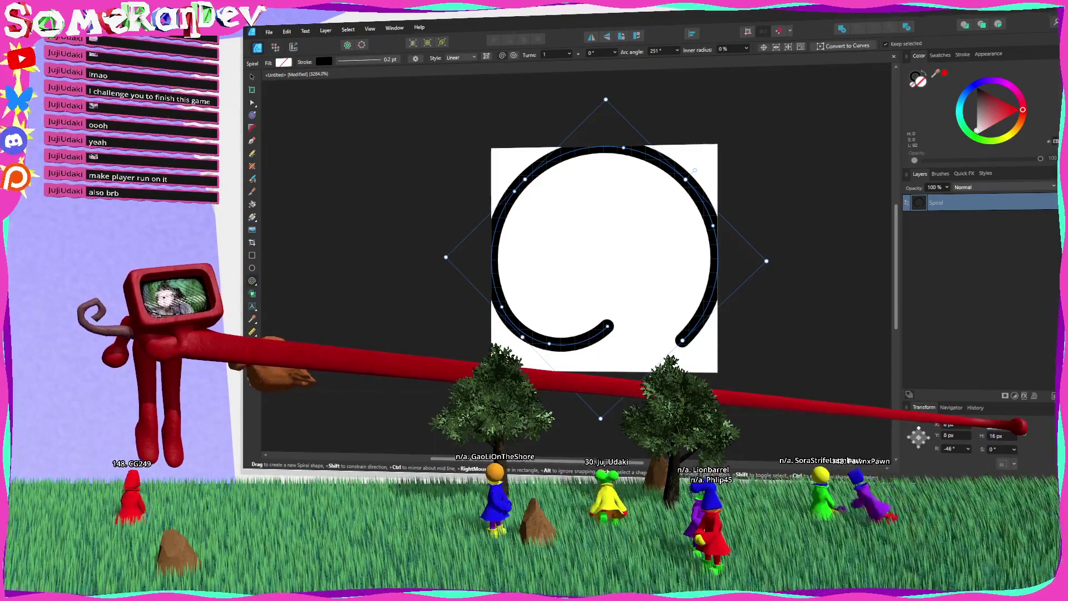
{"action": "mouse_move", "coordinate": [767, 260]}
{"action": "left_mouse_down"}
{"action": "mouse_move", "coordinate": [737, 230]}
{"action": "mouse_move", "coordinate": [704, 260]}
{"action": "left_mouse_up"}
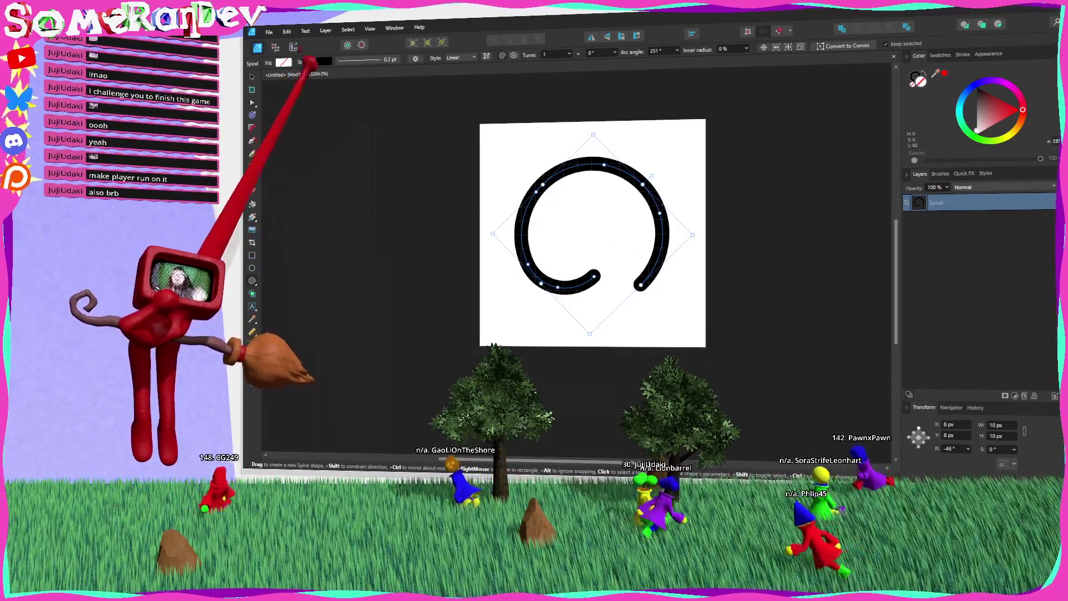
Bring the ringed blue circle from the recent Y.afdesign into the spiral document, beneath the spiral.
{"action": "left_click", "coordinate": [269, 32]}
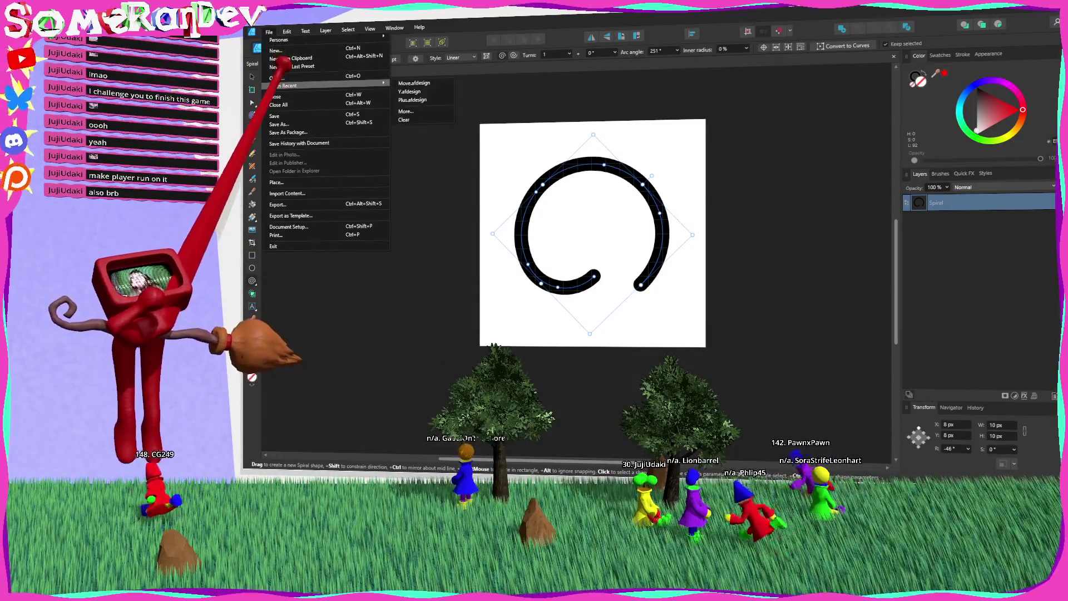
{"action": "left_click", "coordinate": [295, 58]}
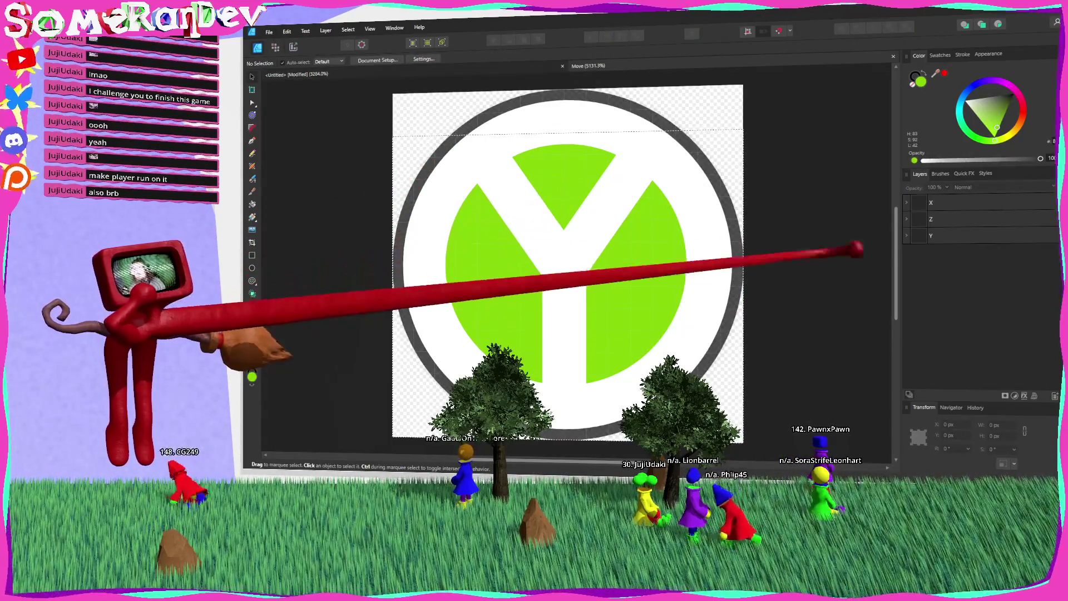
{"action": "left_click", "coordinate": [908, 219]}
{"action": "left_click", "coordinate": [994, 269]}
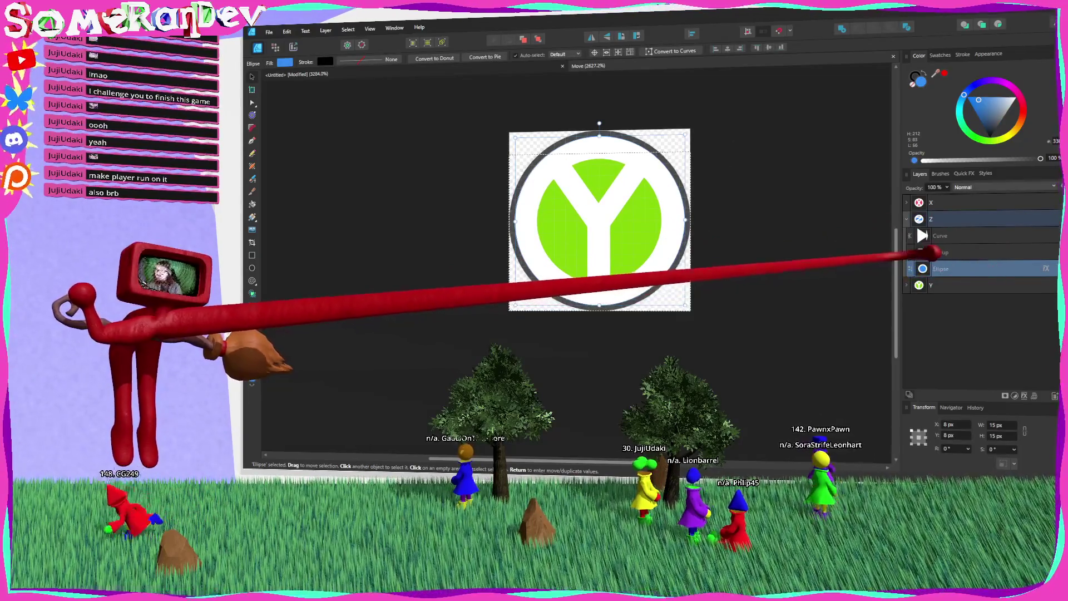
{"action": "left_click", "coordinate": [588, 66]}
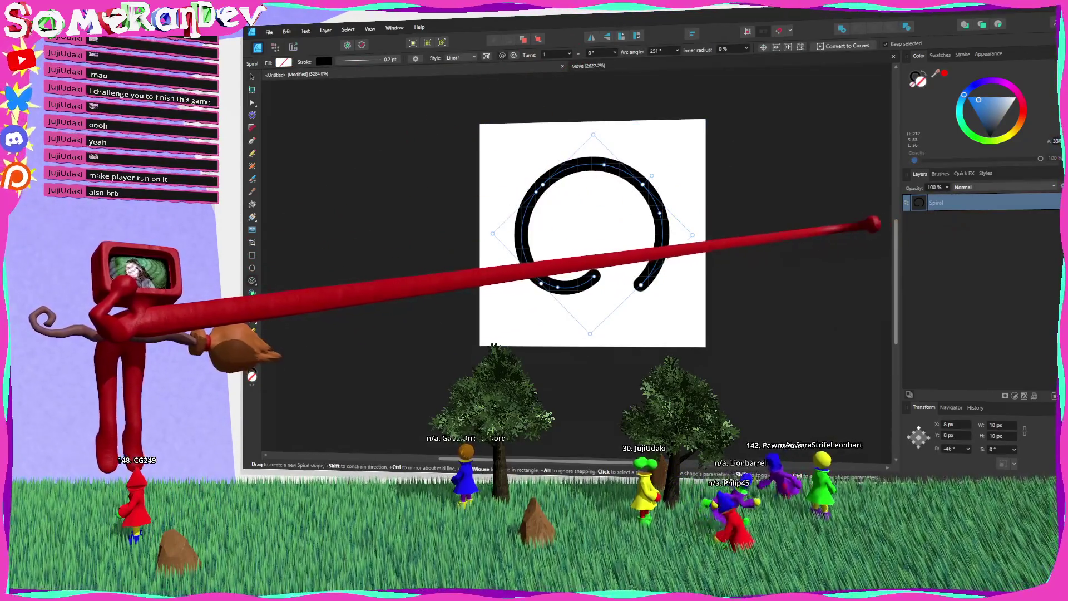
{"action": "key", "text": "ctrl+v"}
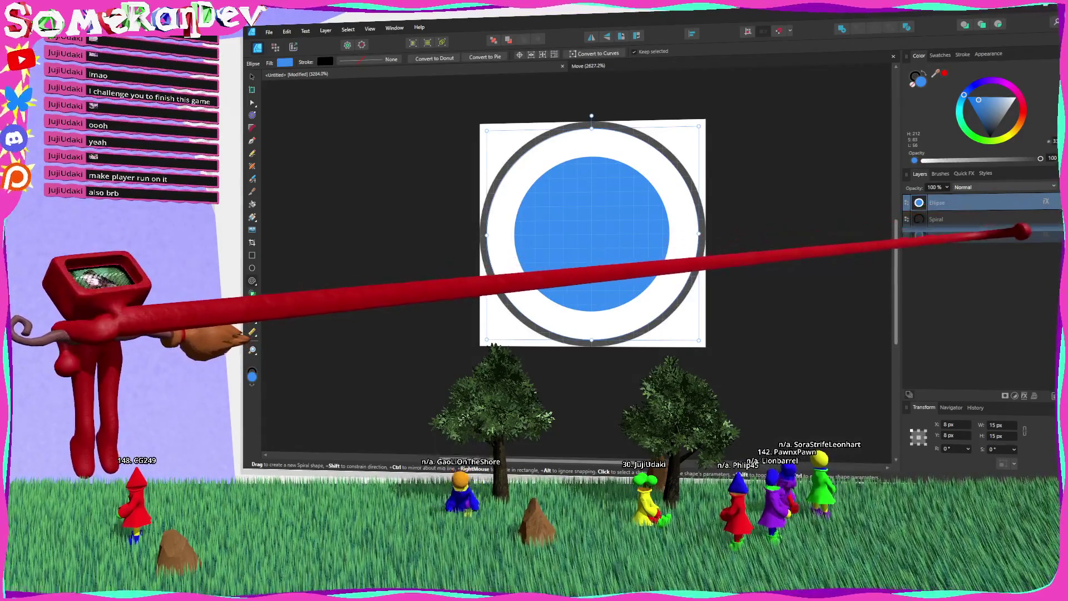
{"action": "key", "text": "ctrl+bracketleft"}
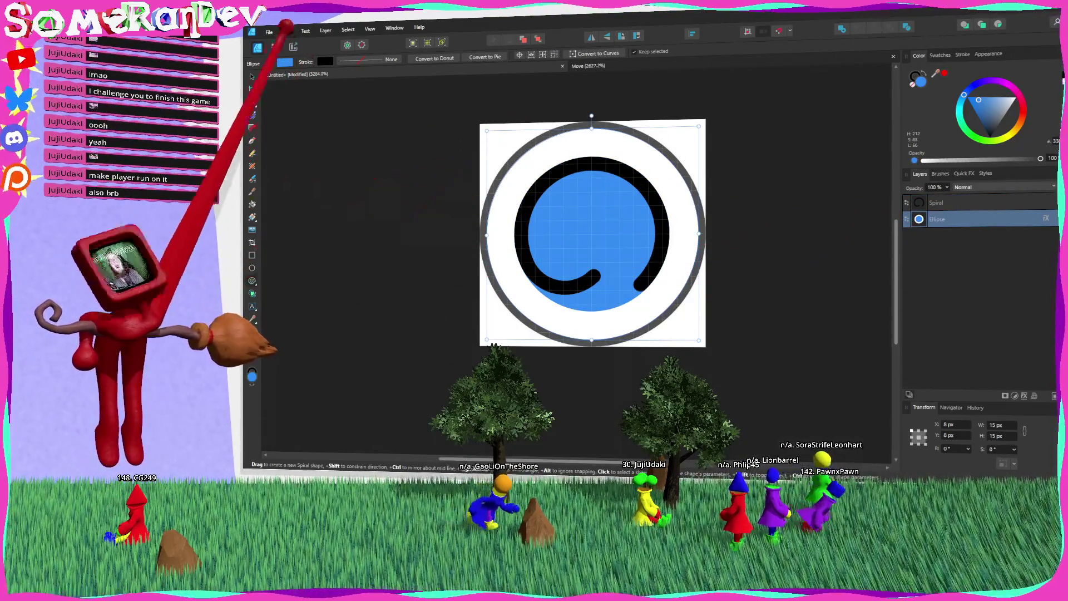
Turn on Transparent Background in Document Setup.
{"action": "left_click", "coordinate": [269, 32]}
{"action": "left_click", "coordinate": [312, 222]}
{"action": "left_click", "coordinate": [621, 222]}
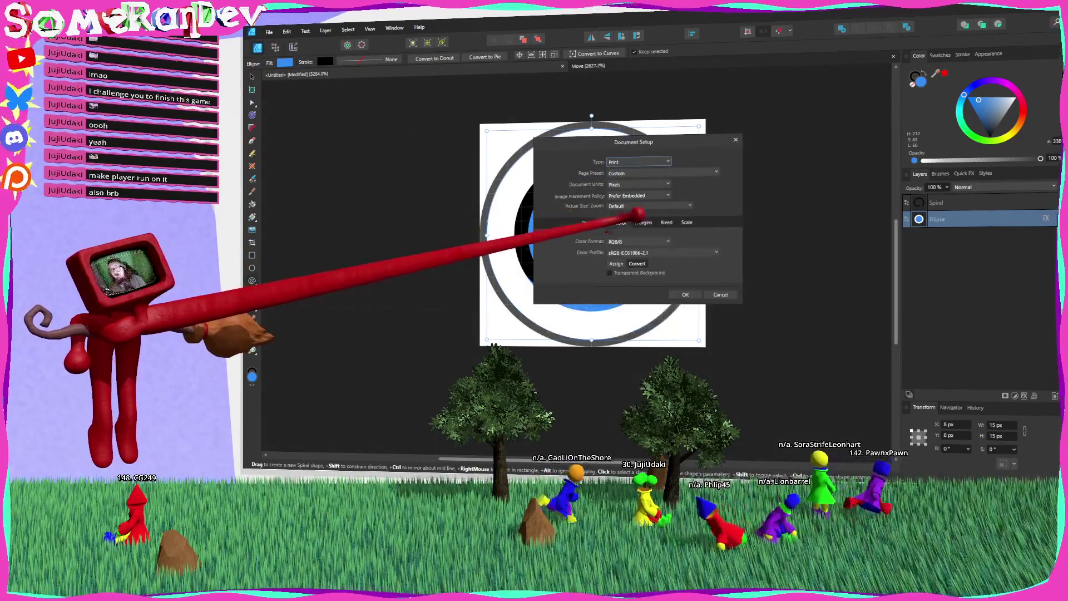
{"action": "left_click", "coordinate": [700, 296]}
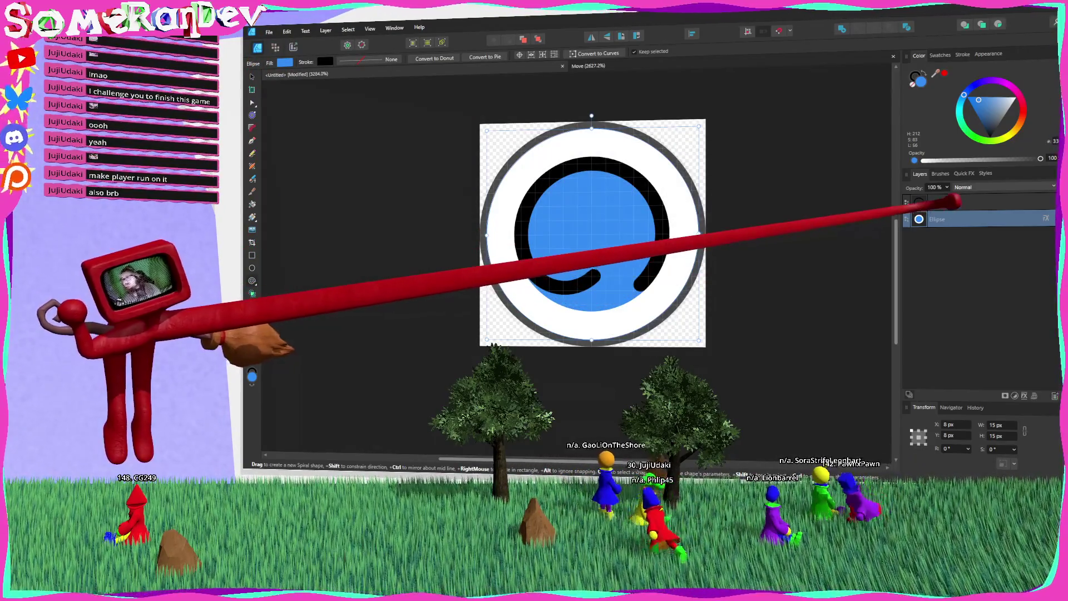
{"action": "left_click", "coordinate": [935, 203]}
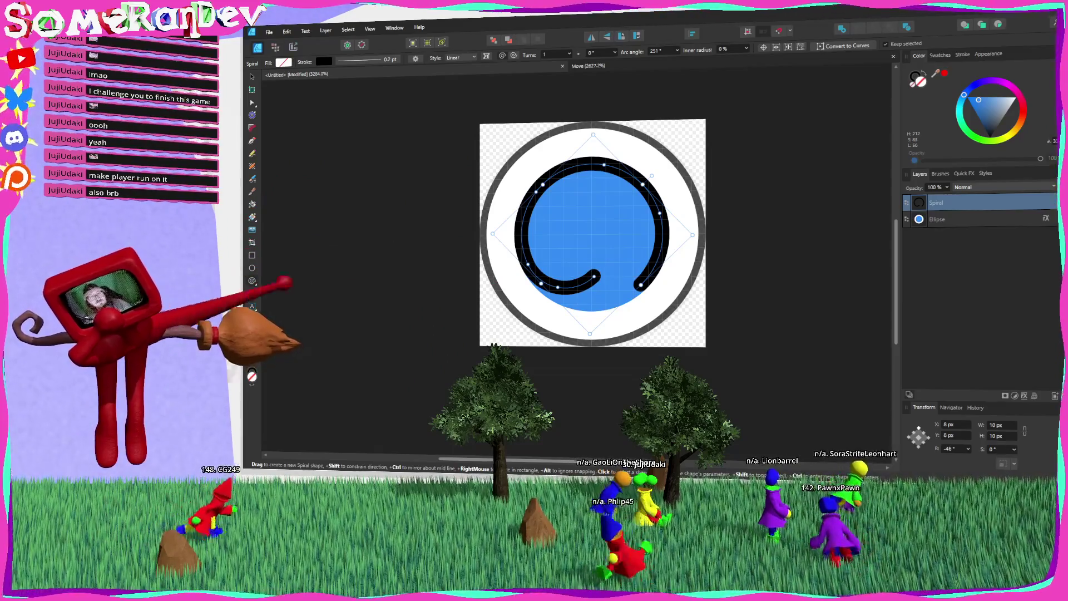
Draw a small triangle over the blue circle with the Triangle Tool.
{"action": "left_click", "coordinate": [252, 270]}
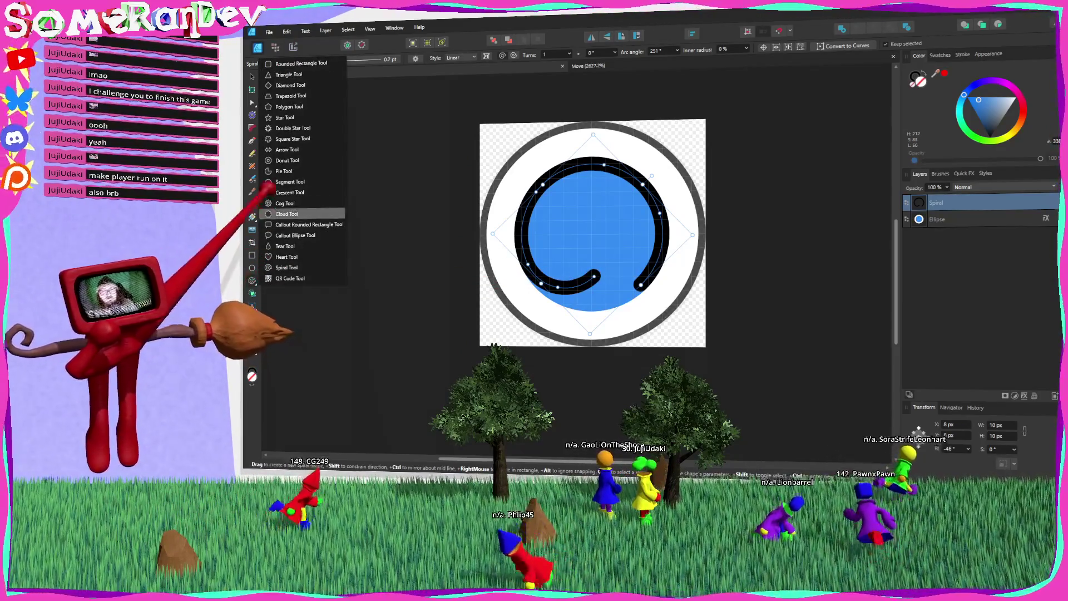
{"action": "left_click", "coordinate": [289, 75]}
{"action": "left_click_drag", "start_coordinate": [583, 220], "coordinate": [646, 267]}
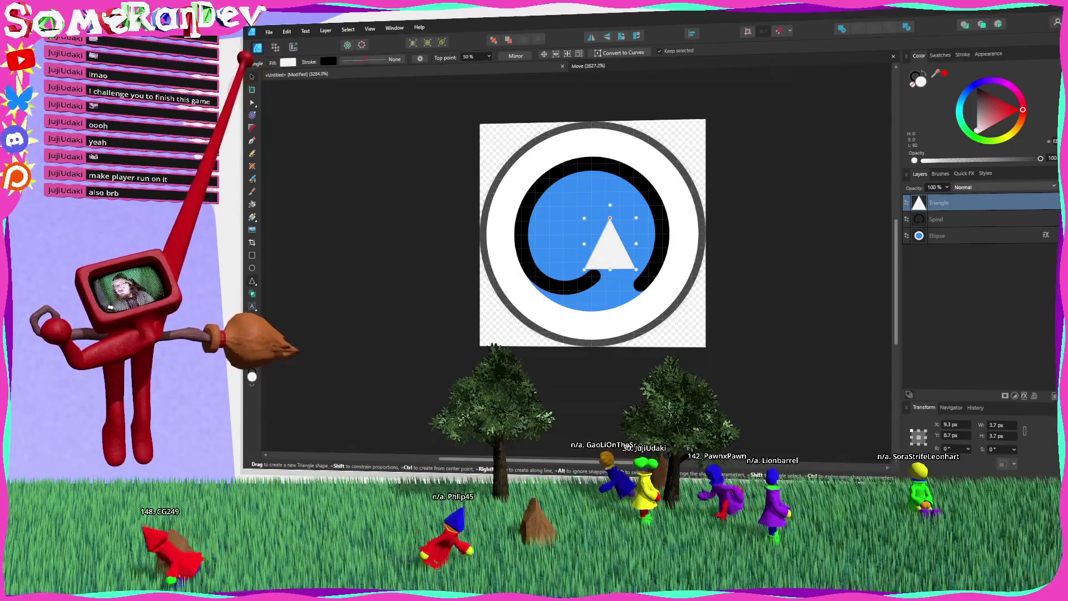
{"action": "key", "text": "v"}
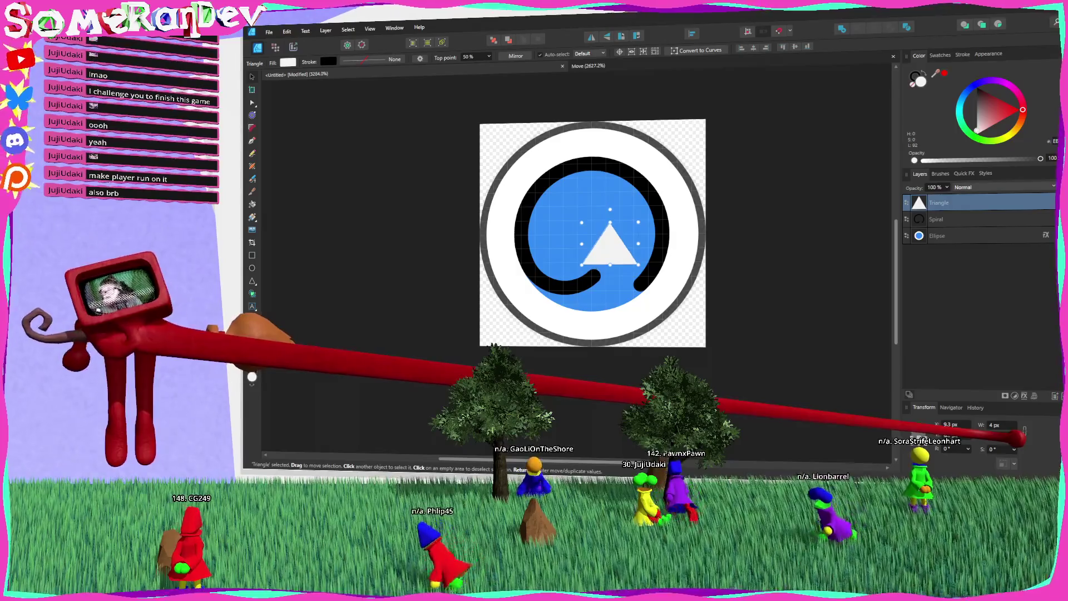
Place the triangle at the spiral's end, rotated to -46.4°, with a black fill.
{"action": "left_click_drag", "start_coordinate": [623, 259], "coordinate": [615, 270]}
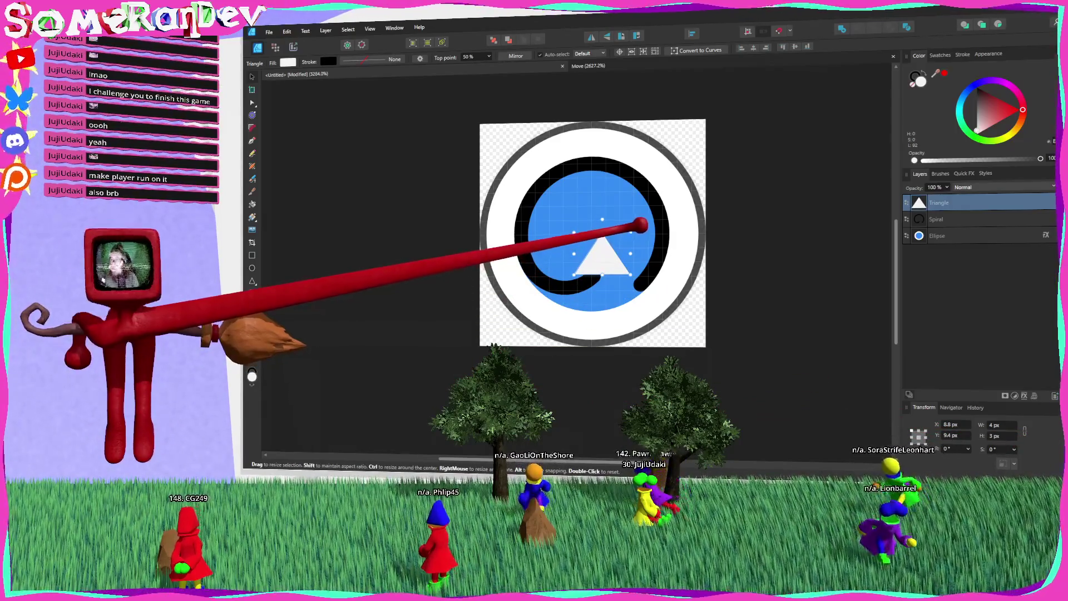
{"action": "mouse_move", "coordinate": [643, 223]}
{"action": "left_mouse_down"}
{"action": "mouse_move", "coordinate": [679, 232]}
{"action": "mouse_move", "coordinate": [687, 245]}
{"action": "mouse_move", "coordinate": [611, 264]}
{"action": "left_mouse_up"}
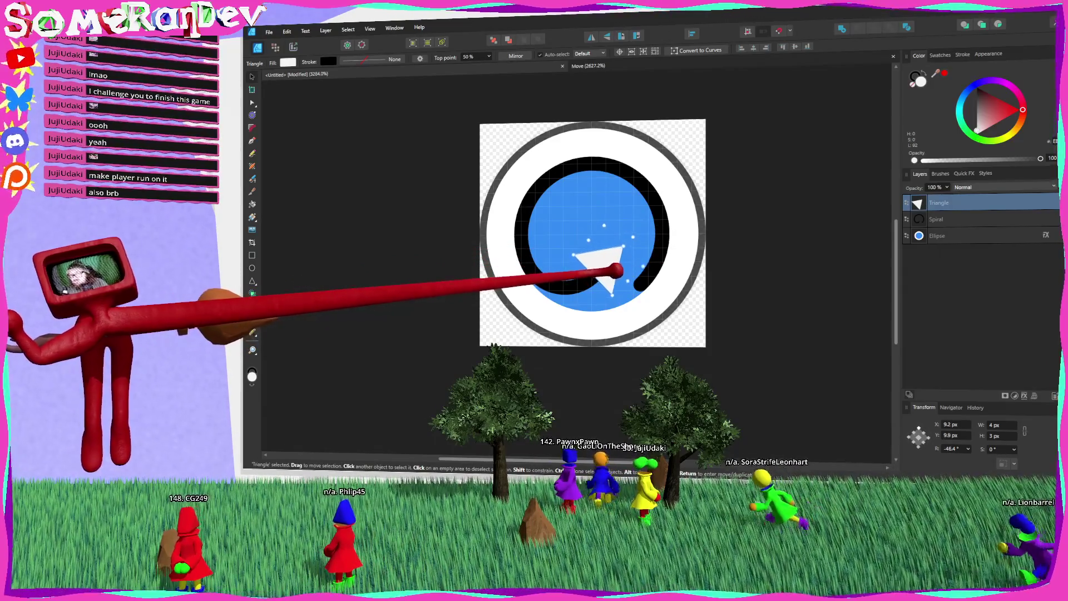
{"action": "left_click", "coordinate": [978, 88]}
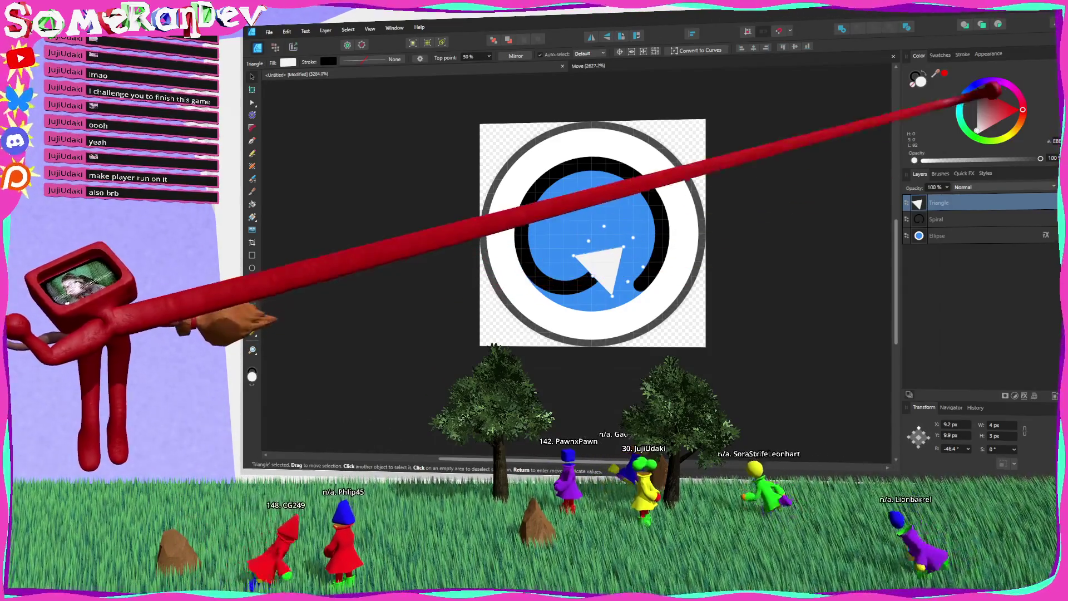
{"action": "left_click", "coordinate": [823, 222]}
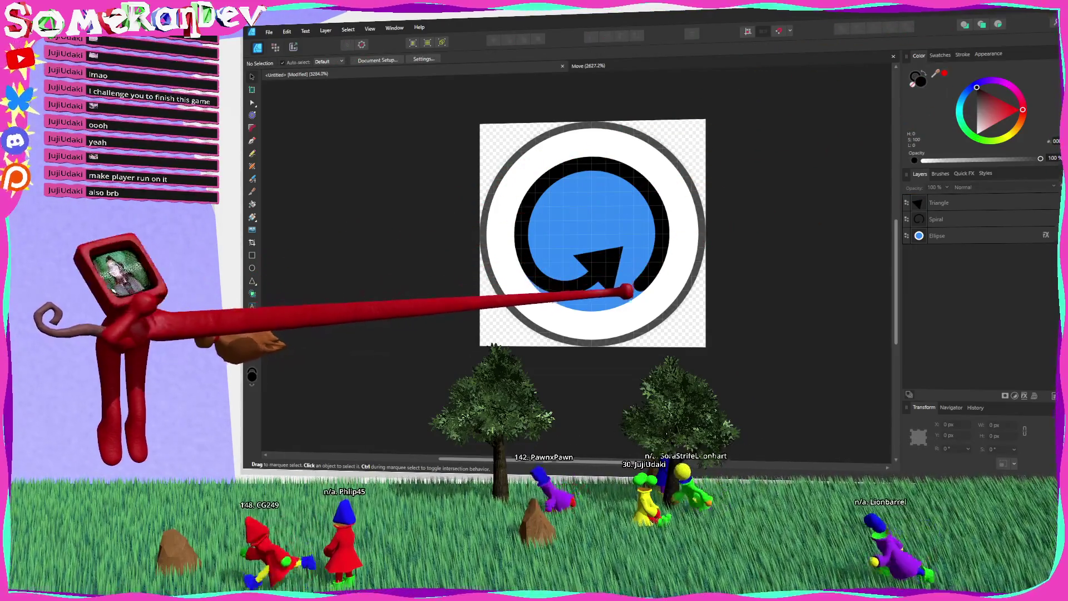
{"action": "scroll", "coordinate": [646, 273], "scroll_direction": "up", "scroll_amount": 1}
{"action": "scroll", "coordinate": [640, 276], "scroll_direction": "down", "scroll_amount": 1}
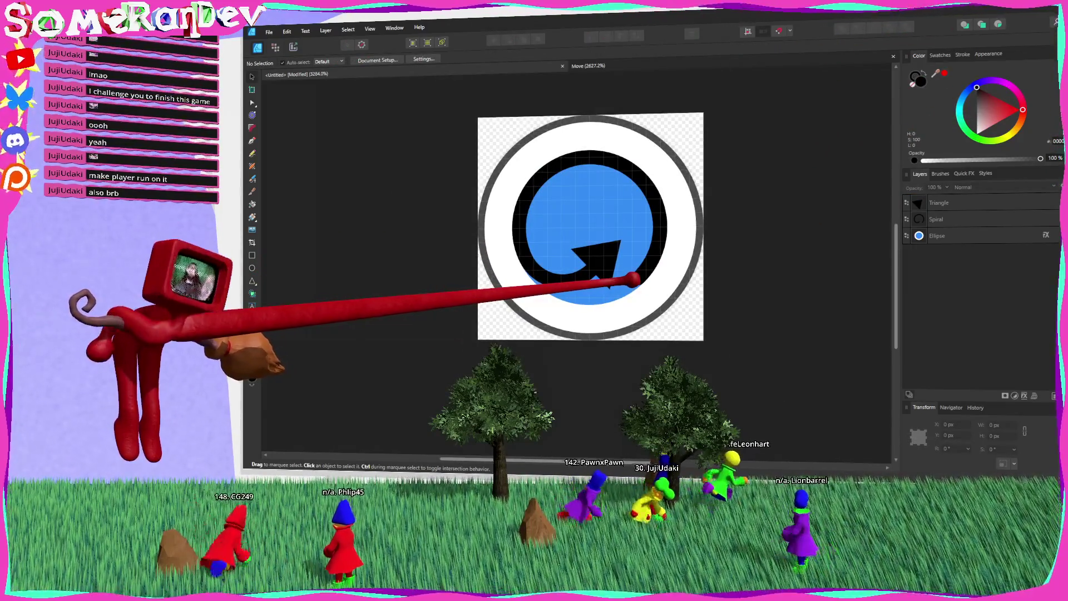
Set the spiral's stroke width to 0.4 pt.
{"action": "left_click", "coordinate": [632, 277]}
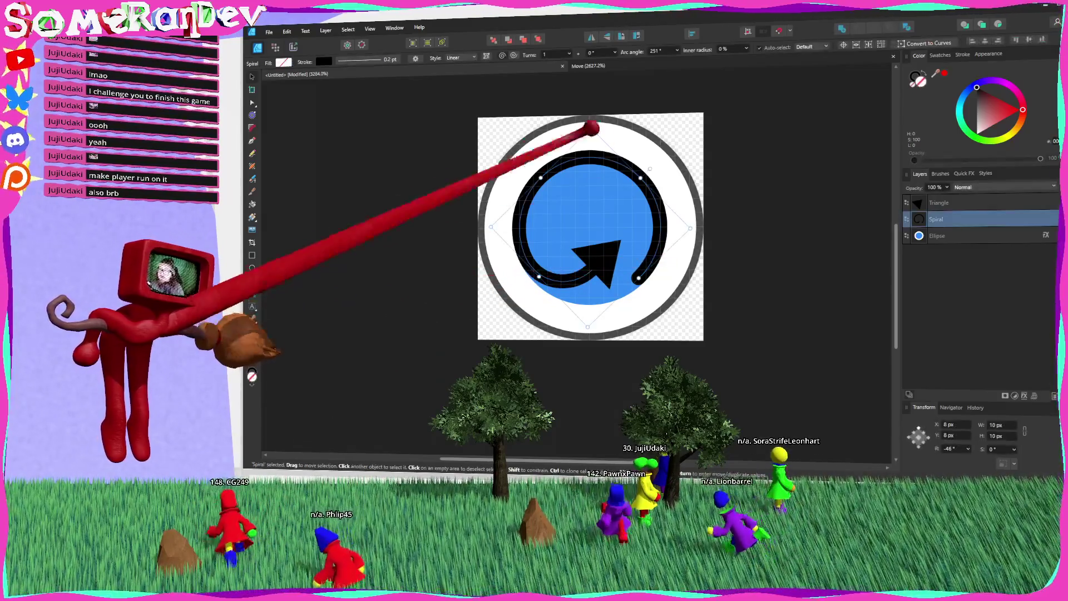
{"action": "left_click", "coordinate": [359, 59]}
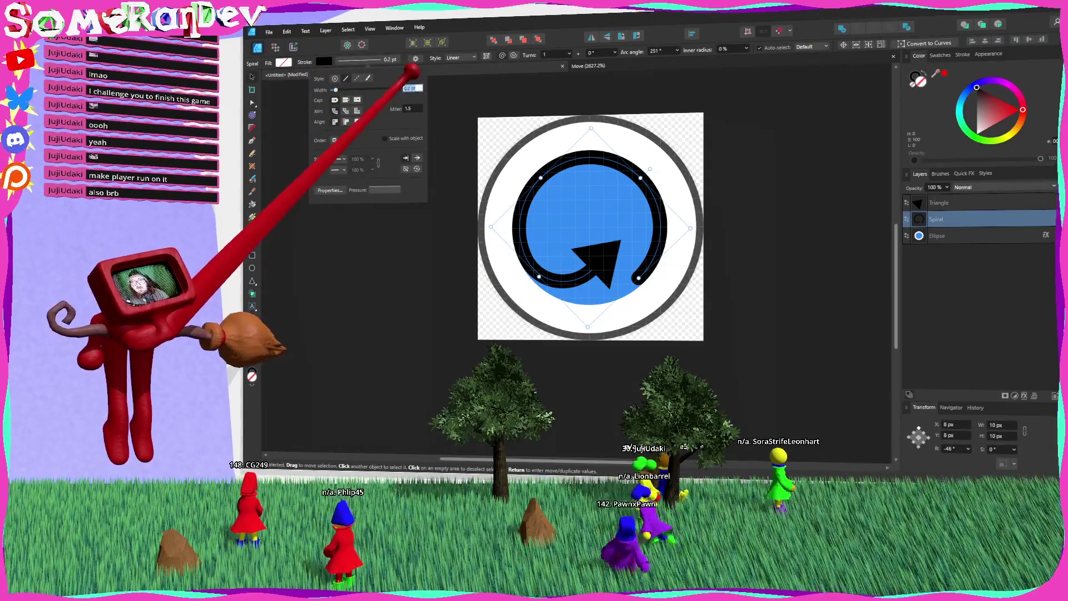
{"action": "type", "text": "0.4"}
{"action": "key", "text": "Return"}
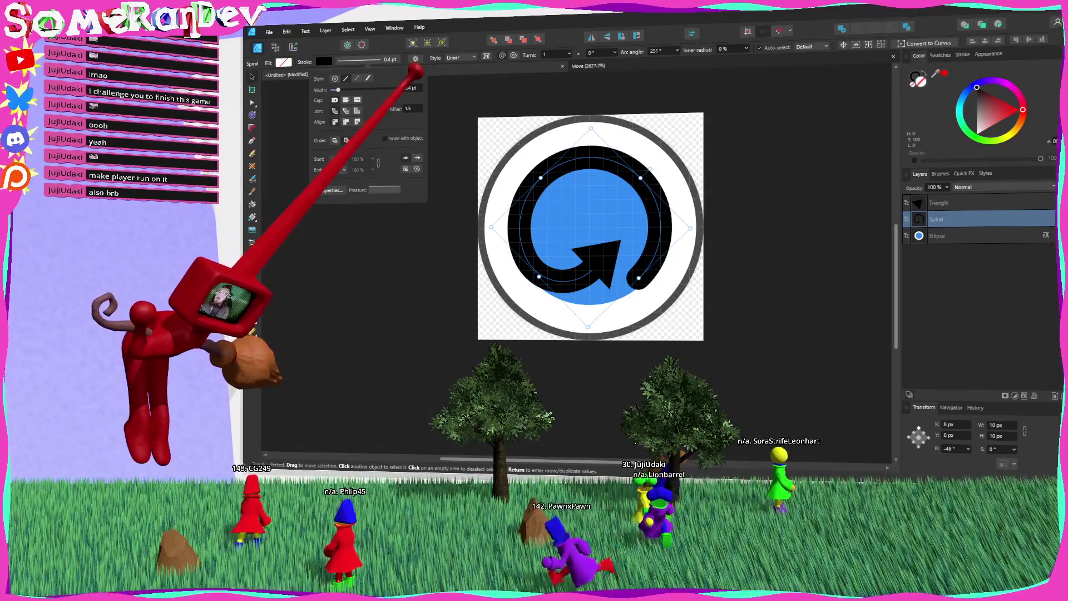
Nudge the triangle arrowhead up and right onto the spiral's end.
{"action": "left_click", "coordinate": [598, 259]}
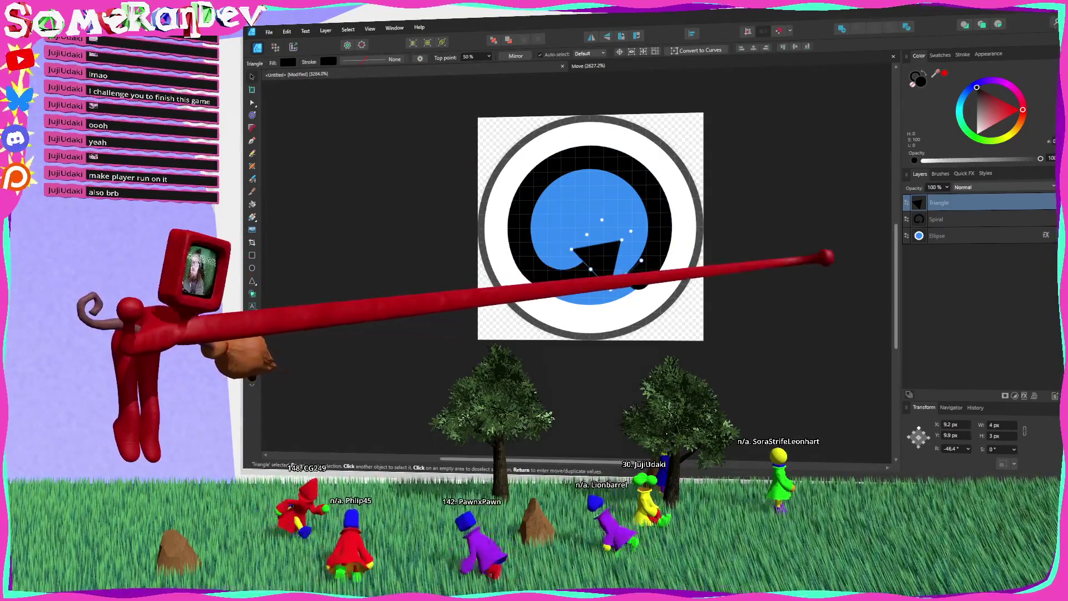
{"action": "left_click", "coordinate": [828, 257]}
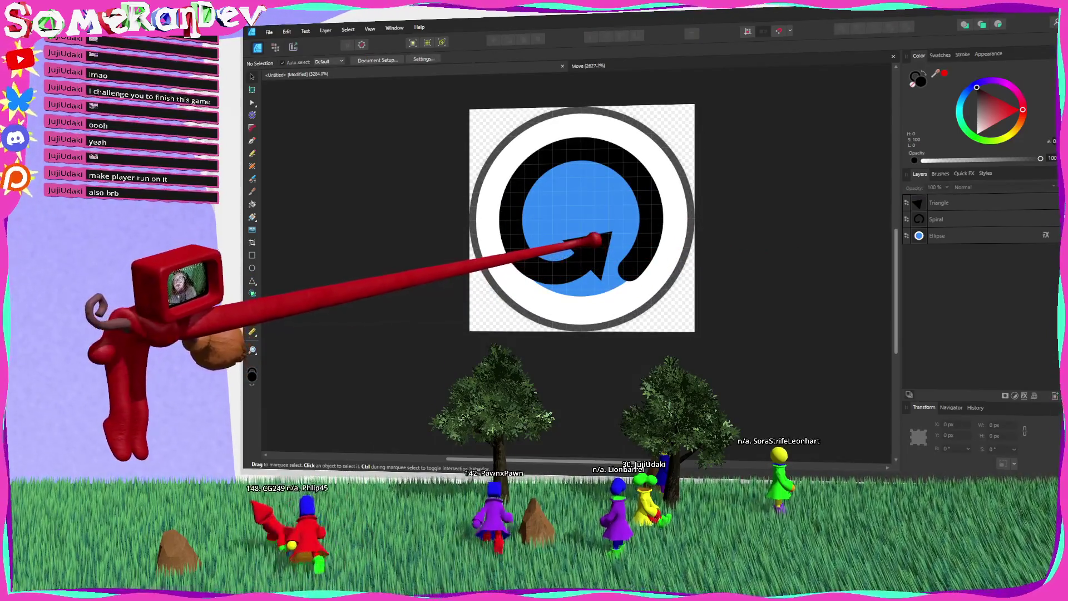
{"action": "left_click", "coordinate": [596, 241]}
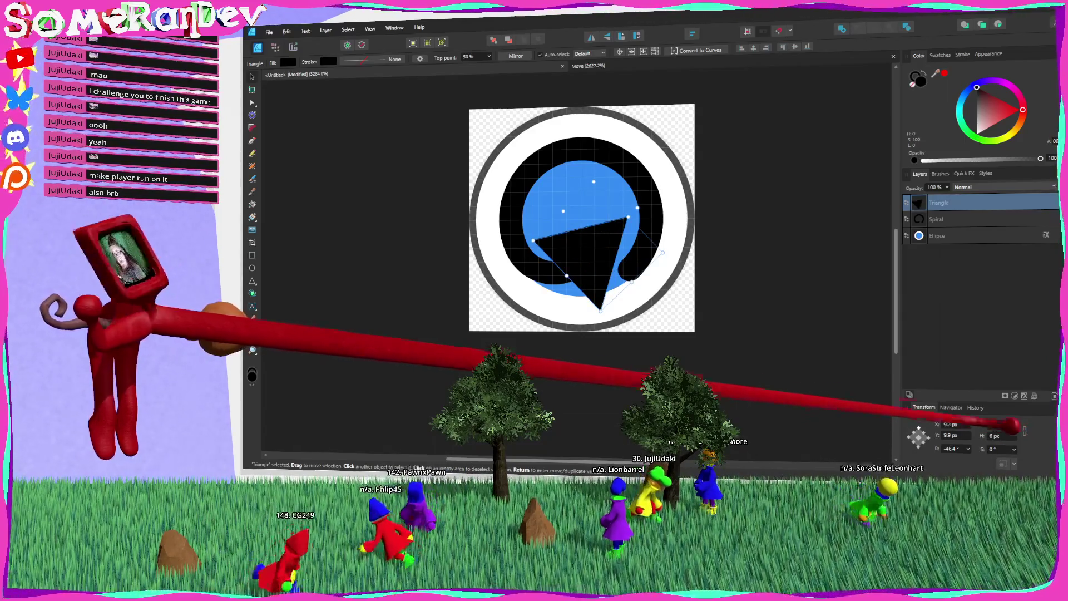
{"action": "left_click_drag", "start_coordinate": [599, 258], "coordinate": [598, 250]}
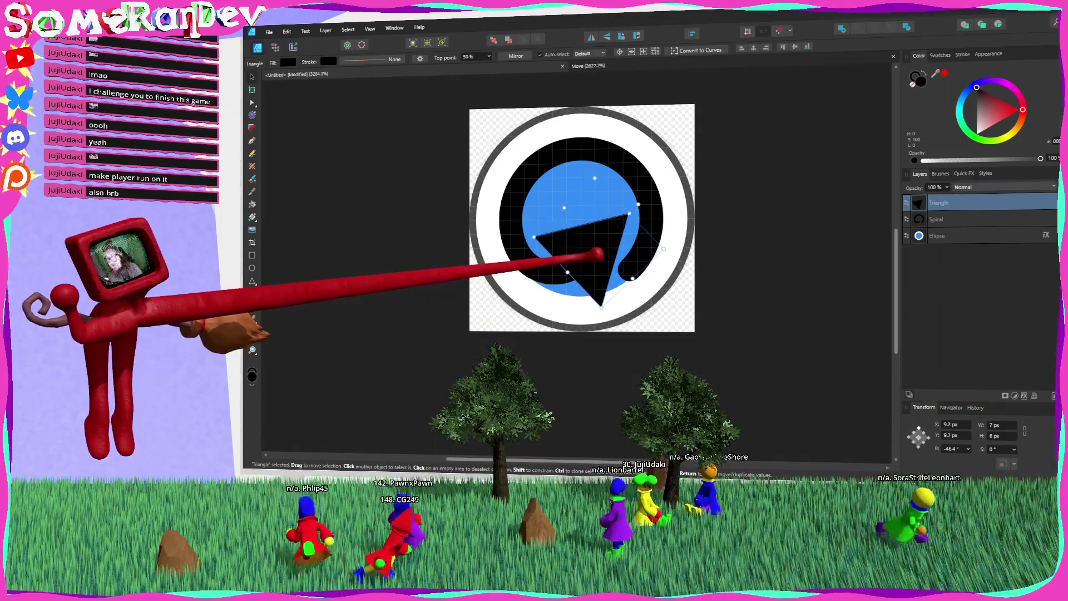
{"action": "left_click", "coordinate": [771, 262]}
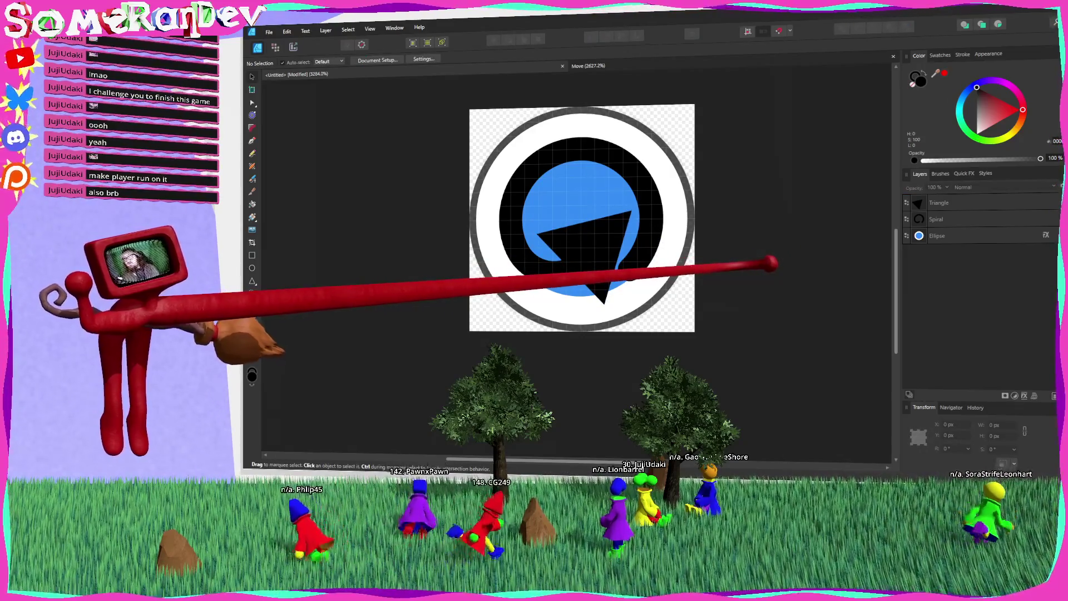
{"action": "left_click", "coordinate": [651, 260]}
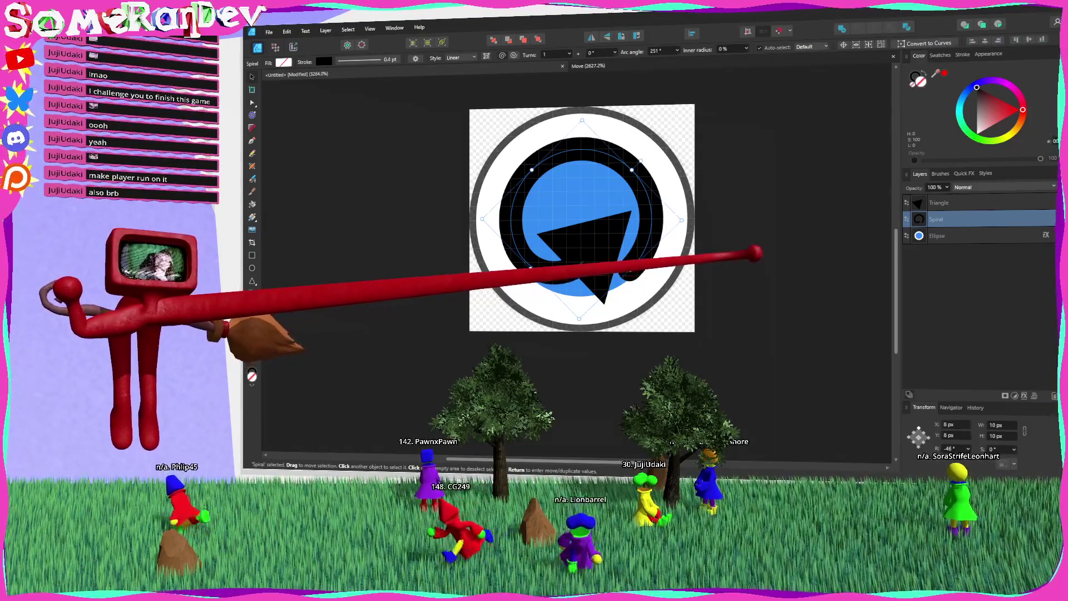
{"action": "left_click", "coordinate": [581, 245]}
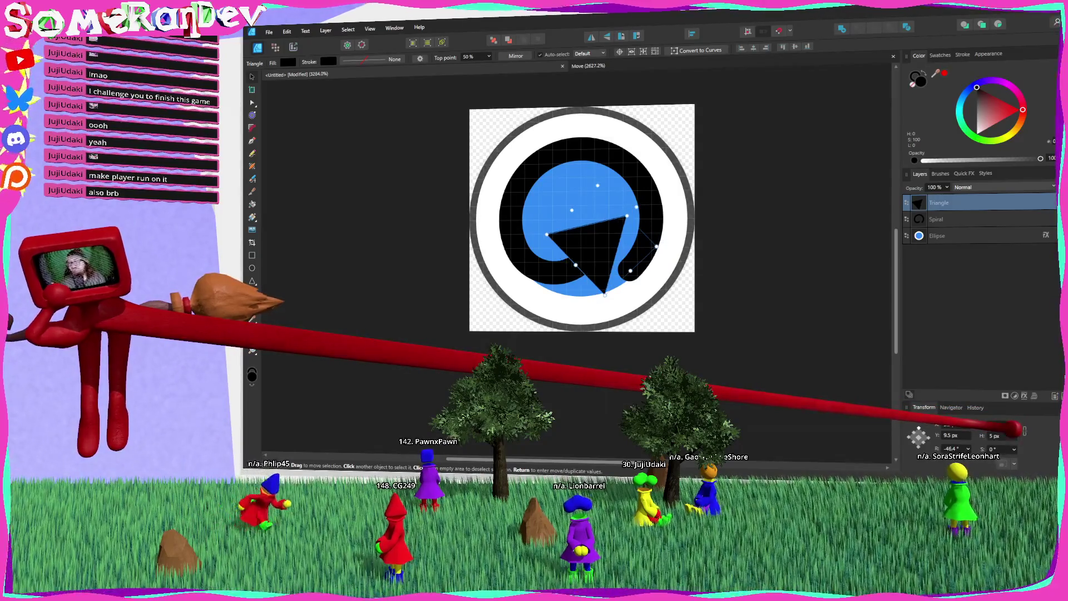
{"action": "left_click_drag", "start_coordinate": [599, 246], "coordinate": [604, 245]}
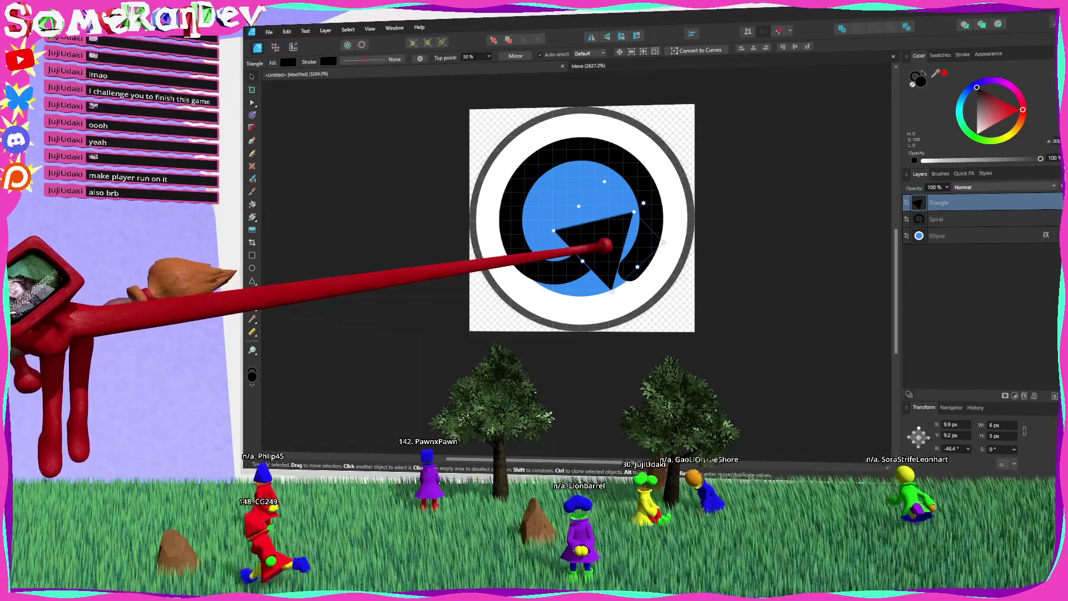
Save the document as Rotate.
{"action": "key", "text": "ctrl+d"}
{"action": "key", "text": "ctrl+s"}
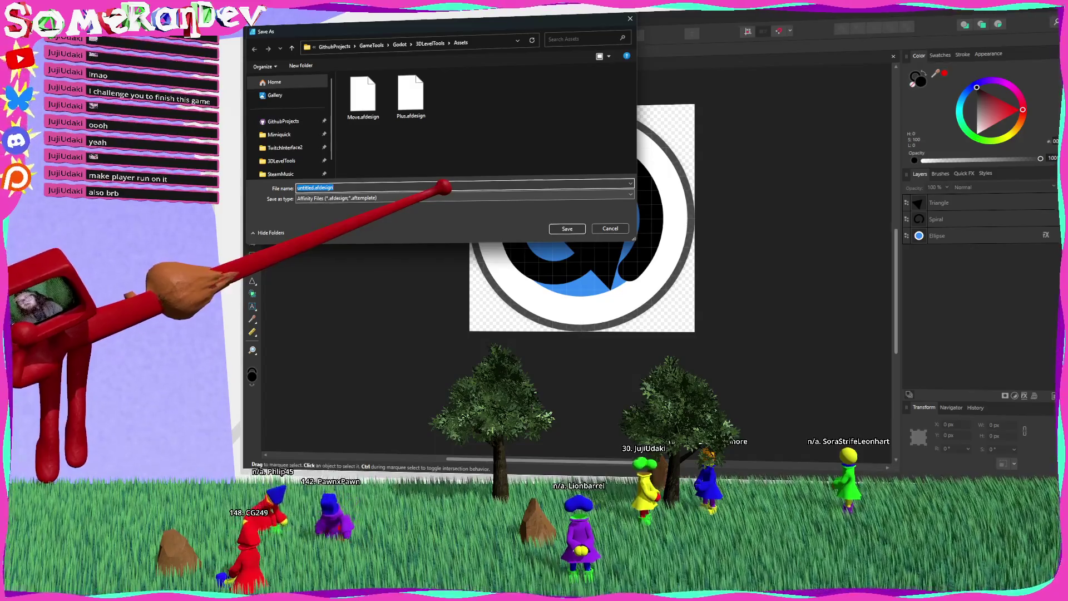
{"action": "key", "text": "Return"}
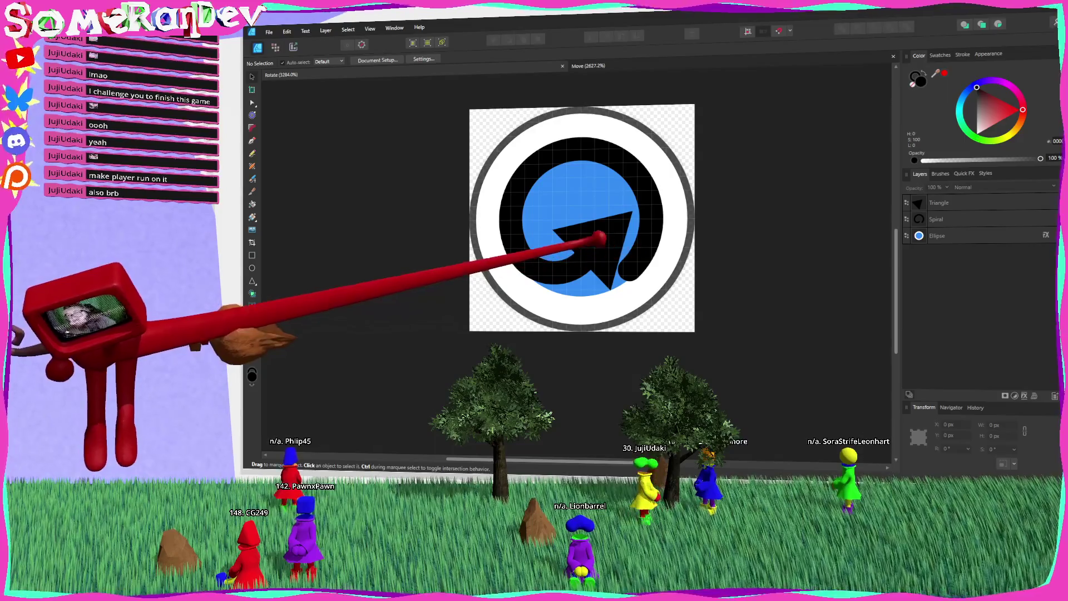
{"action": "left_click", "coordinate": [664, 259]}
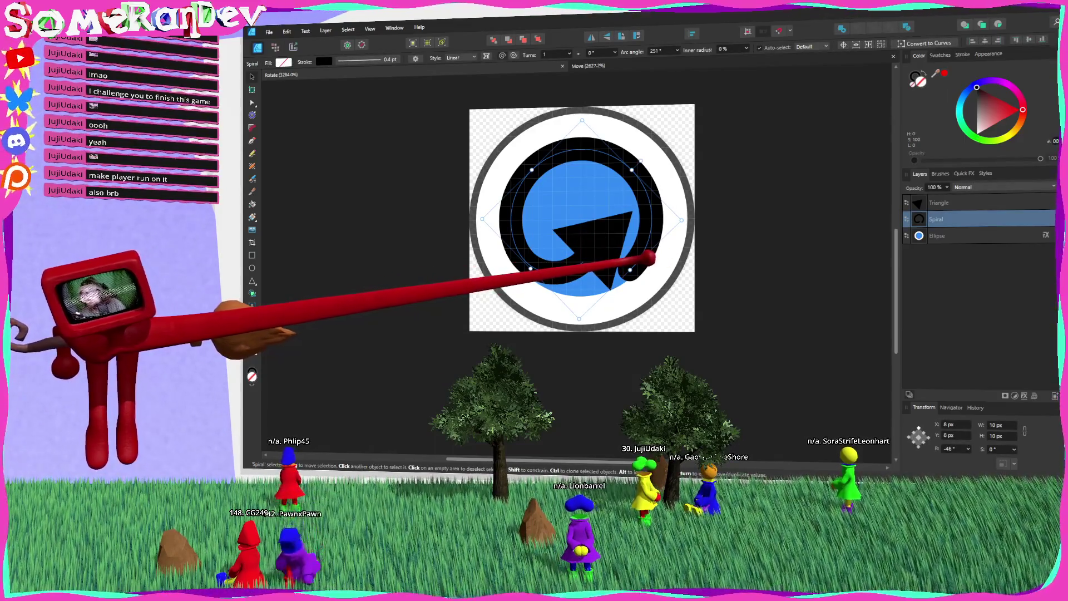
Shorten the spiral's arc angle and move the triangle up and slightly left.
{"action": "left_click_drag", "start_coordinate": [633, 35], "coordinate": [688, 50]}
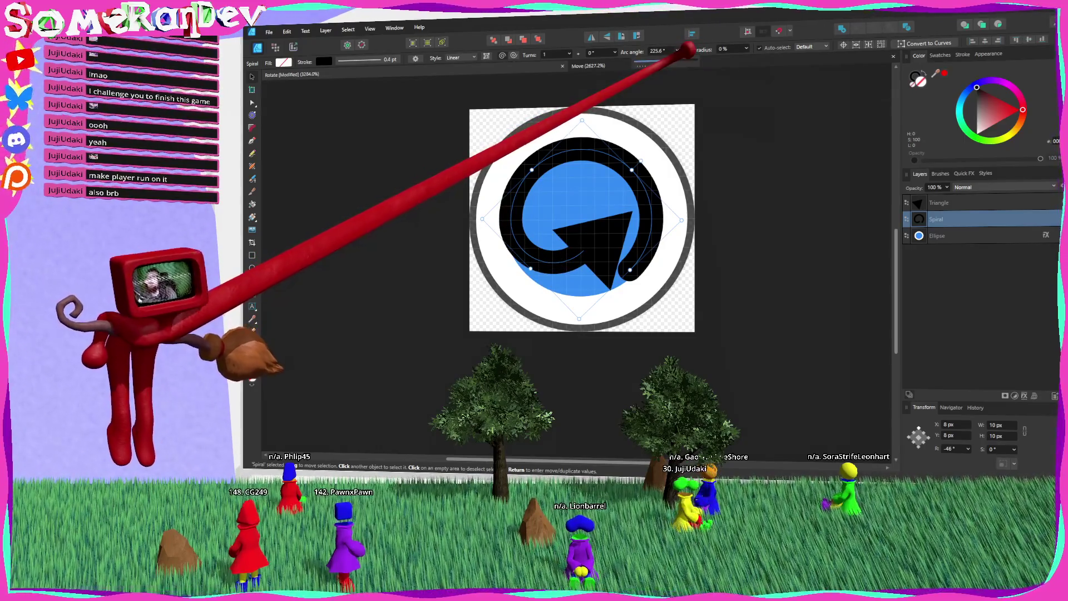
{"action": "left_click", "coordinate": [615, 221]}
{"action": "left_click_drag", "start_coordinate": [615, 221], "coordinate": [603, 210]}
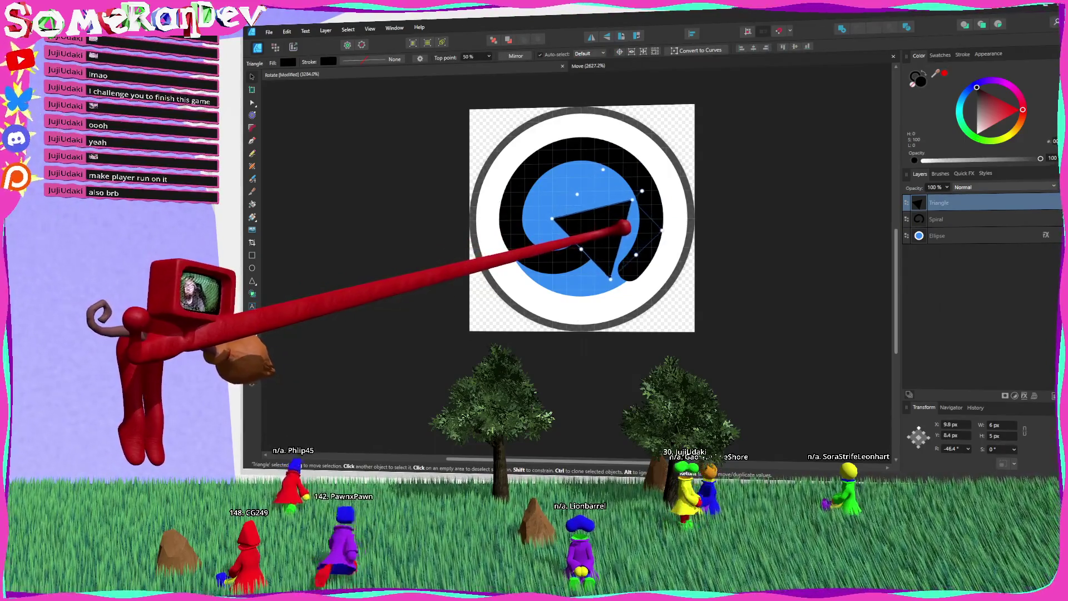
{"action": "left_click", "coordinate": [842, 252]}
{"action": "scroll", "coordinate": [699, 236], "scroll_direction": "down", "scroll_amount": 4}
{"action": "scroll", "coordinate": [635, 251], "scroll_direction": "up", "scroll_amount": 2}
{"action": "left_click", "coordinate": [674, 235]}
{"action": "left_click", "coordinate": [673, 235]}
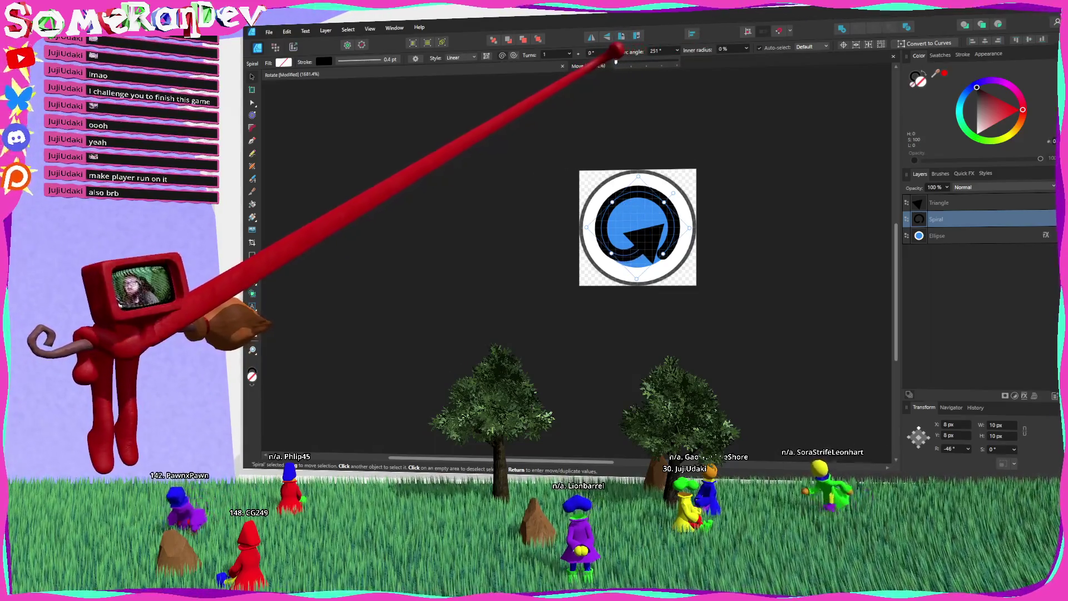
Set the spiral's turns to 0 and adjust its angle so the arc reappears.
{"action": "left_click", "coordinate": [568, 63]}
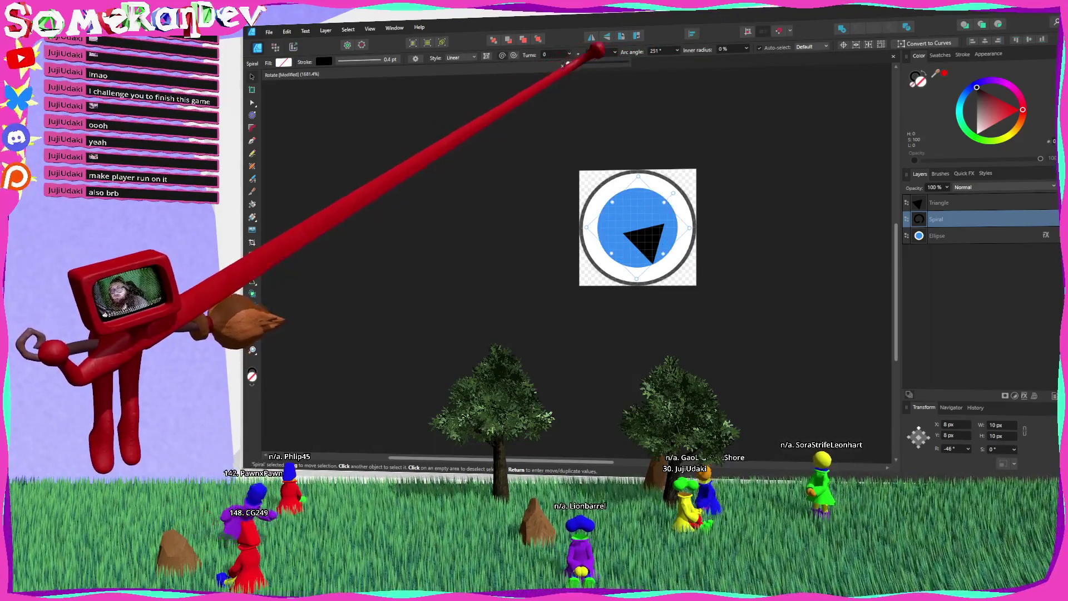
{"action": "left_click_drag", "start_coordinate": [621, 38], "coordinate": [671, 53]}
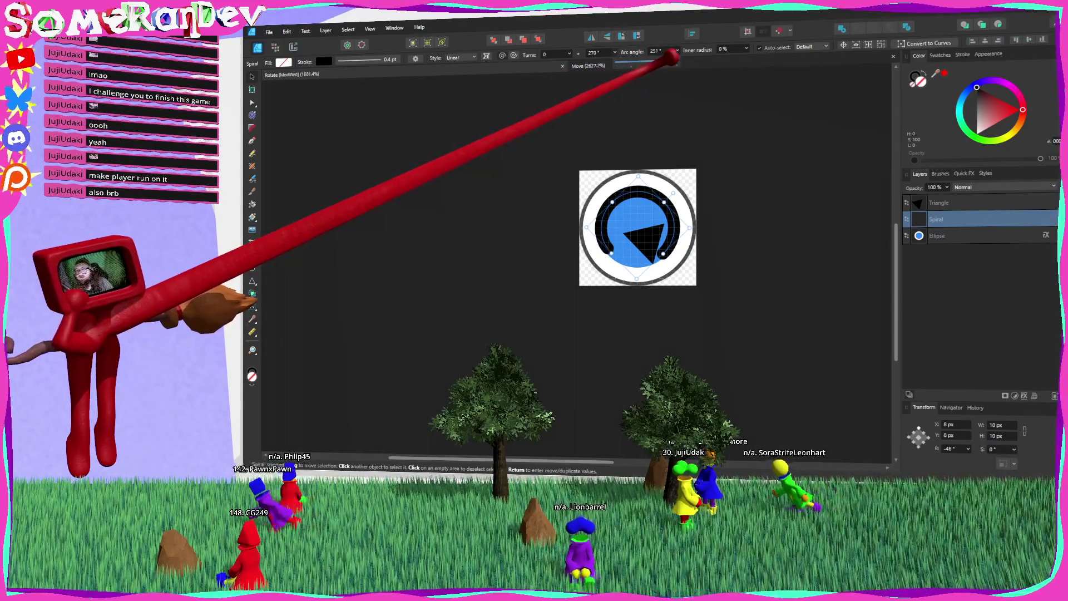
{"action": "scroll", "coordinate": [732, 252], "scroll_direction": "up", "scroll_amount": 3}
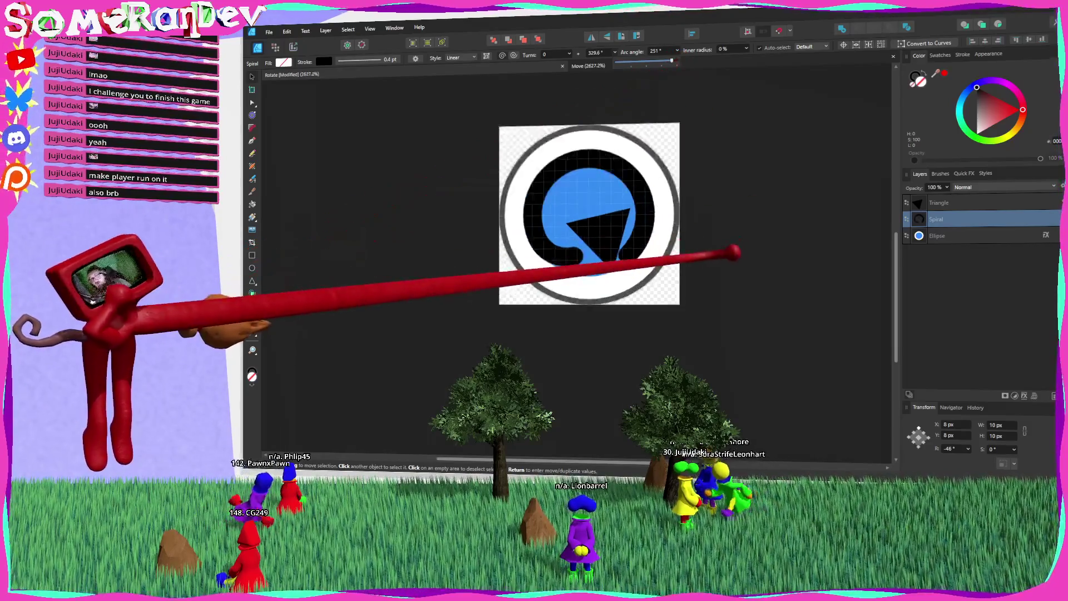
{"action": "scroll", "coordinate": [646, 228], "scroll_direction": "left", "scroll_amount": 2}
Rotate the triangle to -141.1° and set it on the spiral's open lower-left end.
{"action": "left_click", "coordinate": [605, 240]}
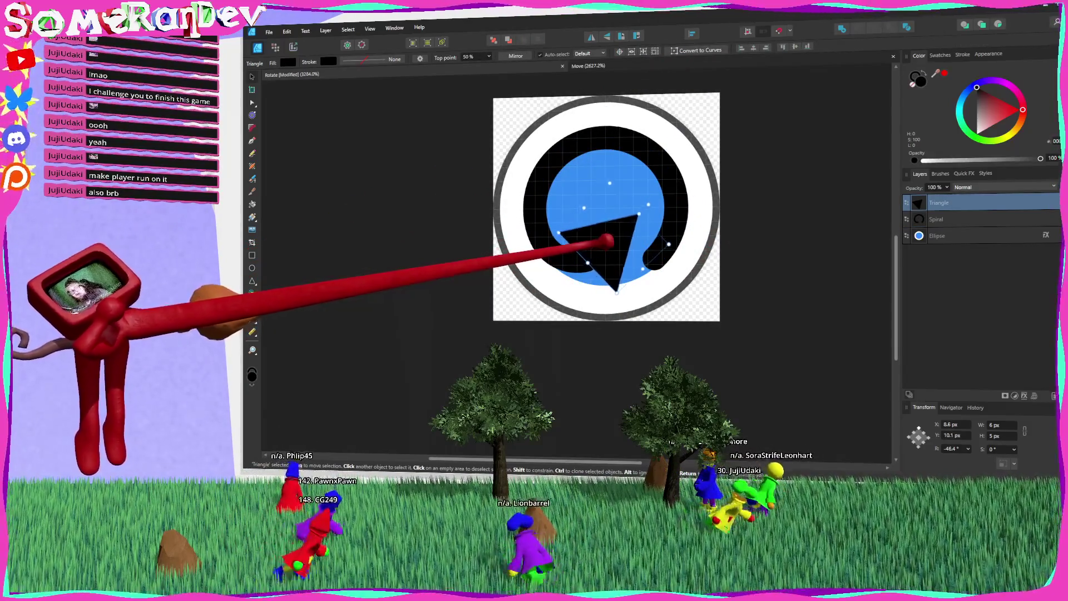
{"action": "mouse_move", "coordinate": [657, 196]}
{"action": "left_mouse_down"}
{"action": "mouse_move", "coordinate": [627, 173]}
{"action": "mouse_move", "coordinate": [645, 181]}
{"action": "left_mouse_up"}
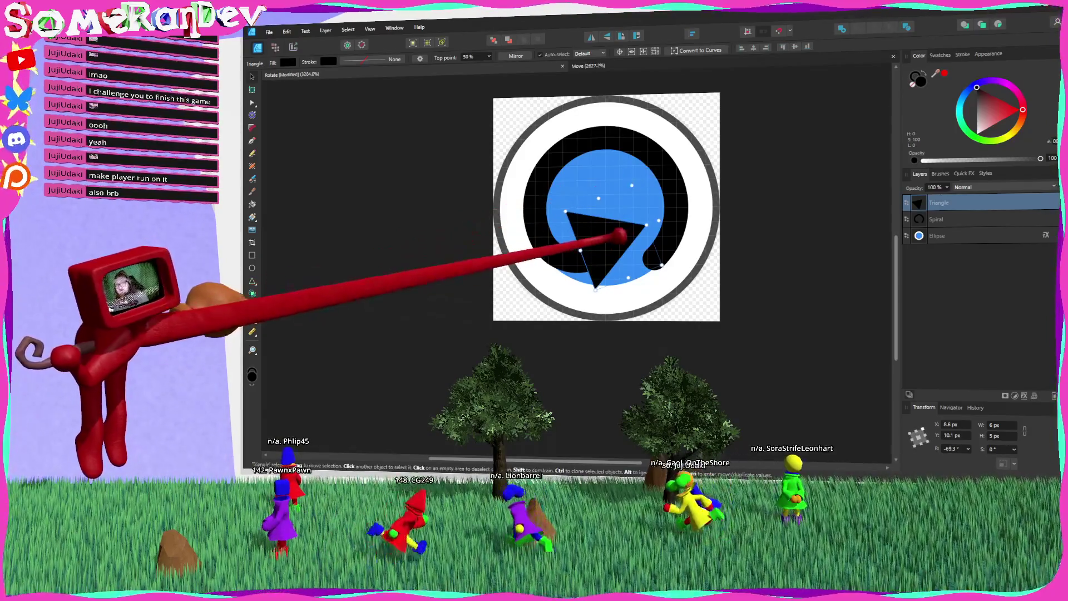
{"action": "left_click_drag", "start_coordinate": [620, 239], "coordinate": [626, 245]}
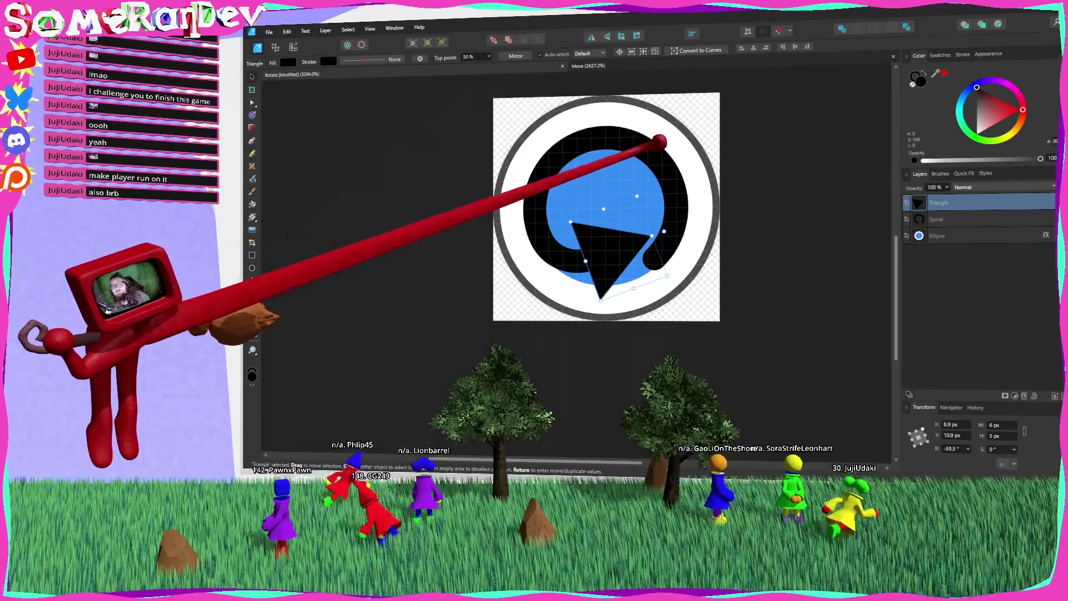
{"action": "left_click", "coordinate": [655, 143]}
{"action": "left_click", "coordinate": [615, 52]}
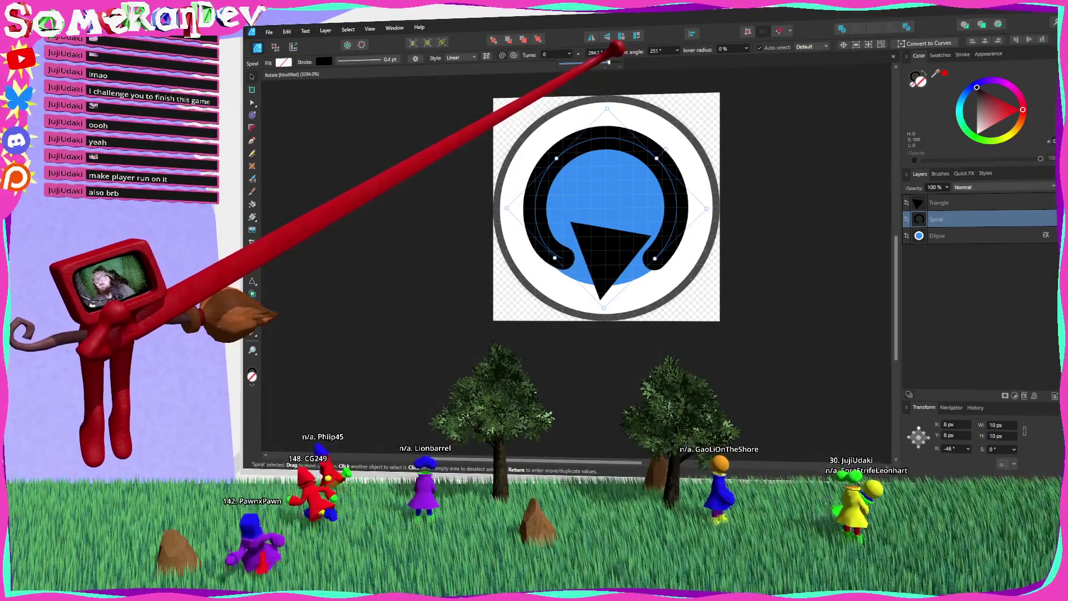
{"action": "left_click", "coordinate": [619, 243]}
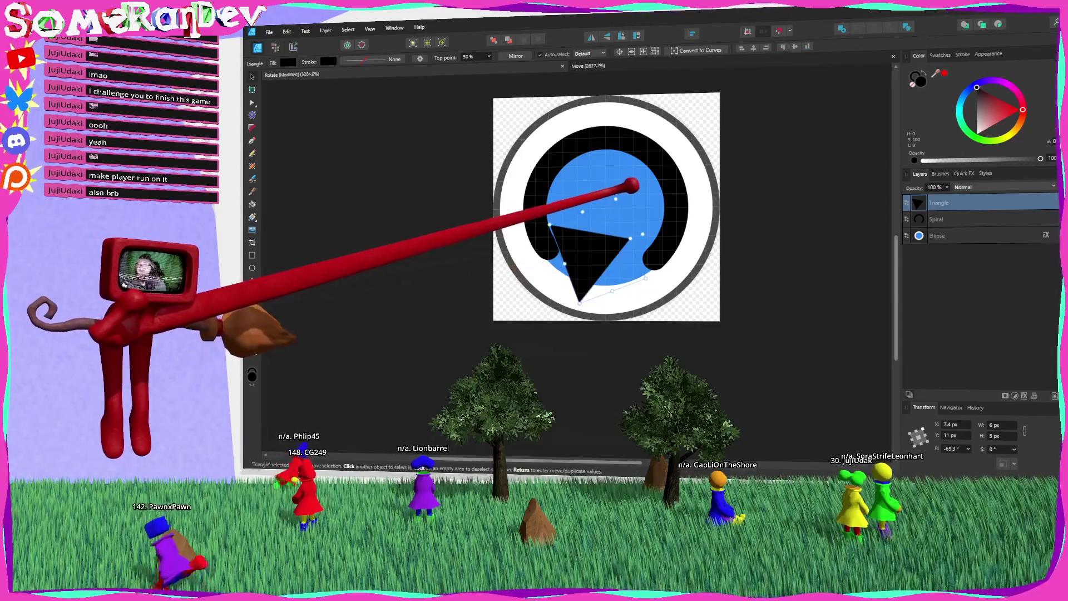
{"action": "mouse_move", "coordinate": [636, 195]}
{"action": "left_mouse_down"}
{"action": "mouse_move", "coordinate": [639, 245]}
{"action": "mouse_move", "coordinate": [588, 269]}
{"action": "left_mouse_up"}
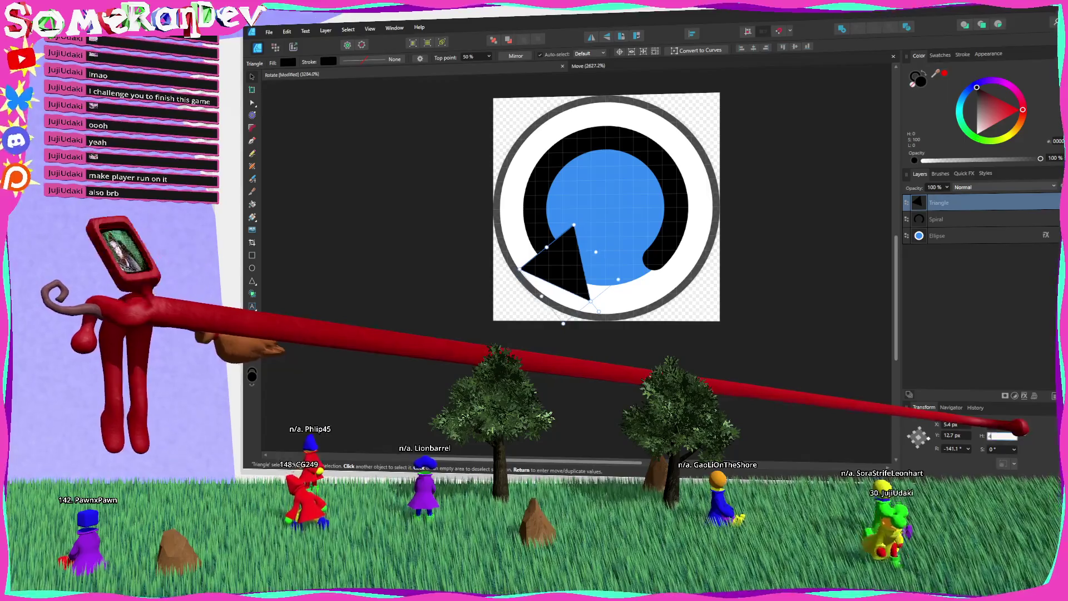
{"action": "left_click_drag", "start_coordinate": [567, 256], "coordinate": [565, 253]}
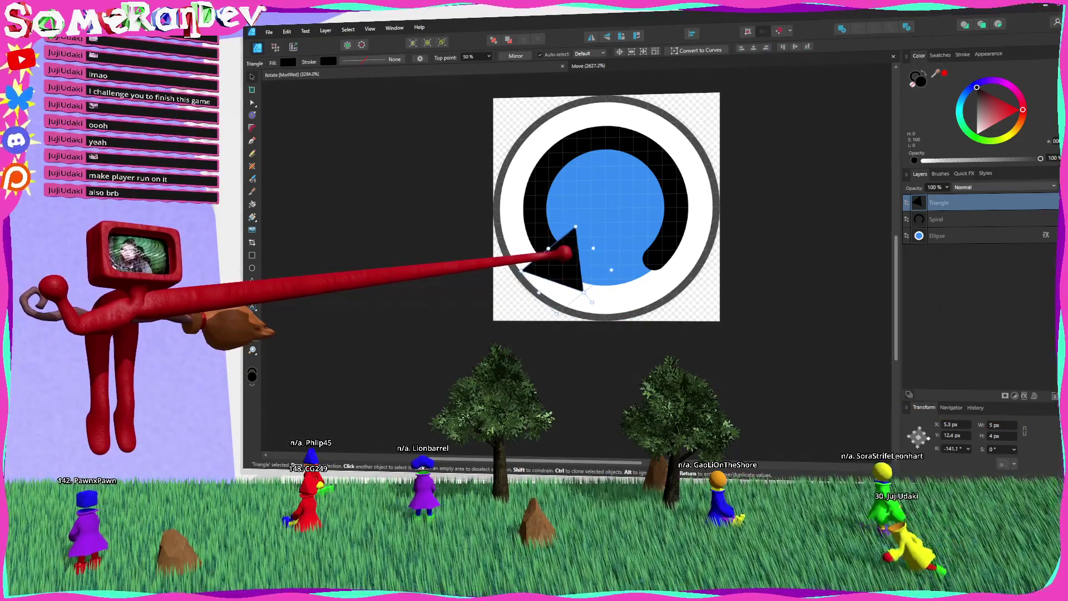
{"action": "left_click", "coordinate": [787, 279]}
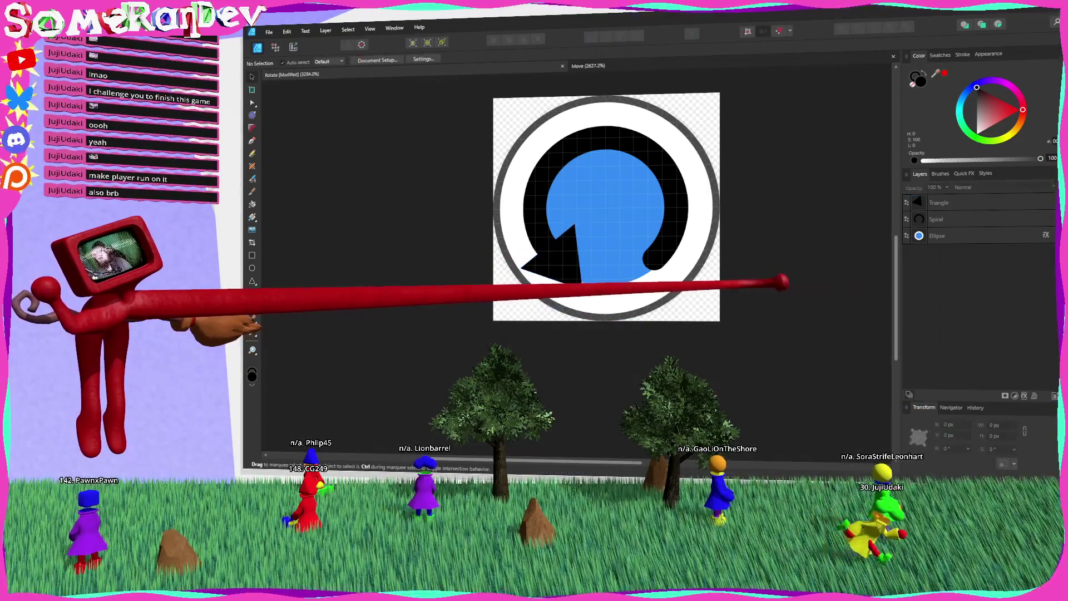
Inspect the finished icon and the spiral's stroke settings, then bring up Export.
{"action": "scroll", "coordinate": [695, 285], "scroll_direction": "down", "scroll_amount": 3}
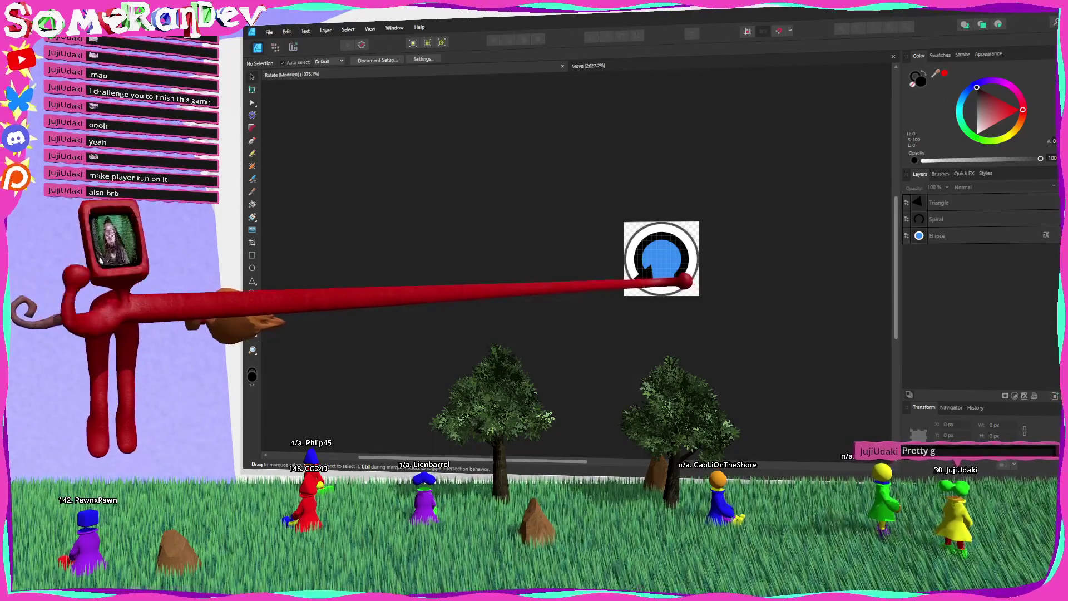
{"action": "left_click", "coordinate": [688, 264]}
{"action": "scroll", "coordinate": [688, 262], "scroll_direction": "up", "scroll_amount": 3}
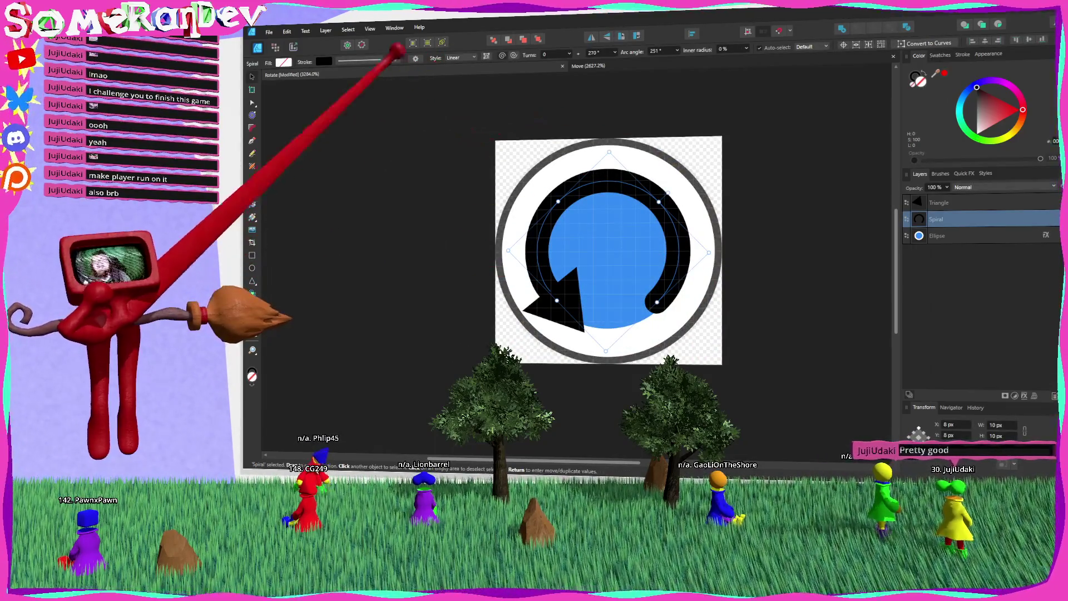
{"action": "left_click", "coordinate": [364, 59]}
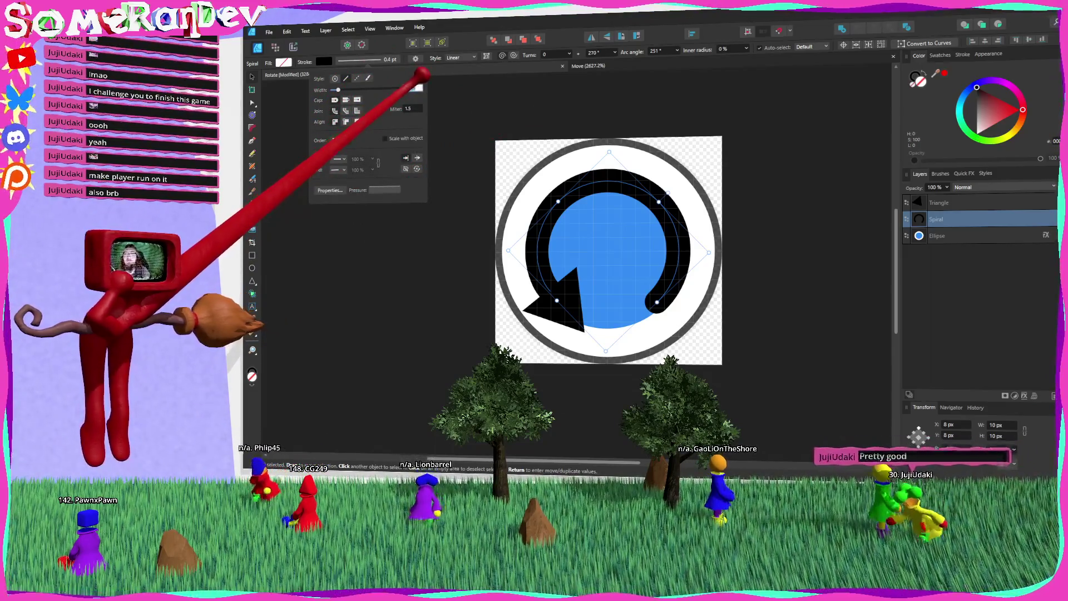
{"action": "left_click", "coordinate": [508, 129]}
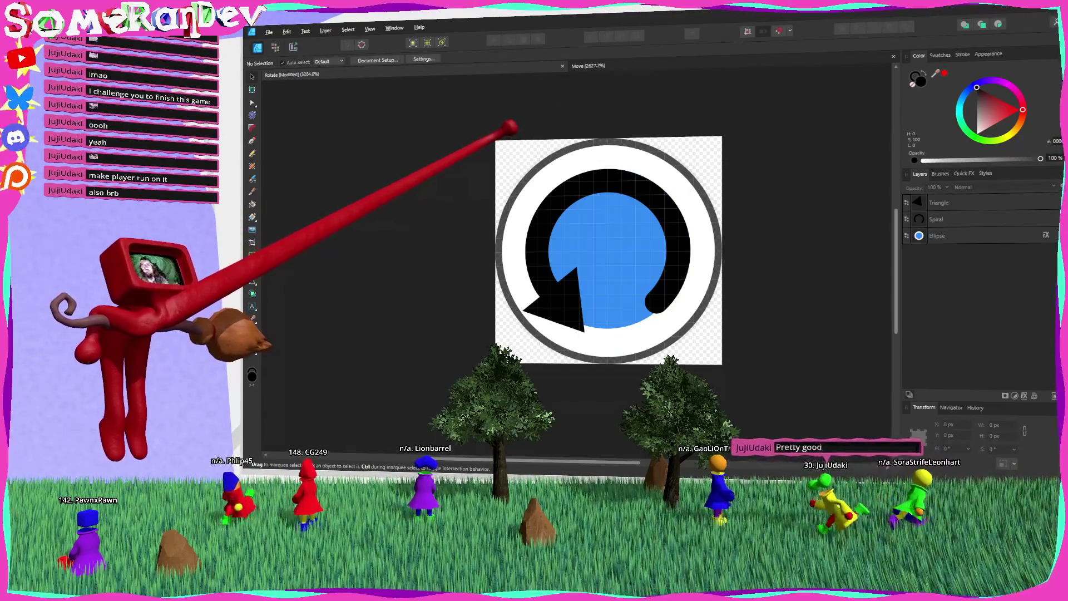
{"action": "key", "text": "ctrl+shift+alt+s"}
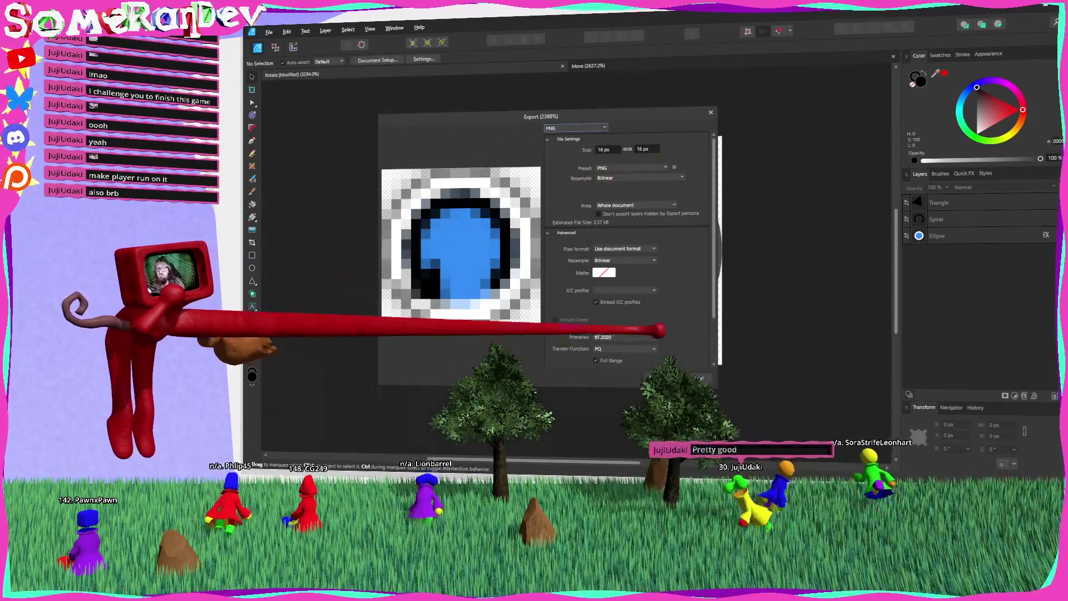
Export the icon as a 16 px PNG into addons/SomeRanDev.3DLevelTools/Assets beside the Move and Plus icons.
{"action": "left_click", "coordinate": [668, 378]}
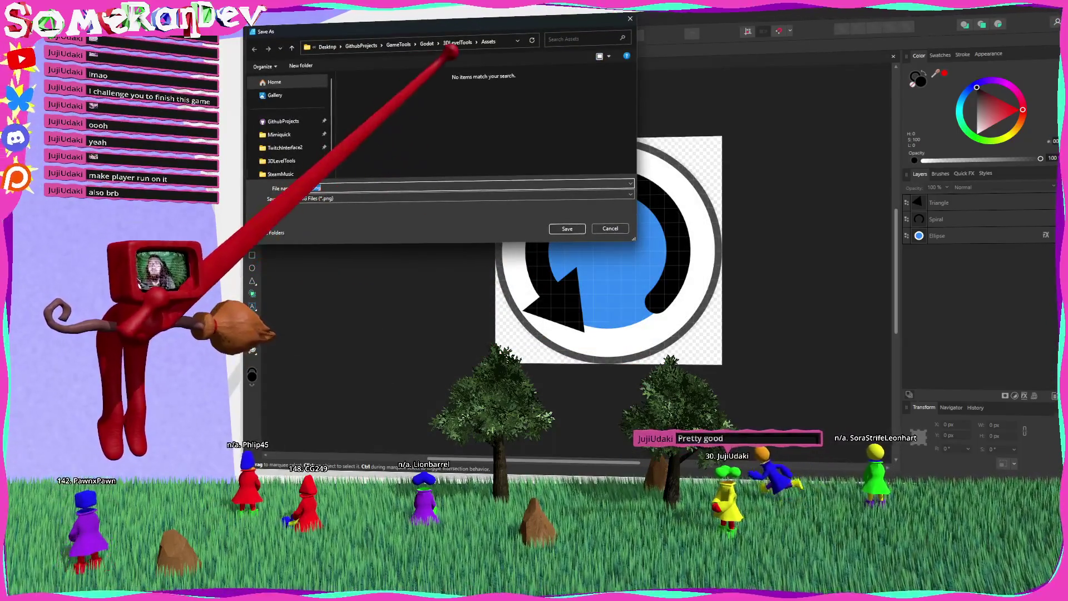
{"action": "key", "text": "alt+Up"}
{"action": "key", "text": "alt+Up"}
{"action": "key", "text": "alt+Up"}
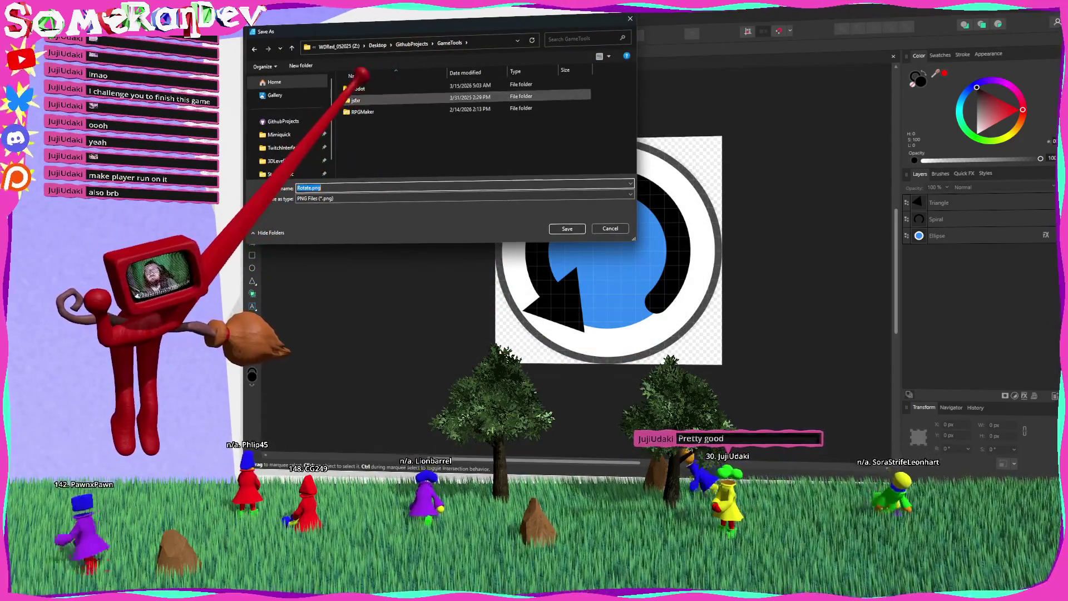
{"action": "key", "text": "alt+Left"}
{"action": "key", "text": "alt+Left"}
{"action": "key", "text": "alt+Left"}
{"action": "key", "text": "alt+Up"}
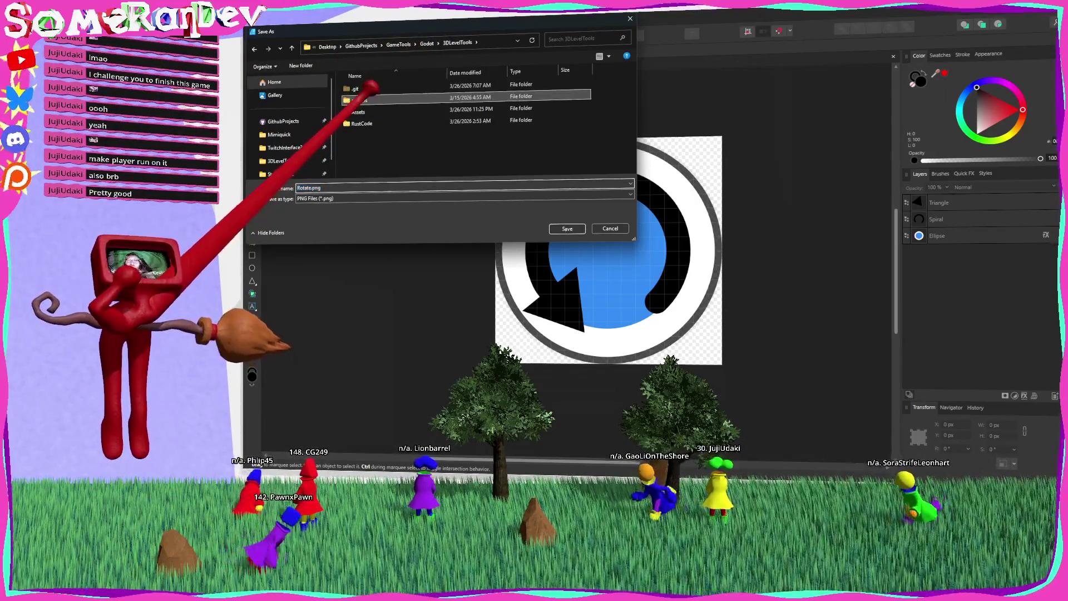
{"action": "double_click", "coordinate": [367, 85]}
{"action": "double_click", "coordinate": [365, 85]}
{"action": "left_click", "coordinate": [362, 106]}
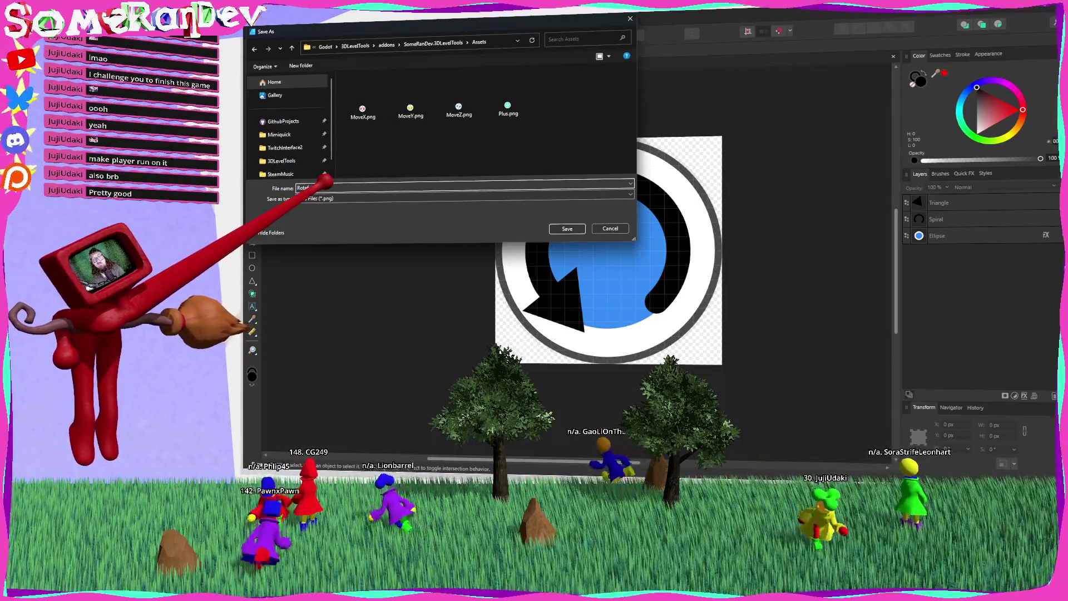
{"action": "key", "text": "Return"}
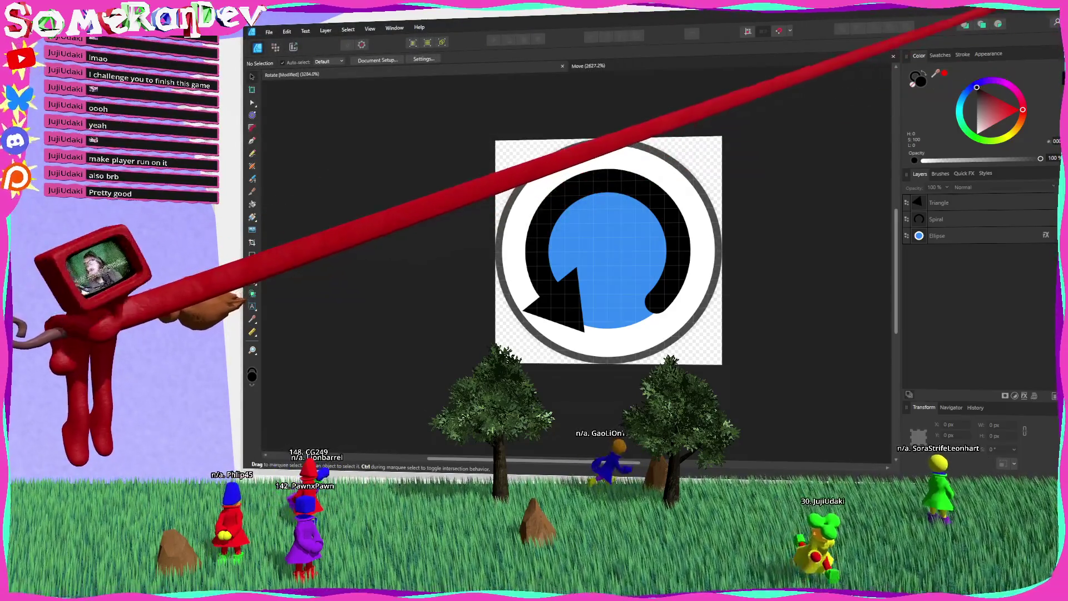
{"action": "key", "text": "alt+Tab"}
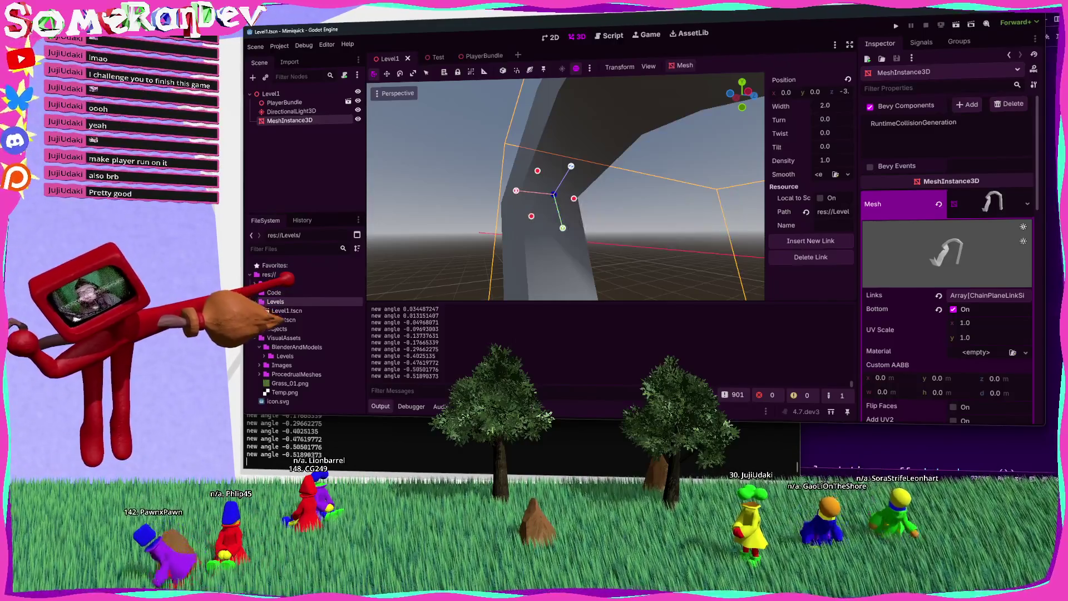
Set RotateZ.png's import Compress Mode to VRAM Uncompressed, checking MoveX.png for comparison.
{"action": "left_click", "coordinate": [279, 301]}
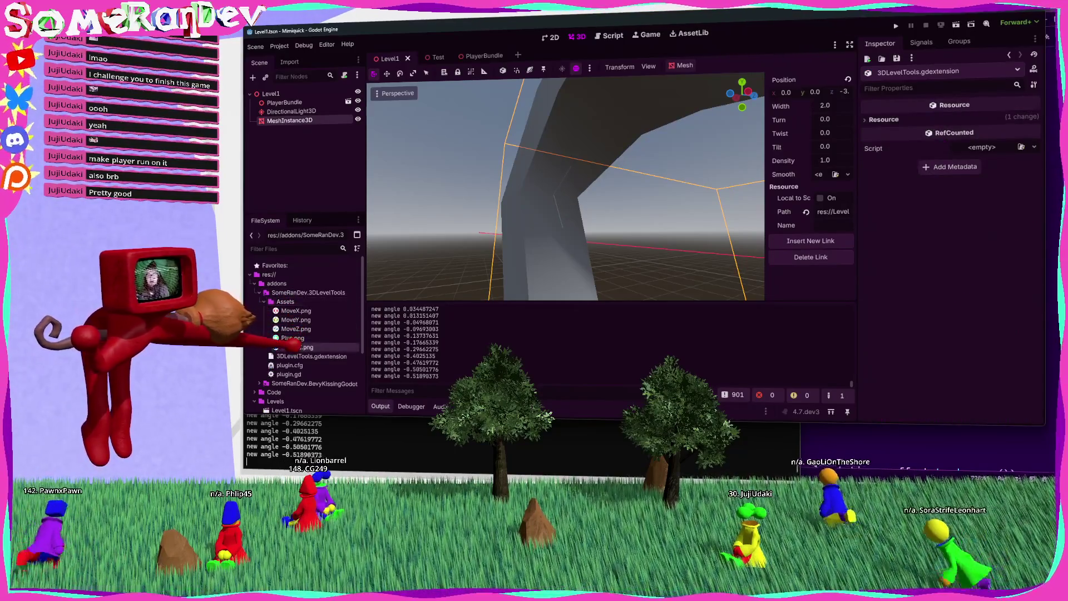
{"action": "left_click", "coordinate": [293, 347]}
{"action": "left_click", "coordinate": [289, 62]}
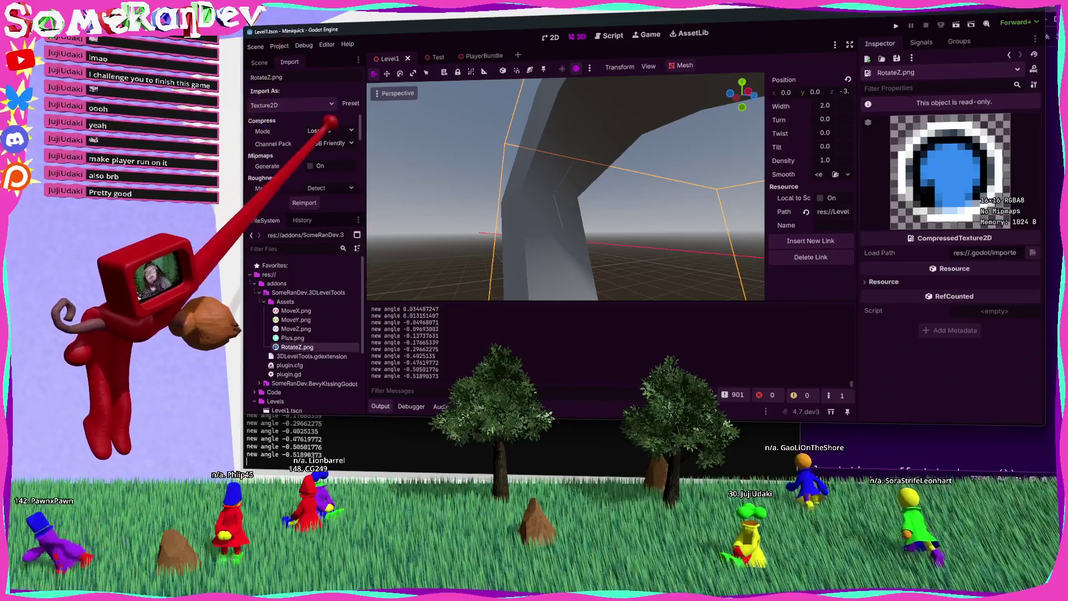
{"action": "left_click", "coordinate": [330, 130]}
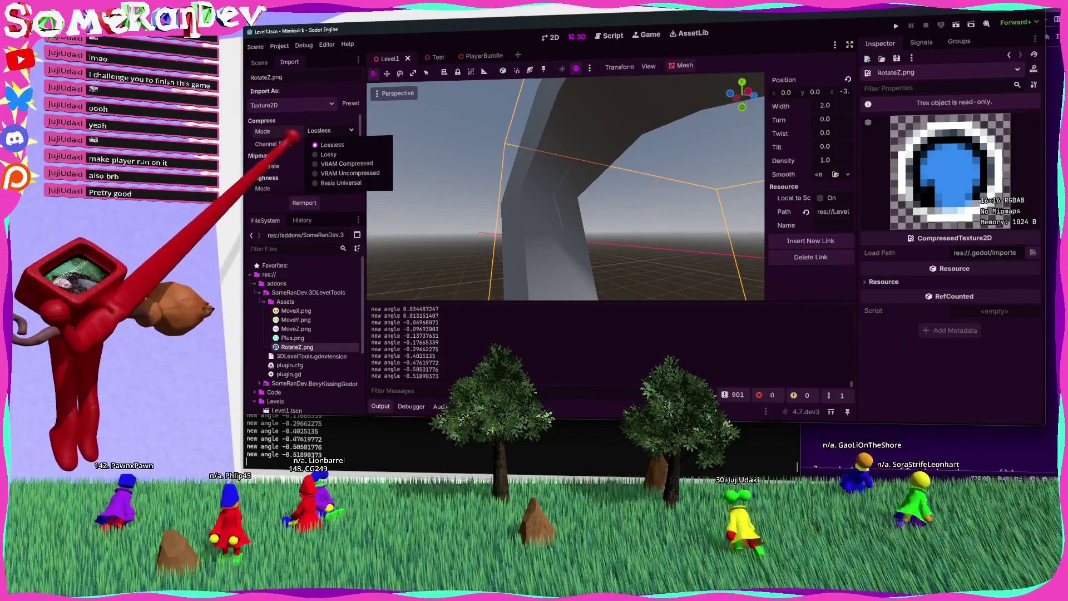
{"action": "left_click", "coordinate": [281, 133]}
{"action": "left_click", "coordinate": [300, 311]}
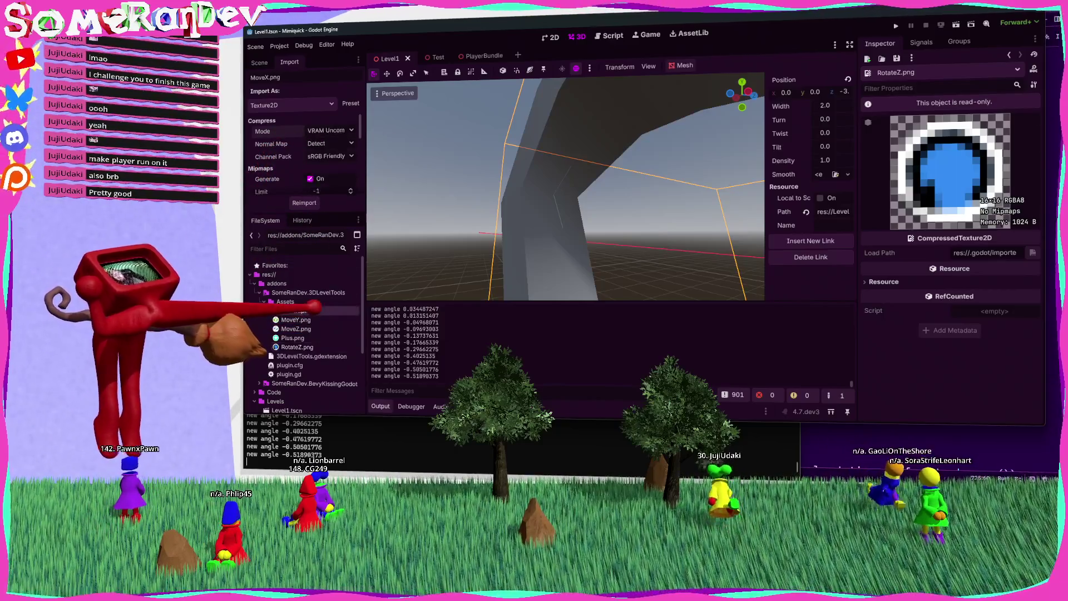
{"action": "left_click", "coordinate": [301, 347]}
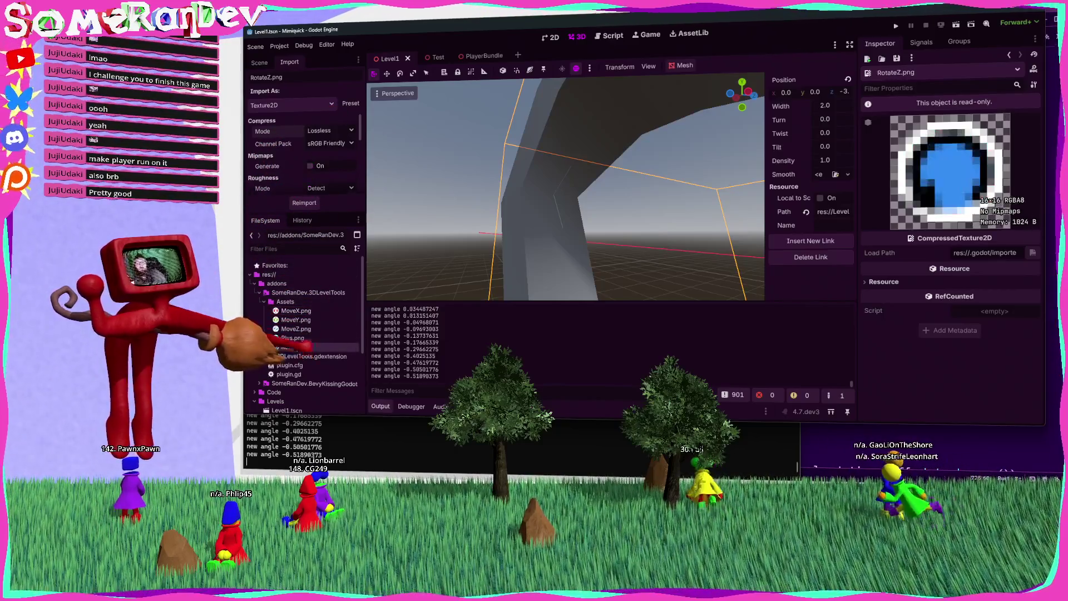
{"action": "left_click", "coordinate": [331, 130]}
{"action": "left_click", "coordinate": [348, 172]}
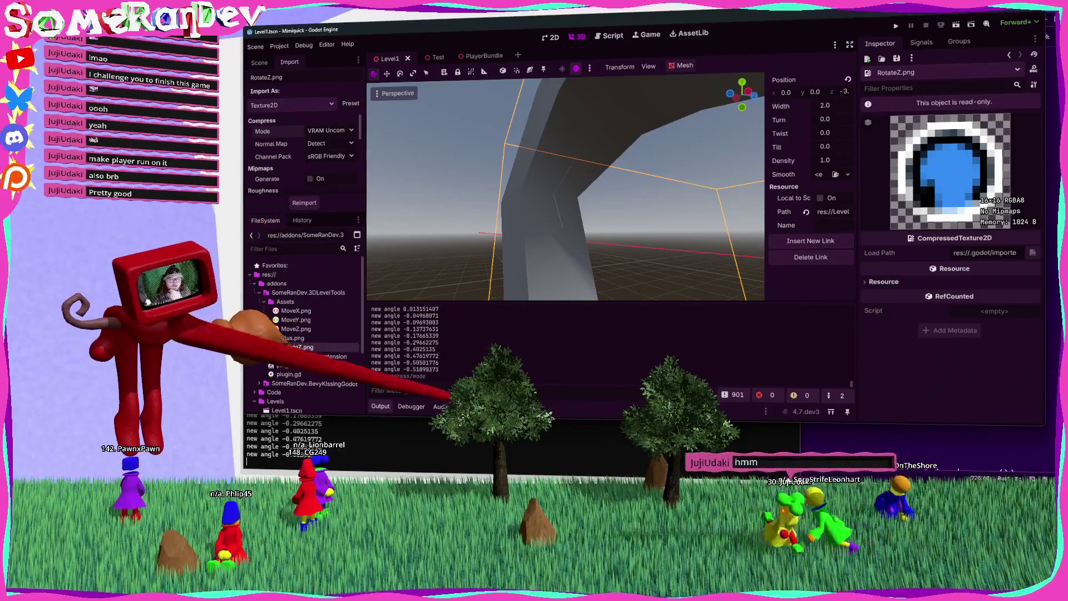
{"action": "key", "text": "alt+Tab"}
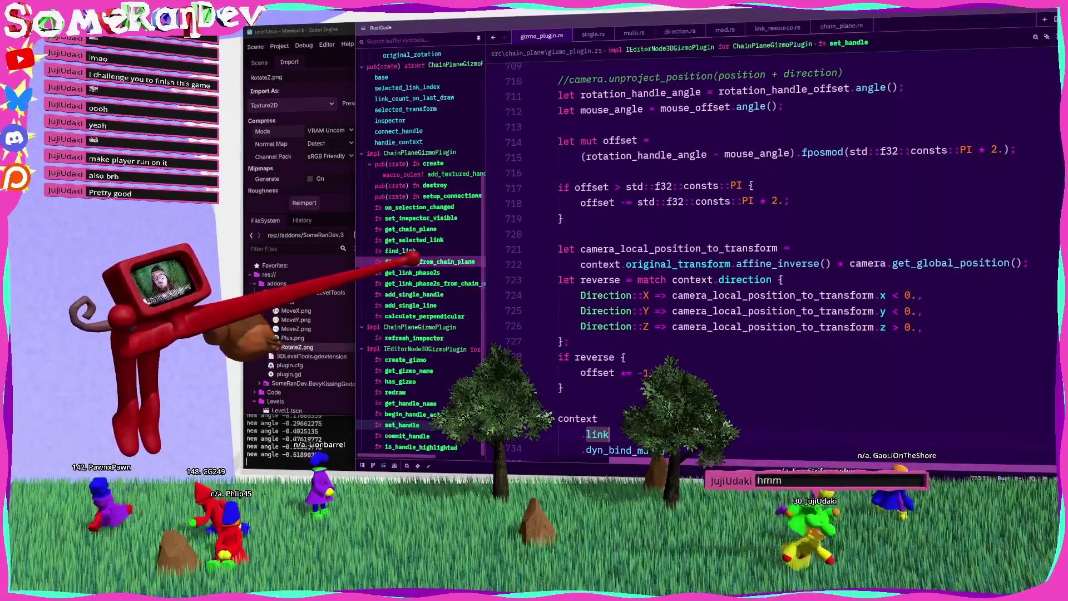
Rename the copied MoveZ entry in the create function's last handle material call.
{"action": "scroll", "coordinate": [411, 259], "scroll_direction": "up", "scroll_amount": 4}
{"action": "scroll", "coordinate": [412, 259], "scroll_direction": "up", "scroll_amount": 2}
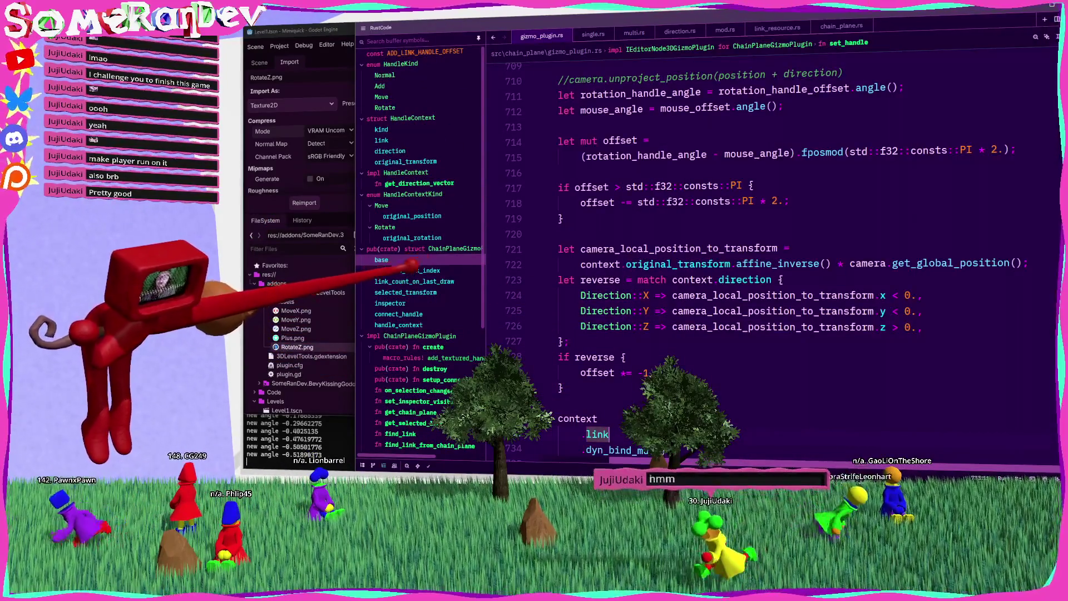
{"action": "scroll", "coordinate": [418, 261], "scroll_direction": "down", "scroll_amount": 3}
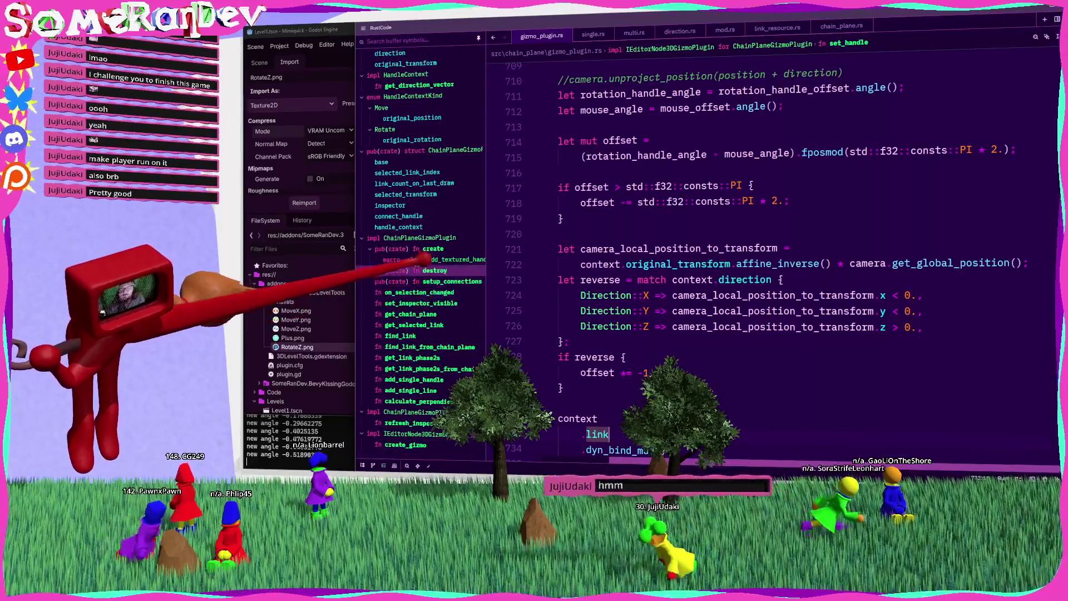
{"action": "left_click", "coordinate": [432, 249]}
{"action": "scroll", "coordinate": [640, 307], "scroll_direction": "down", "scroll_amount": 8}
{"action": "scroll", "coordinate": [659, 307], "scroll_direction": "down", "scroll_amount": 6}
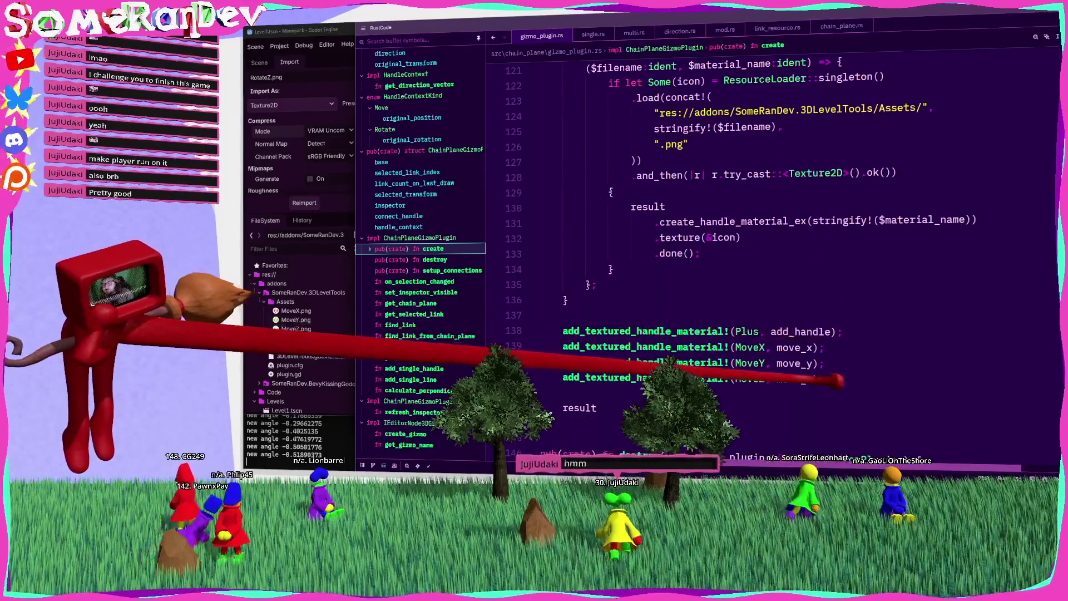
{"action": "left_click", "coordinate": [825, 379]}
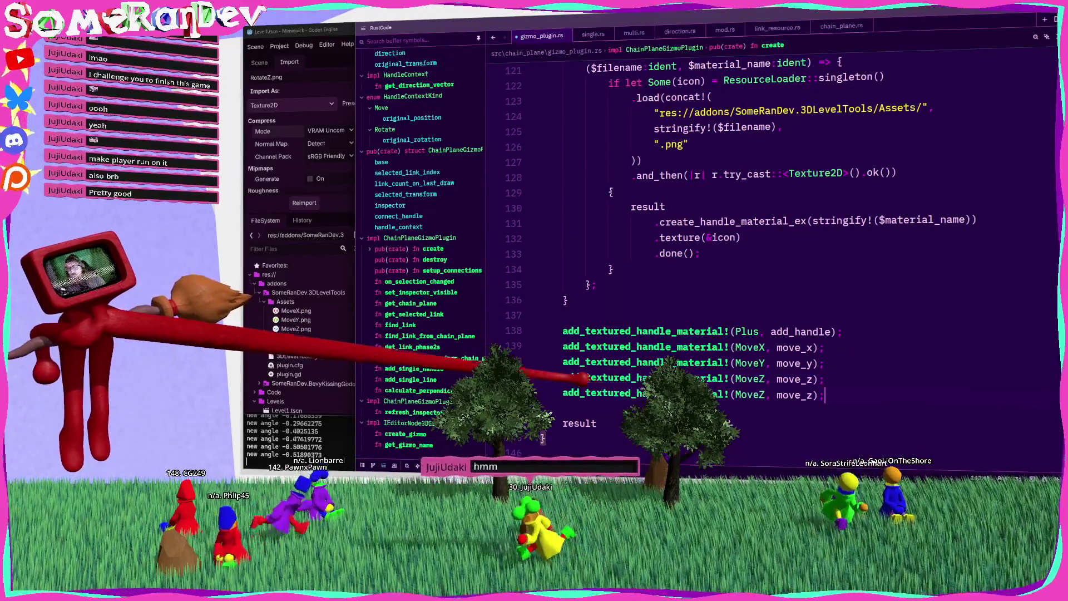
{"action": "double_click", "coordinate": [752, 395]}
{"action": "type", "text": "Z"}
{"action": "double_click", "coordinate": [801, 394]}
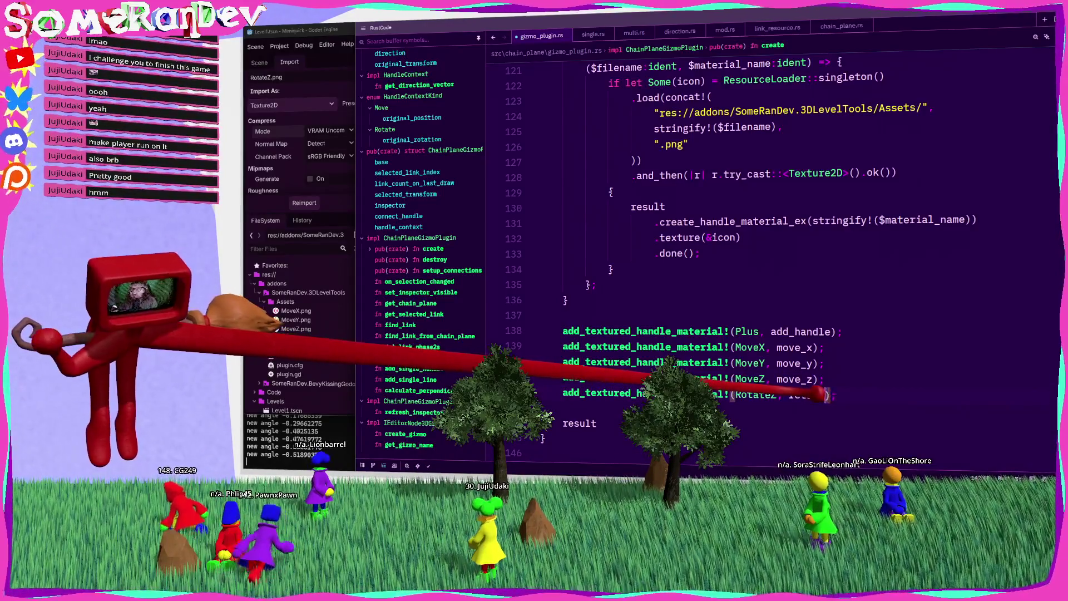
Clear the third rotation handle's "handles" material name in redraw and rebuild the plugin.
{"action": "scroll", "coordinate": [629, 279], "scroll_direction": "down", "scroll_amount": 15}
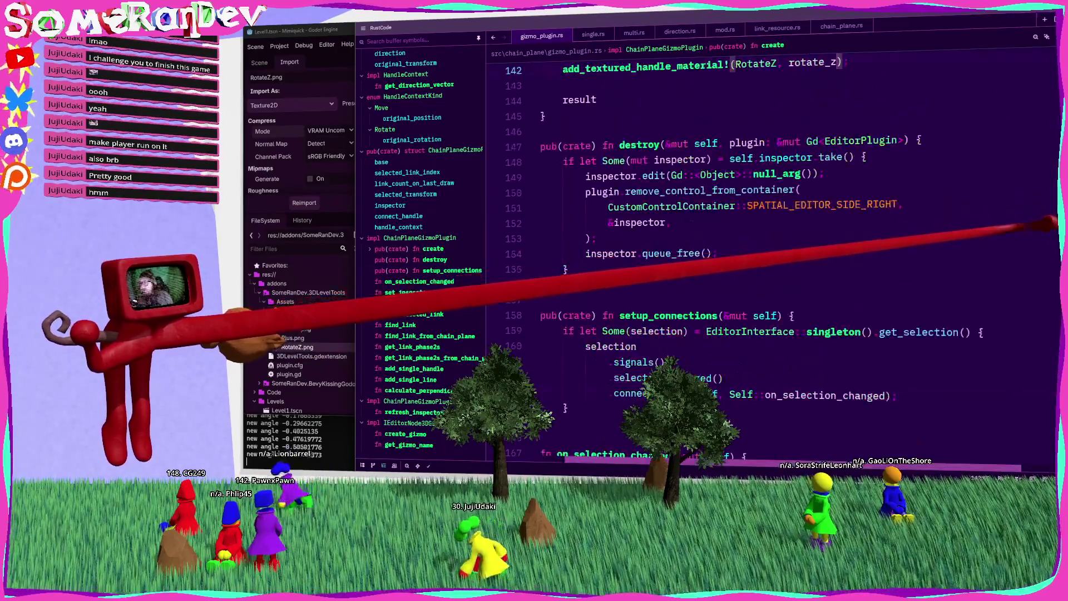
{"action": "scroll", "coordinate": [417, 279], "scroll_direction": "down", "scroll_amount": 3}
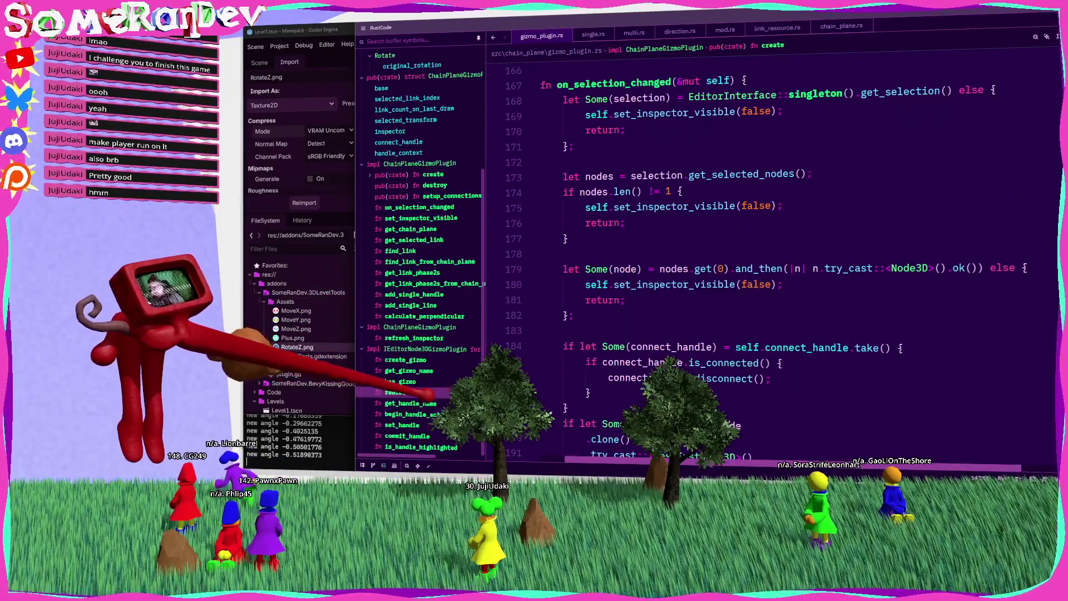
{"action": "left_click", "coordinate": [396, 393]}
{"action": "scroll", "coordinate": [773, 261], "scroll_direction": "down", "scroll_amount": 20}
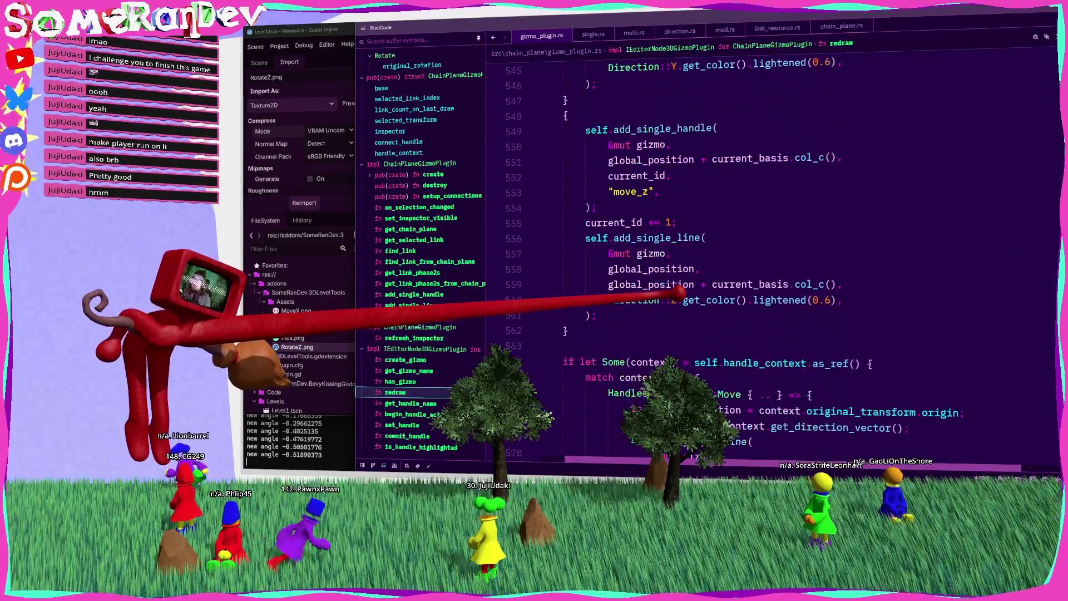
{"action": "scroll", "coordinate": [680, 293], "scroll_direction": "down", "scroll_amount": 5}
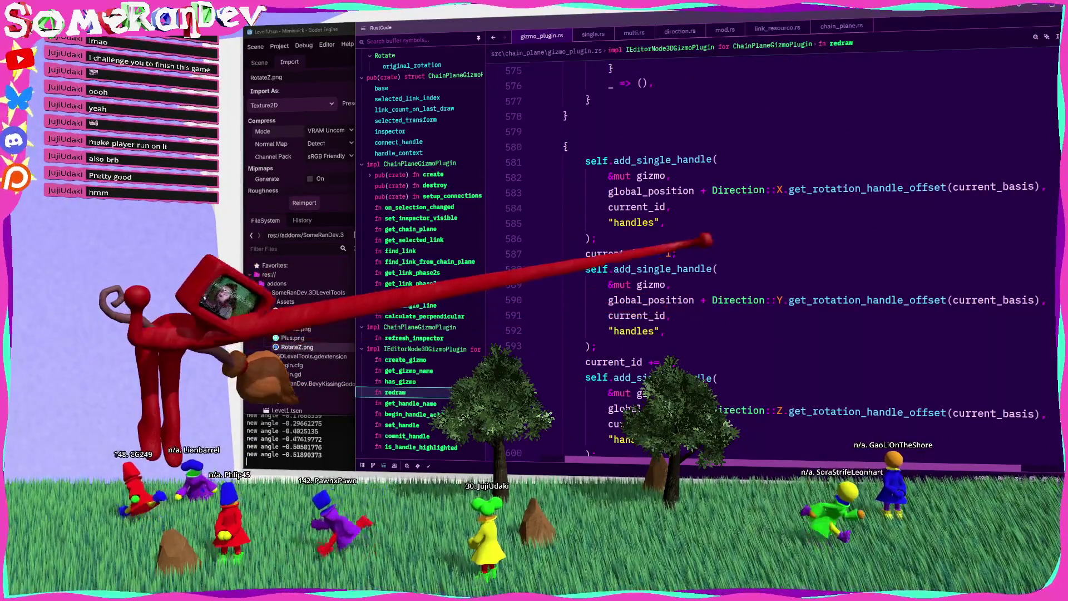
{"action": "left_click", "coordinate": [632, 222]}
{"action": "double_click", "coordinate": [635, 440]}
{"action": "key", "text": "BackSpace"}
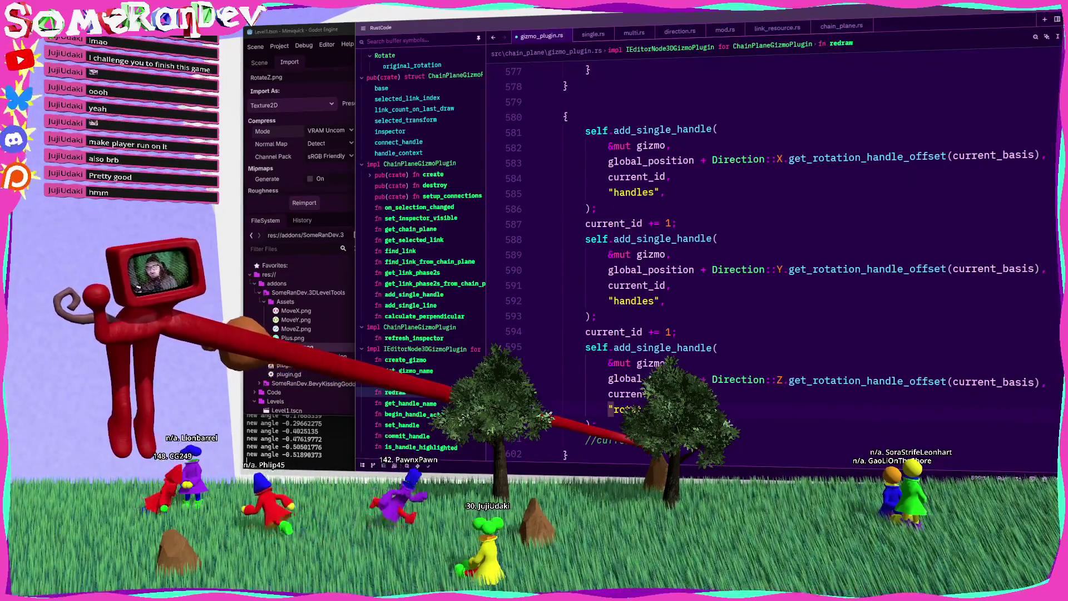
{"action": "key", "text": "ctrl+shift+b"}
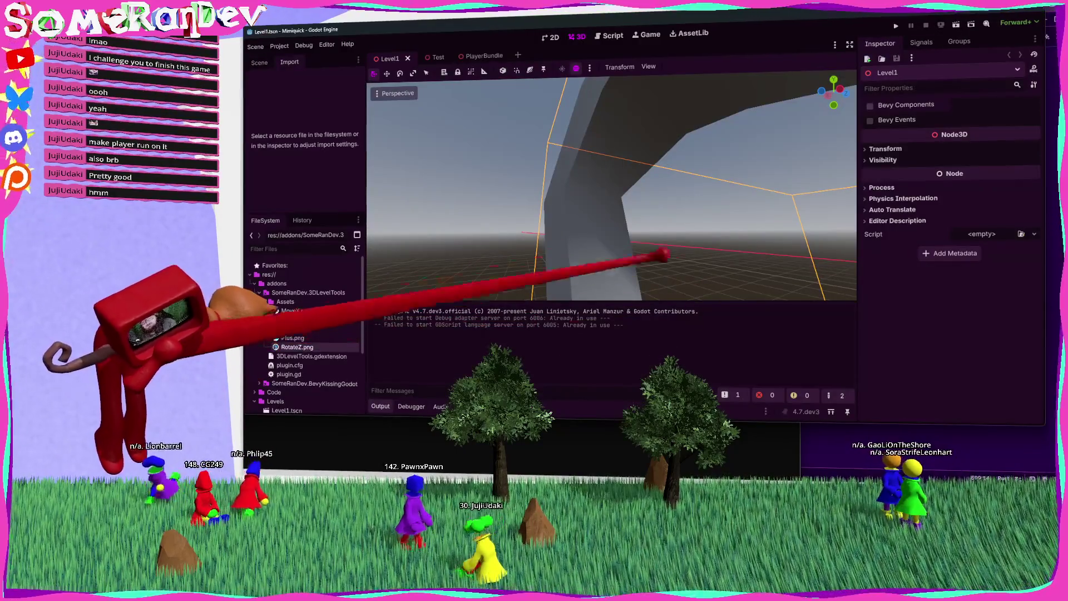
Twist the chain-plane mesh with the rotation handle and orbit around to check the bend.
{"action": "key", "text": "w"}
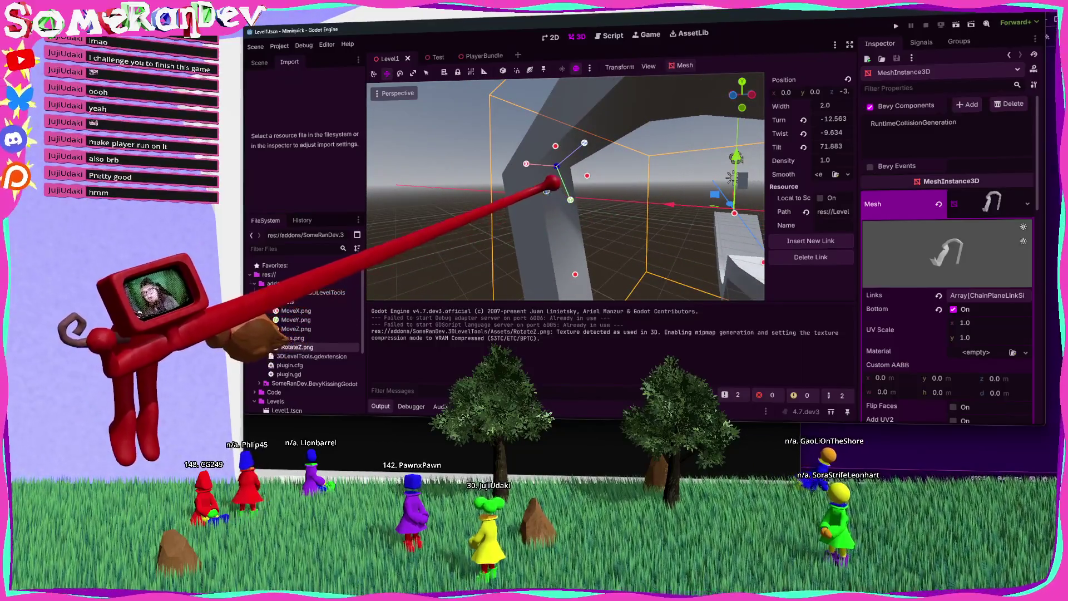
{"action": "mouse_move", "coordinate": [558, 182]}
{"action": "left_mouse_down"}
{"action": "mouse_move", "coordinate": [571, 189]}
{"action": "mouse_move", "coordinate": [539, 173]}
{"action": "mouse_move", "coordinate": [639, 217]}
{"action": "left_mouse_up"}
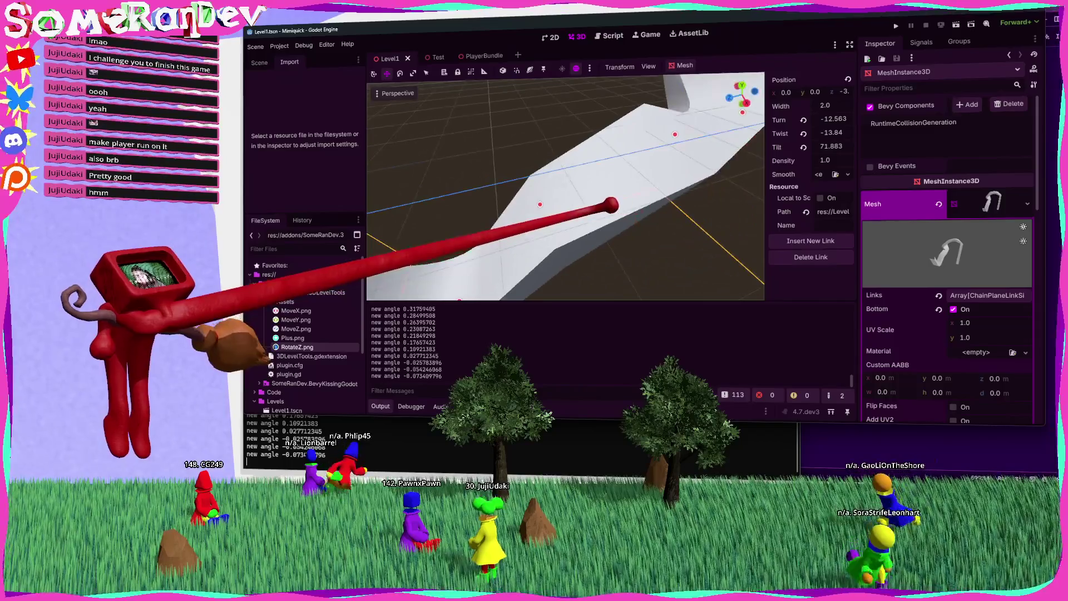
{"action": "mouse_move", "coordinate": [582, 210]}
{"action": "left_mouse_down"}
{"action": "mouse_move", "coordinate": [649, 219]}
{"action": "mouse_move", "coordinate": [561, 210]}
{"action": "mouse_move", "coordinate": [537, 185]}
{"action": "mouse_move", "coordinate": [591, 222]}
{"action": "mouse_move", "coordinate": [632, 227]}
{"action": "mouse_move", "coordinate": [636, 217]}
{"action": "mouse_move", "coordinate": [616, 222]}
{"action": "mouse_move", "coordinate": [775, 312]}
{"action": "left_mouse_up"}
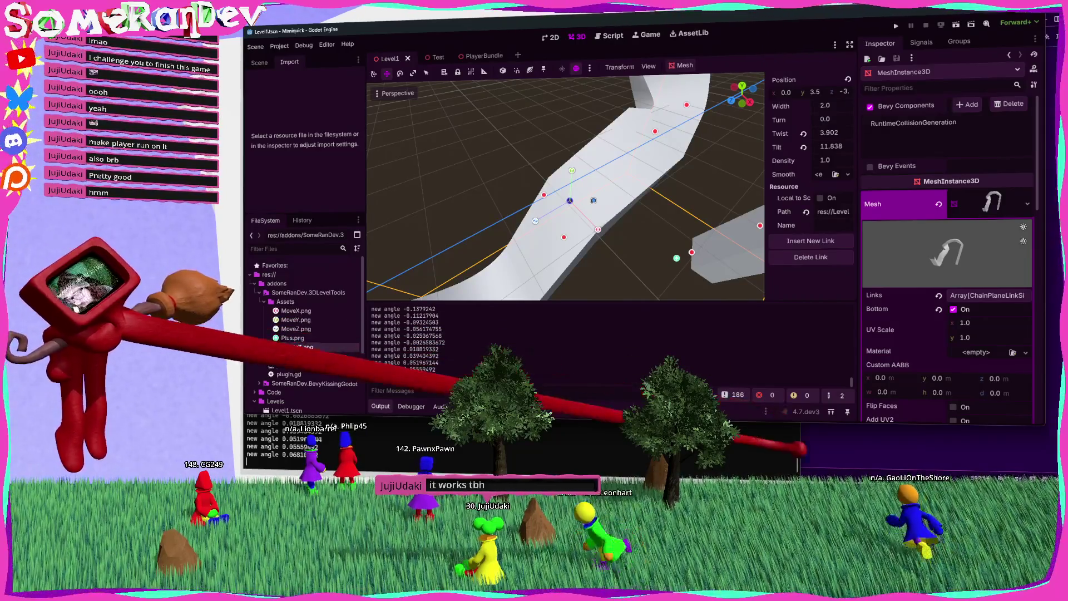
{"action": "key", "text": "alt+Tab"}
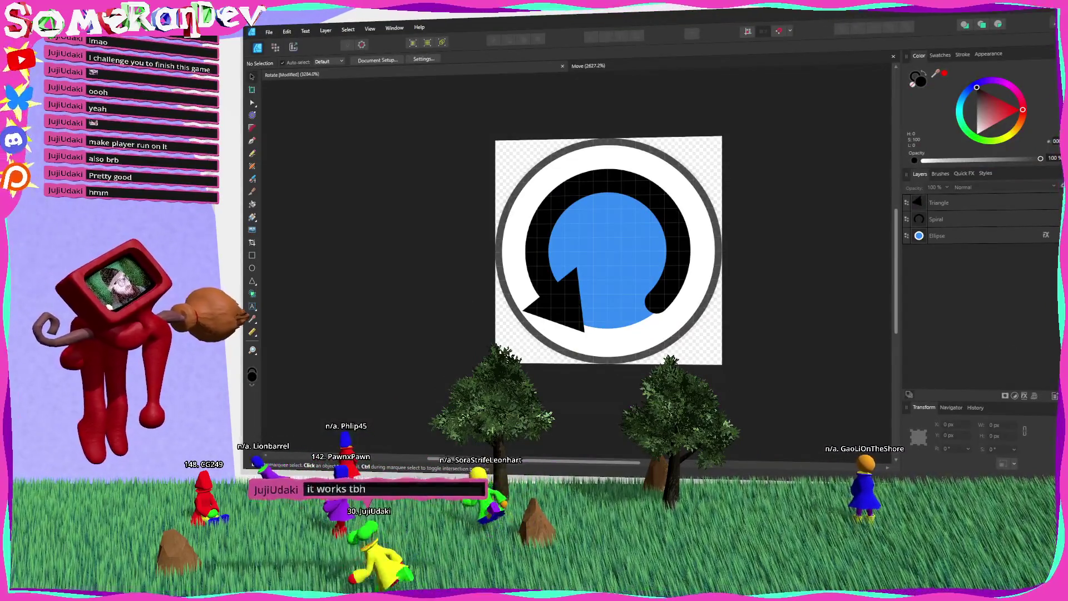
Try the Decaying, Semi-circular, Counter Semi-circular and Plotted spiral styles, then return to Linear.
{"action": "left_click", "coordinate": [662, 186]}
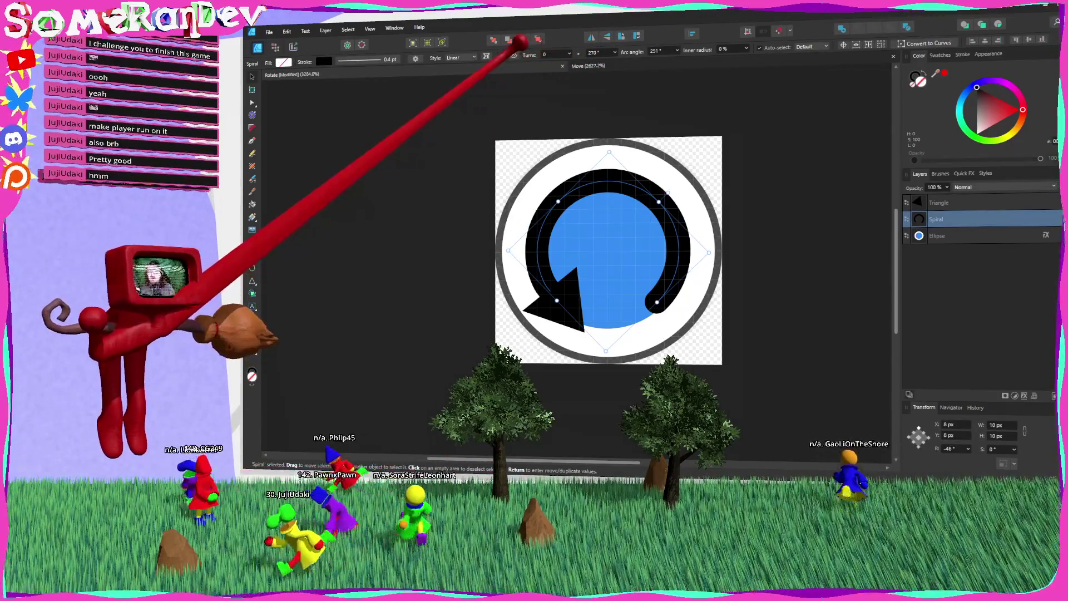
{"action": "left_click", "coordinate": [467, 58]}
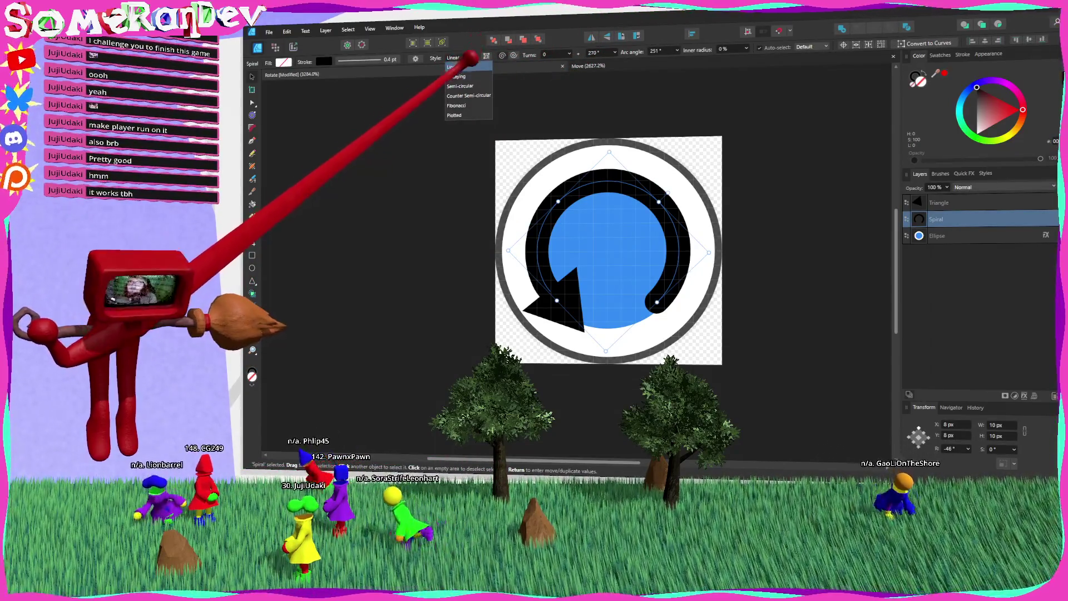
{"action": "left_click", "coordinate": [463, 78]}
{"action": "left_click", "coordinate": [467, 58]}
{"action": "left_click", "coordinate": [462, 69]}
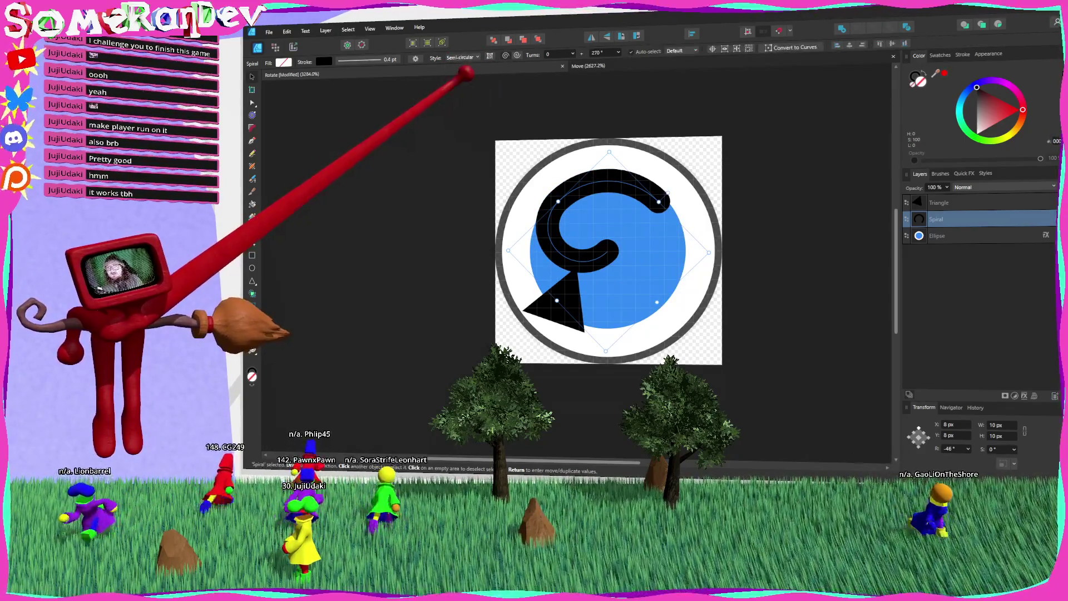
{"action": "left_click", "coordinate": [467, 58]}
{"action": "left_click", "coordinate": [462, 95]}
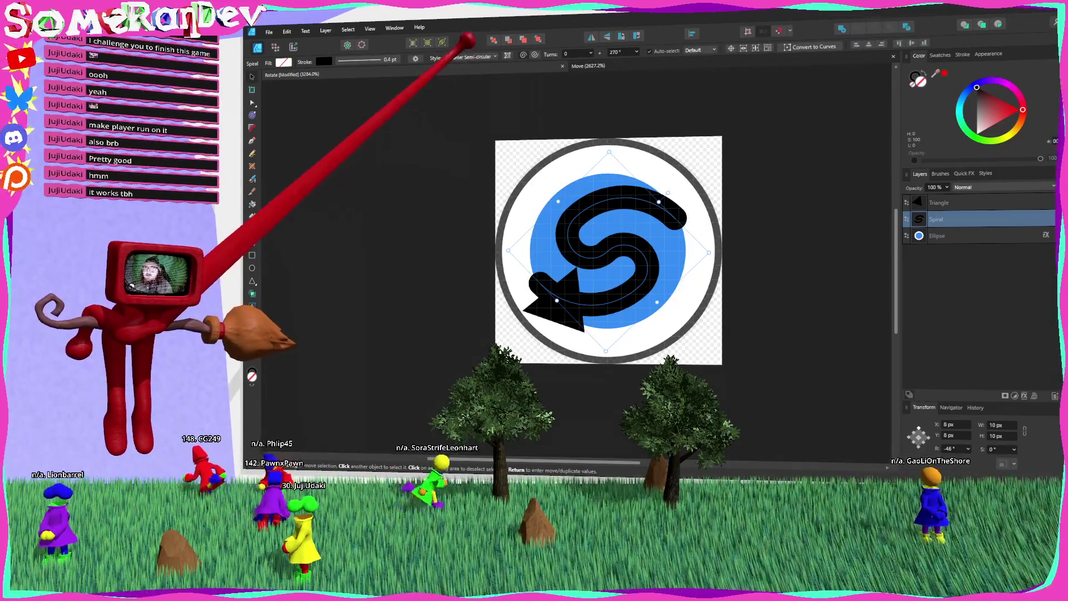
{"action": "left_click", "coordinate": [467, 58]}
{"action": "left_click", "coordinate": [467, 95]}
{"action": "left_click", "coordinate": [467, 58]}
{"action": "left_click", "coordinate": [455, 115]}
{"action": "left_click", "coordinate": [467, 58]}
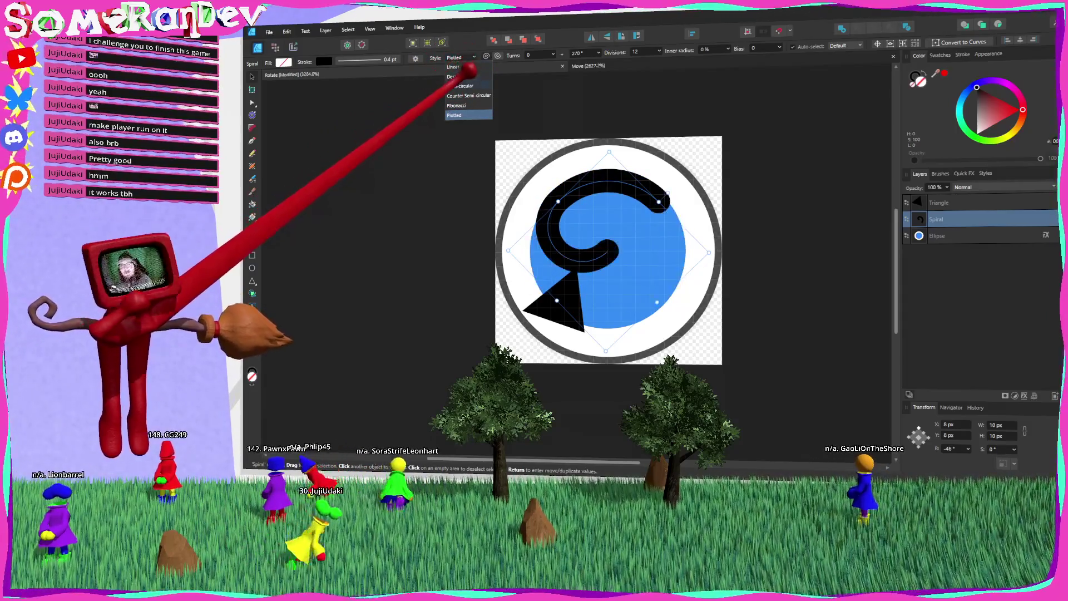
{"action": "left_click", "coordinate": [465, 67]}
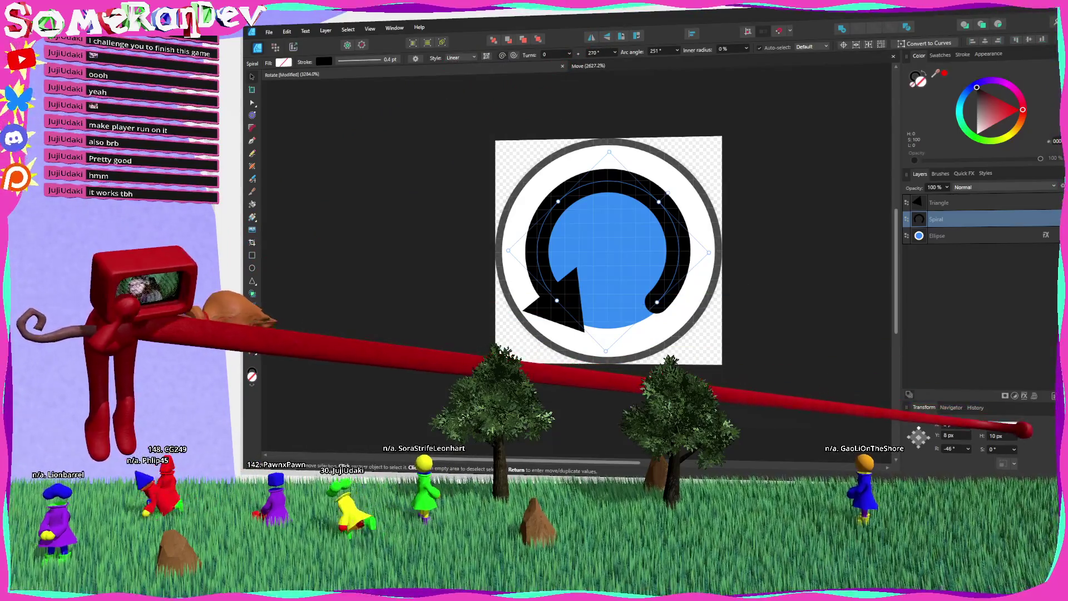
Move the arrowhead toward the spiral's centre and thicken the spiral's stroke to 0.6 pt.
{"action": "scroll", "coordinate": [1023, 430], "scroll_direction": "down", "scroll_amount": 4}
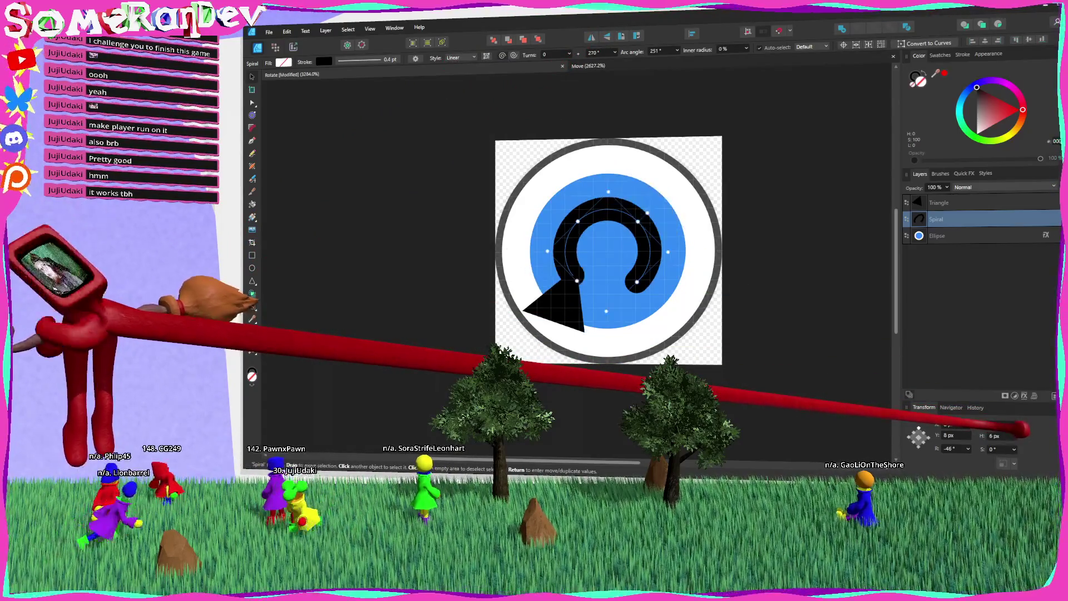
{"action": "left_click_drag", "start_coordinate": [573, 305], "coordinate": [599, 289]}
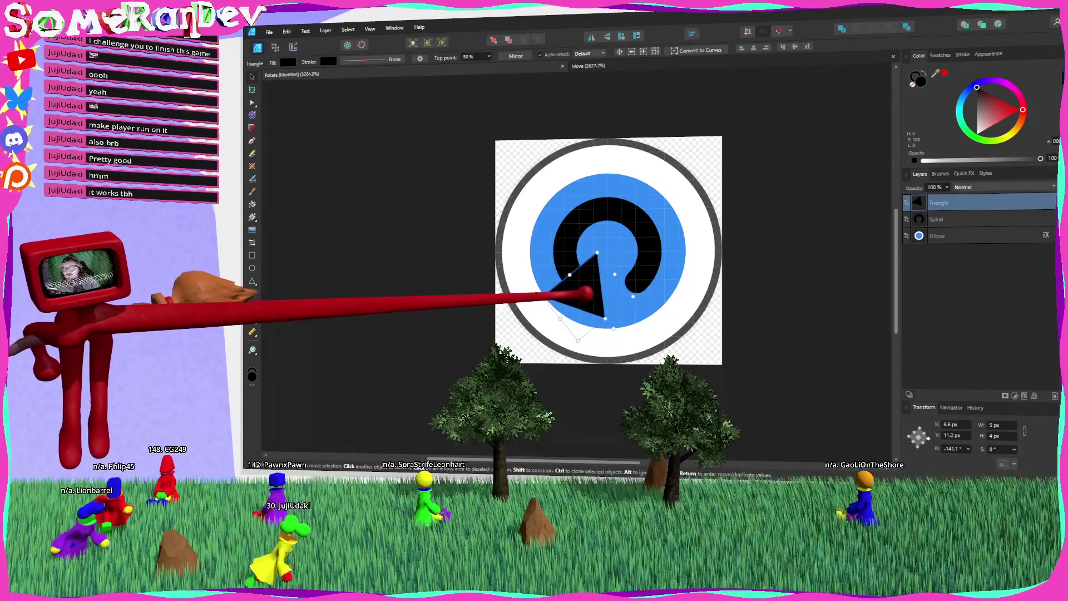
{"action": "left_click", "coordinate": [830, 300]}
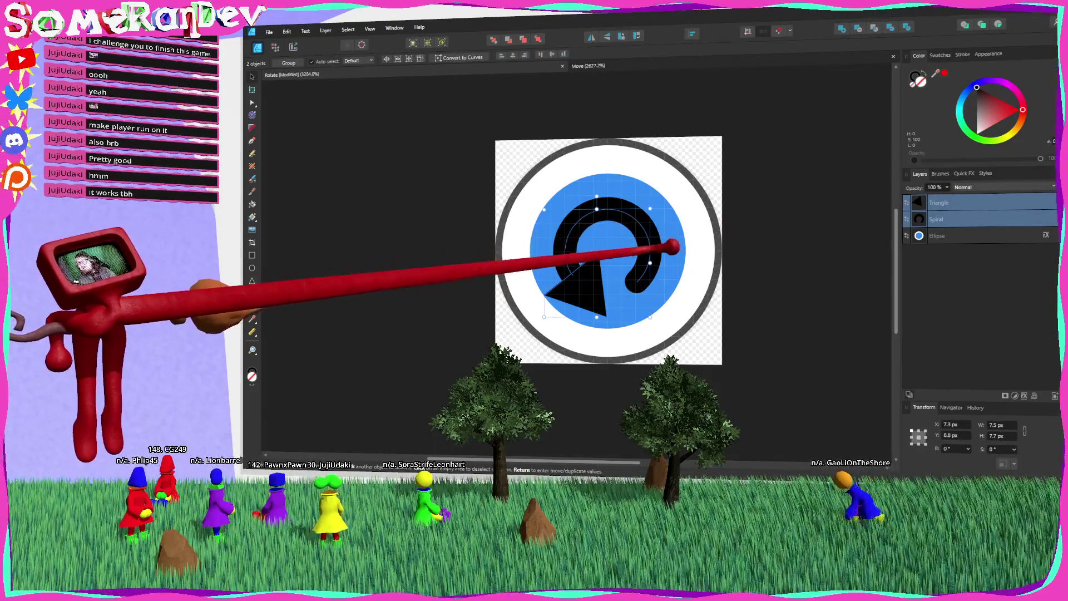
{"action": "left_click", "coordinate": [659, 254]}
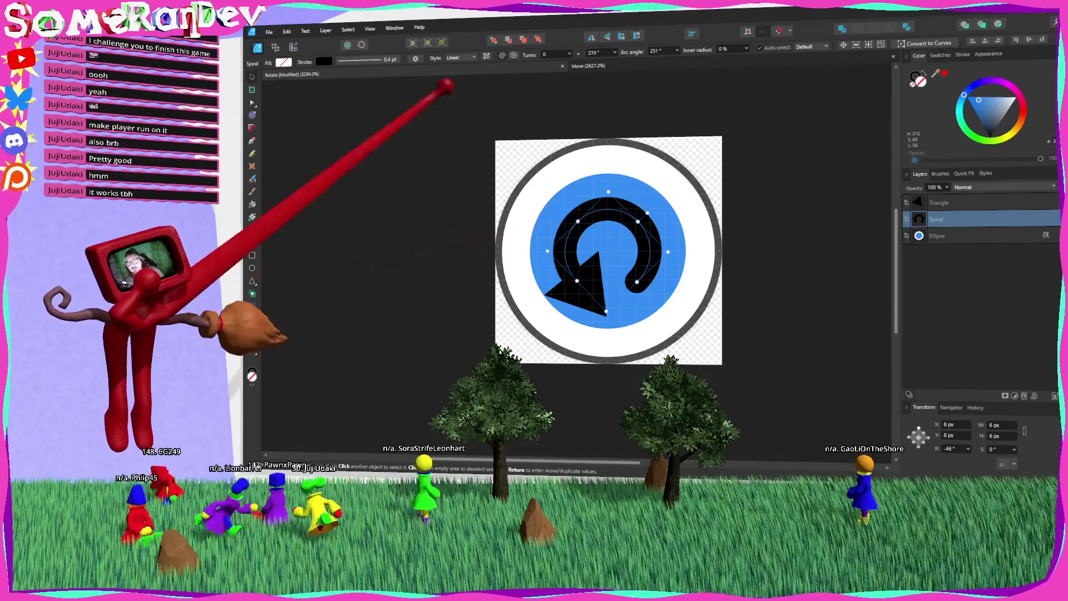
{"action": "left_click", "coordinate": [384, 59]}
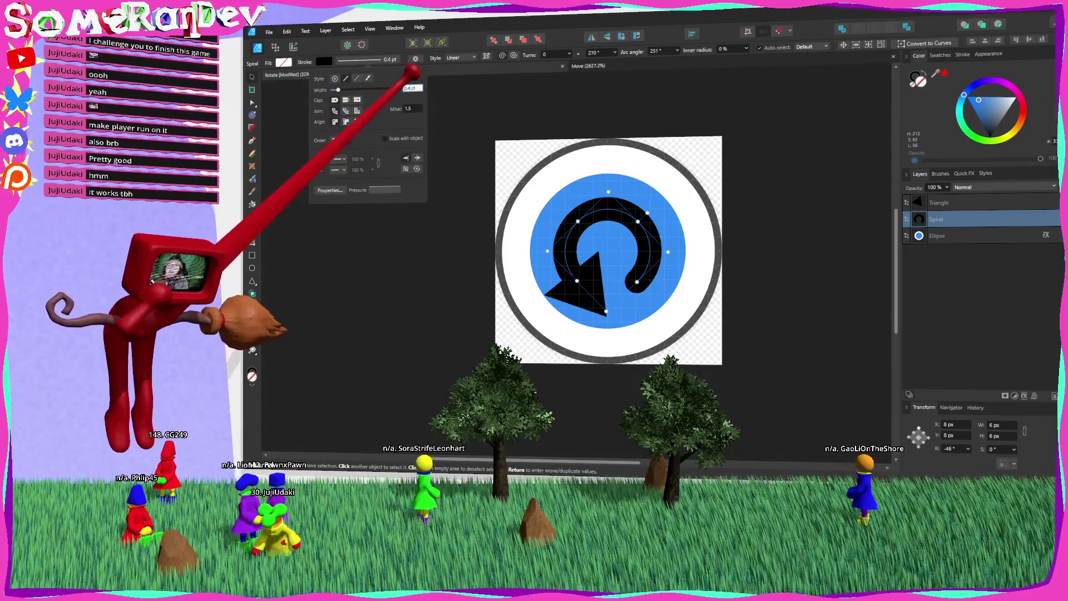
{"action": "type", "text": "6"}
{"action": "key", "text": "Return"}
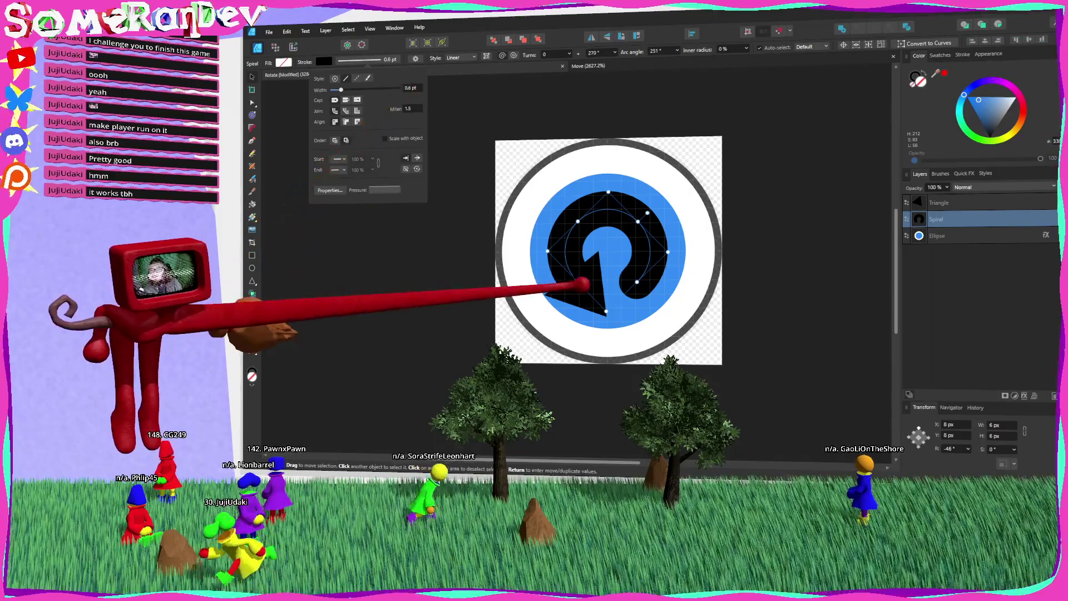
{"action": "left_click", "coordinate": [588, 283]}
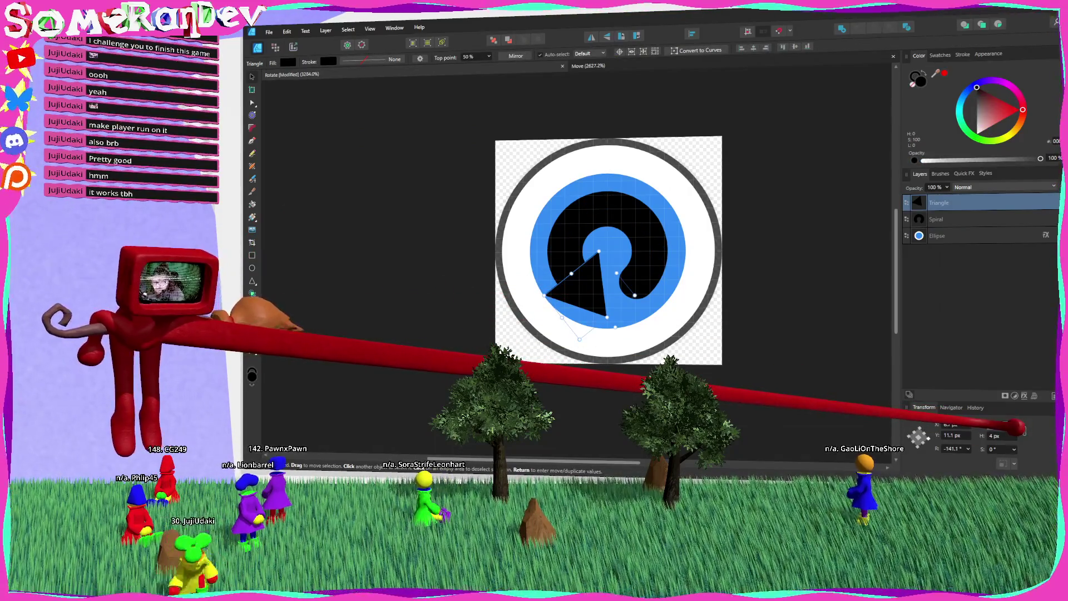
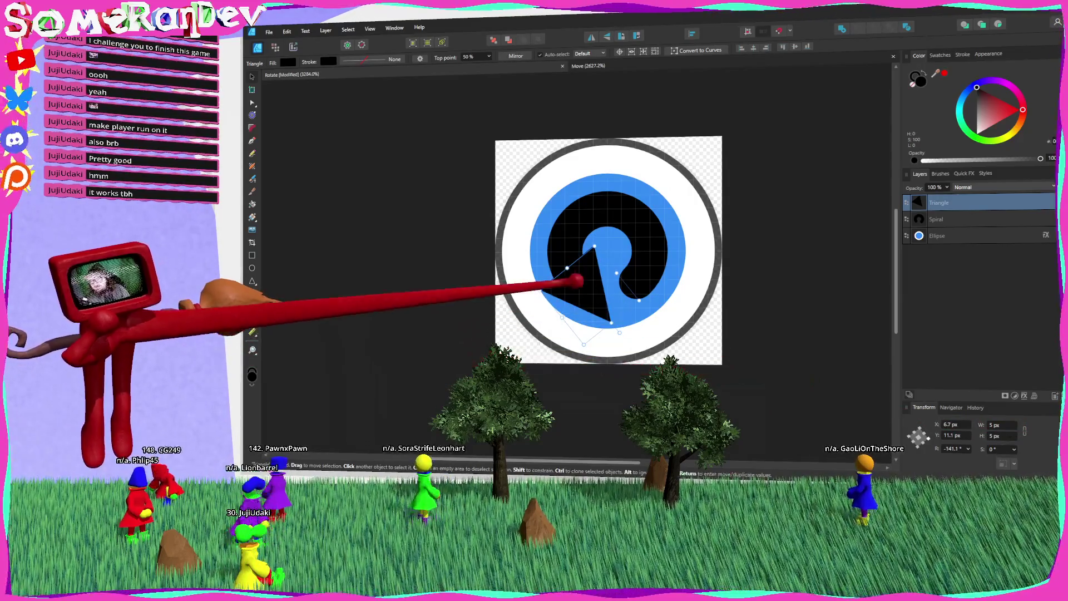
Nudge the arrow triangle into place and make the spiral and triangle white.
{"action": "left_click_drag", "start_coordinate": [575, 283], "coordinate": [579, 287]}
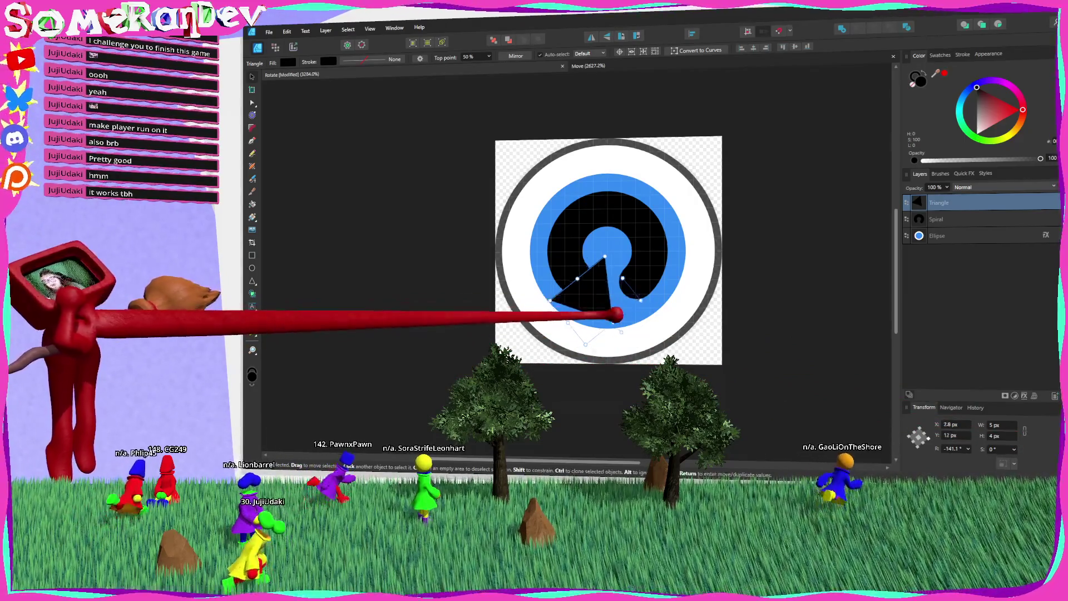
{"action": "left_click_drag", "start_coordinate": [582, 289], "coordinate": [593, 292]}
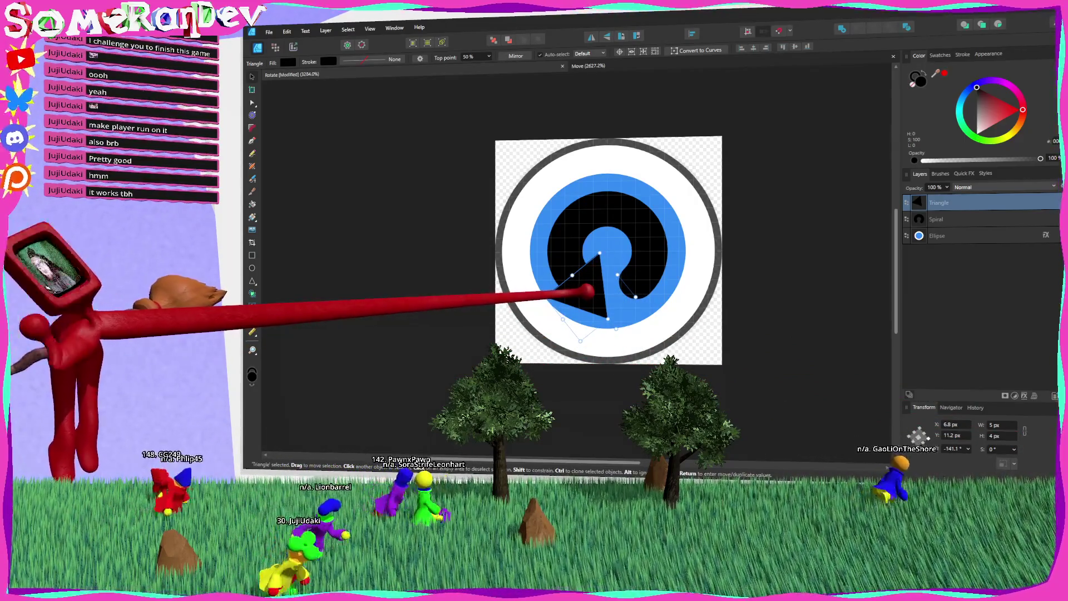
{"action": "left_click", "coordinate": [643, 291]}
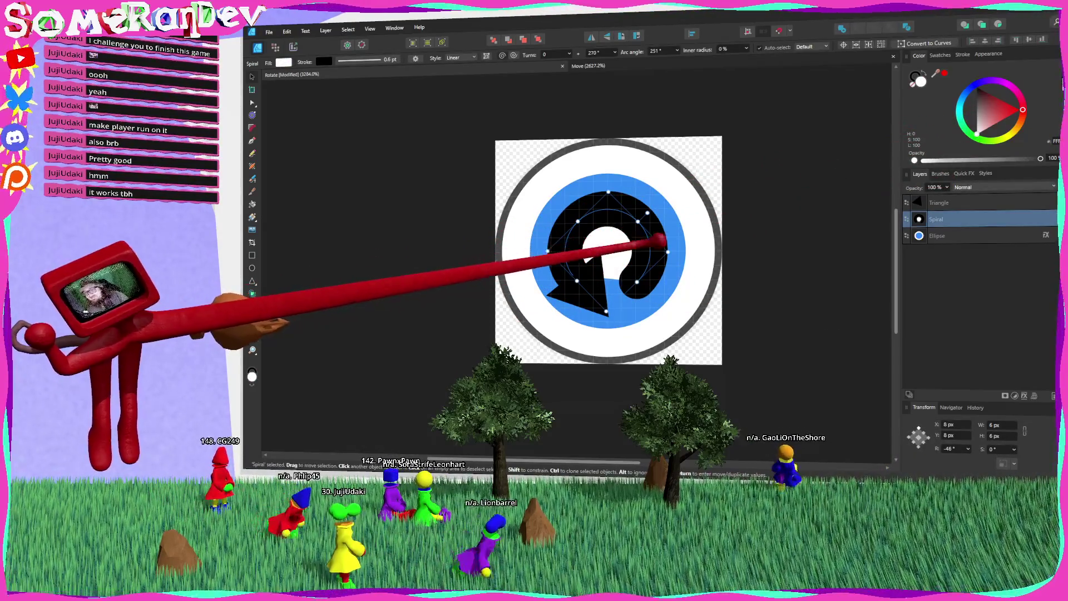
{"action": "left_click", "coordinate": [323, 61]}
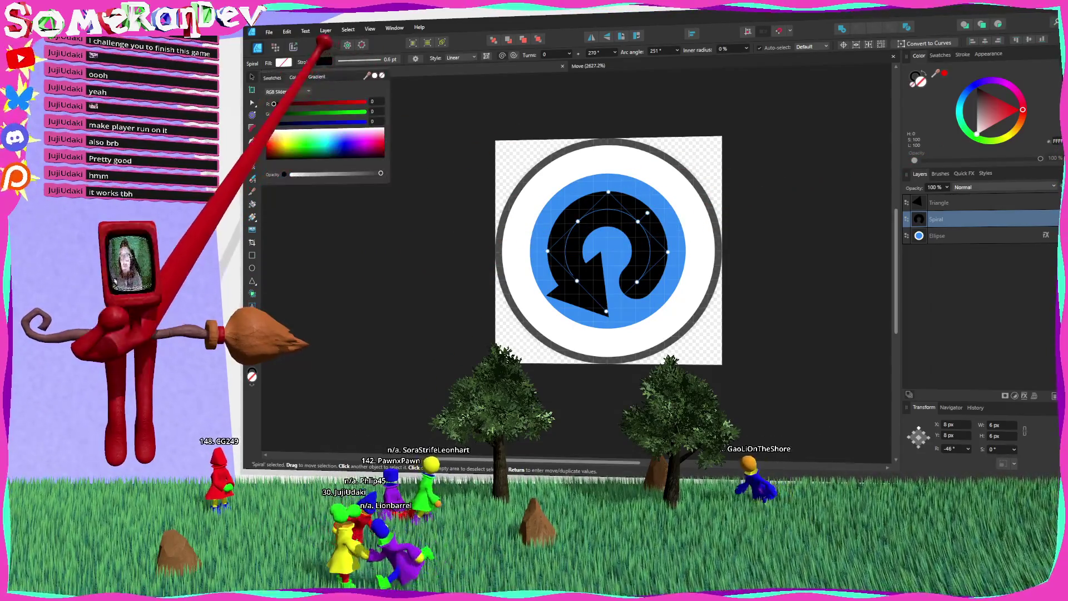
{"action": "left_click", "coordinate": [581, 281]}
{"action": "left_click", "coordinate": [584, 286]}
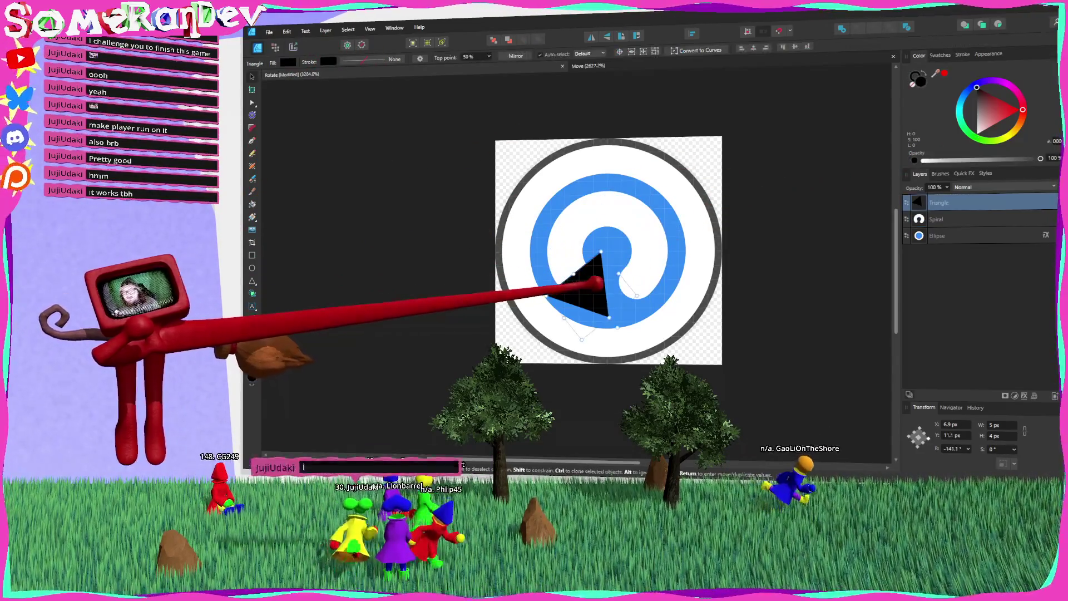
{"action": "left_click", "coordinate": [971, 111]}
{"action": "left_click", "coordinate": [811, 262]}
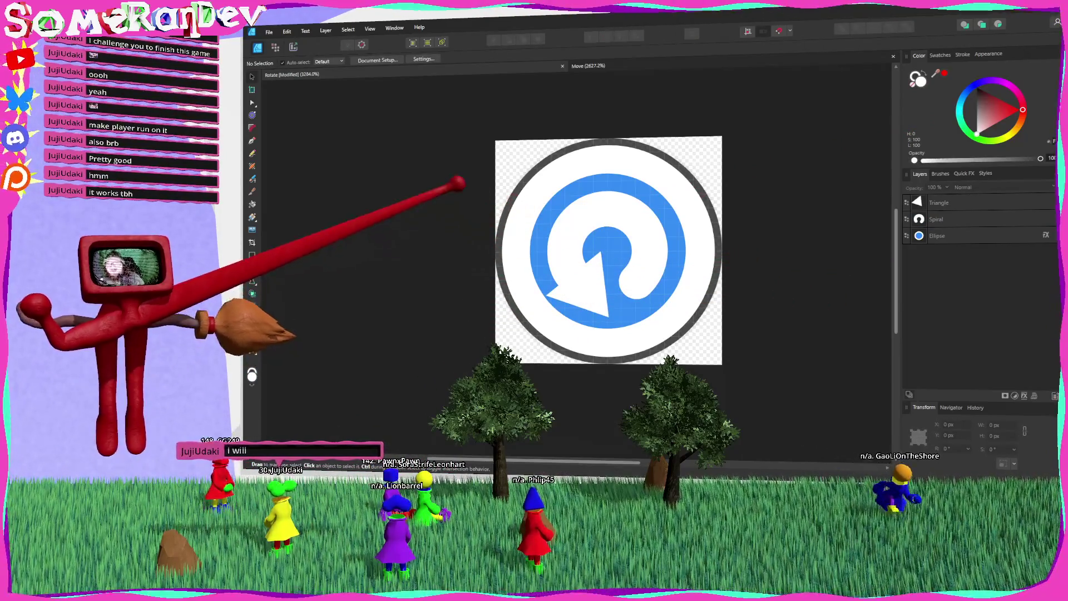
Export the icon as PNG, replacing RotateZ.png in the Assets folder.
{"action": "key", "text": "ctrl+alt+shift+w"}
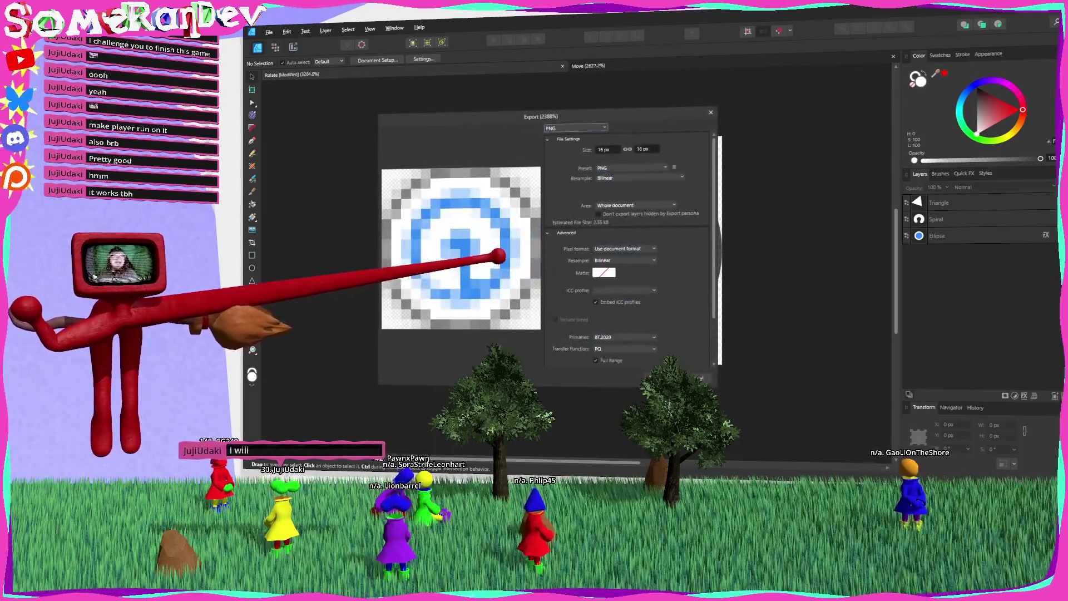
{"action": "left_click", "coordinate": [646, 370]}
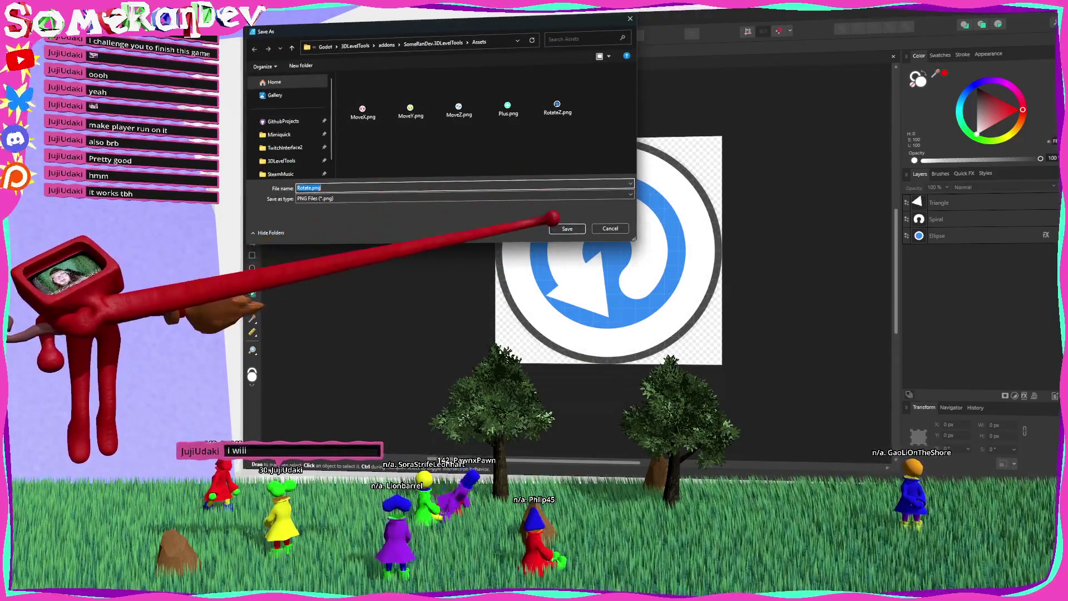
{"action": "double_click", "coordinate": [556, 105]}
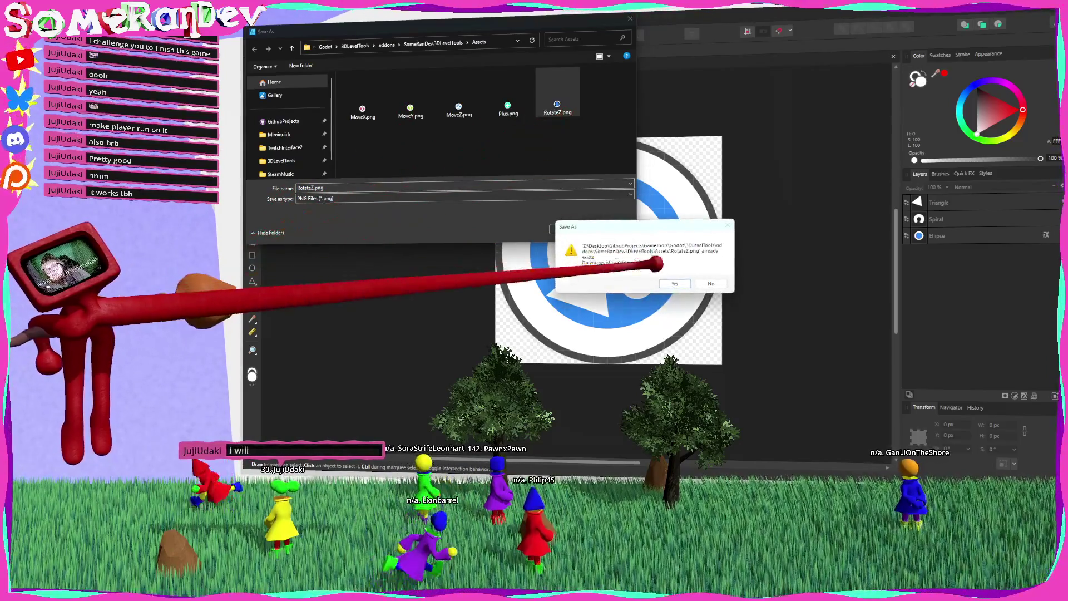
{"action": "left_click", "coordinate": [675, 283]}
{"action": "key", "text": "alt+Tab"}
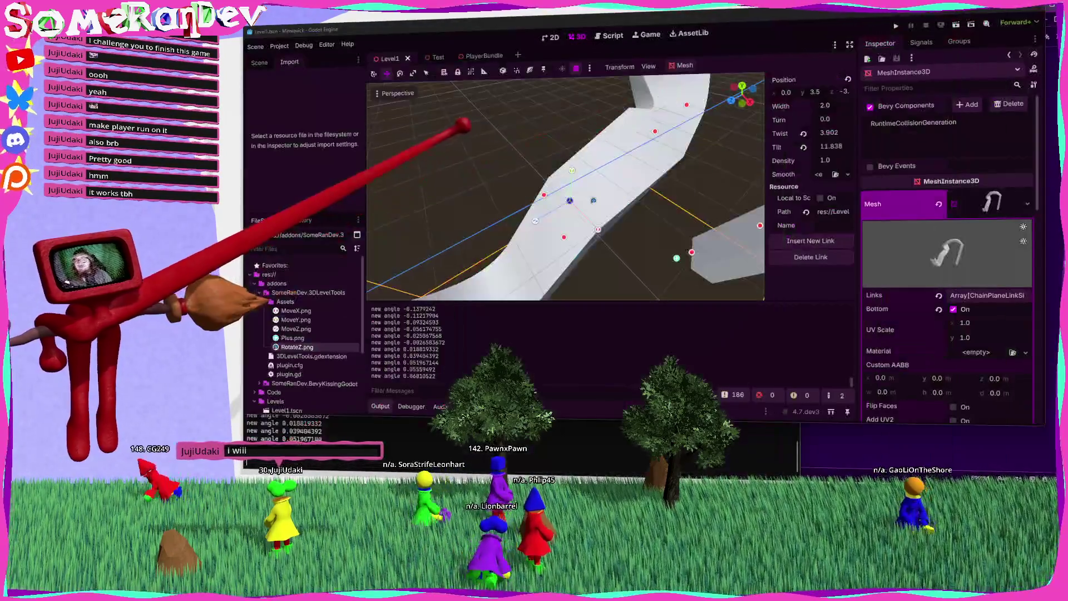
Zoom the 3D viewport in and out to inspect the chain plane's handle icons.
{"action": "scroll", "coordinate": [633, 219], "scroll_direction": "up", "scroll_amount": 5}
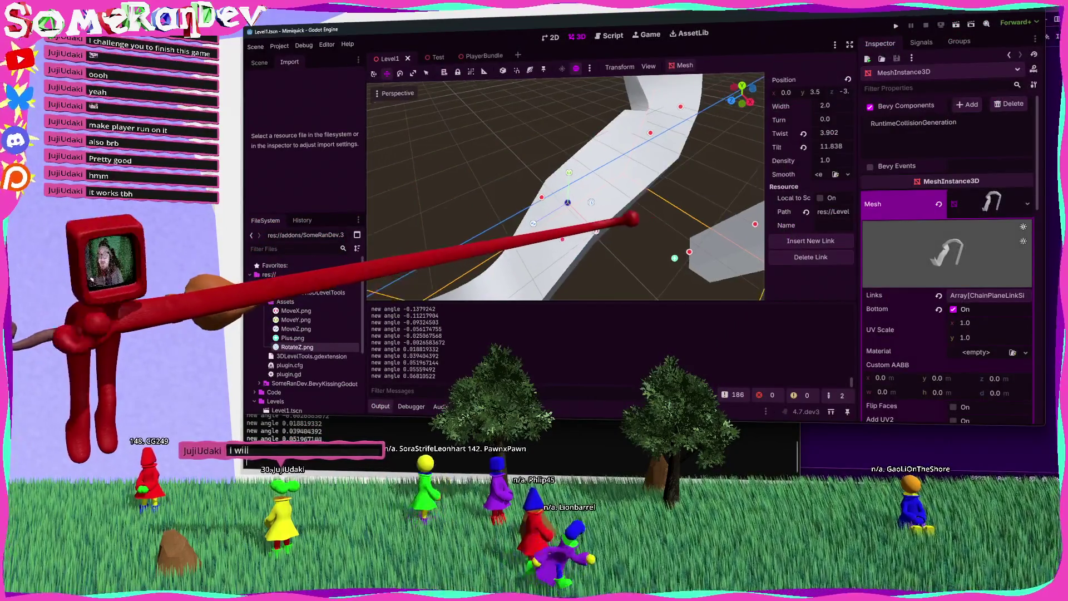
{"action": "scroll", "coordinate": [633, 219], "scroll_direction": "down", "scroll_amount": 3}
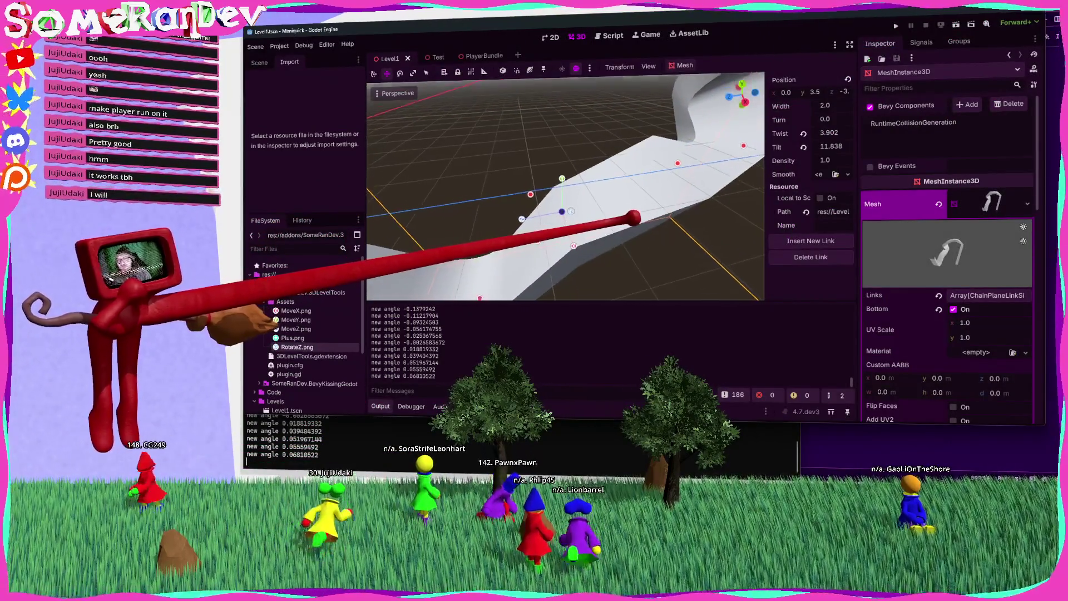
{"action": "scroll", "coordinate": [559, 208], "scroll_direction": "down", "scroll_amount": 2}
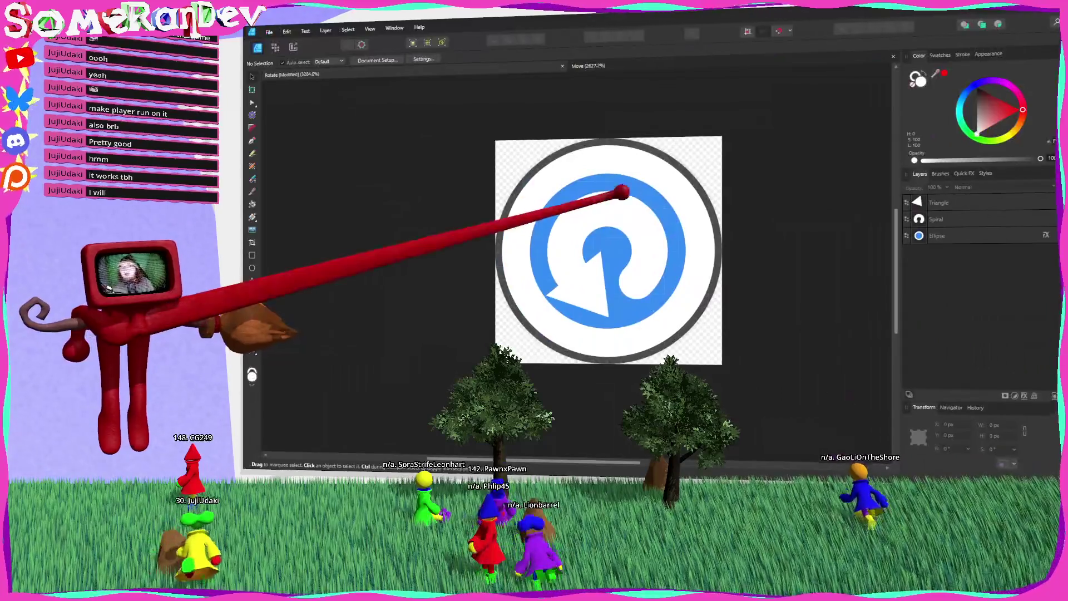
Set the spiral's stroke width to 0.4 pt.
{"action": "left_click", "coordinate": [362, 59]}
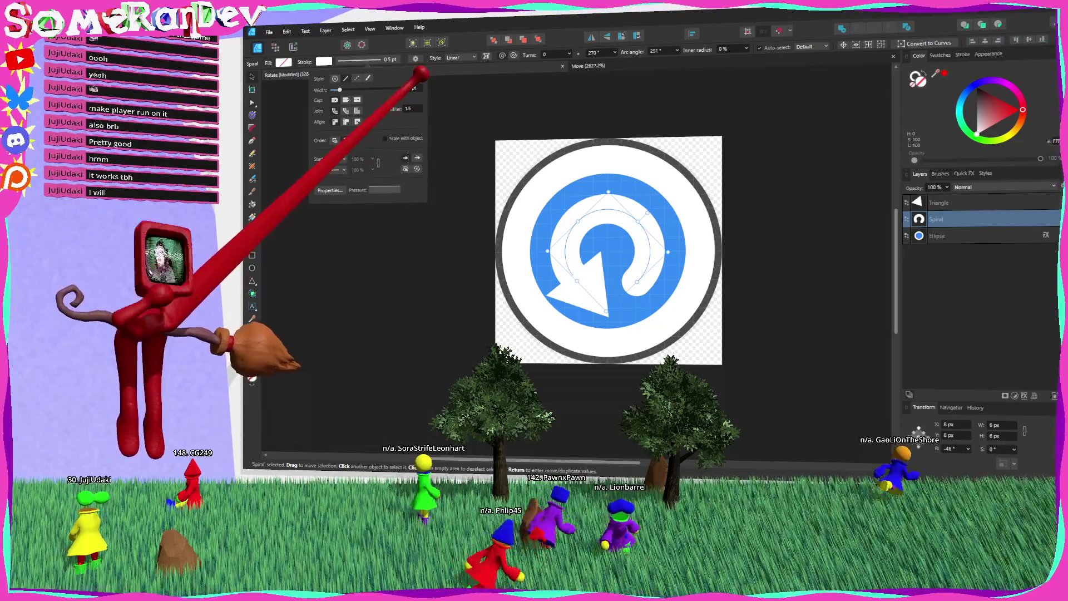
{"action": "left_click", "coordinate": [412, 87]}
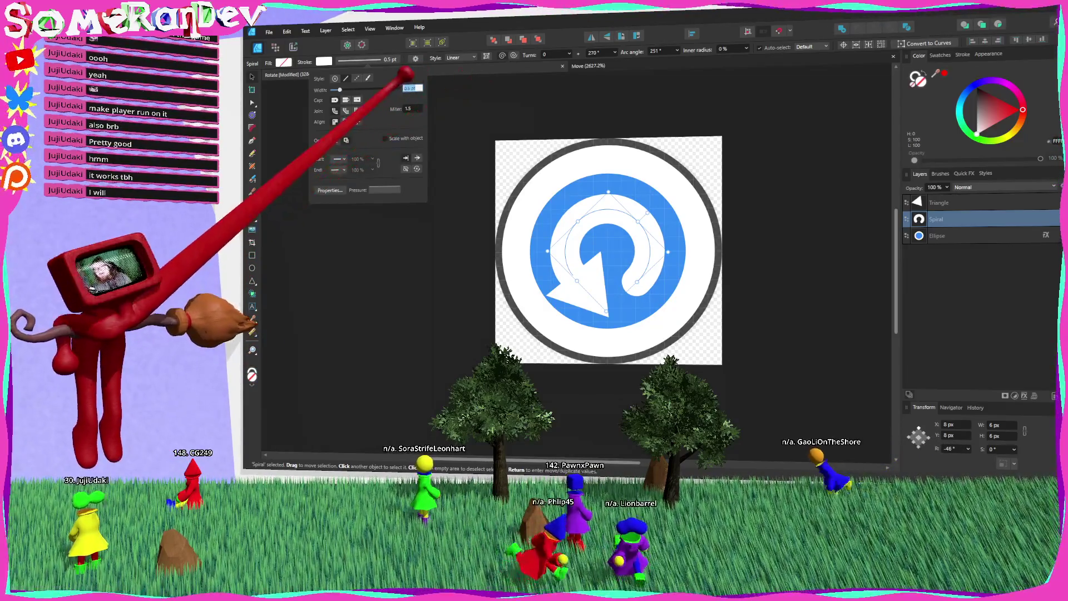
{"action": "type", "text": "0.4"}
{"action": "key", "text": "Return"}
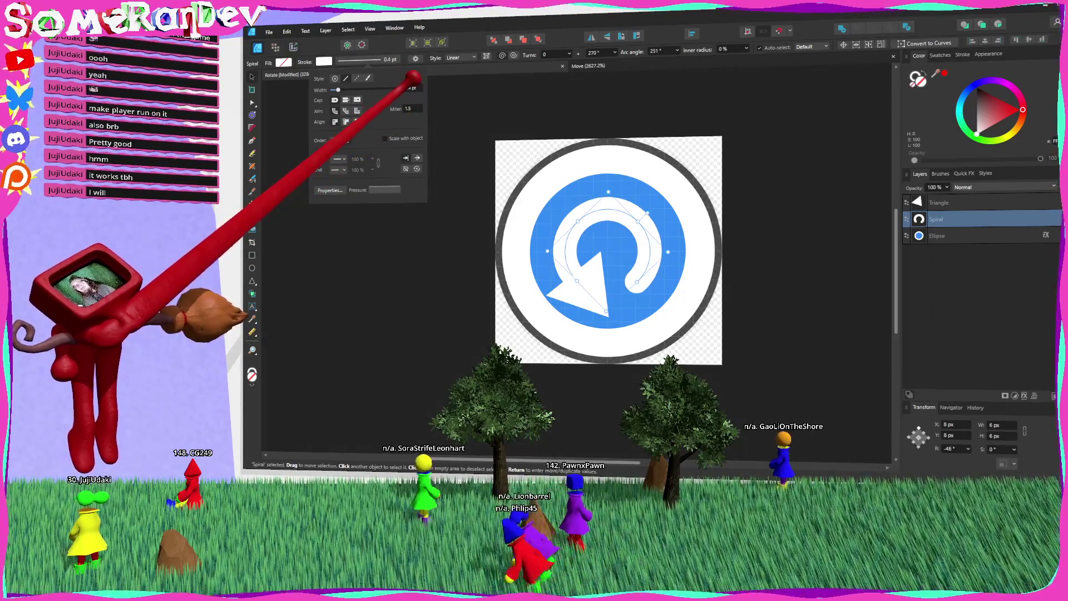
{"action": "key", "text": "Escape"}
Re-export the rotate icon PNG, overwriting the existing RotateZ.png.
{"action": "key", "text": "ctrl+alt+shift+w"}
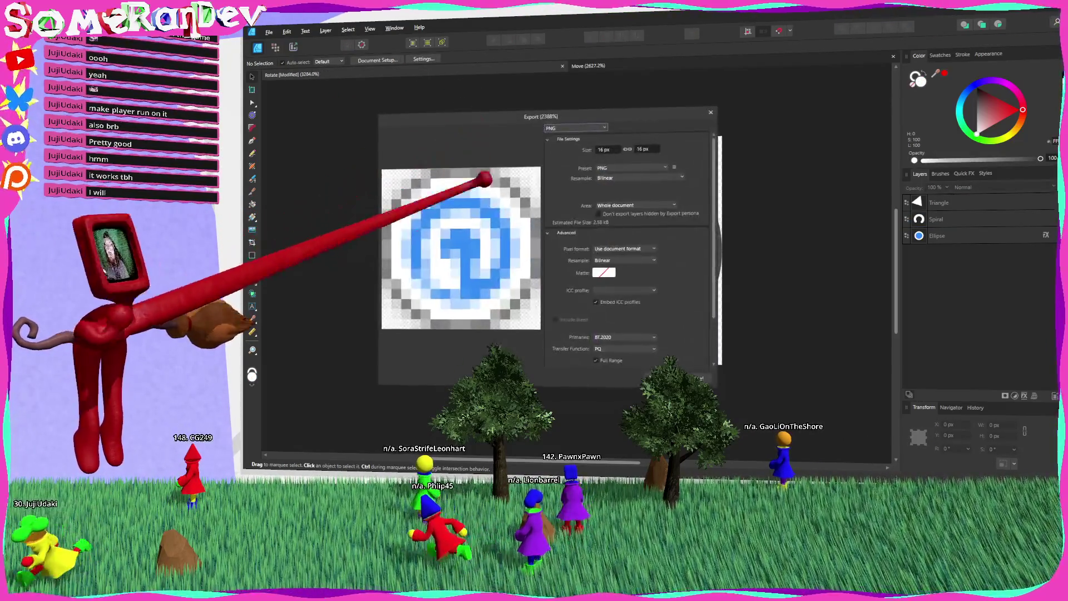
{"action": "key", "text": "Return"}
{"action": "key", "text": "Return"}
{"action": "left_click", "coordinate": [680, 280]}
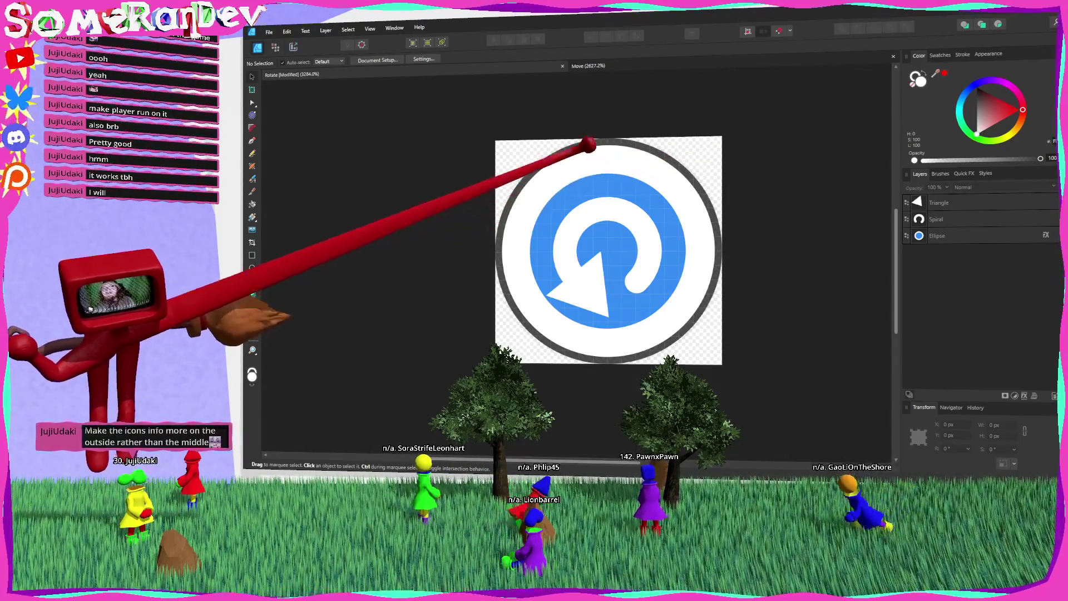
Orbit down the winding ramp and twist a link with its rotate handle, Twist 3.902 to 1.645.
{"action": "key", "text": "alt+Tab"}
{"action": "mouse_move", "coordinate": [553, 317]}
{"action": "left_mouse_down"}
{"action": "mouse_move", "coordinate": [632, 218]}
{"action": "mouse_move", "coordinate": [599, 228]}
{"action": "left_mouse_up"}
{"action": "mouse_move", "coordinate": [538, 151]}
{"action": "left_mouse_down"}
{"action": "mouse_move", "coordinate": [627, 219]}
{"action": "mouse_move", "coordinate": [614, 191]}
{"action": "mouse_move", "coordinate": [536, 226]}
{"action": "mouse_move", "coordinate": [633, 219]}
{"action": "mouse_move", "coordinate": [536, 210]}
{"action": "left_mouse_up"}
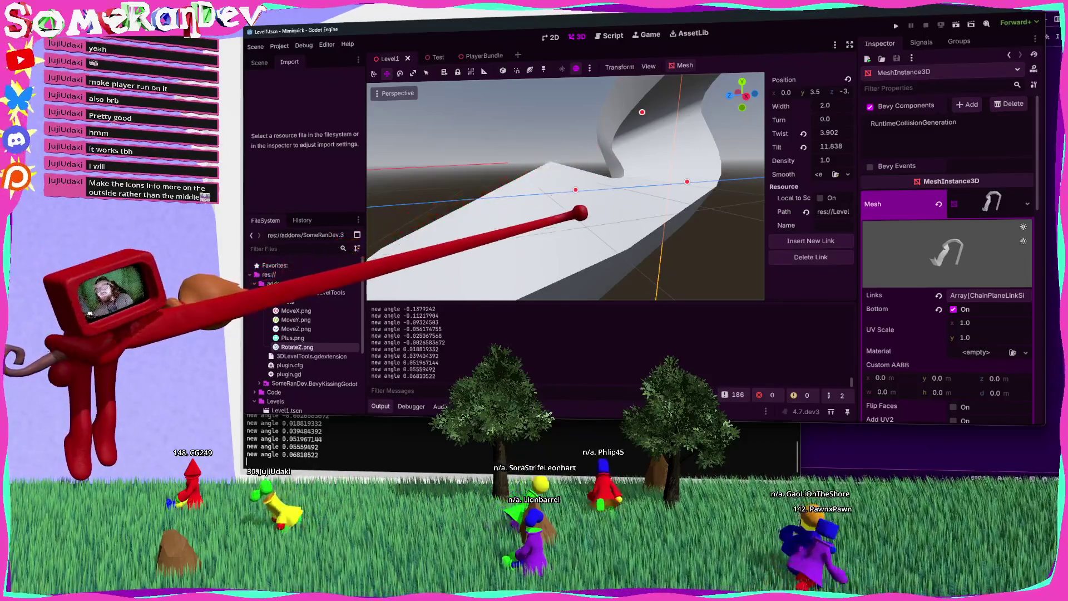
{"action": "mouse_move", "coordinate": [578, 224]}
{"action": "left_mouse_down"}
{"action": "mouse_move", "coordinate": [639, 218]}
{"action": "mouse_move", "coordinate": [566, 213]}
{"action": "mouse_move", "coordinate": [638, 219]}
{"action": "mouse_move", "coordinate": [609, 230]}
{"action": "left_mouse_up"}
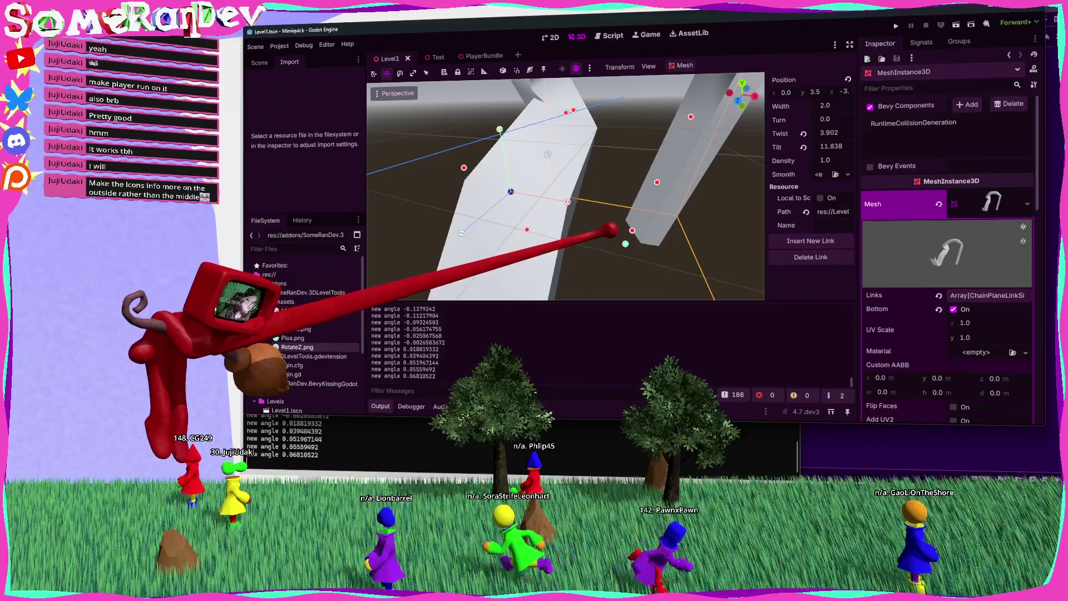
{"action": "mouse_move", "coordinate": [641, 213]}
{"action": "left_mouse_down"}
{"action": "mouse_move", "coordinate": [579, 191]}
{"action": "mouse_move", "coordinate": [563, 205]}
{"action": "mouse_move", "coordinate": [548, 172]}
{"action": "mouse_move", "coordinate": [635, 217]}
{"action": "mouse_move", "coordinate": [640, 210]}
{"action": "mouse_move", "coordinate": [636, 218]}
{"action": "left_mouse_up"}
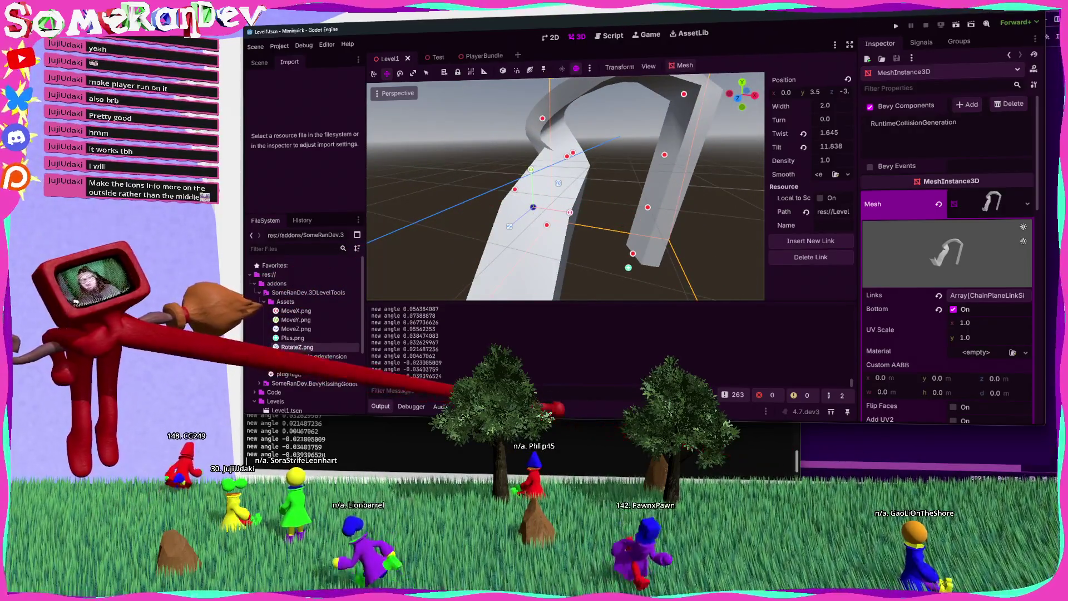
{"action": "key", "text": "alt+Tab"}
Export the rotate icon again over RotateZ.png, then undo the last change.
{"action": "key", "text": "ctrl+alt+shift+w"}
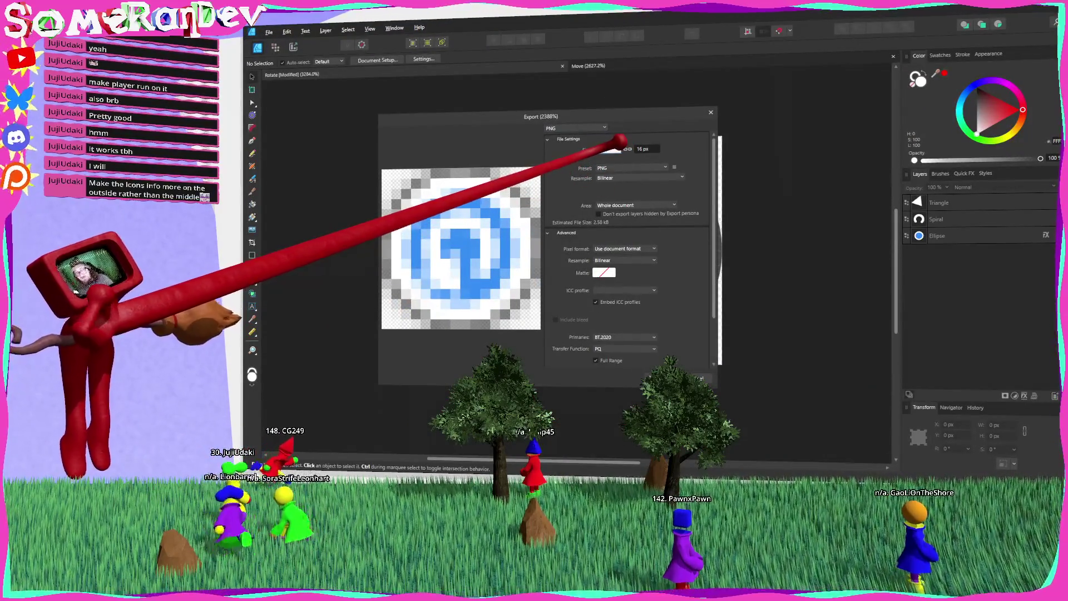
{"action": "key", "text": "Return"}
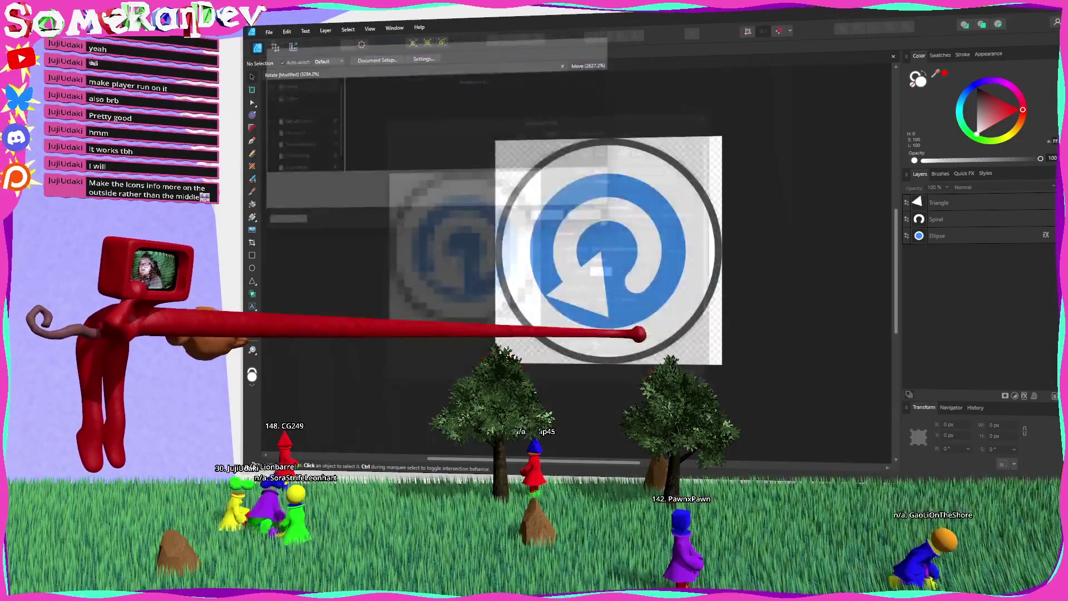
{"action": "key", "text": "Return"}
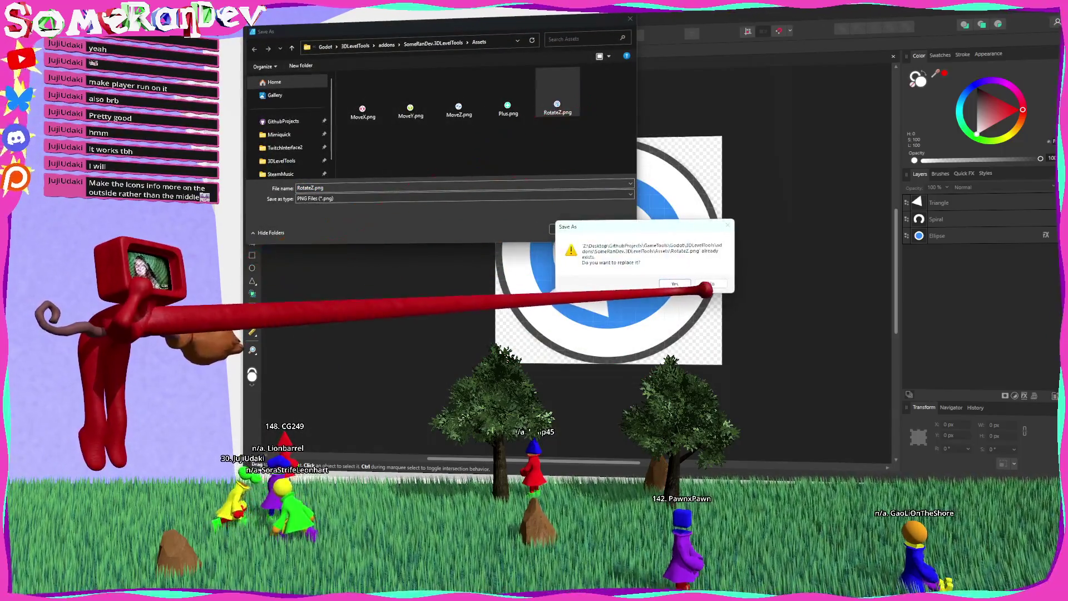
{"action": "key", "text": "Return"}
{"action": "key", "text": "ctrl+z"}
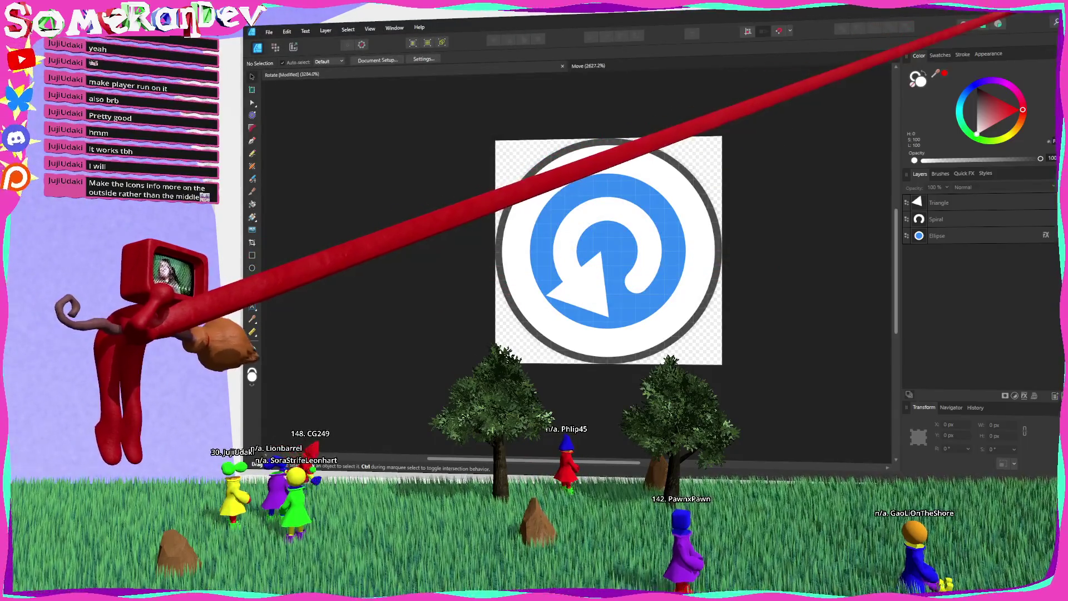
{"action": "key", "text": "alt+Tab"}
{"action": "scroll", "coordinate": [565, 186], "scroll_direction": "up", "scroll_amount": 3}
Drag the link's rotate handle further, bringing its Twist to 7.483.
{"action": "mouse_move", "coordinate": [637, 217]}
{"action": "left_mouse_down"}
{"action": "mouse_move", "coordinate": [553, 148]}
{"action": "mouse_move", "coordinate": [578, 173]}
{"action": "mouse_move", "coordinate": [554, 160]}
{"action": "mouse_move", "coordinate": [649, 201]}
{"action": "mouse_move", "coordinate": [639, 216]}
{"action": "left_mouse_up"}
{"action": "mouse_move", "coordinate": [580, 240]}
{"action": "left_mouse_down"}
{"action": "mouse_move", "coordinate": [545, 257]}
{"action": "mouse_move", "coordinate": [548, 236]}
{"action": "left_mouse_up"}
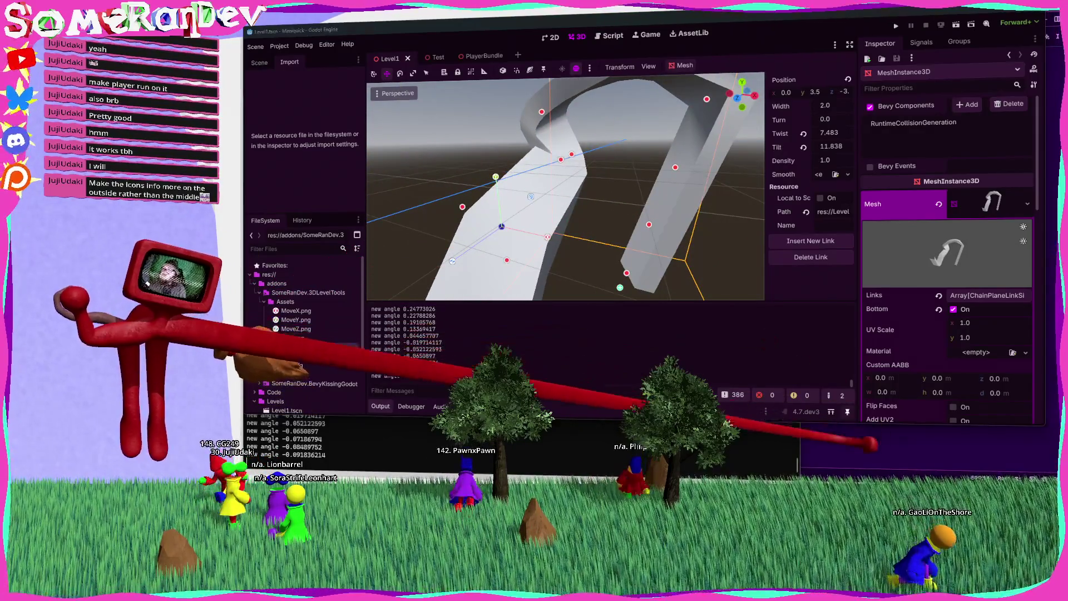
{"action": "key", "text": "alt+Tab"}
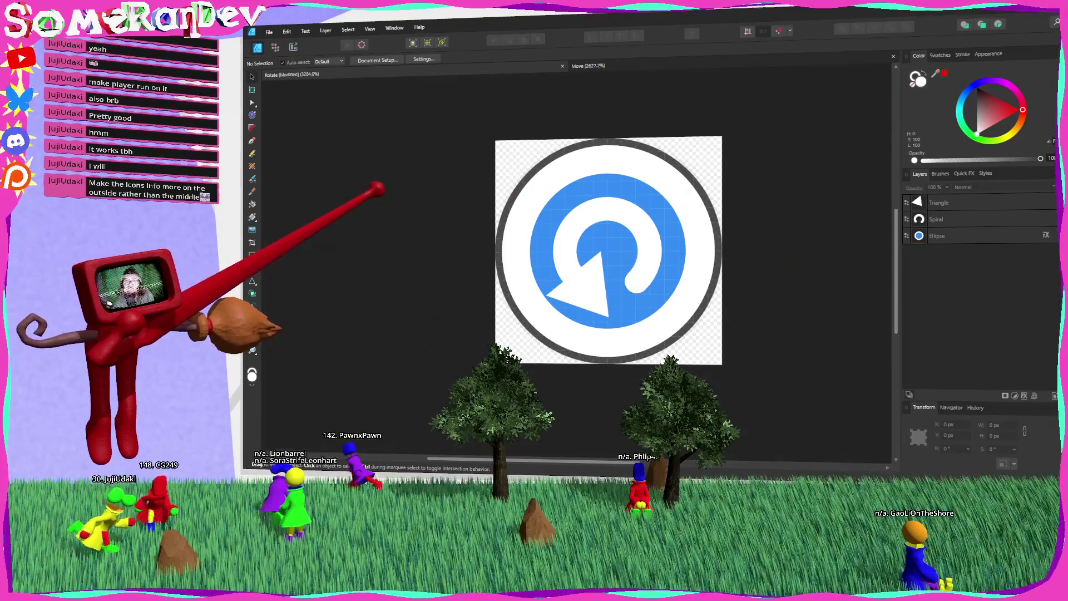
Export the rotate icon at 32 × 32 px, overwriting RotateZ.png in Assets.
{"action": "key", "text": "ctrl+alt+shift+w"}
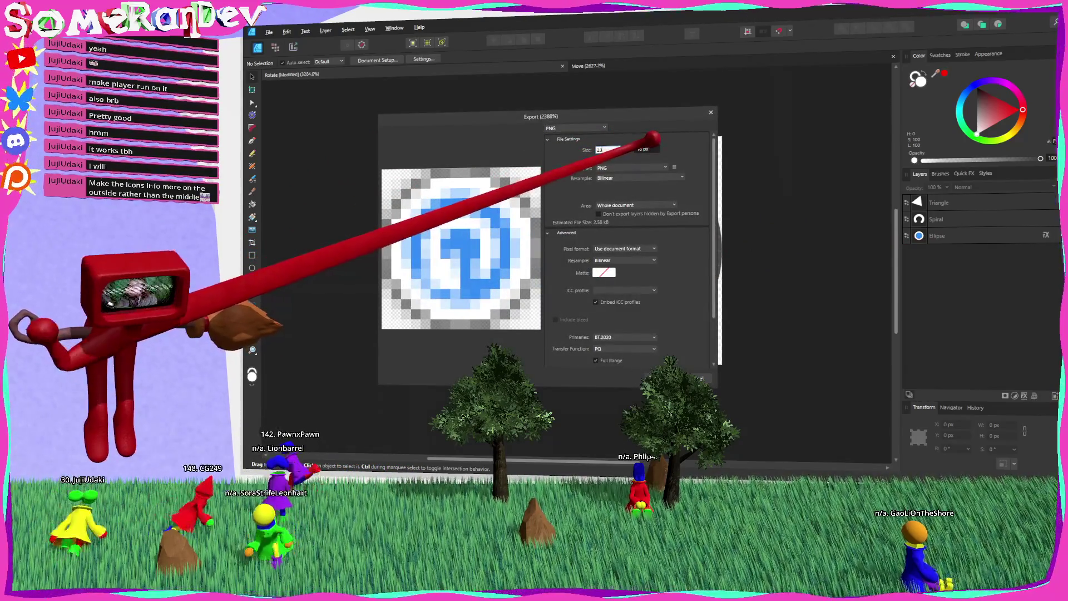
{"action": "key", "text": "Tab"}
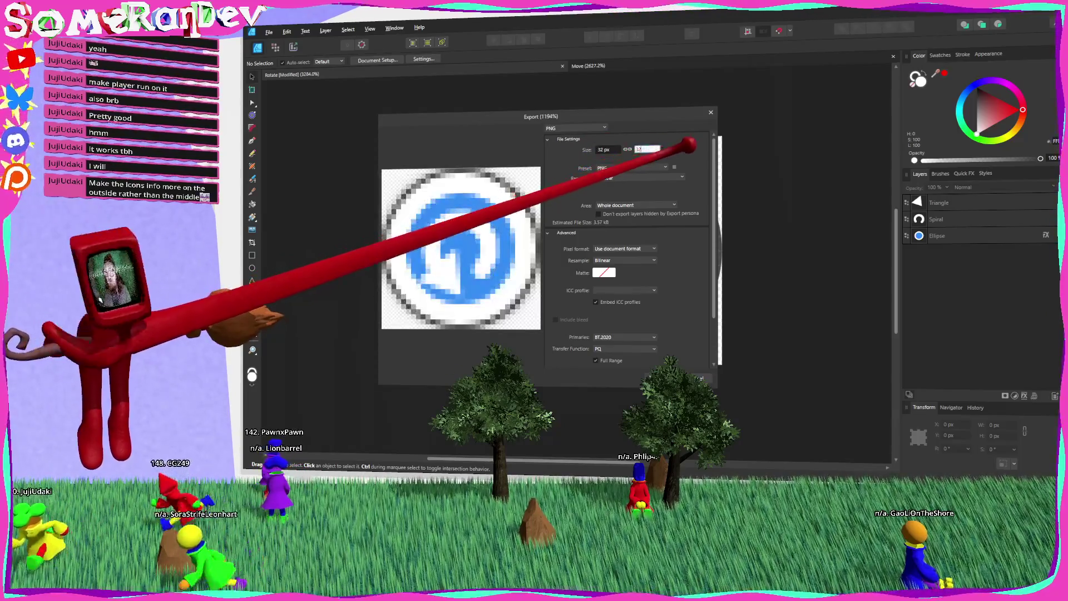
{"action": "left_click", "coordinate": [665, 378]}
{"action": "left_click", "coordinate": [557, 106]}
{"action": "left_click", "coordinate": [563, 228]}
{"action": "left_click", "coordinate": [675, 284]}
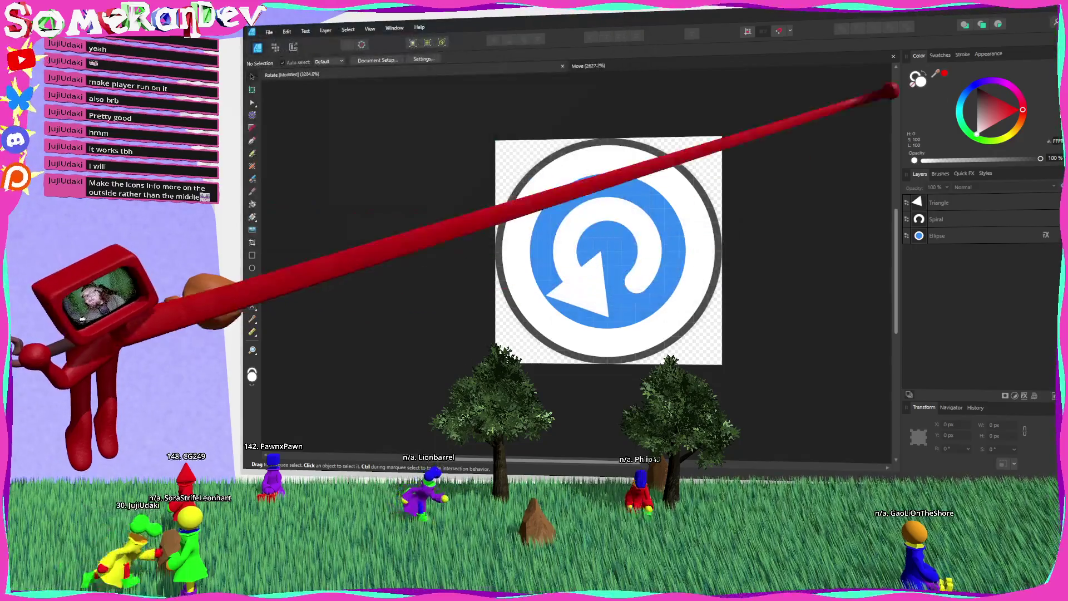
{"action": "key", "text": "alt+Tab"}
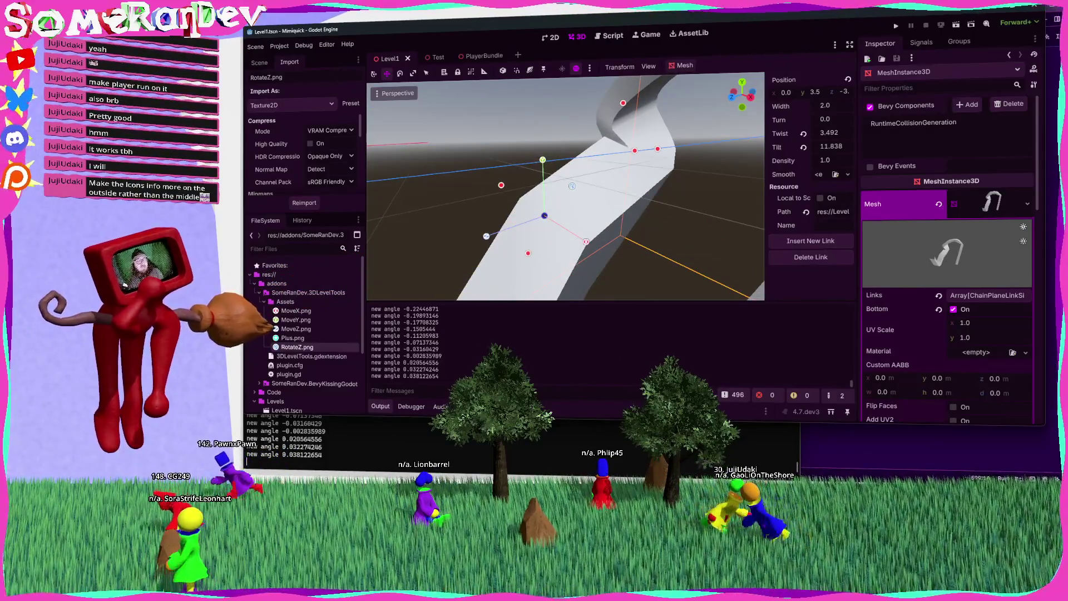
Return to Affinity Designer and bring up the PNG export settings.
{"action": "key", "text": "alt+Tab"}
{"action": "key", "text": "ctrl+shift+alt+w"}
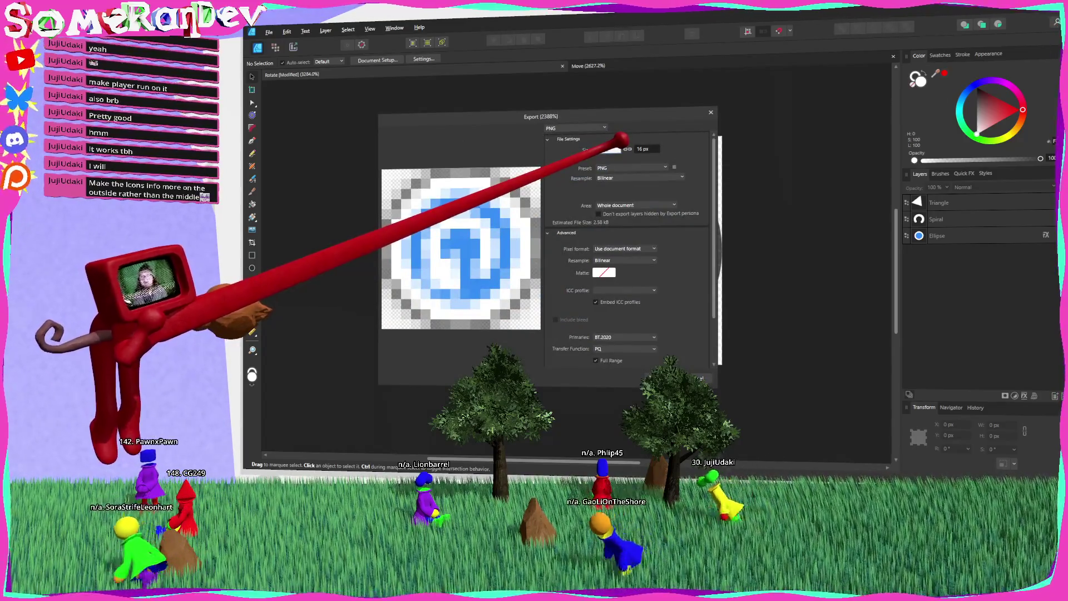
Export the rotate icon at 160 px, replacing RotateZ.png in Assets.
{"action": "type", "text": "0"}
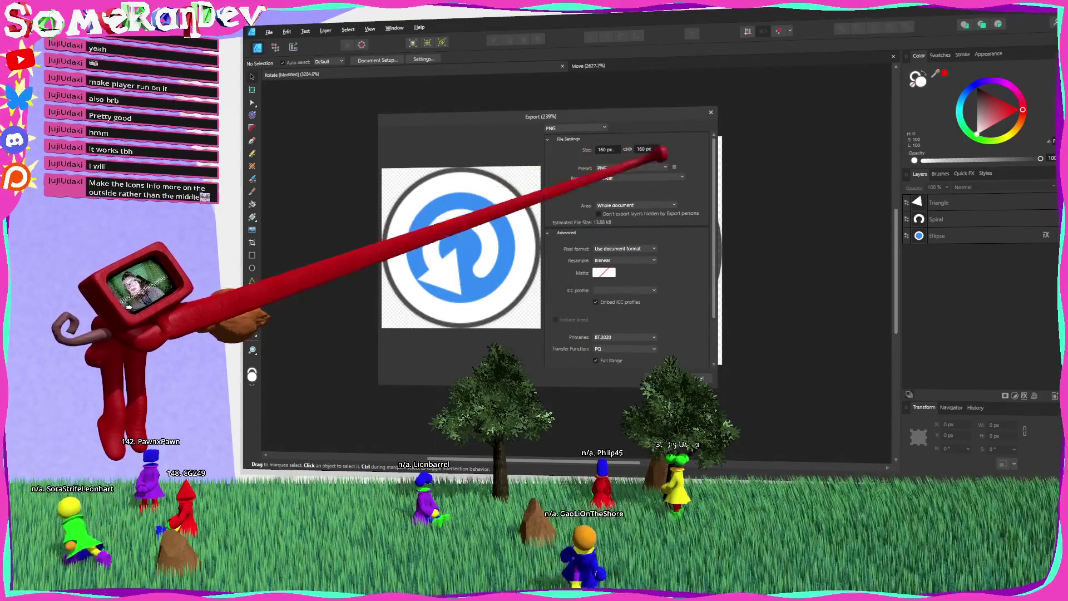
{"action": "left_click", "coordinate": [640, 377]}
{"action": "double_click", "coordinate": [558, 103]}
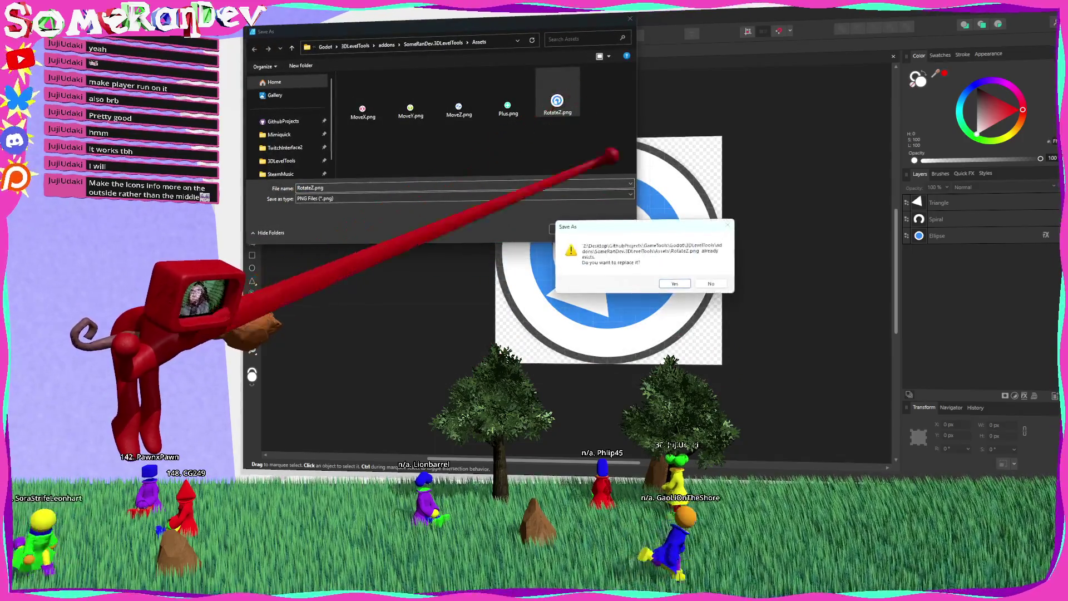
{"action": "left_click", "coordinate": [679, 283]}
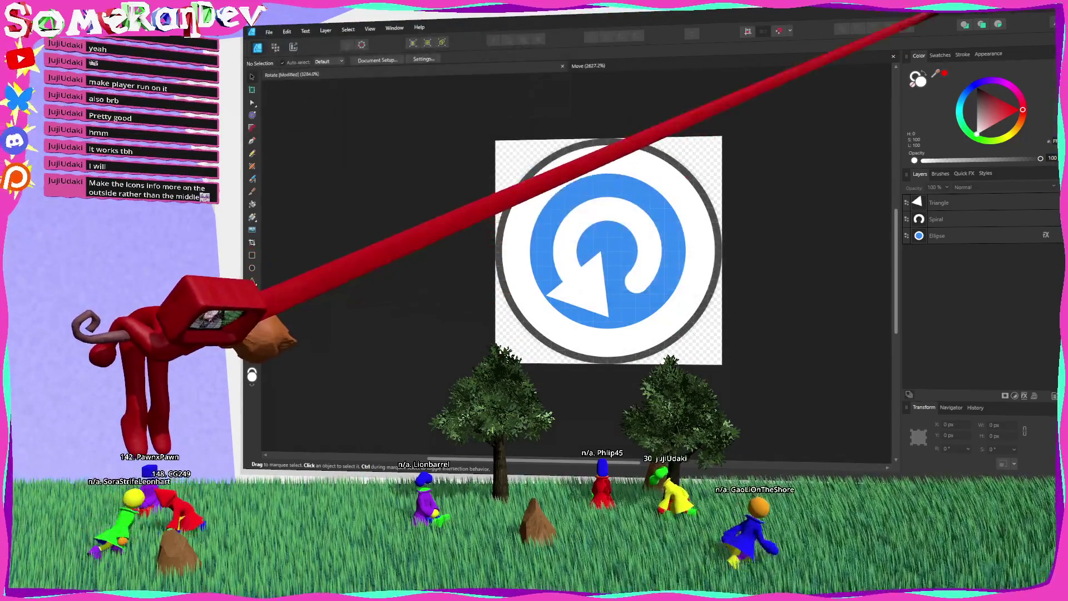
{"action": "key", "text": "alt+Tab"}
After the reload, select the road mesh and orbit to inspect its rotate-icon link handles.
{"action": "scroll", "coordinate": [623, 236], "scroll_direction": "up", "scroll_amount": 3}
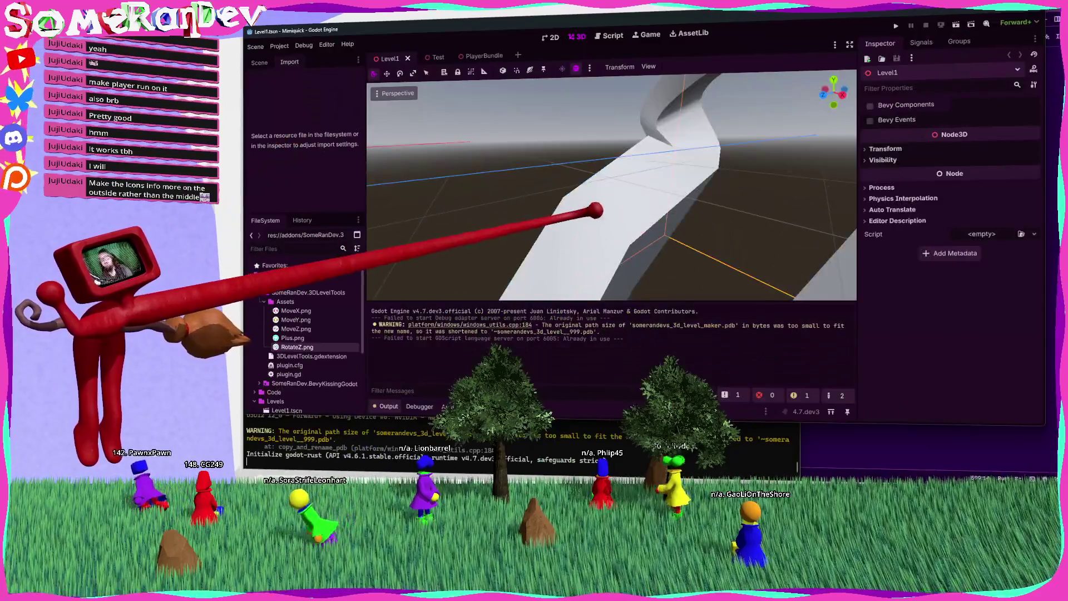
{"action": "left_click", "coordinate": [556, 209]}
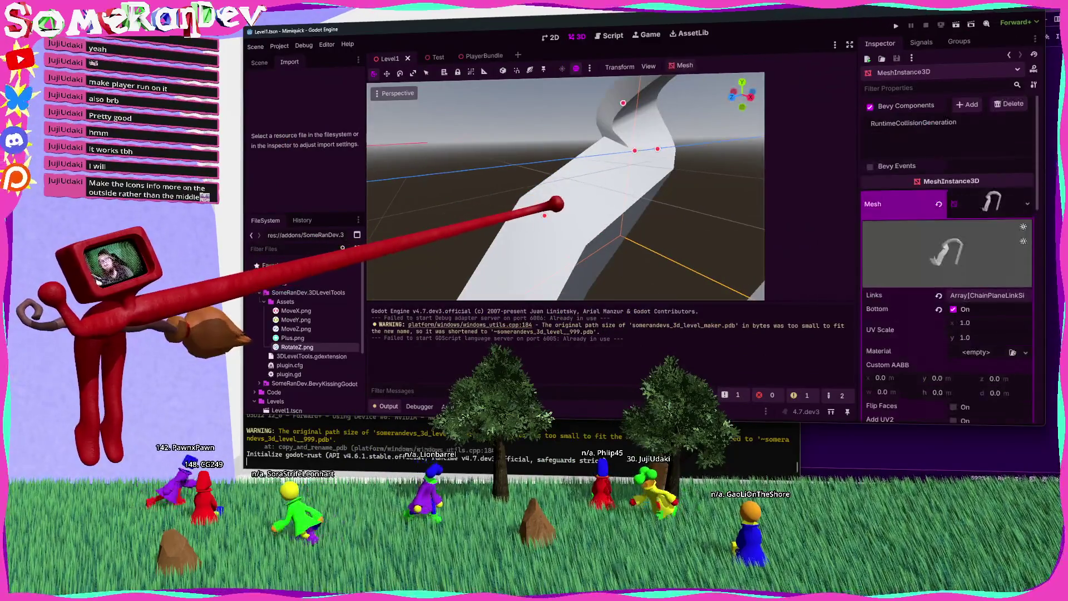
{"action": "mouse_move", "coordinate": [572, 186]}
{"action": "left_mouse_down"}
{"action": "mouse_move", "coordinate": [570, 207]}
{"action": "mouse_move", "coordinate": [560, 186]}
{"action": "mouse_move", "coordinate": [545, 198]}
{"action": "mouse_move", "coordinate": [570, 194]}
{"action": "left_mouse_up"}
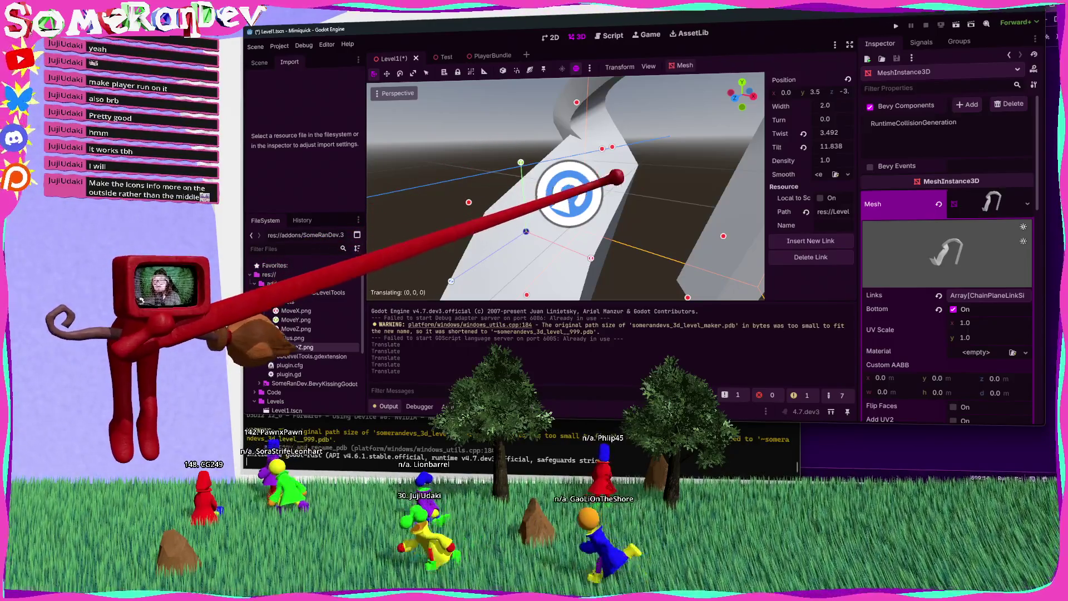
{"action": "mouse_move", "coordinate": [569, 193]}
{"action": "left_mouse_down"}
{"action": "mouse_move", "coordinate": [431, 179]}
{"action": "mouse_move", "coordinate": [568, 174]}
{"action": "left_mouse_up"}
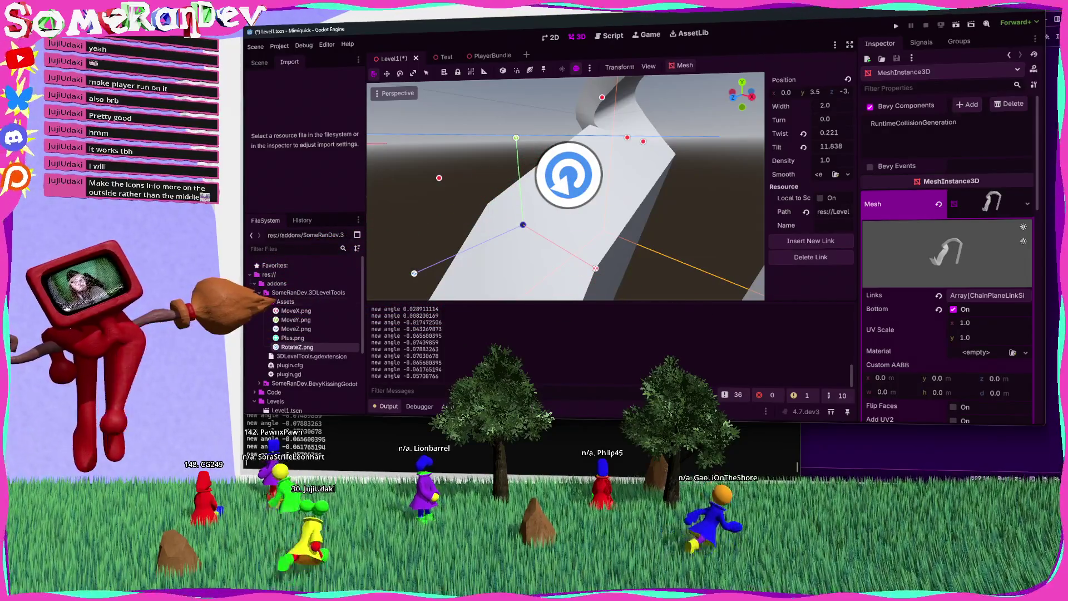
{"action": "key", "text": "alt+Tab"}
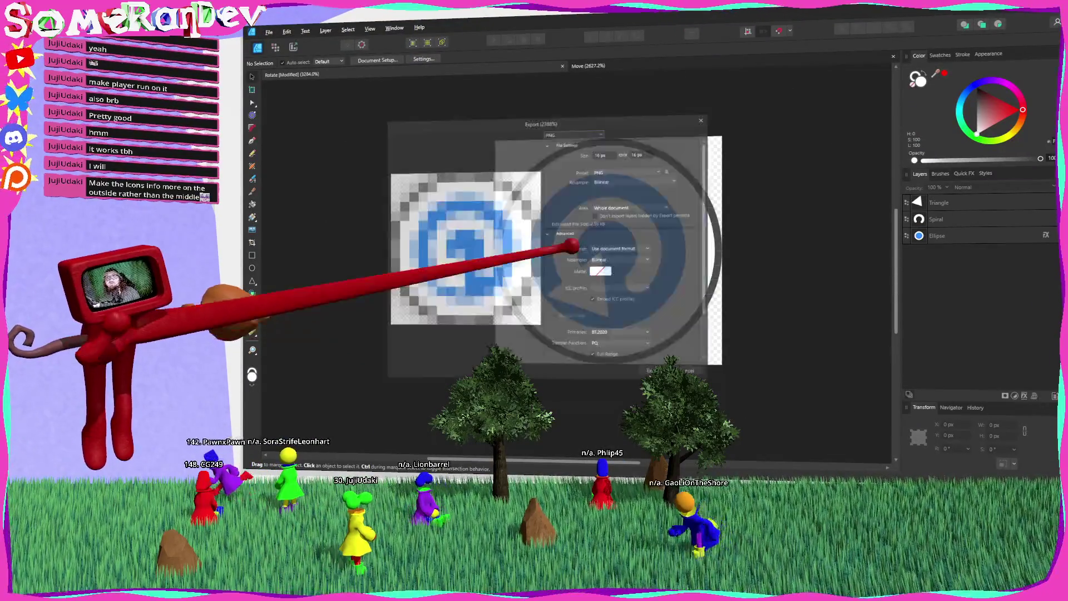
Re-export the rotate icon at 24 px over RotateZ.png, then save the Level1 scene in Godot.
{"action": "type", "text": "24"}
{"action": "key", "text": "Return"}
{"action": "left_click", "coordinate": [697, 377]}
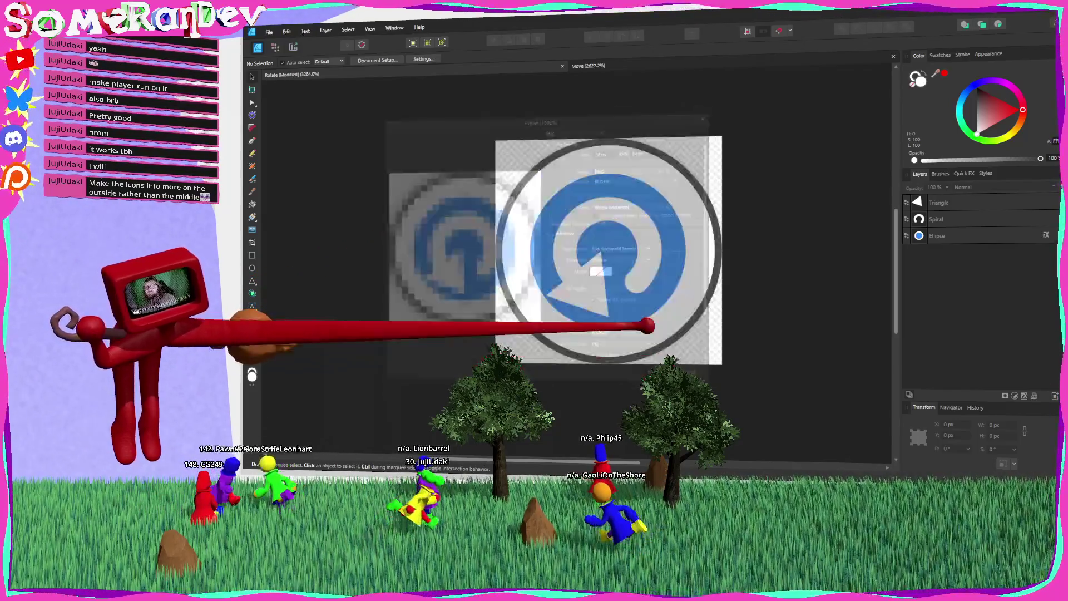
{"action": "double_click", "coordinate": [557, 88]}
{"action": "left_click", "coordinate": [693, 283]}
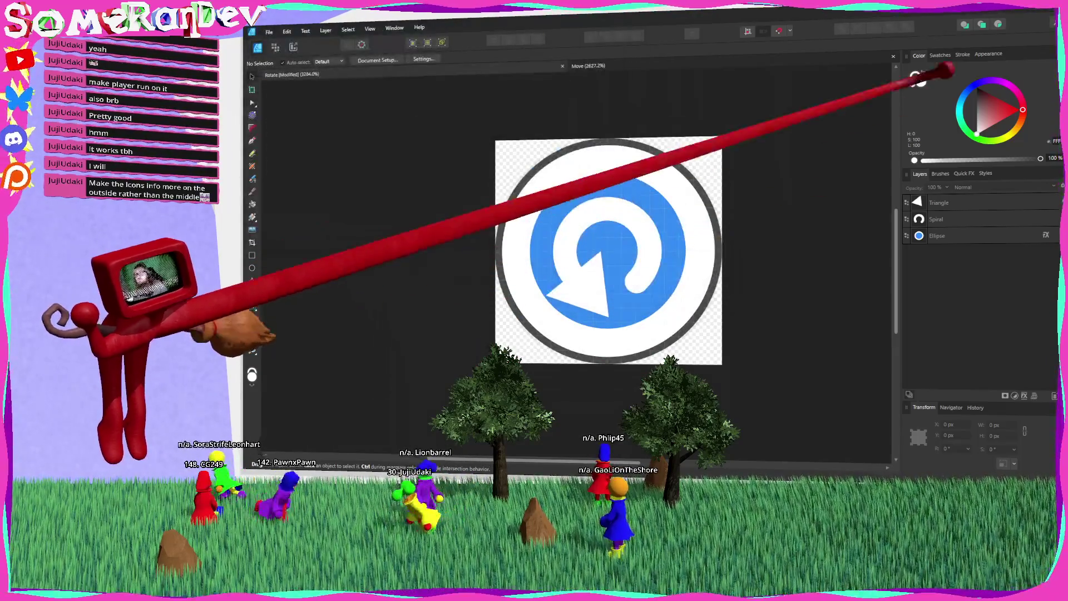
{"action": "left_click", "coordinate": [1046, 8]}
{"action": "key", "text": "ctrl+s"}
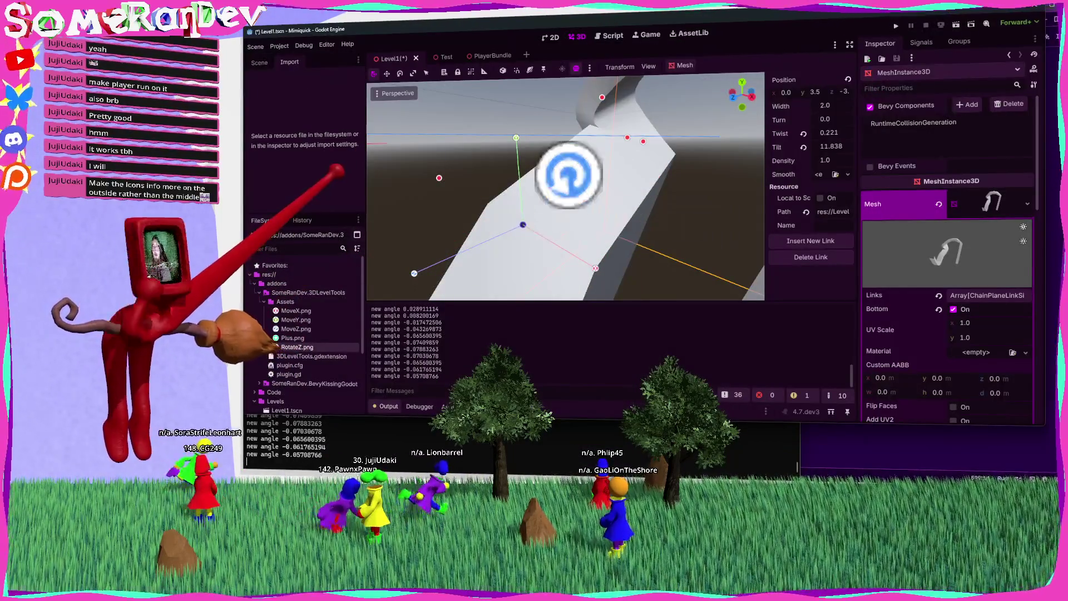
Reload the Godot project and reselect the chain plane mesh to see its 24 px rotate handles.
{"action": "left_click", "coordinate": [659, 125]}
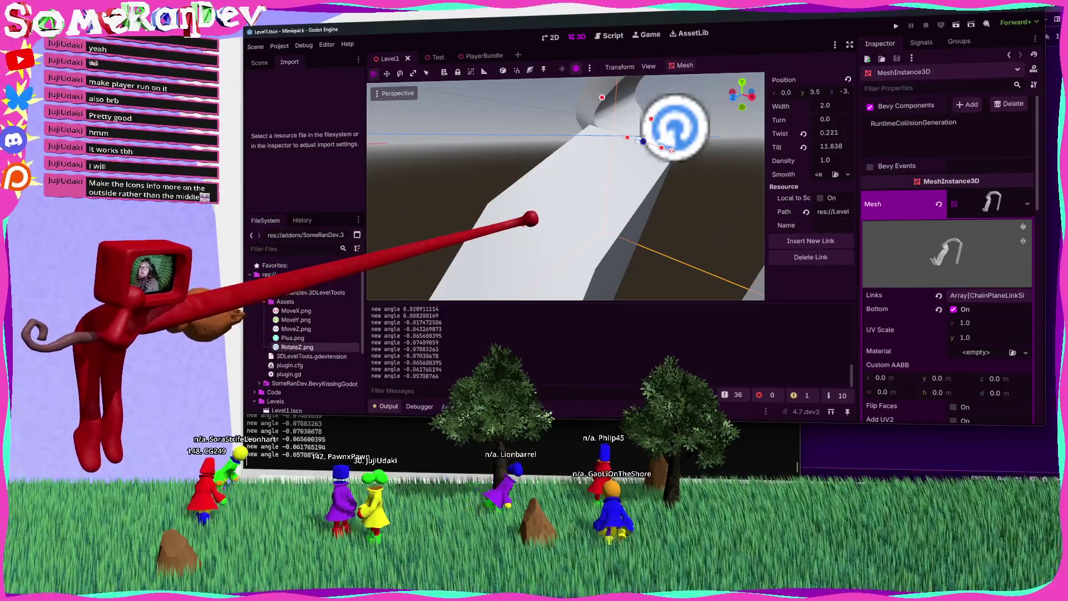
{"action": "key", "text": "f"}
{"action": "left_click", "coordinate": [279, 46]}
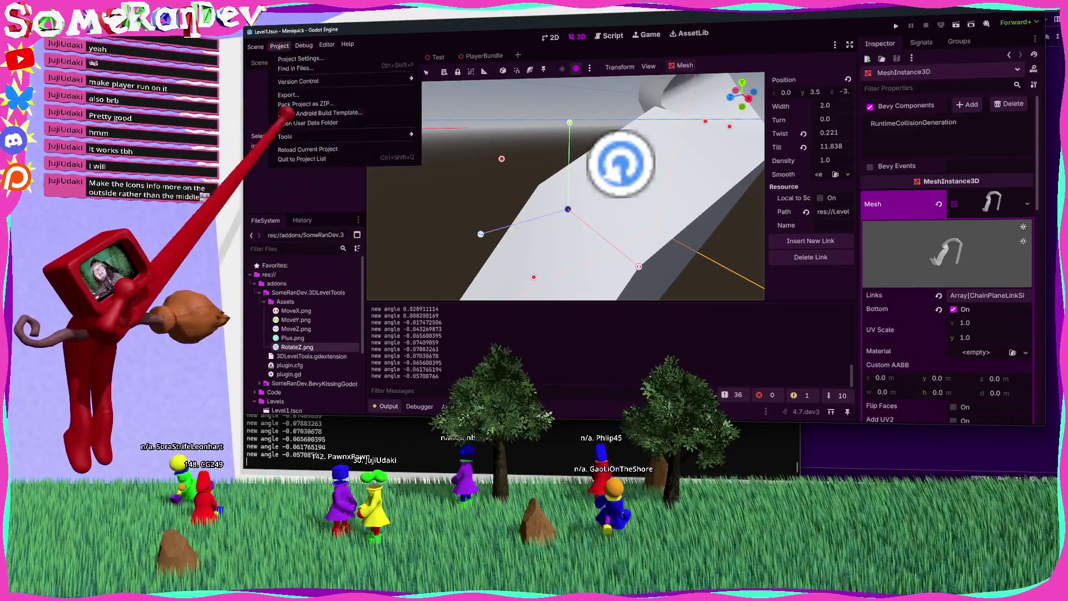
{"action": "left_click", "coordinate": [309, 149]}
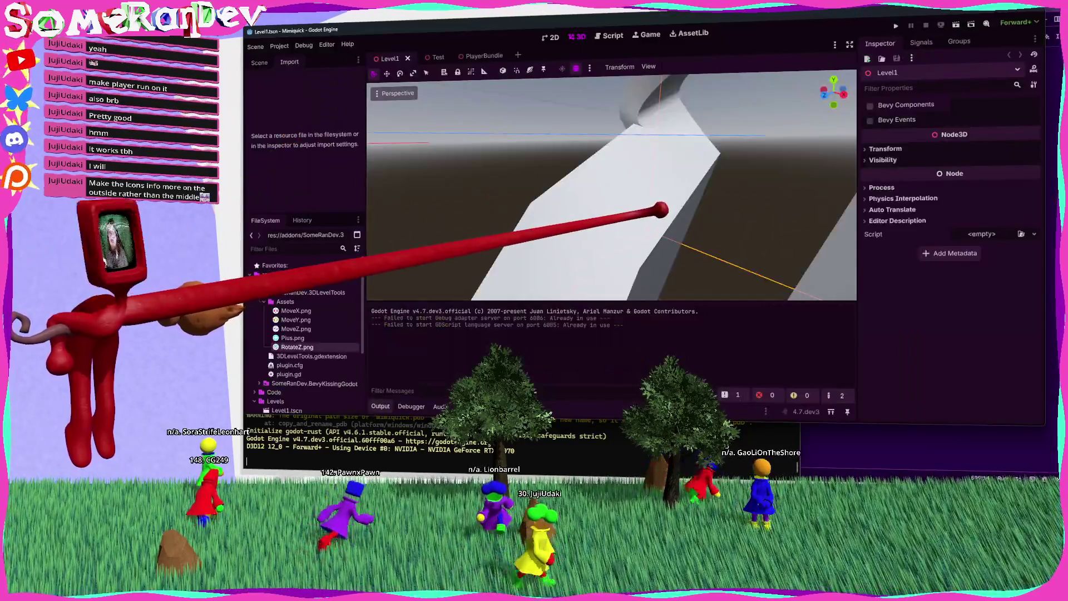
{"action": "left_click", "coordinate": [512, 226]}
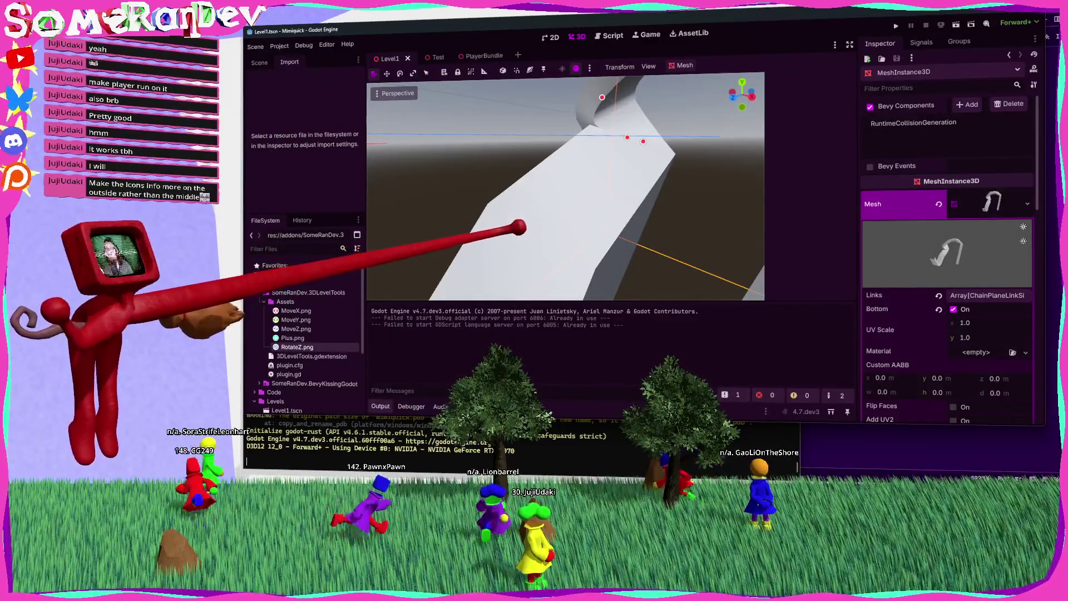
Drag the rotate handle to twist the chain link to 1.19, then back to about 0.2.
{"action": "key", "text": "w"}
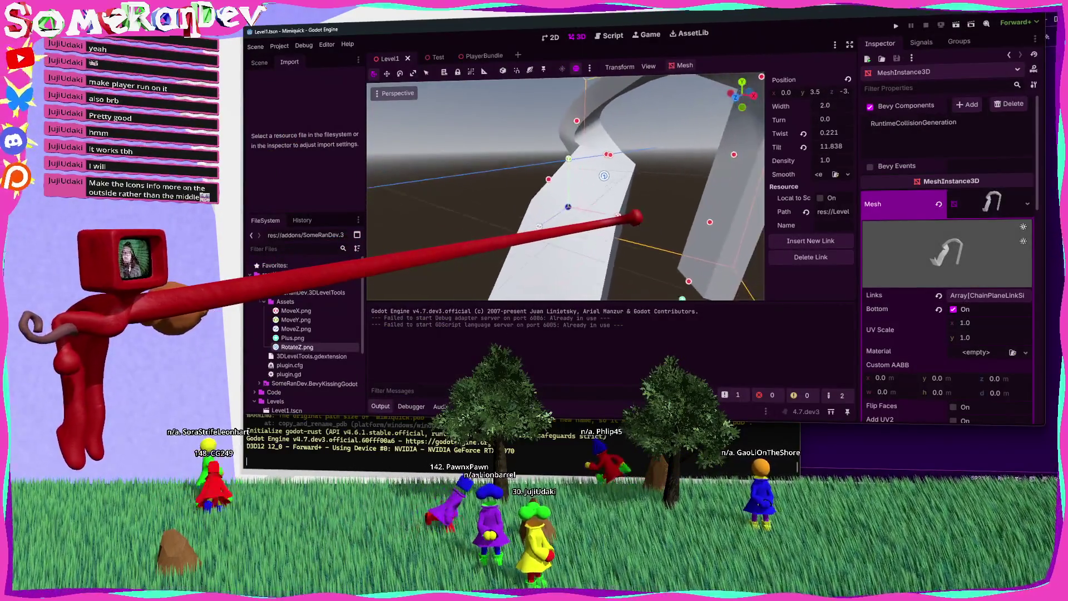
{"action": "key", "text": "w"}
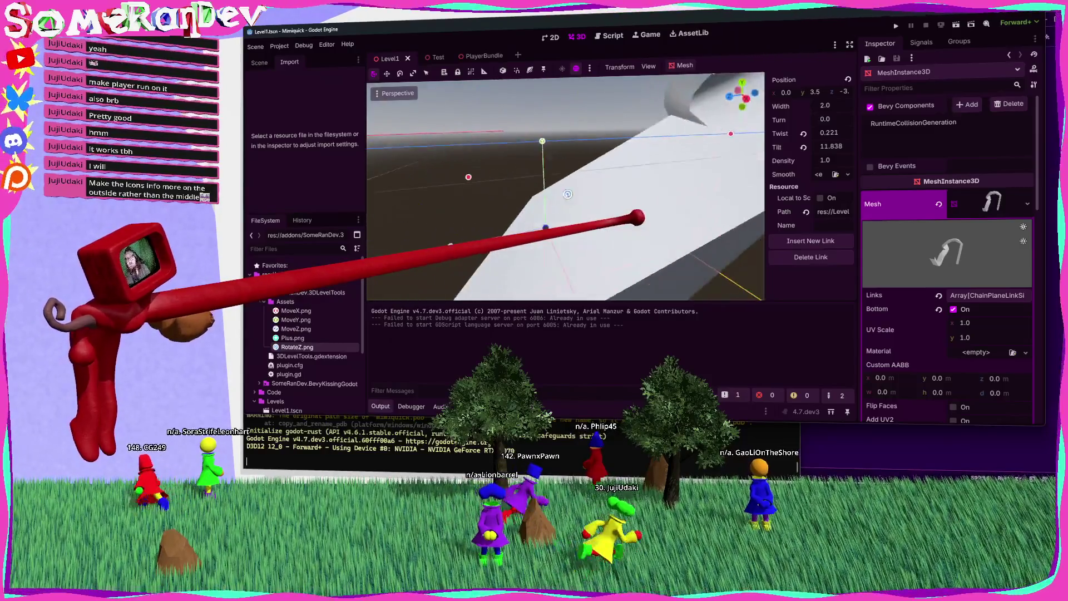
{"action": "left_click_drag", "start_coordinate": [829, 132], "coordinate": [873, 132]}
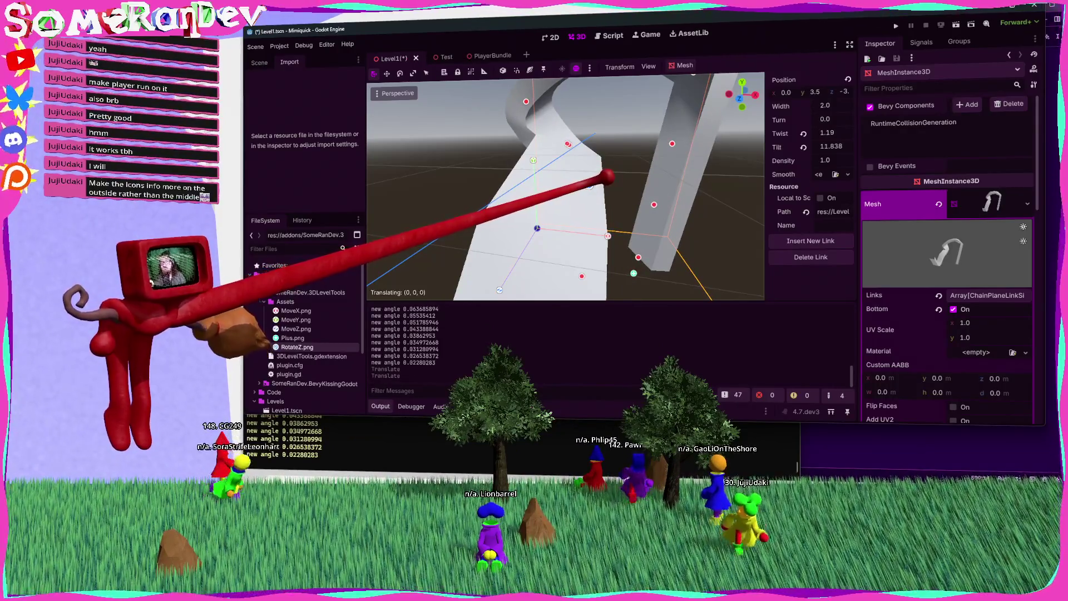
{"action": "left_click_drag", "start_coordinate": [830, 133], "coordinate": [807, 133]}
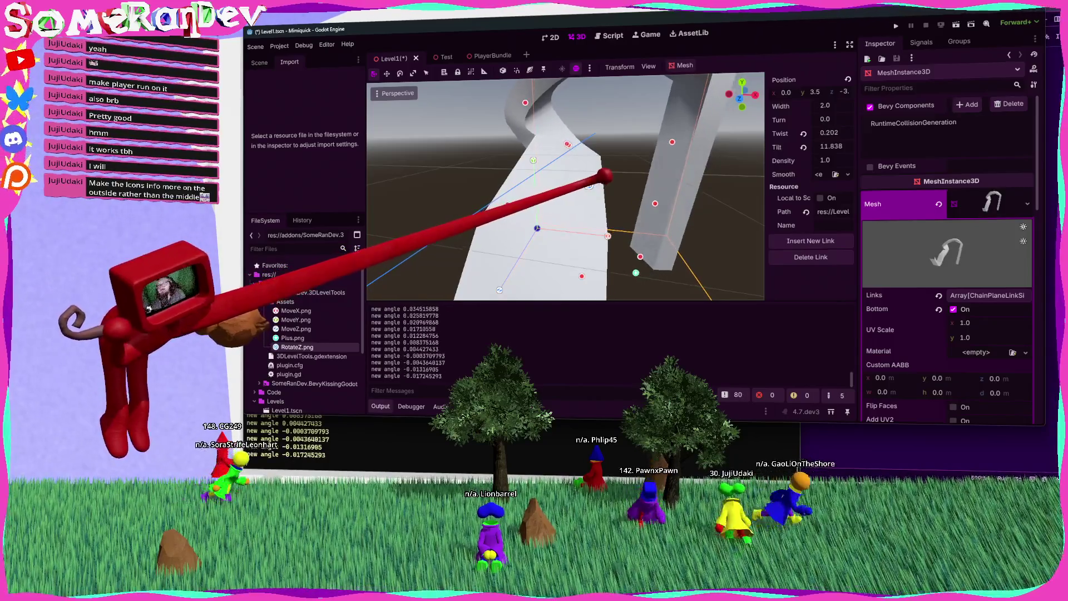
Twist the link to a strong negative angle of -10.322 and inspect the path from several viewpoints.
{"action": "key", "text": "w"}
{"action": "key", "text": "w"}
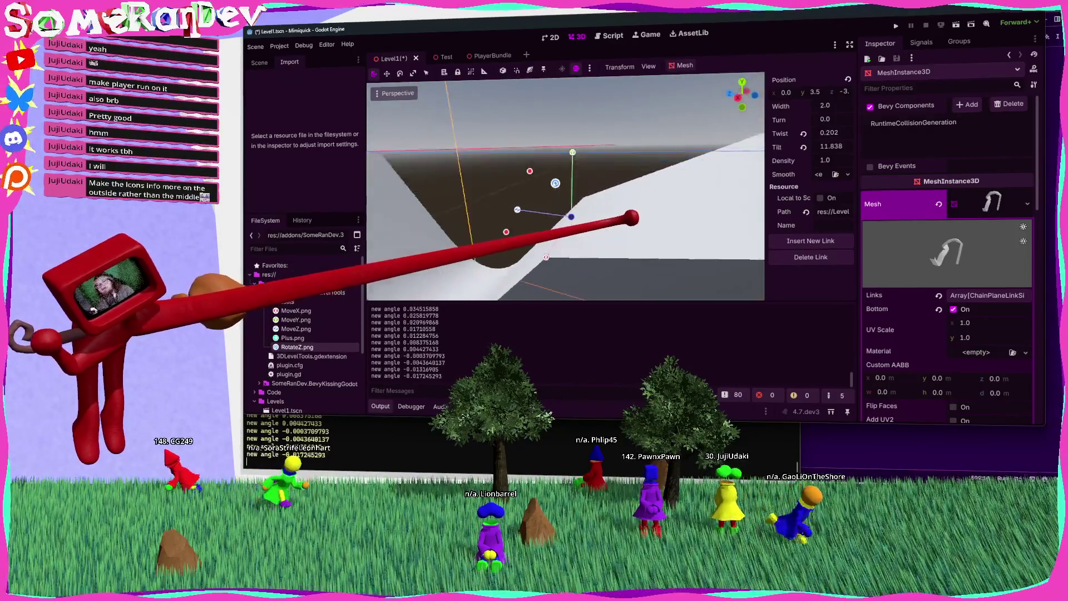
{"action": "key", "text": "w"}
{"action": "left_click_drag", "start_coordinate": [565, 185], "coordinate": [566, 183]}
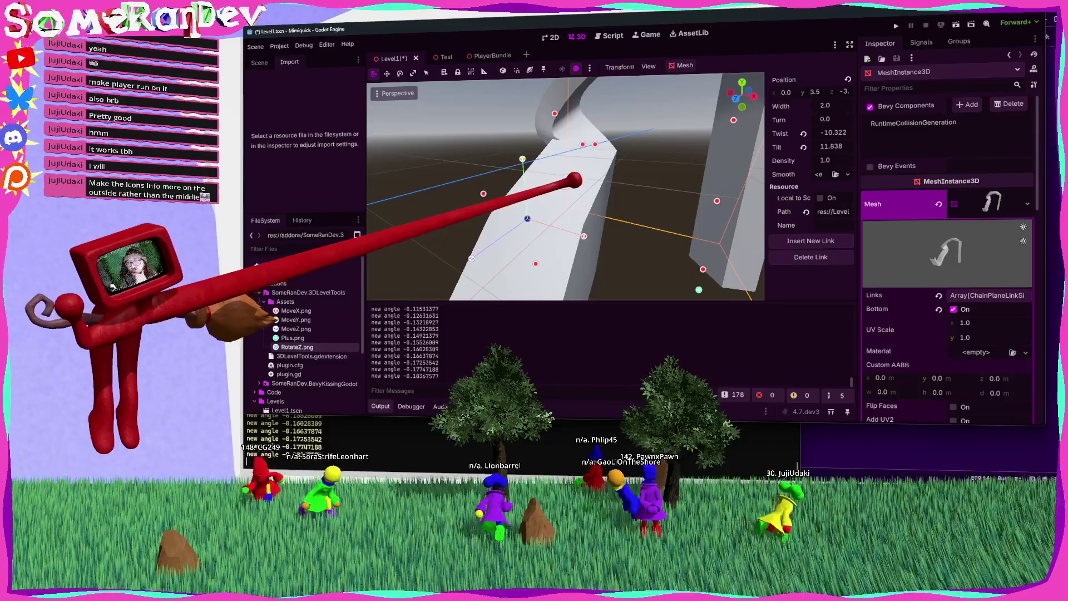
{"action": "key", "text": "w"}
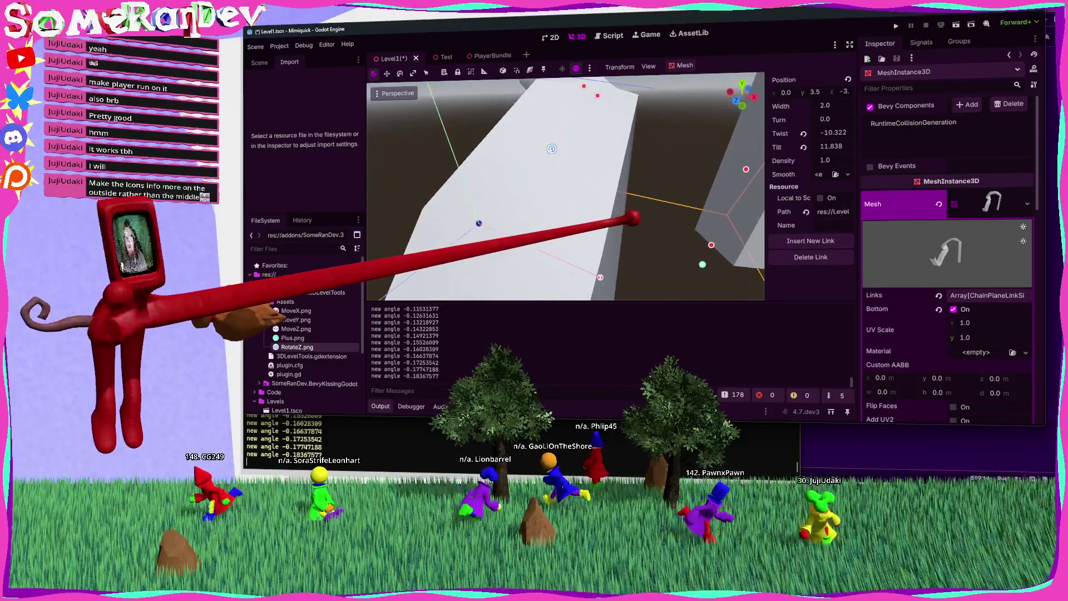
{"action": "key", "text": "s"}
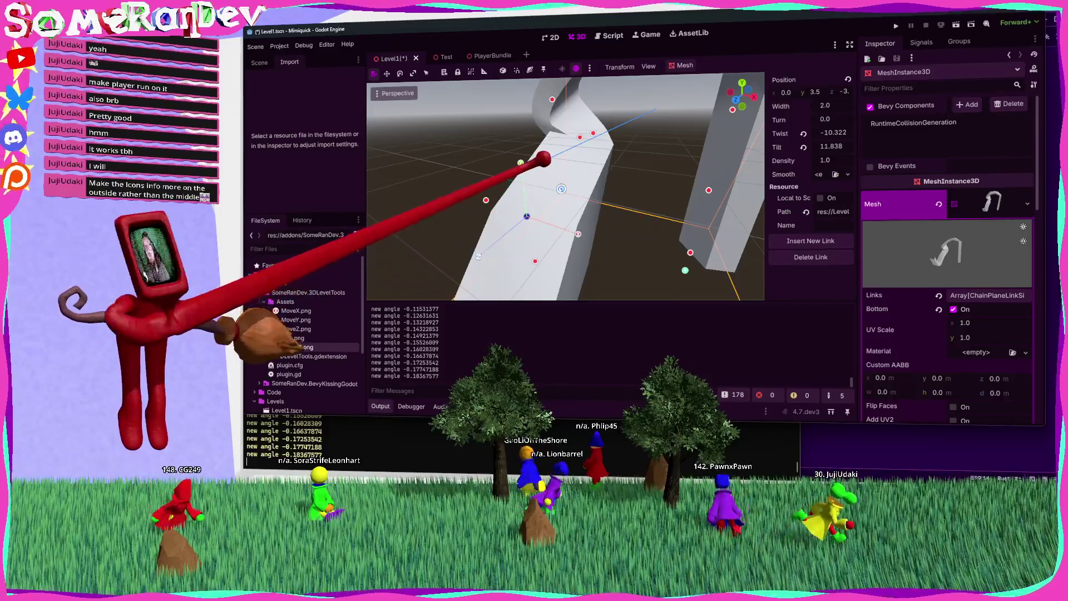
{"action": "key", "text": "s"}
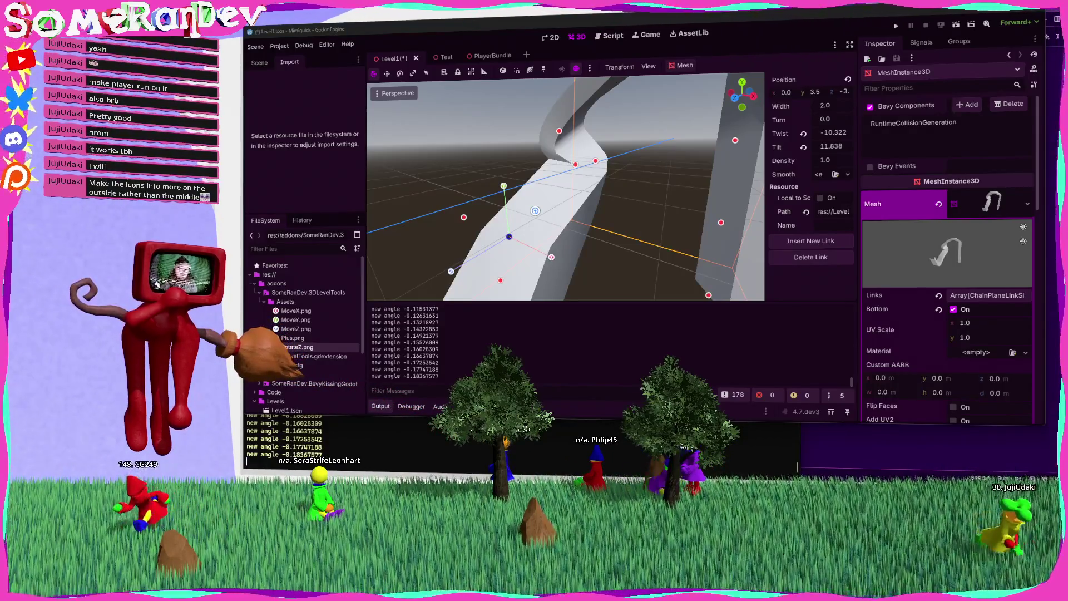
{"action": "key", "text": "alt+Tab"}
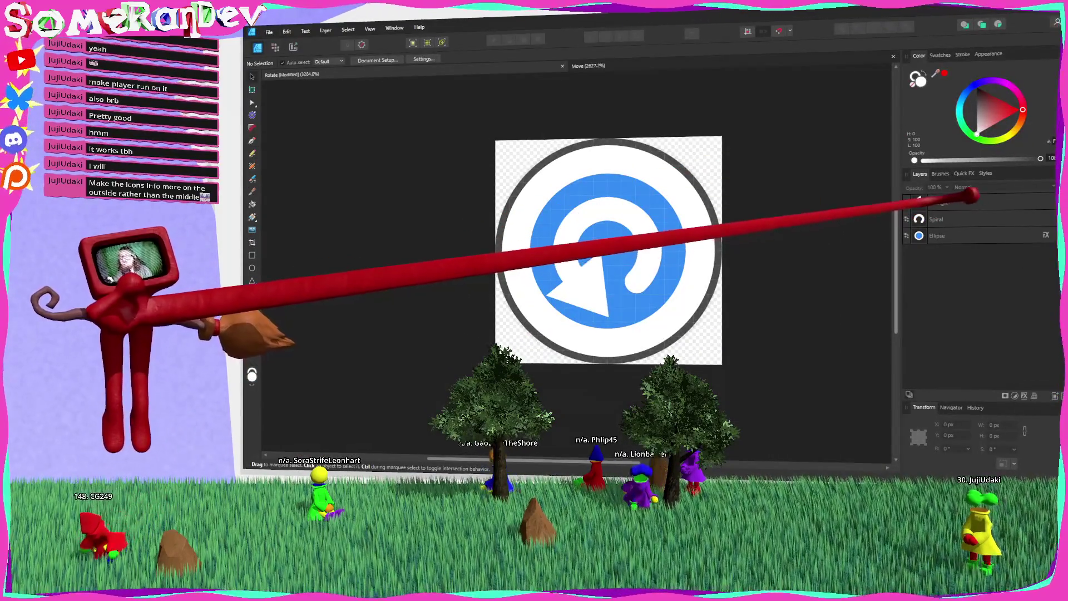
Scale the rotate icon's Triangle, Spiral and Ellipse shapes down slightly.
{"action": "left_click", "coordinate": [940, 202]}
{"action": "left_click", "coordinate": [946, 236], "text": "shift"}
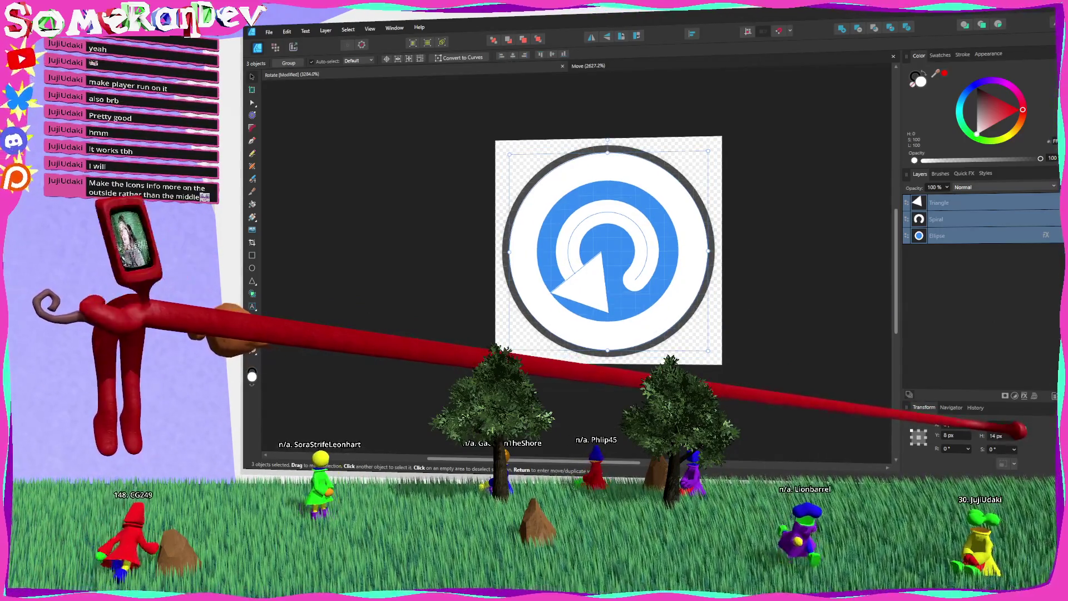
{"action": "key", "text": "Escape"}
Export the adjusted icon as PNG, replacing RotateZ.png.
{"action": "key", "text": "ctrl+alt+shift+w"}
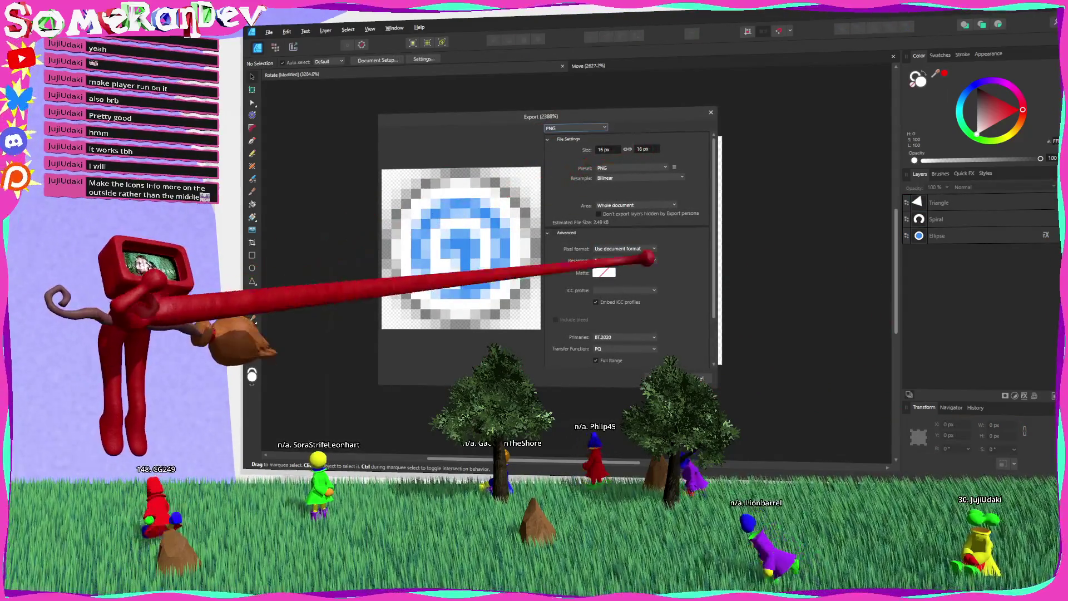
{"action": "left_click", "coordinate": [646, 370]}
{"action": "key", "text": "Return"}
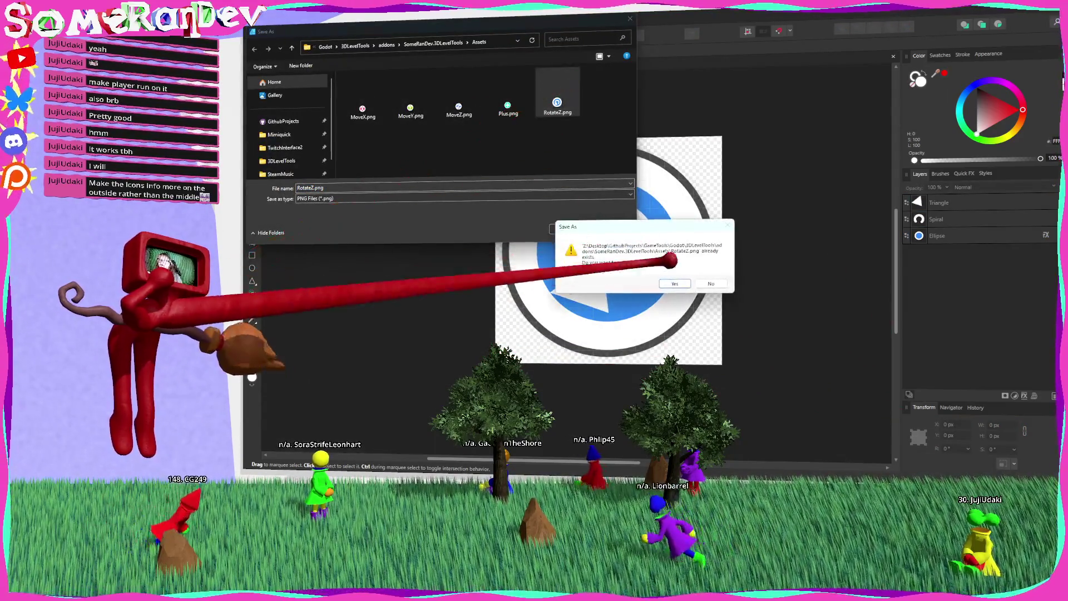
{"action": "key", "text": "y"}
{"action": "key", "text": "alt+Tab"}
{"action": "left_click", "coordinate": [256, 46]}
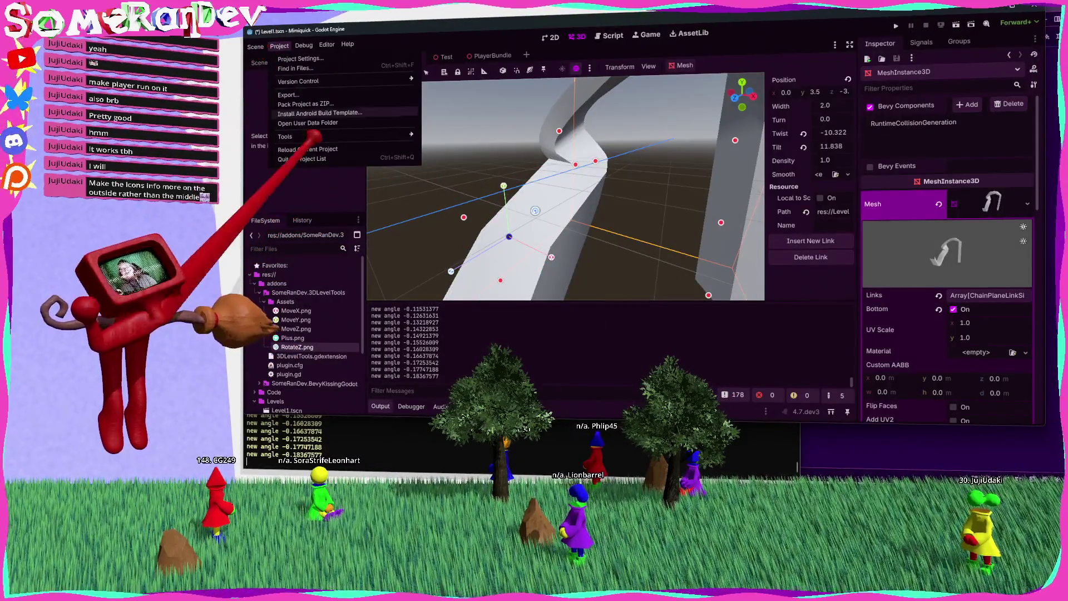
Save and reload the Godot project, then select the chain plane to view the updated rotate icon.
{"action": "left_click", "coordinate": [295, 159]}
{"action": "key", "text": "Return"}
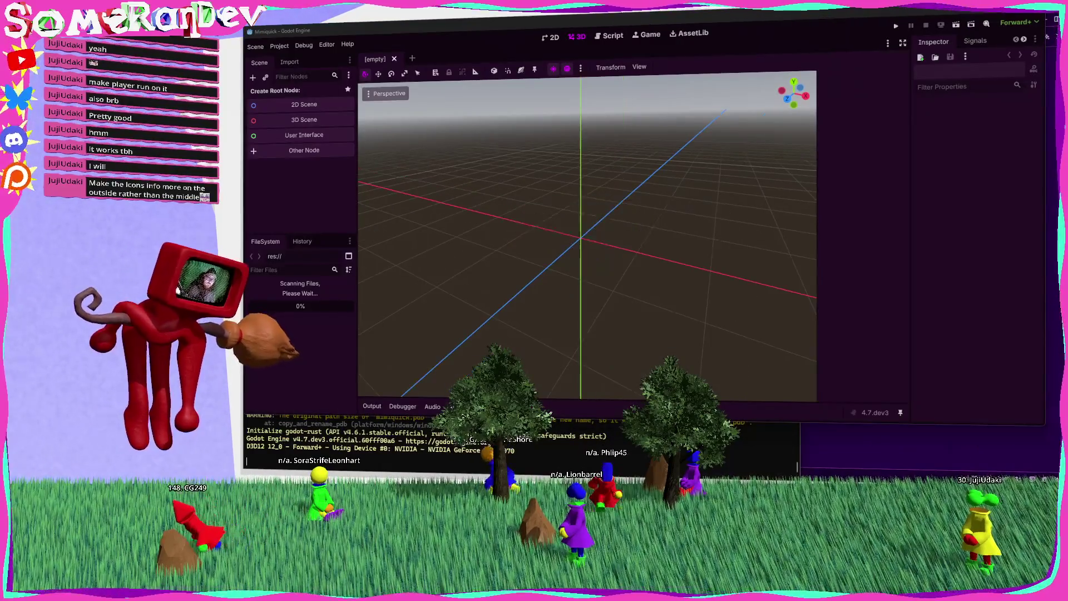
{"action": "left_click", "coordinate": [563, 206]}
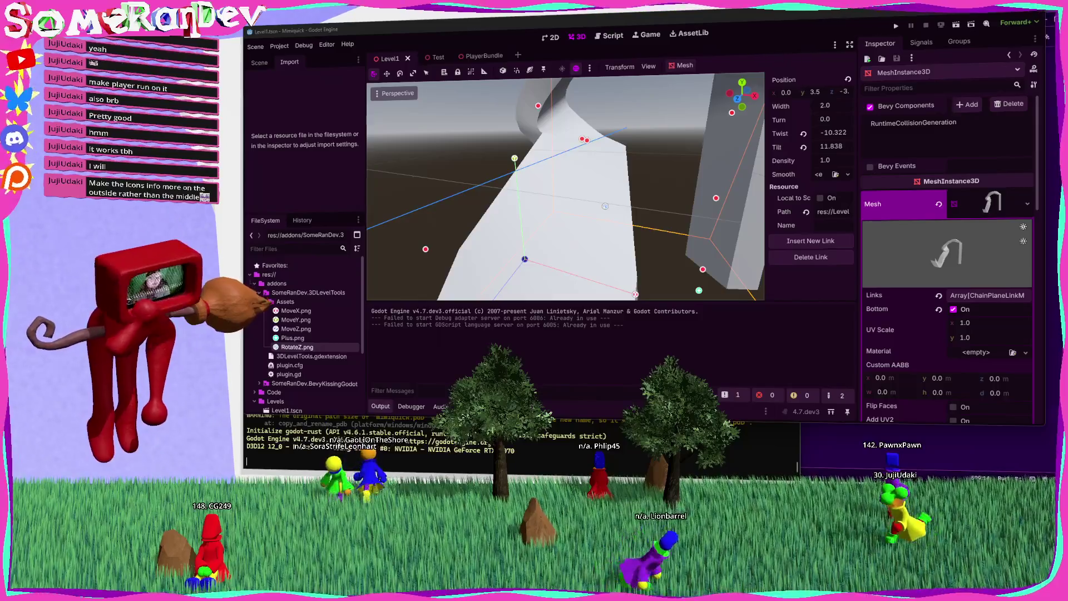
{"action": "key", "text": "alt+Tab"}
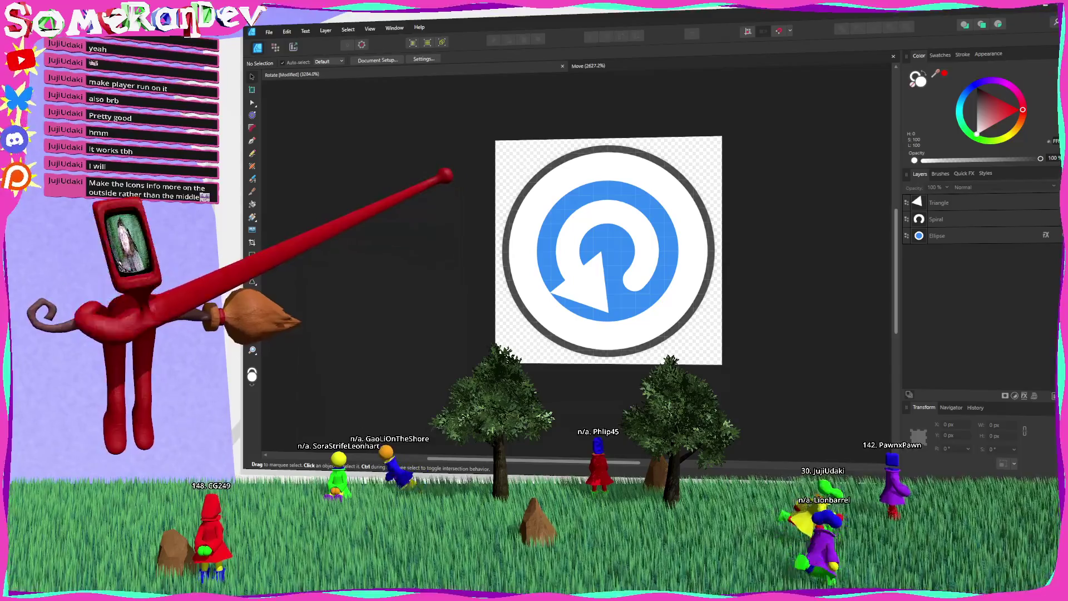
Set the PNG export size to 17 px and overwrite RotateZ.png in the plugin's Assets folder.
{"action": "key", "text": "ctrl+alt+shift+s"}
{"action": "type", "text": "17"}
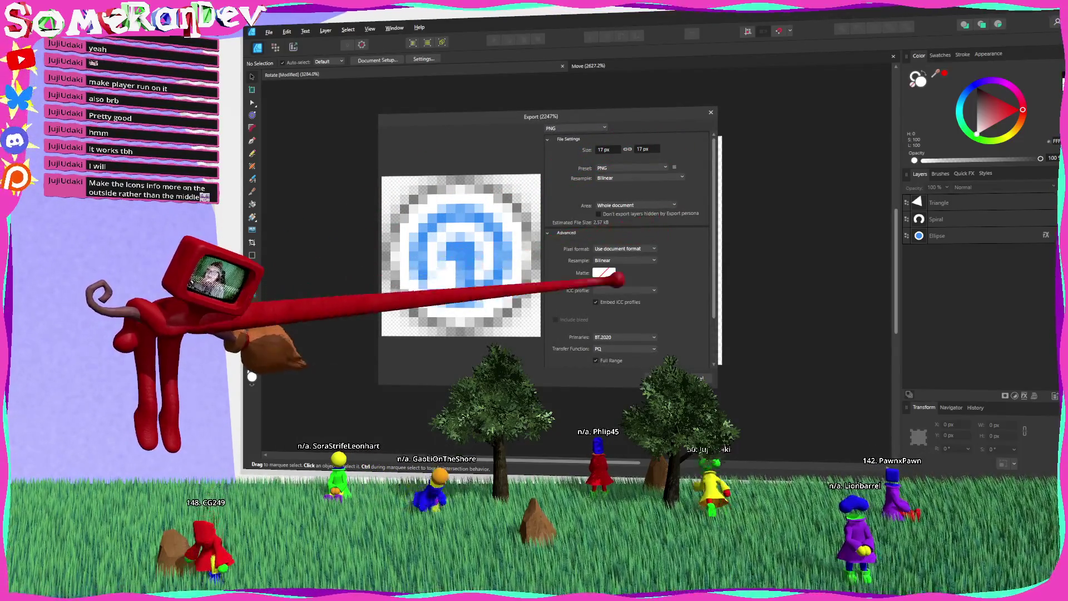
{"action": "key", "text": "Return"}
{"action": "key", "text": "Return"}
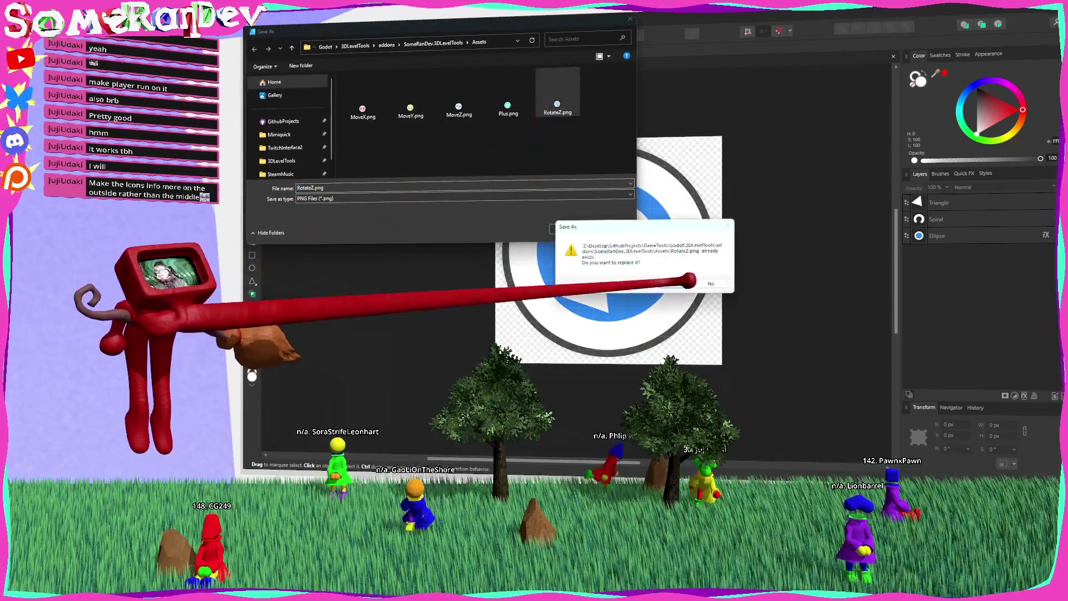
{"action": "key", "text": "y"}
{"action": "key", "text": "alt+Tab"}
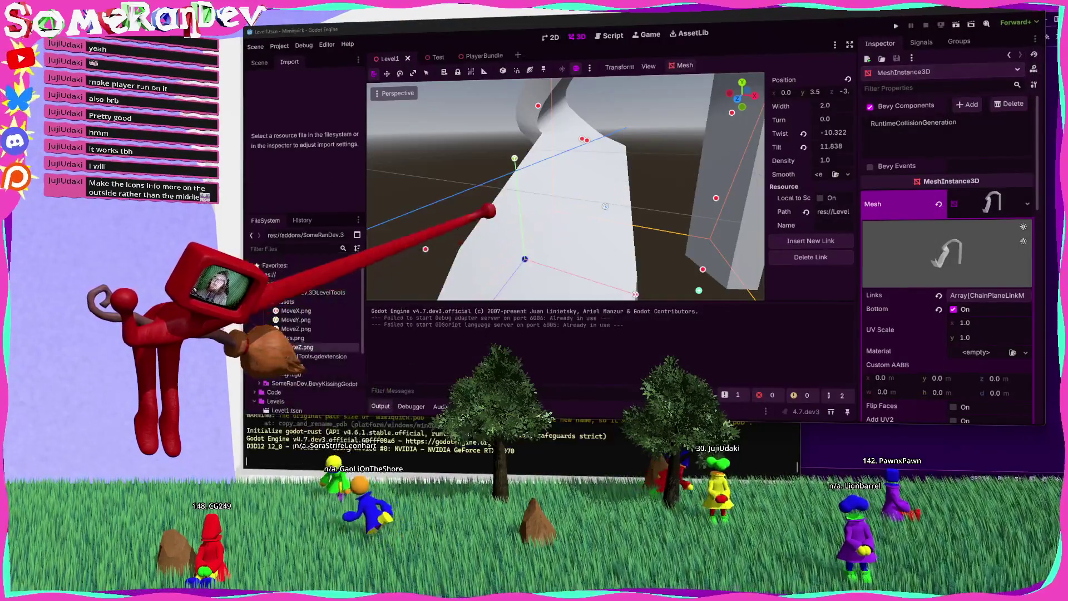
Set RotateZ.png's Compress Mode to VRAM Uncompressed and reimport it.
{"action": "scroll", "coordinate": [565, 187], "scroll_direction": "up", "scroll_amount": 5}
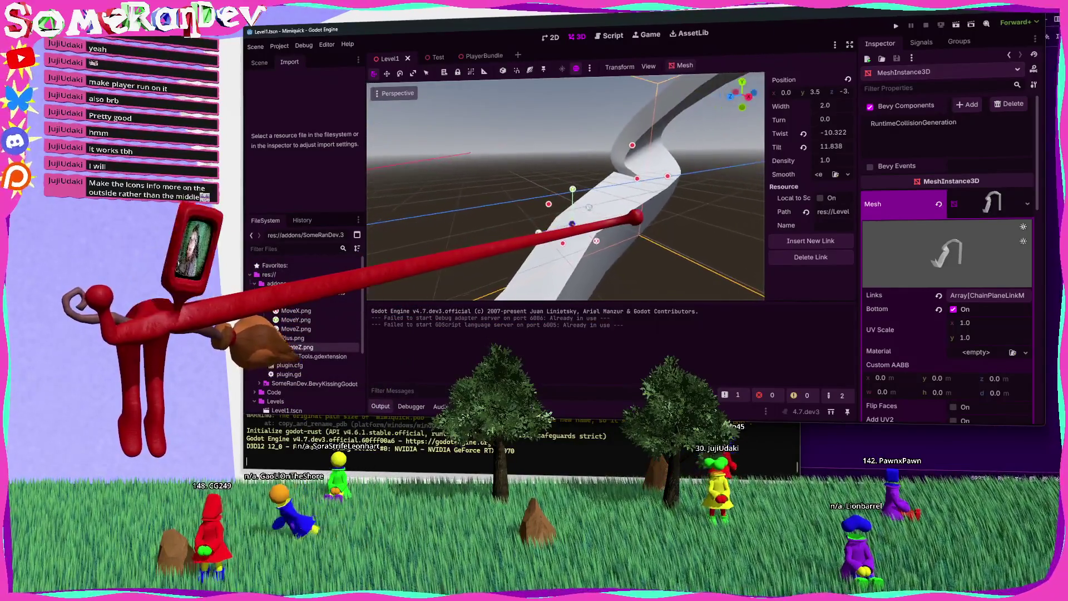
{"action": "left_click", "coordinate": [297, 346]}
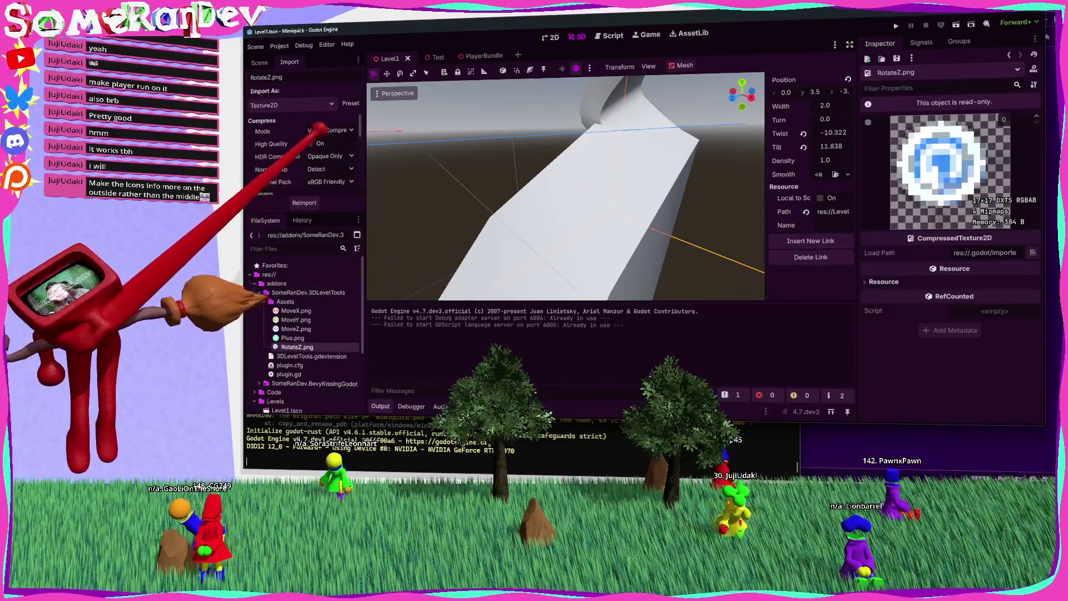
{"action": "left_click", "coordinate": [330, 130]}
{"action": "left_click", "coordinate": [334, 167]}
{"action": "left_click", "coordinate": [305, 202]}
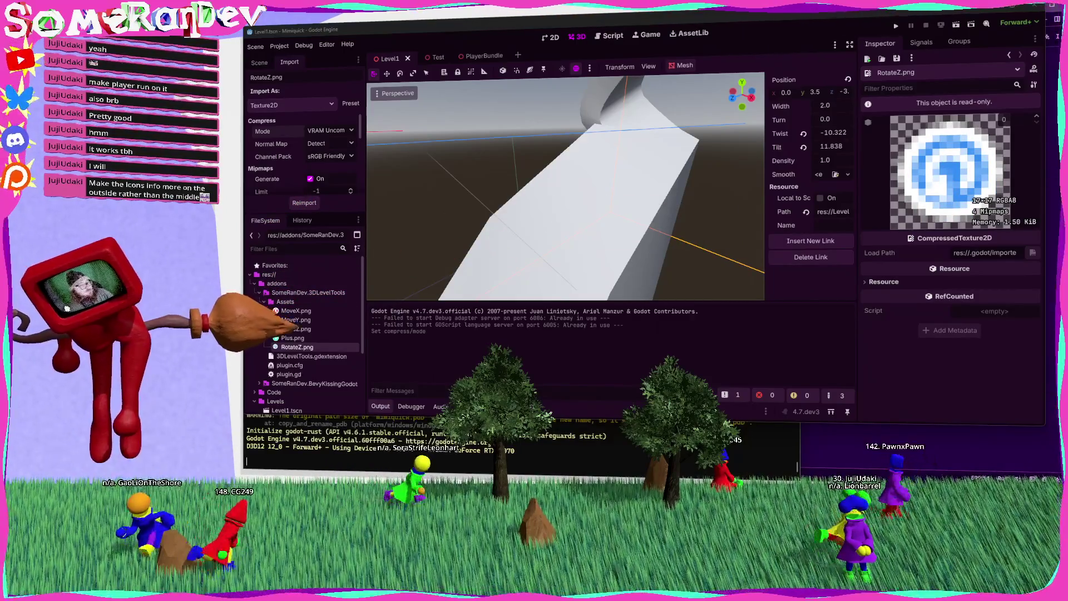
Test-move a chain plane point, cancel it, and reselect the MeshInstance3D to view its handles.
{"action": "mouse_move", "coordinate": [572, 234]}
{"action": "left_mouse_down"}
{"action": "mouse_move", "coordinate": [604, 246]}
{"action": "mouse_move", "coordinate": [580, 229]}
{"action": "mouse_move", "coordinate": [438, 232]}
{"action": "mouse_move", "coordinate": [585, 210]}
{"action": "mouse_move", "coordinate": [609, 196]}
{"action": "mouse_move", "coordinate": [531, 210]}
{"action": "left_mouse_up"}
{"action": "key", "text": "Escape"}
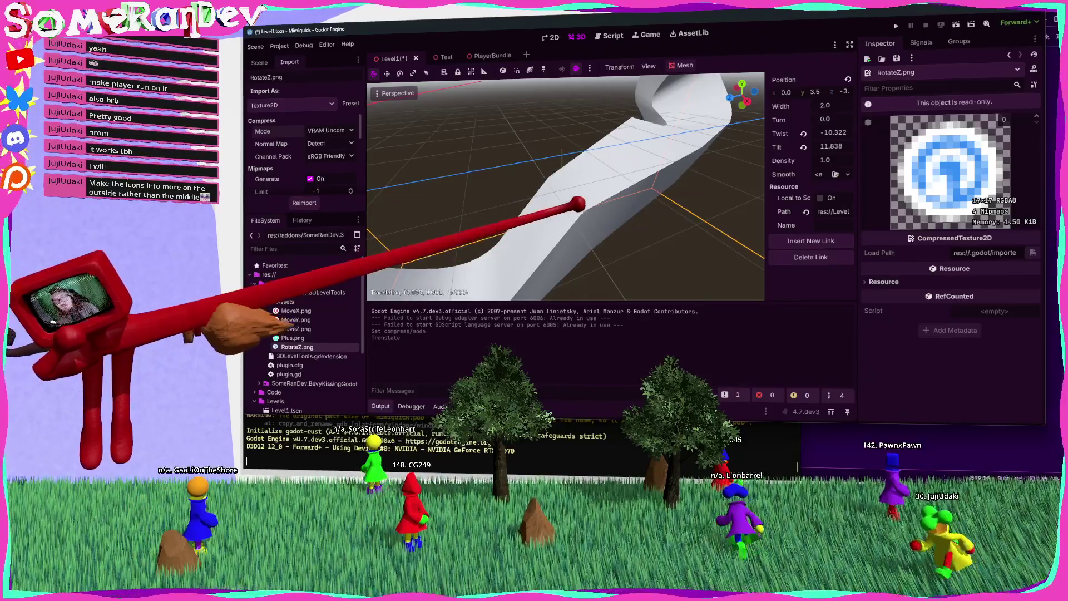
{"action": "left_click", "coordinate": [553, 172]}
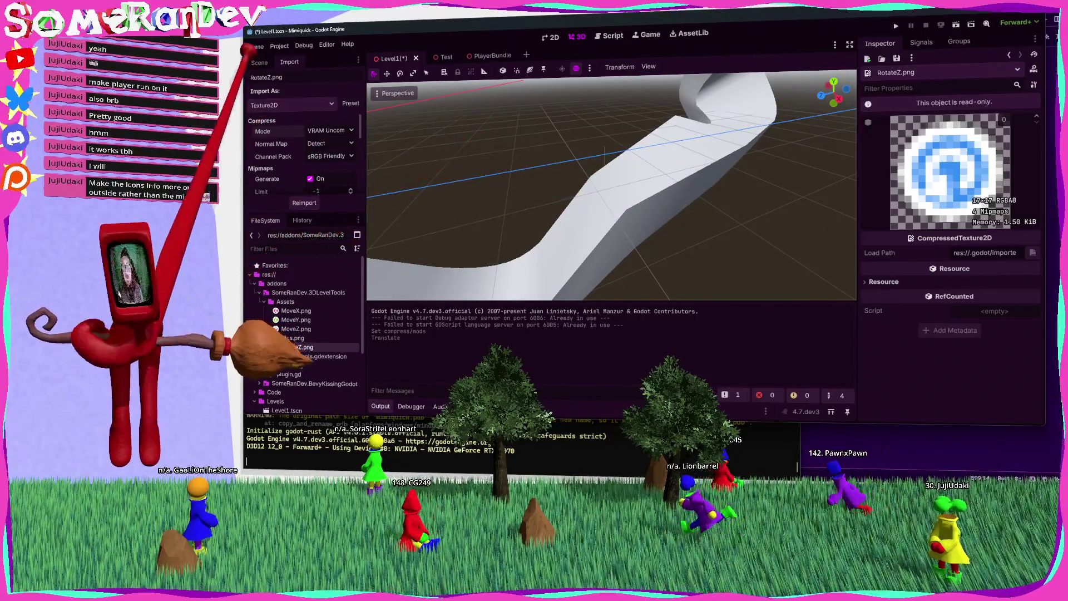
{"action": "left_click", "coordinate": [259, 63]}
{"action": "left_click", "coordinate": [573, 170]}
{"action": "mouse_move", "coordinate": [634, 217]}
{"action": "left_mouse_down"}
{"action": "mouse_move", "coordinate": [572, 258]}
{"action": "mouse_move", "coordinate": [580, 174]}
{"action": "left_mouse_up"}
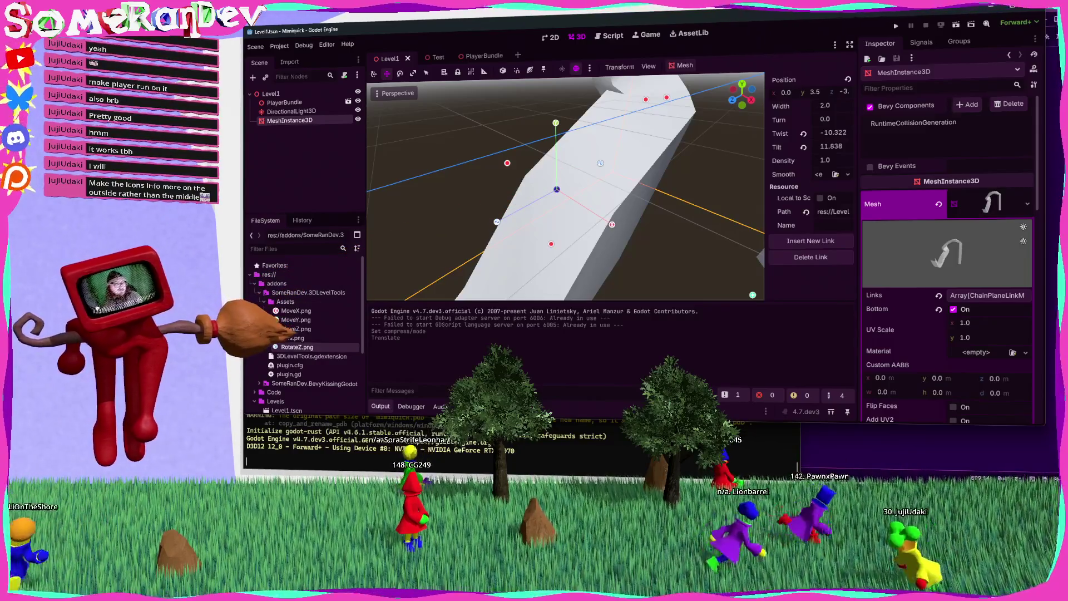
{"action": "key", "text": "alt+Tab"}
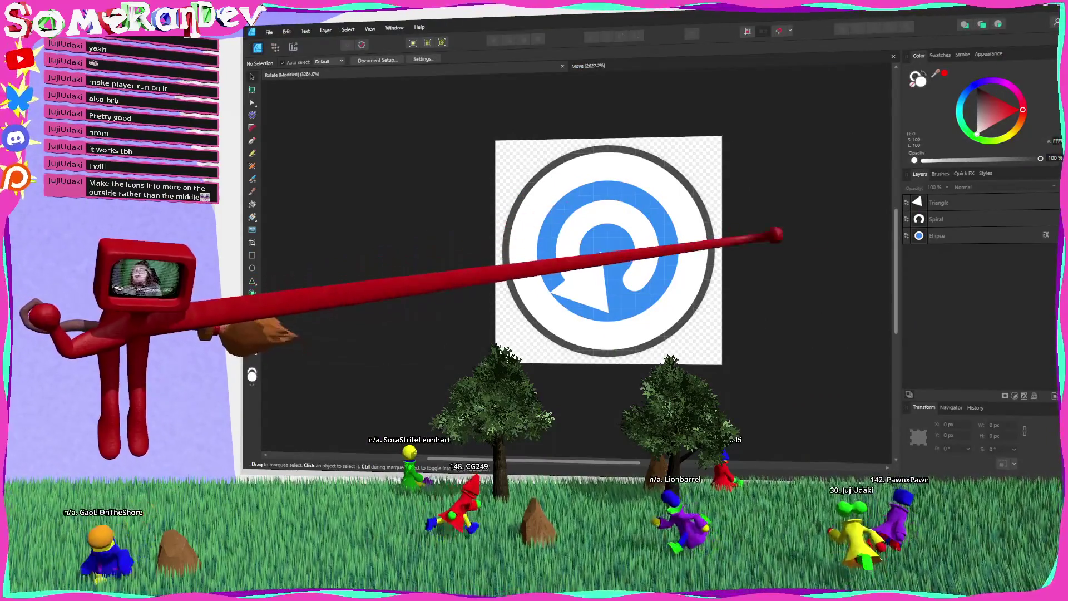
Scale the three icon layers to fill the canvas and export a 16 px PNG over RotateZ.png.
{"action": "left_click", "coordinate": [973, 201], "text": "shift"}
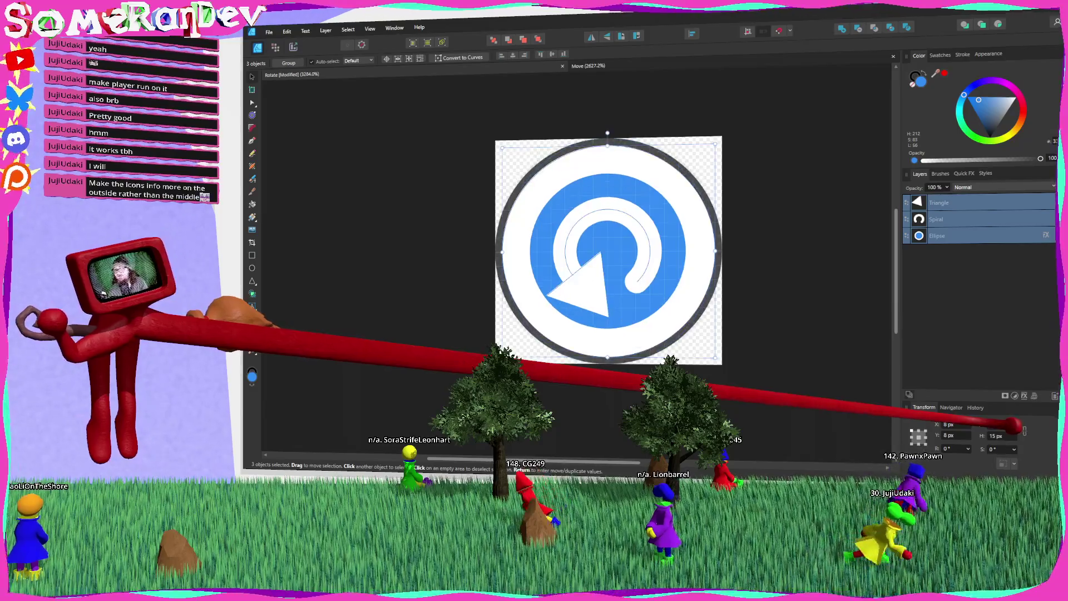
{"action": "key", "text": "ctrl+d"}
{"action": "key", "text": "ctrl+alt+shift+w"}
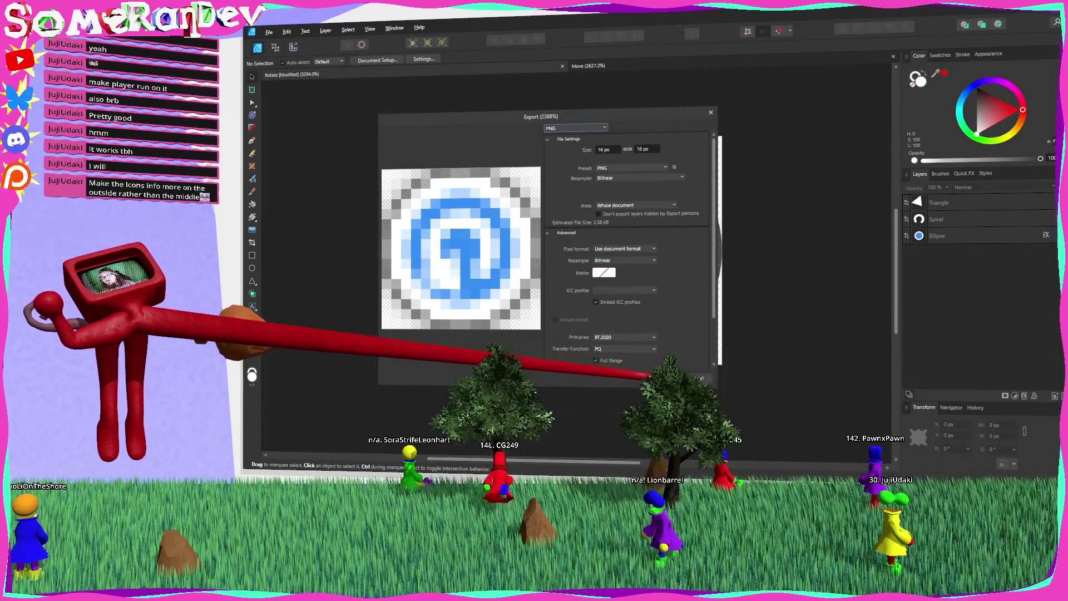
{"action": "left_click", "coordinate": [644, 341]}
{"action": "left_click", "coordinate": [557, 92]}
{"action": "left_click", "coordinate": [567, 229]}
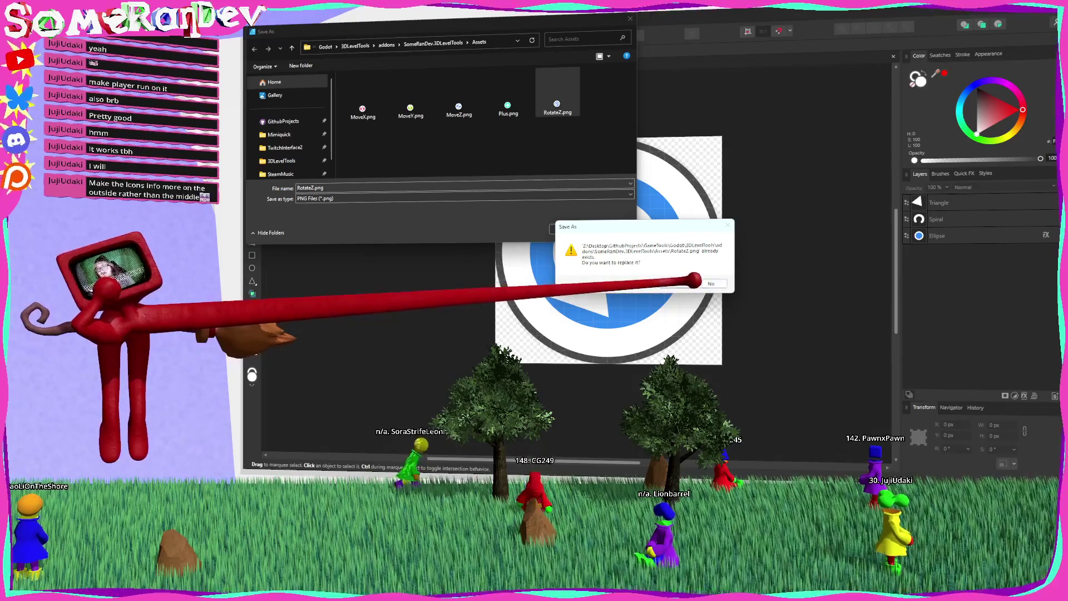
{"action": "left_click", "coordinate": [699, 282]}
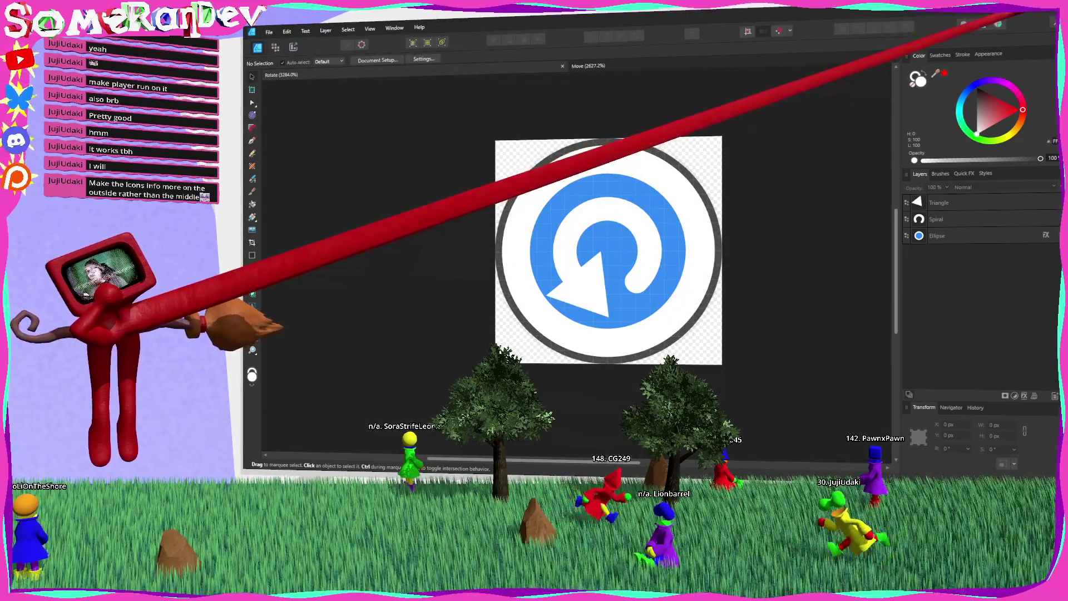
{"action": "key", "text": "alt+Tab"}
{"action": "left_click", "coordinate": [334, 142]}
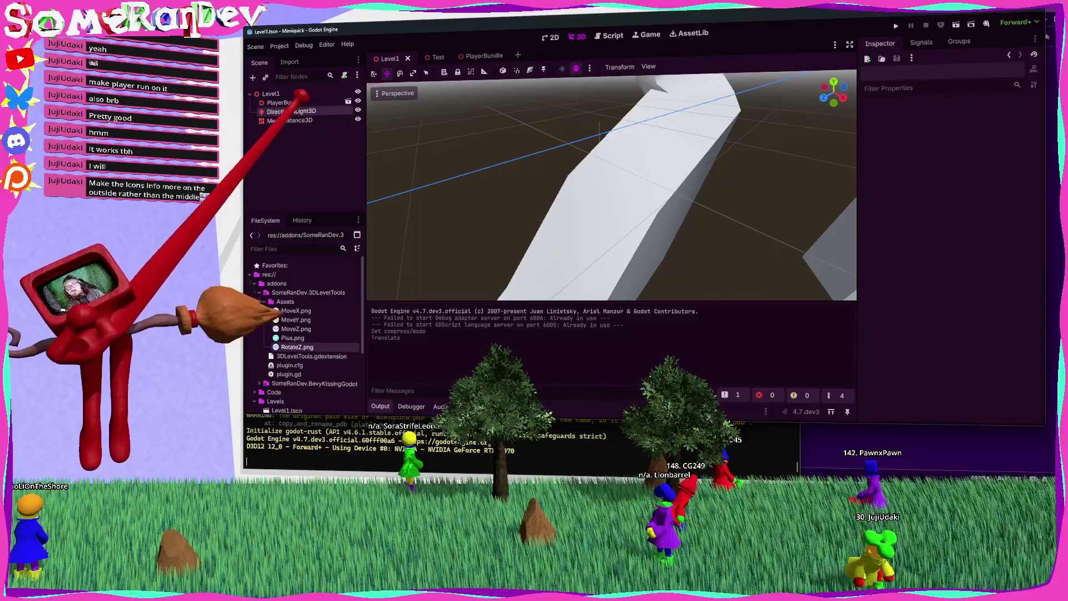
Reload the current Godot project and select the MeshInstance3D chain plane.
{"action": "left_click", "coordinate": [292, 111]}
{"action": "left_click", "coordinate": [279, 46]}
{"action": "left_click", "coordinate": [300, 149]}
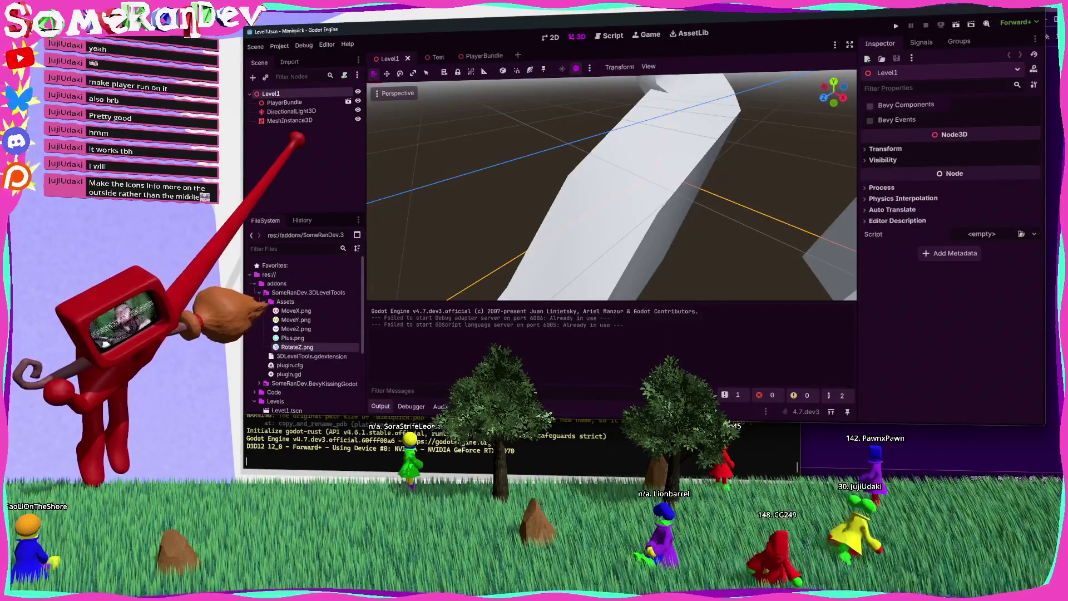
{"action": "left_click", "coordinate": [289, 120]}
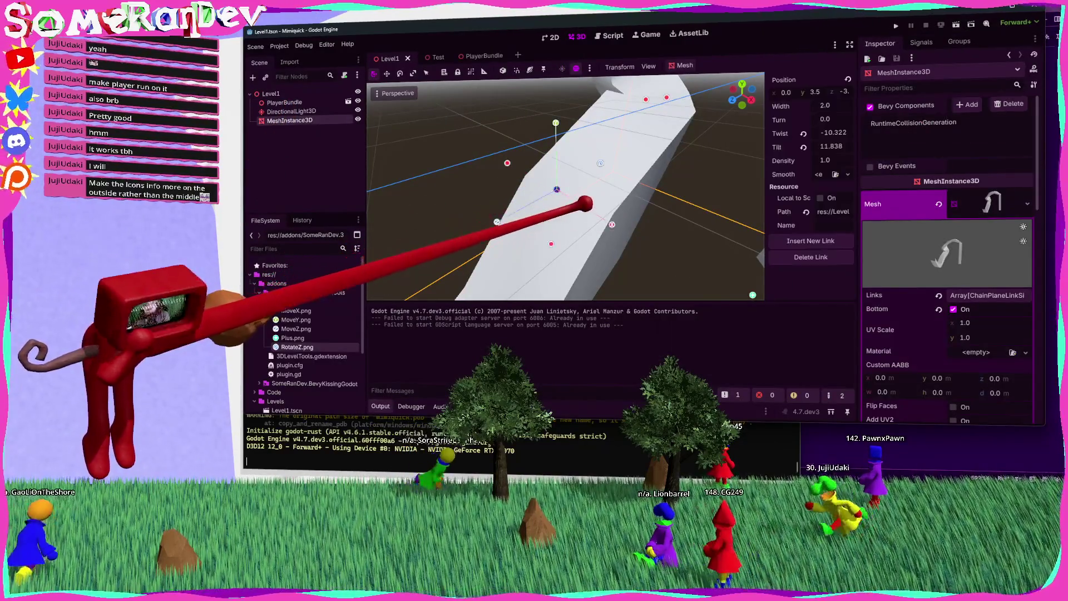
Confirm RotateZ.png stays VRAM Uncompressed, then reselect the chain plane and orbit around its handles.
{"action": "left_click", "coordinate": [295, 347]}
{"action": "left_click", "coordinate": [290, 61]}
{"action": "left_click", "coordinate": [329, 130]}
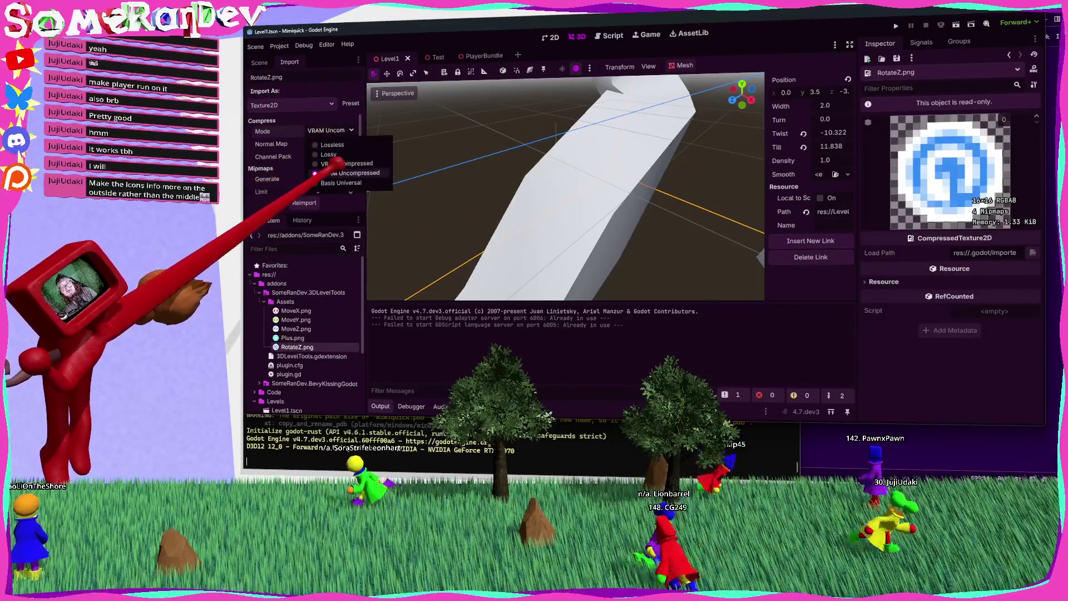
{"action": "left_click", "coordinate": [350, 173]}
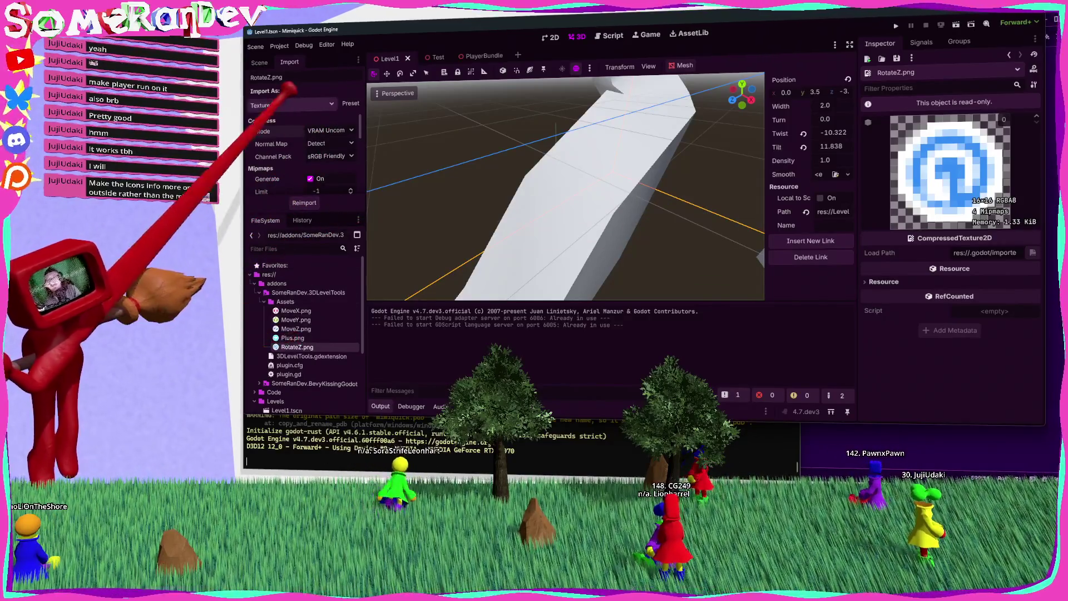
{"action": "left_click", "coordinate": [258, 61]}
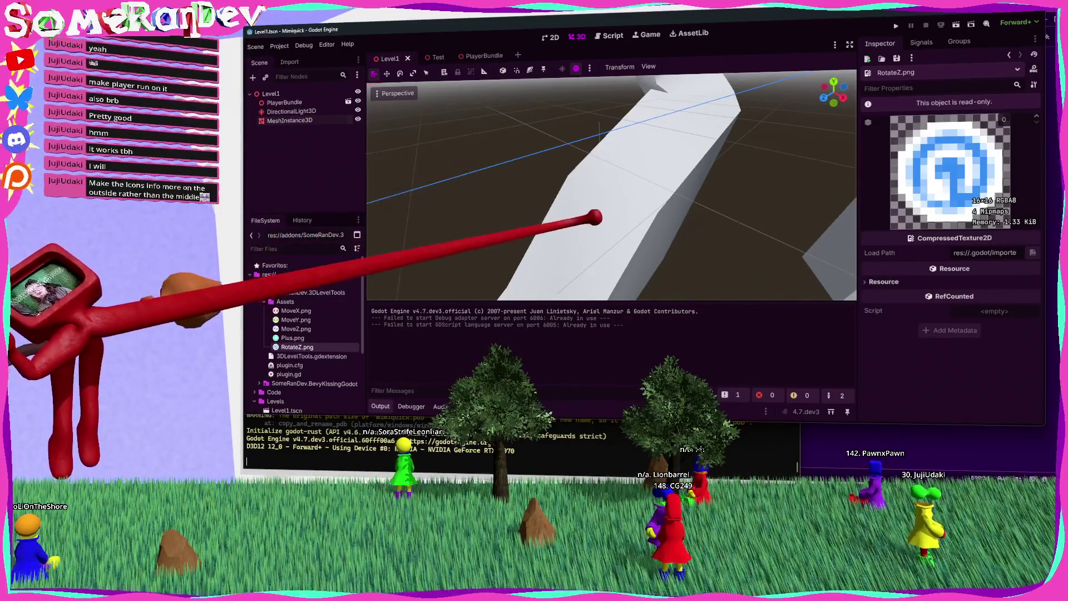
{"action": "left_click", "coordinate": [584, 176]}
{"action": "mouse_move", "coordinate": [613, 155]}
{"action": "left_mouse_down"}
{"action": "mouse_move", "coordinate": [634, 219]}
{"action": "mouse_move", "coordinate": [589, 159]}
{"action": "mouse_move", "coordinate": [635, 217]}
{"action": "left_mouse_up"}
{"action": "scroll", "coordinate": [632, 218], "scroll_direction": "down", "scroll_amount": 6}
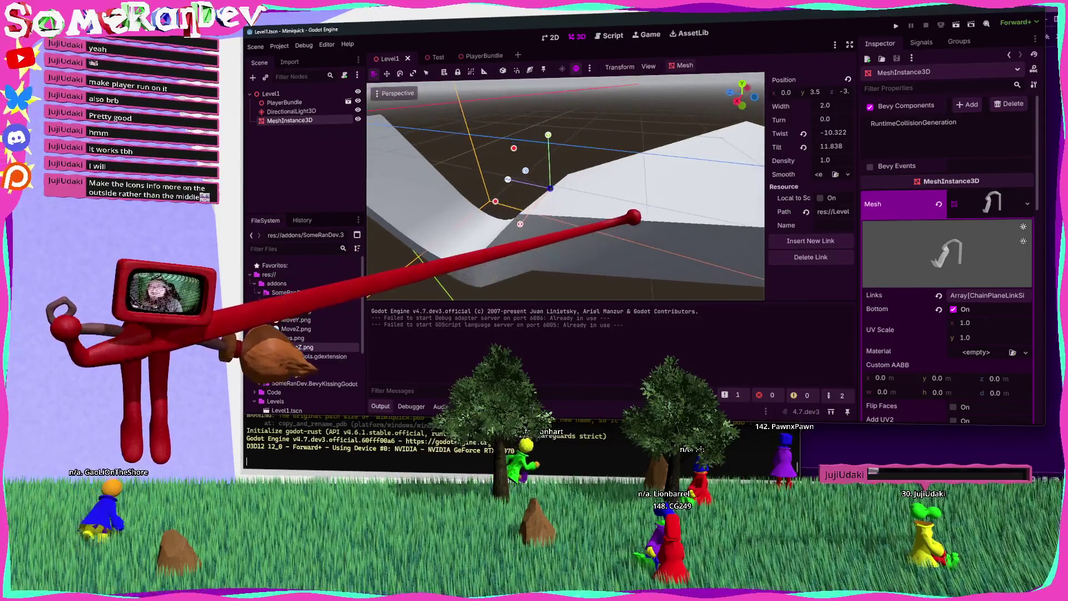
Set MoveZ.png's import compression mode to Lossless.
{"action": "left_click", "coordinate": [298, 329]}
{"action": "left_click", "coordinate": [289, 62]}
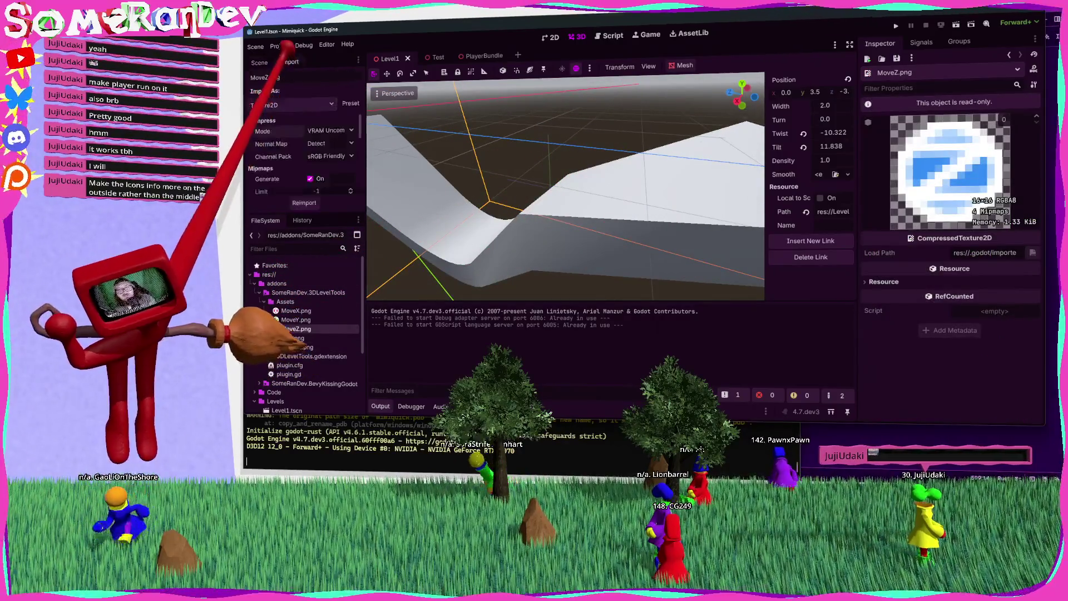
{"action": "left_click", "coordinate": [330, 130]}
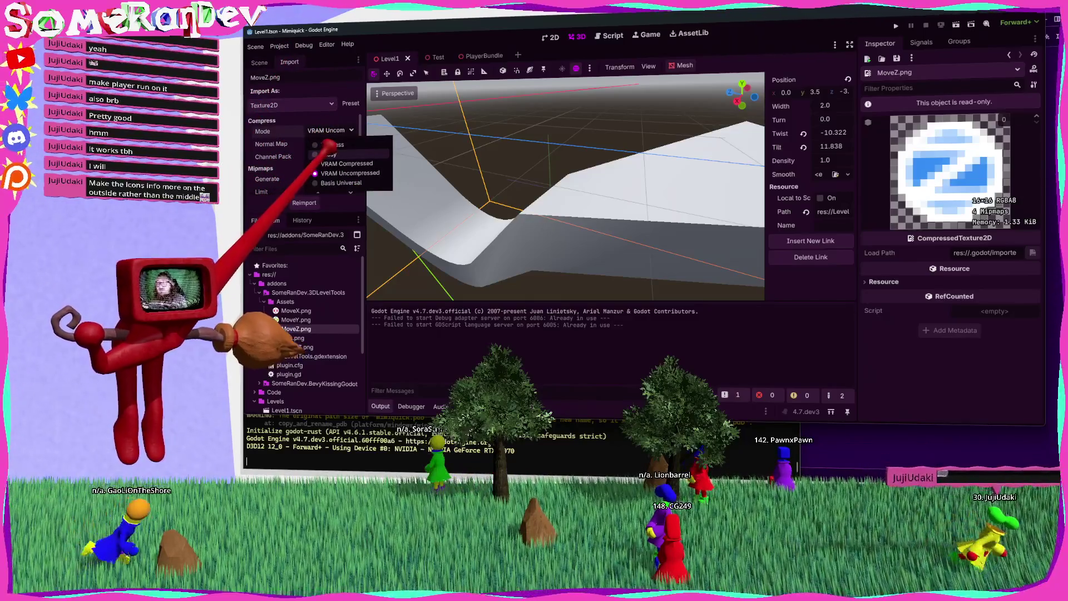
{"action": "left_click", "coordinate": [331, 145]}
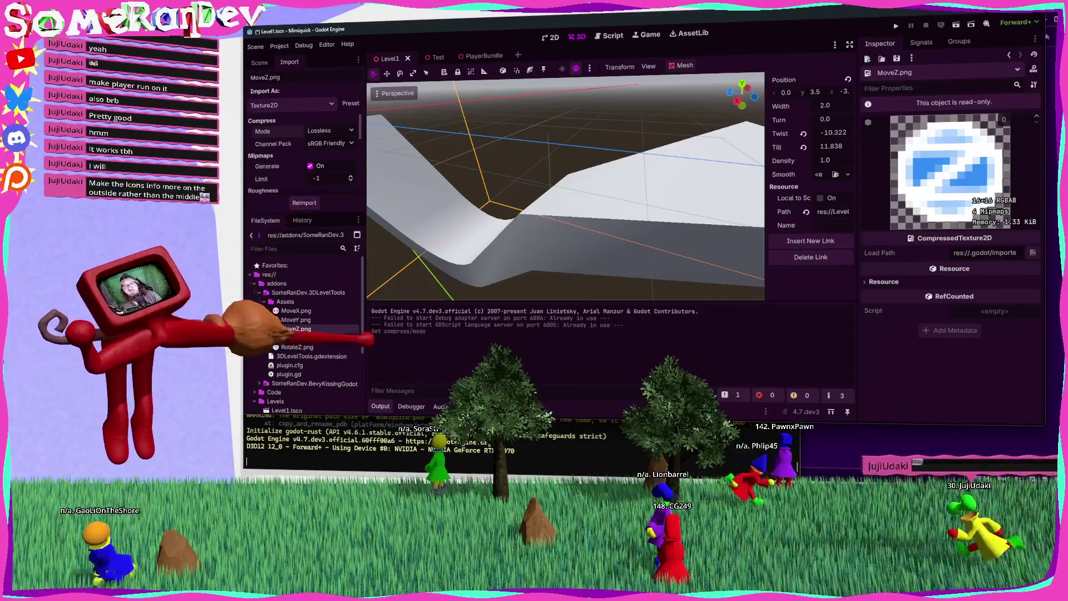
Reselect the chain plane, nudge a path point right, and twist the ribbon to 2.062.
{"action": "mouse_move", "coordinate": [563, 209]}
{"action": "left_mouse_down"}
{"action": "mouse_move", "coordinate": [670, 205]}
{"action": "mouse_move", "coordinate": [608, 176]}
{"action": "mouse_move", "coordinate": [640, 217]}
{"action": "left_mouse_up"}
{"action": "left_click", "coordinate": [258, 62]}
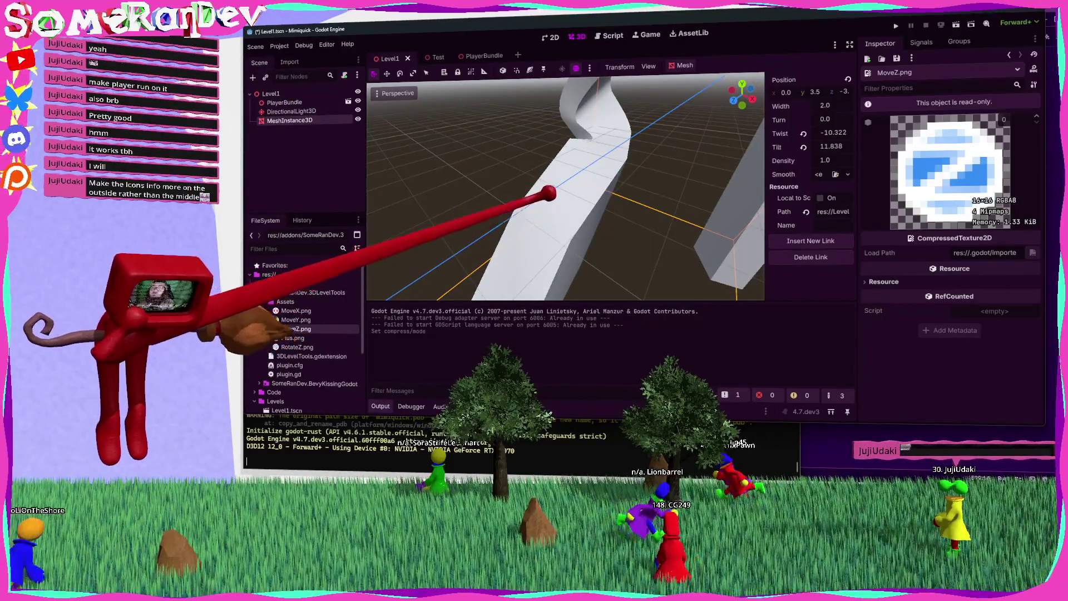
{"action": "left_click", "coordinate": [575, 185]}
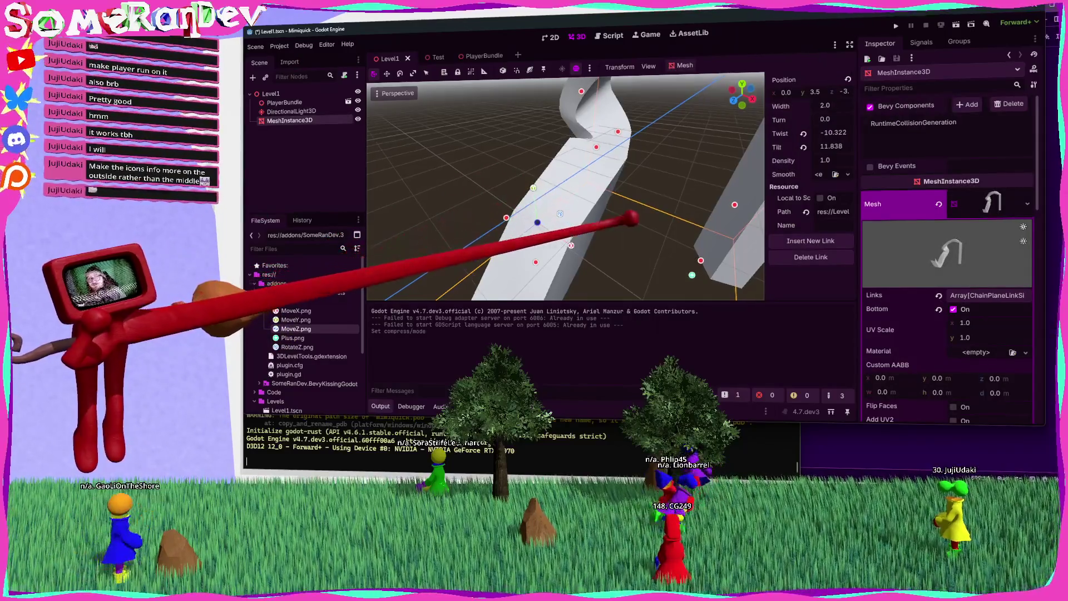
{"action": "scroll", "coordinate": [630, 218], "scroll_direction": "up", "scroll_amount": 5}
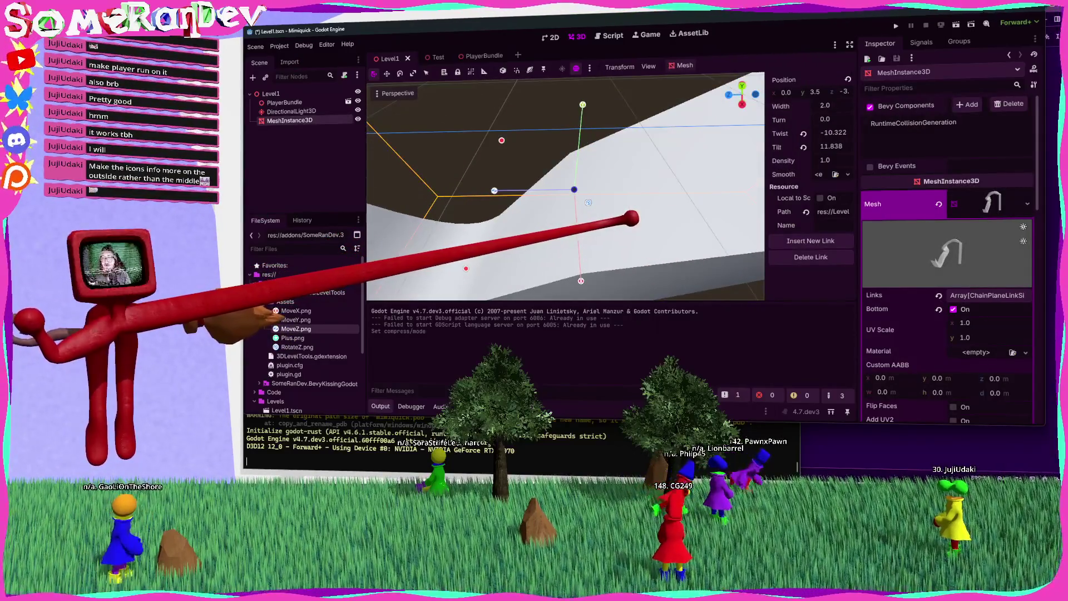
{"action": "scroll", "coordinate": [630, 218], "scroll_direction": "down", "scroll_amount": 5}
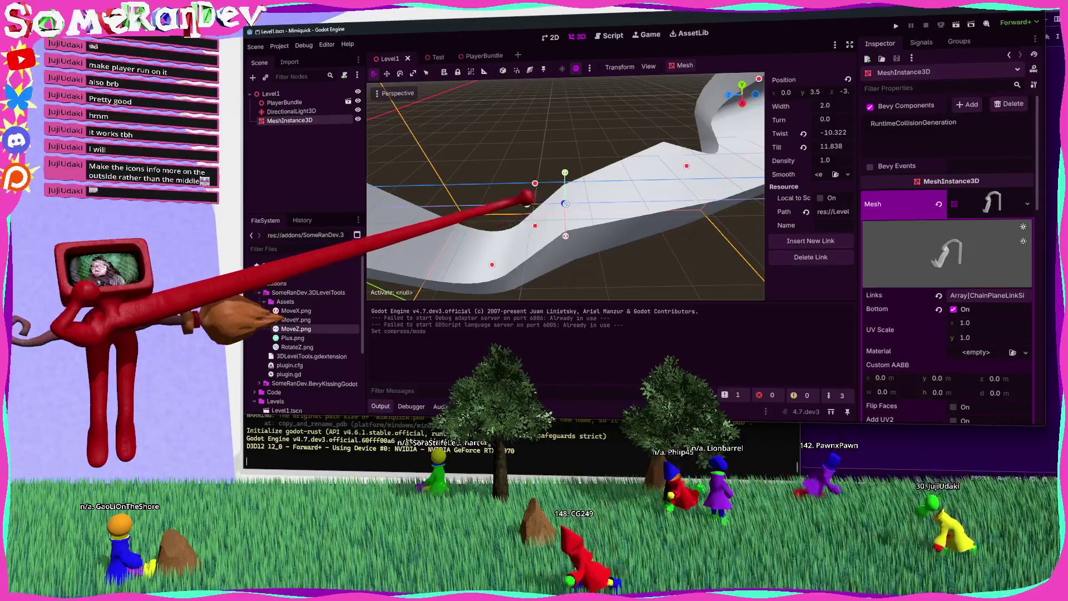
{"action": "left_click_drag", "start_coordinate": [527, 205], "coordinate": [538, 204]}
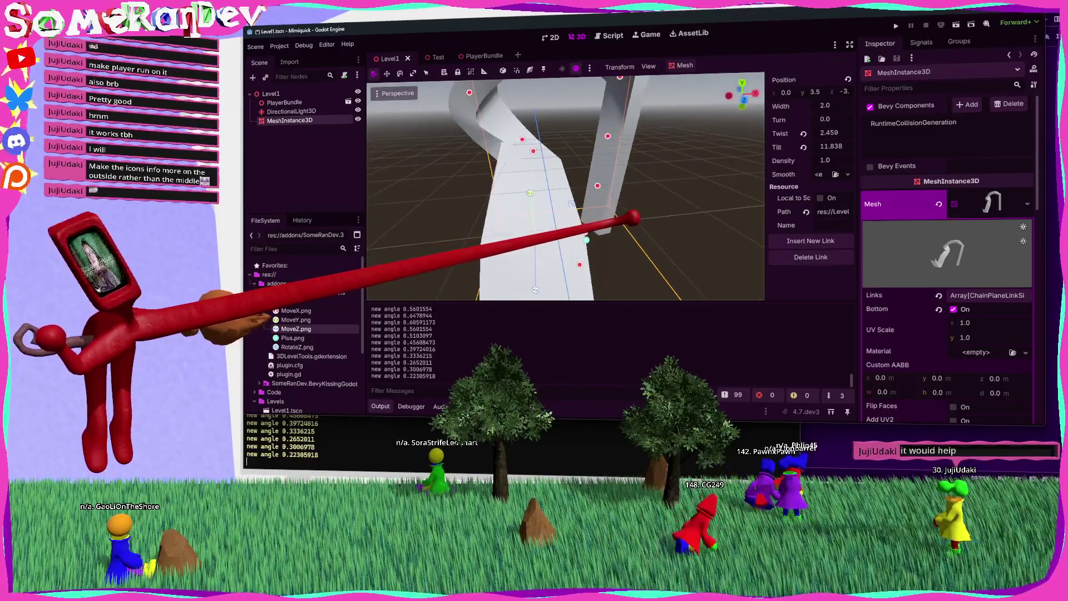
{"action": "mouse_move", "coordinate": [575, 197]}
{"action": "left_mouse_down"}
{"action": "mouse_move", "coordinate": [568, 203]}
{"action": "mouse_move", "coordinate": [575, 197]}
{"action": "left_mouse_up"}
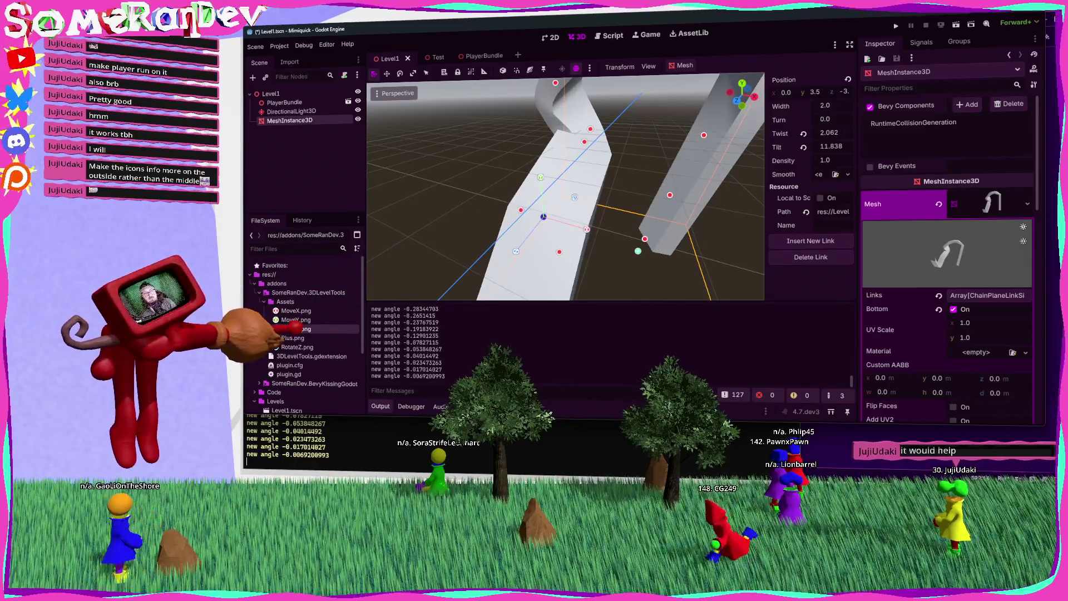
Return MoveZ.png to VRAM Uncompressed, disable mipmap generation, and reimport it.
{"action": "left_click", "coordinate": [294, 329]}
{"action": "left_click", "coordinate": [289, 62]}
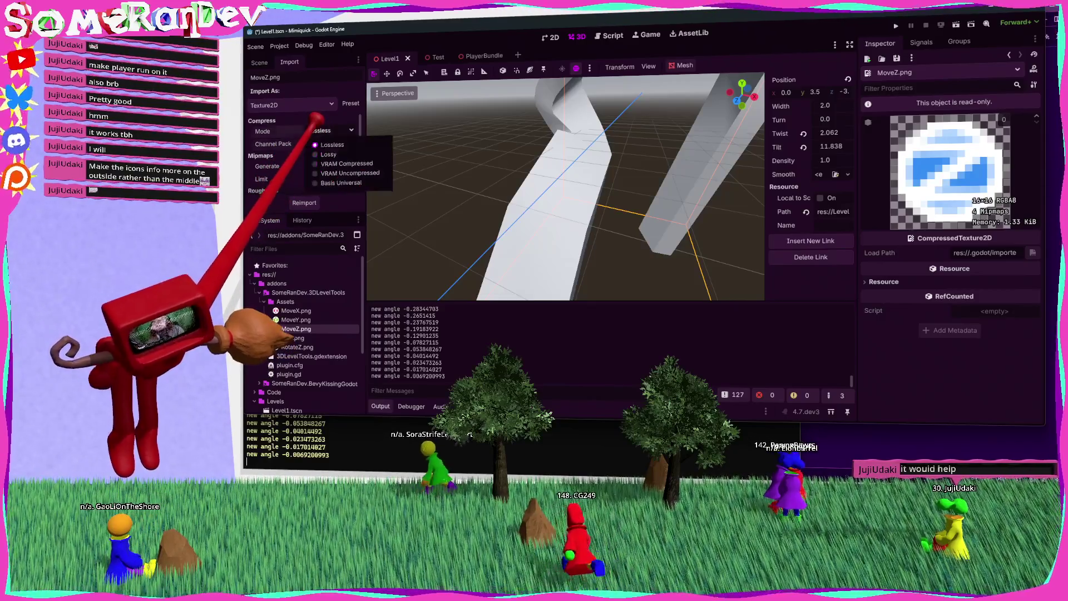
{"action": "left_click", "coordinate": [325, 164]}
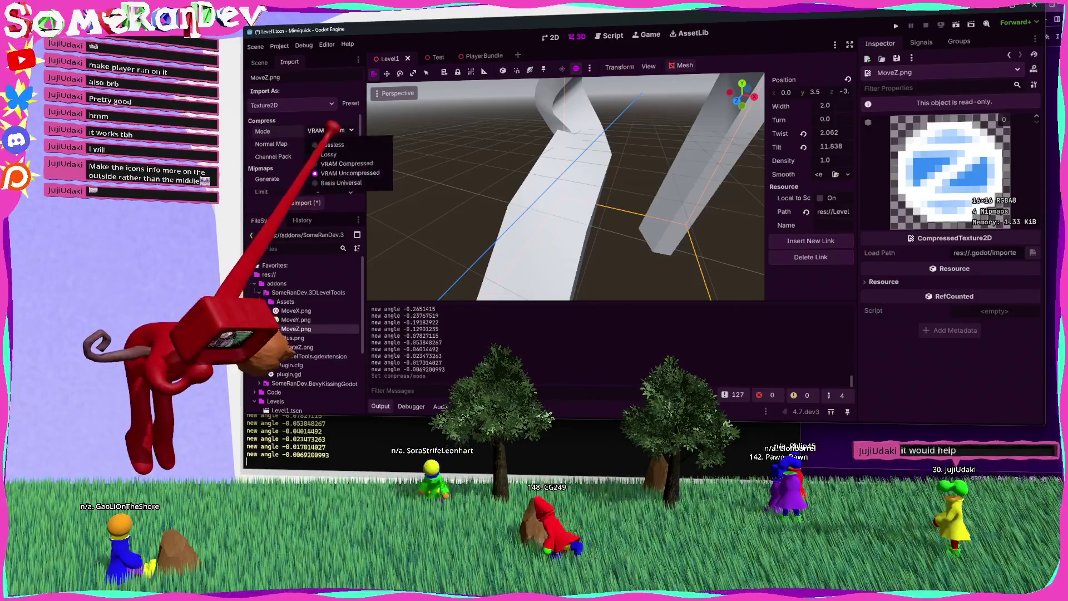
{"action": "left_click", "coordinate": [290, 192]}
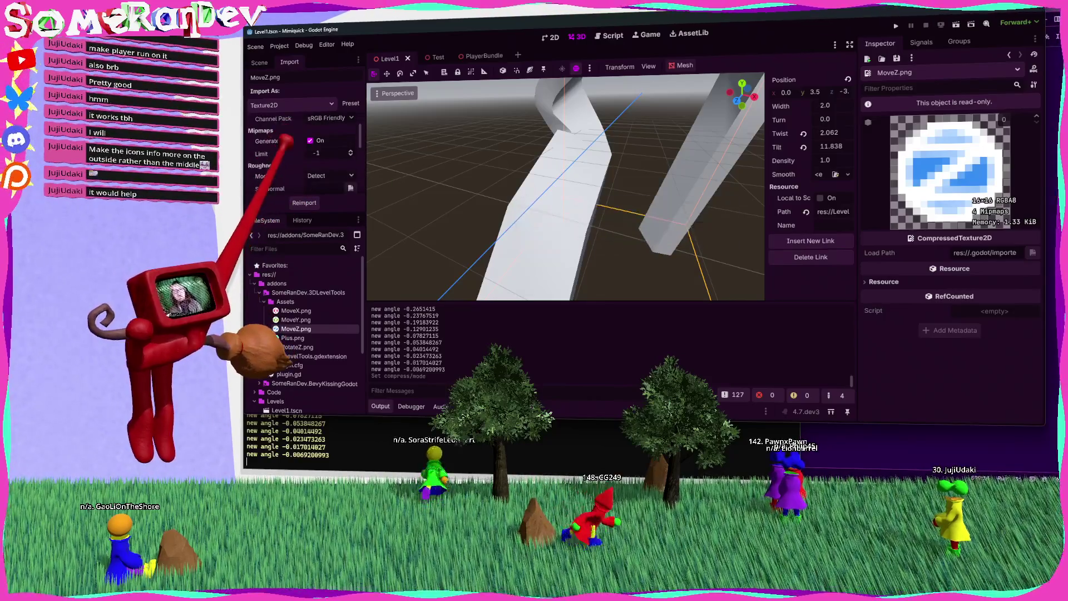
{"action": "left_click", "coordinate": [310, 140]}
{"action": "left_click", "coordinate": [305, 203]}
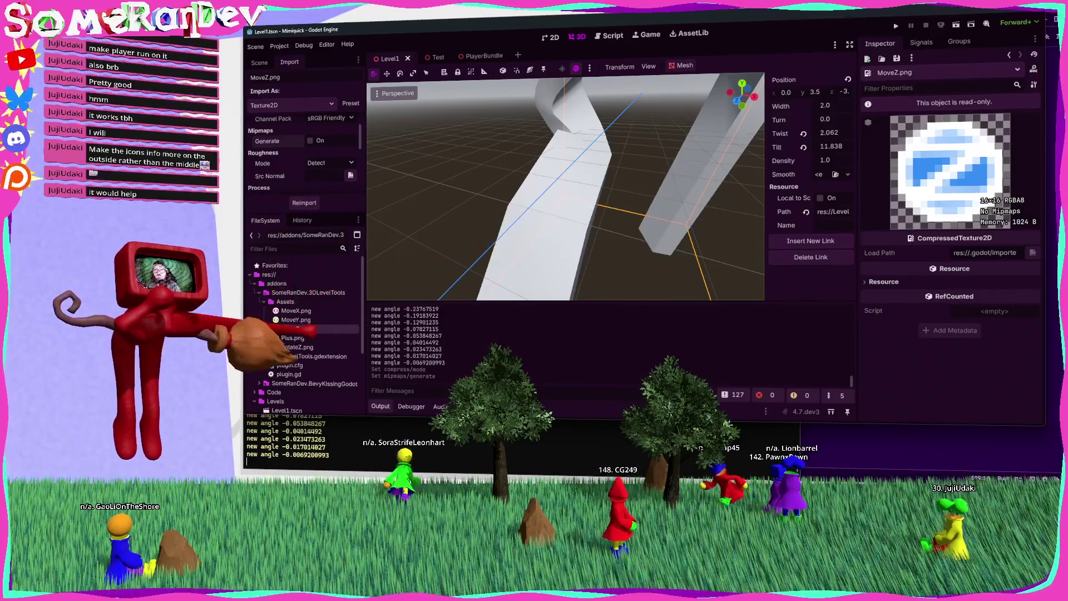
{"action": "left_click", "coordinate": [301, 320]}
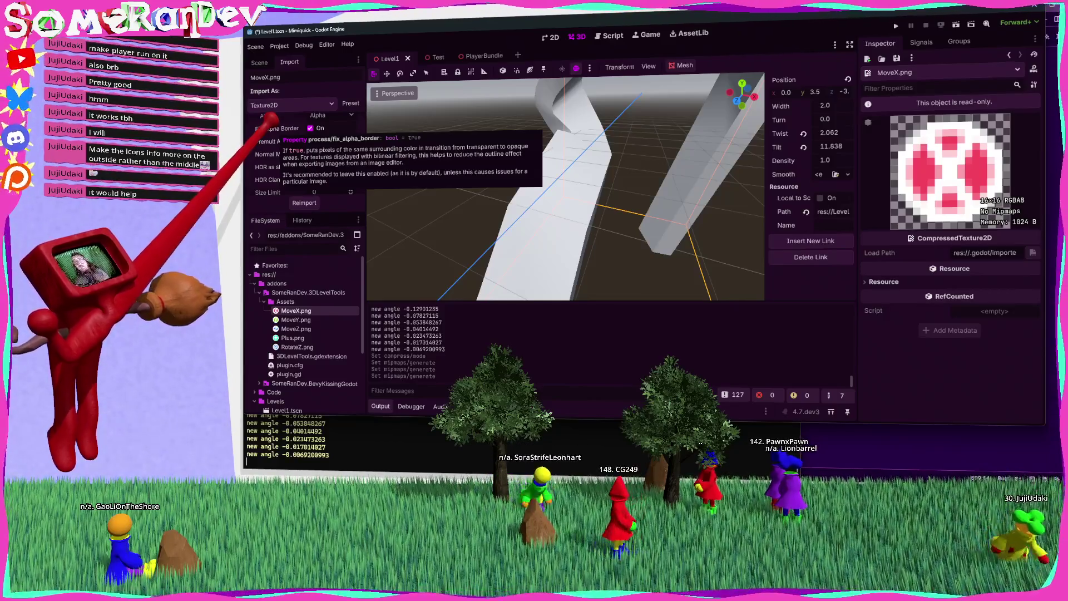
Enlarge the Import dock and switch MoveX.png's import type to Image, then back to Texture2D.
{"action": "scroll", "coordinate": [281, 164], "scroll_direction": "up", "scroll_amount": 3}
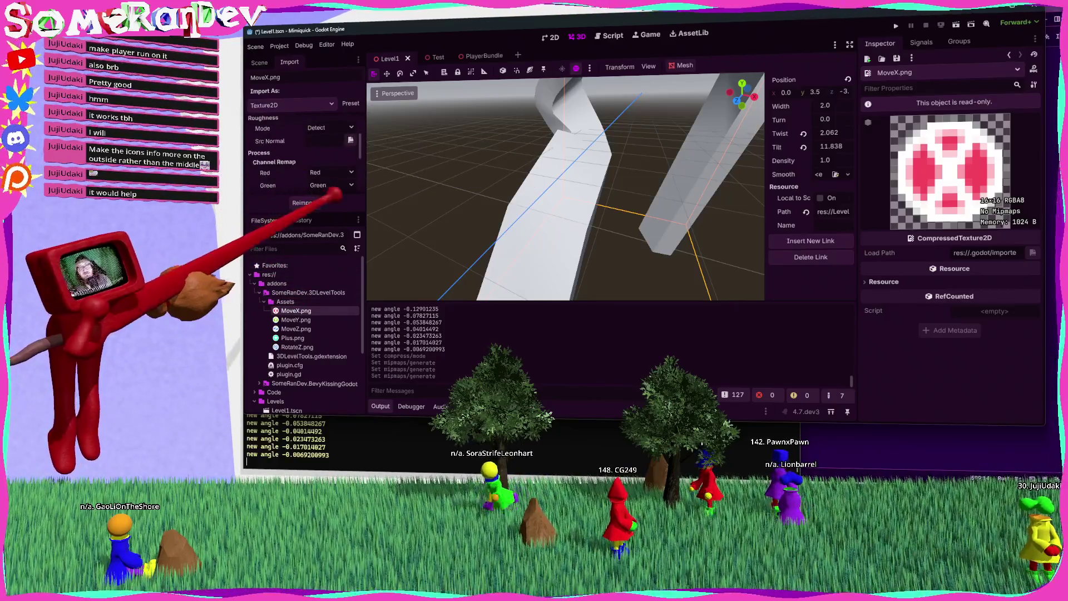
{"action": "left_click_drag", "start_coordinate": [329, 211], "coordinate": [332, 275]}
{"action": "left_click", "coordinate": [307, 103]}
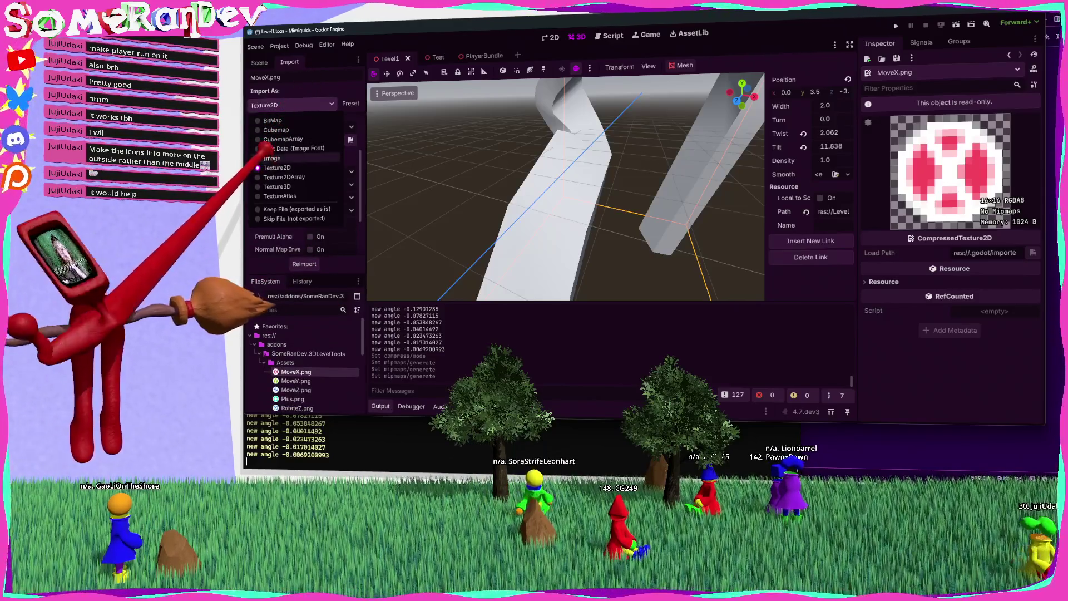
{"action": "left_click", "coordinate": [272, 159]}
{"action": "left_click", "coordinate": [301, 105]}
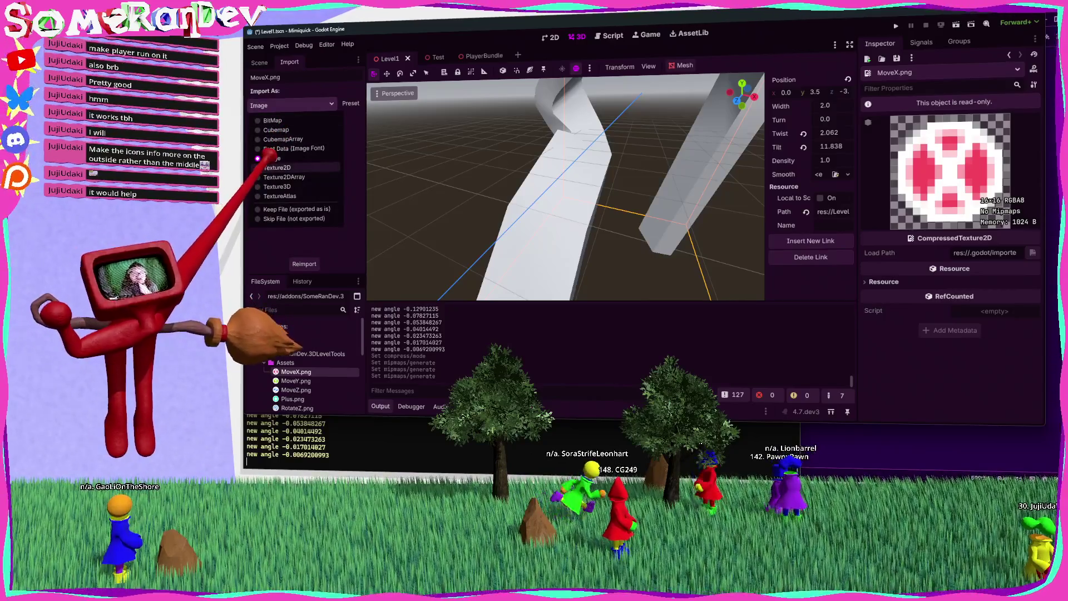
{"action": "left_click", "coordinate": [276, 167]}
Turn off Fix Alpha Border for MoveX.png and return to the Level1 scene tree.
{"action": "scroll", "coordinate": [304, 178], "scroll_direction": "down", "scroll_amount": 5}
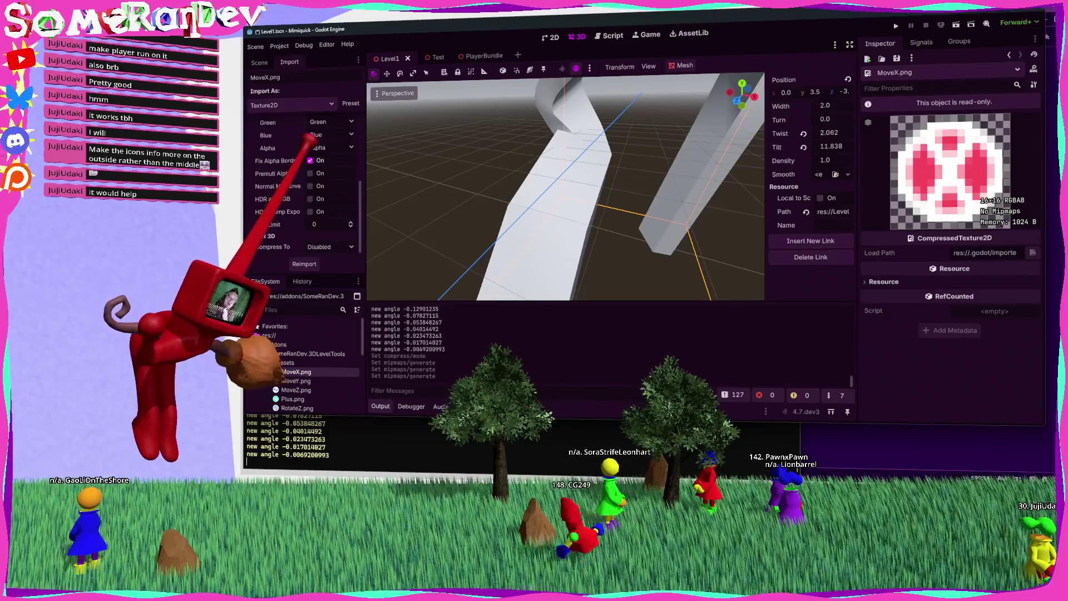
{"action": "left_click", "coordinate": [310, 160]}
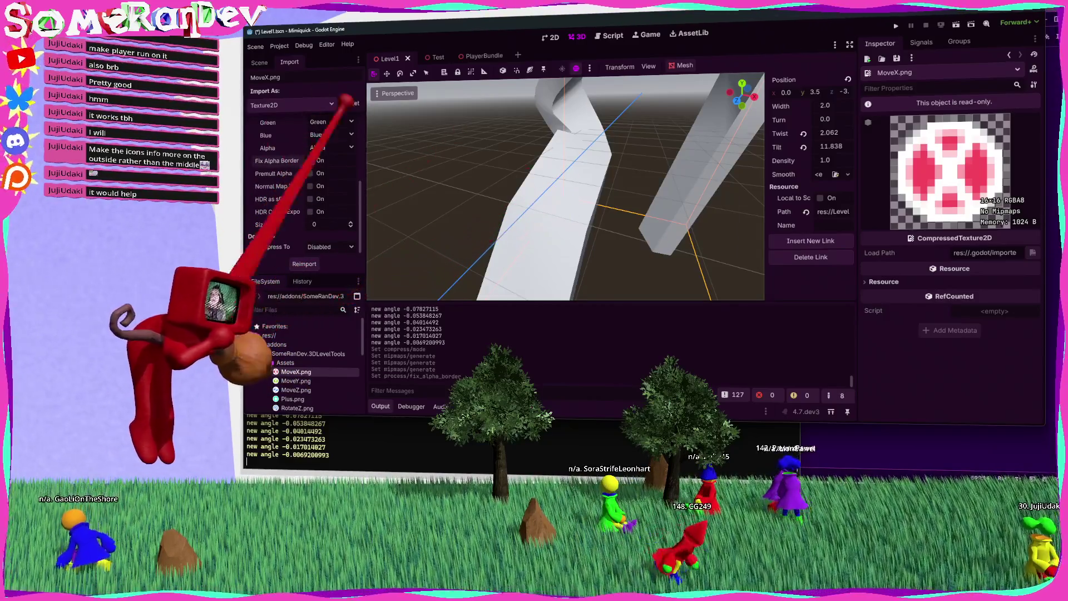
{"action": "left_click", "coordinate": [259, 62]}
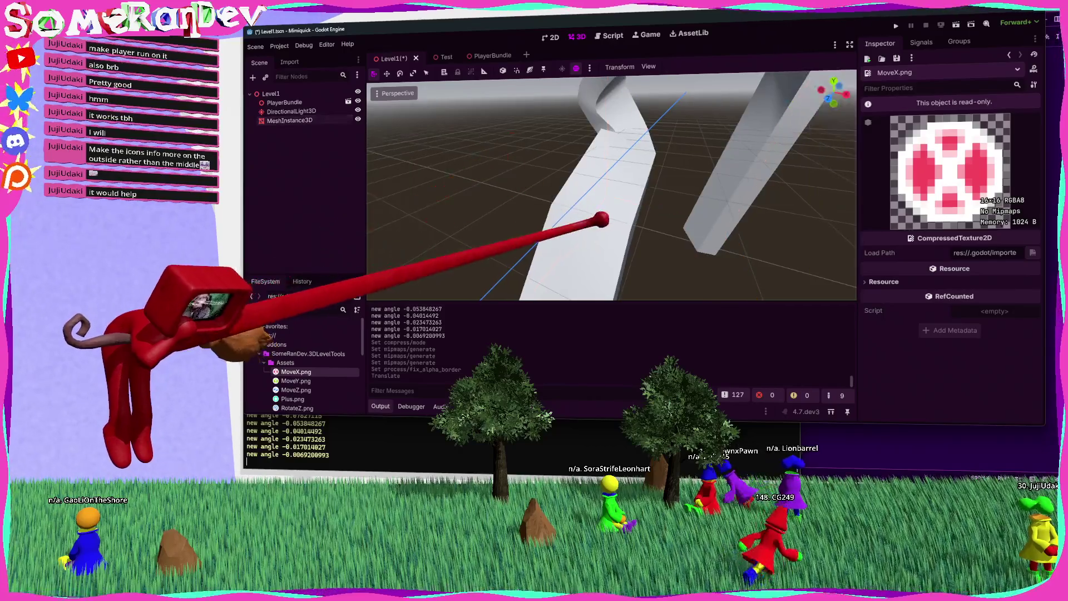
Select the chain plane mesh, then zoom and orbit to inspect its handle icons up close.
{"action": "left_click", "coordinate": [565, 184]}
{"action": "scroll", "coordinate": [565, 187], "scroll_direction": "up", "scroll_amount": 5}
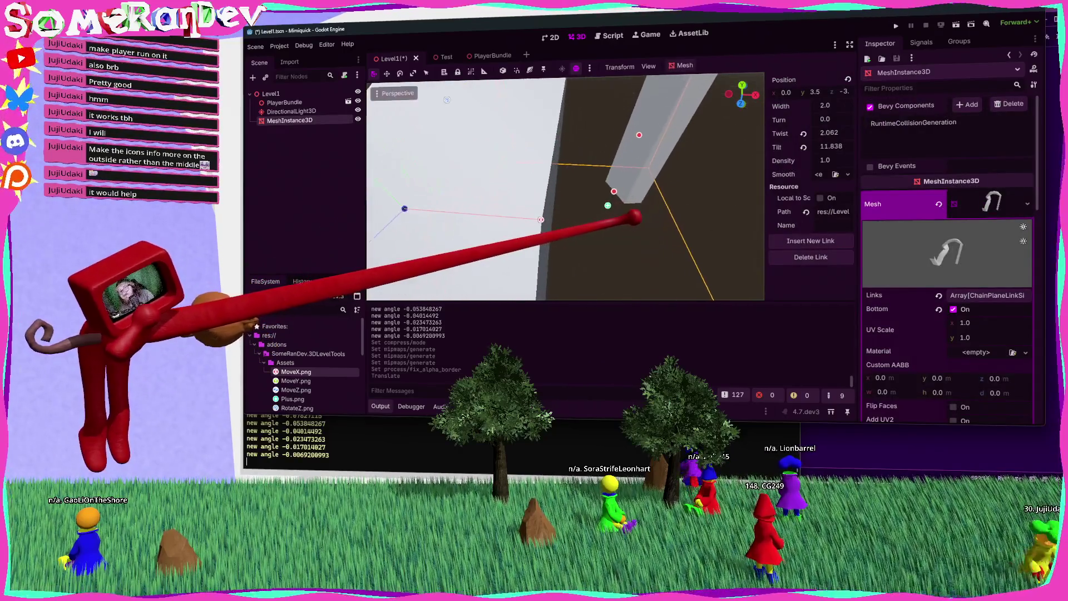
{"action": "left_click_drag", "start_coordinate": [565, 187], "coordinate": [615, 170]}
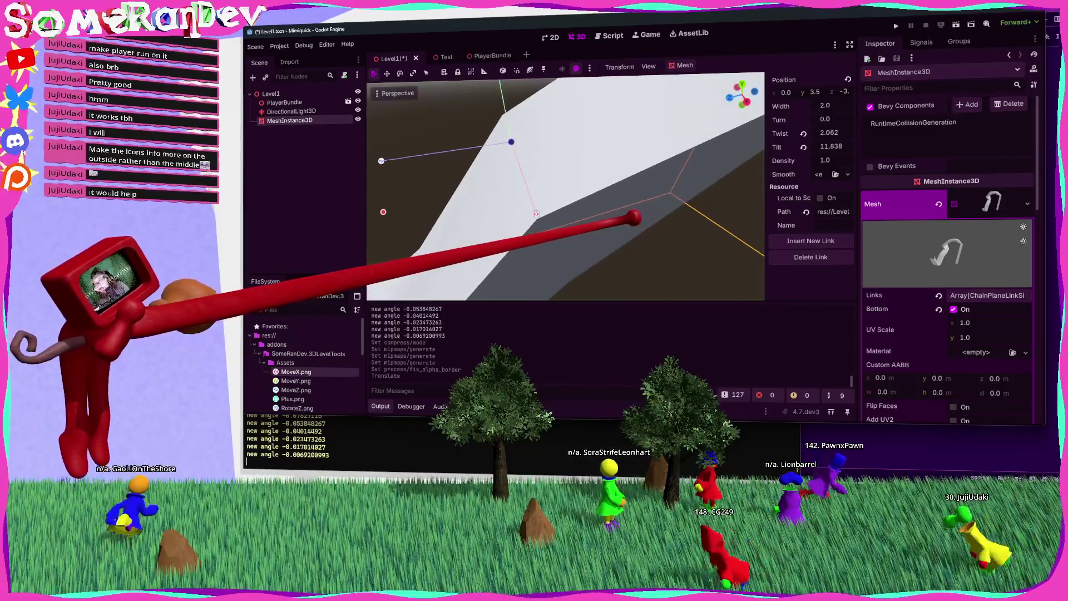
Bring up MoveY.png's import settings, showing a 16×16 RGBA8 texture without mipmaps.
{"action": "left_click", "coordinate": [295, 371]}
{"action": "left_click", "coordinate": [289, 62]}
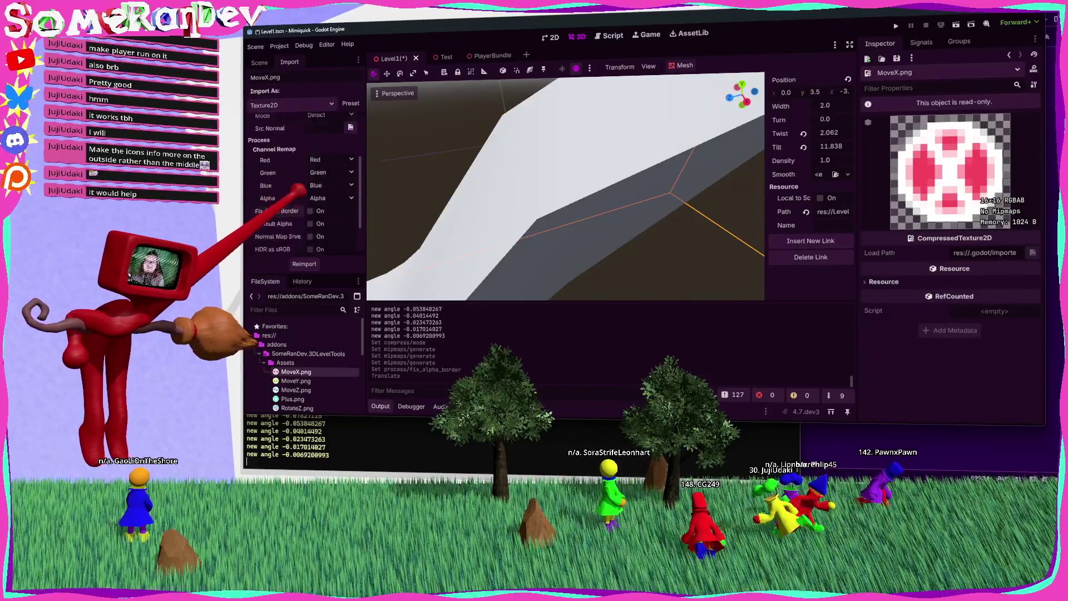
{"action": "scroll", "coordinate": [290, 166], "scroll_direction": "up", "scroll_amount": 1}
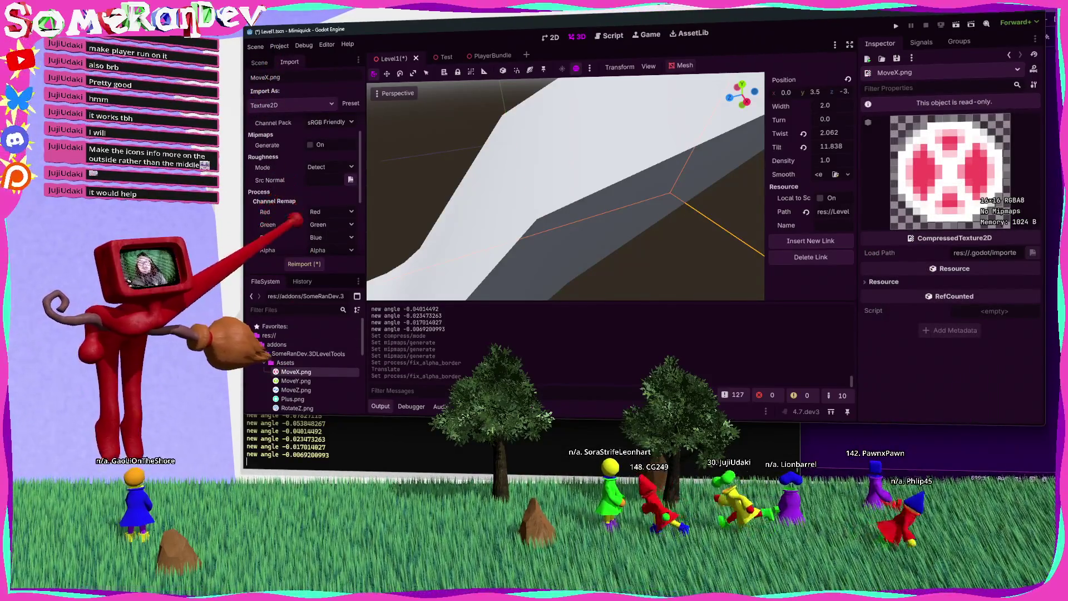
{"action": "scroll", "coordinate": [303, 178], "scroll_direction": "up", "scroll_amount": 1}
{"action": "scroll", "coordinate": [275, 164], "scroll_direction": "up", "scroll_amount": 1}
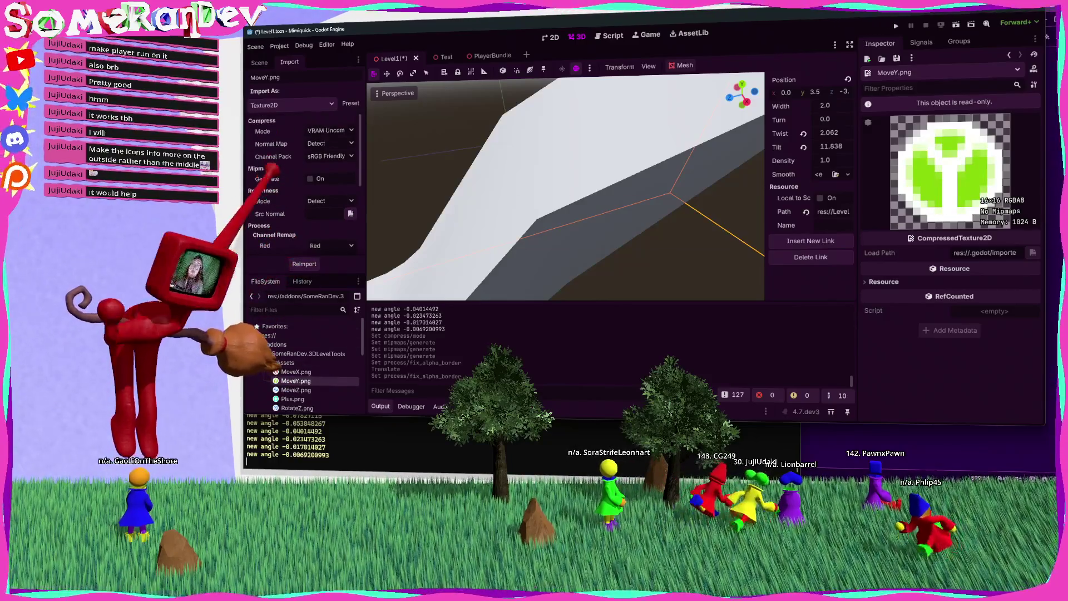
Disable mipmap generation for RotateZ.png and reimport it.
{"action": "scroll", "coordinate": [290, 183], "scroll_direction": "down", "scroll_amount": 5}
{"action": "scroll", "coordinate": [261, 198], "scroll_direction": "up", "scroll_amount": 2}
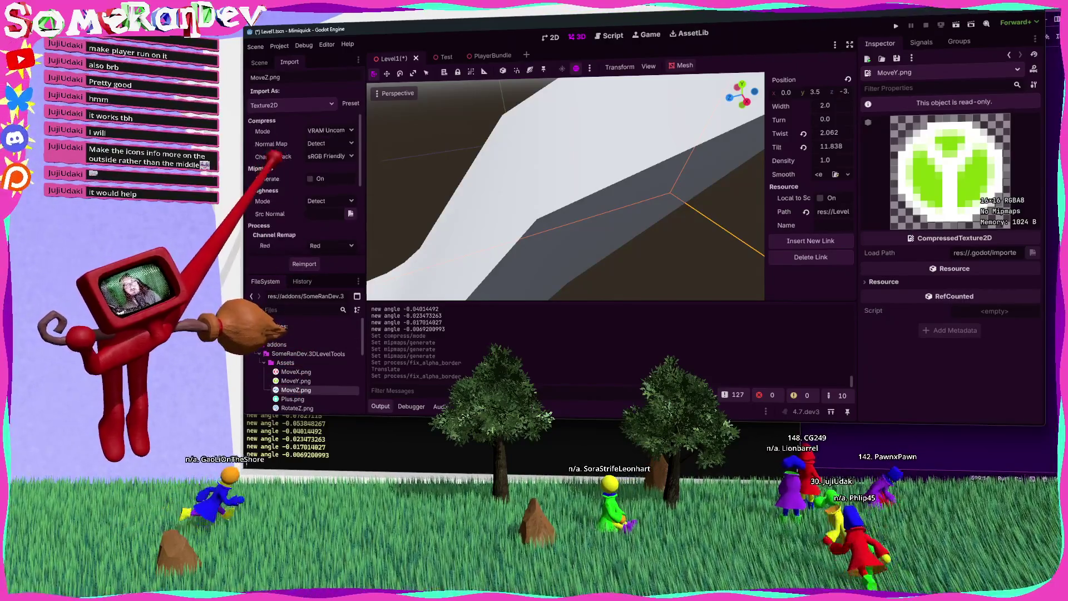
{"action": "scroll", "coordinate": [267, 163], "scroll_direction": "down", "scroll_amount": 2}
{"action": "left_click", "coordinate": [297, 408]}
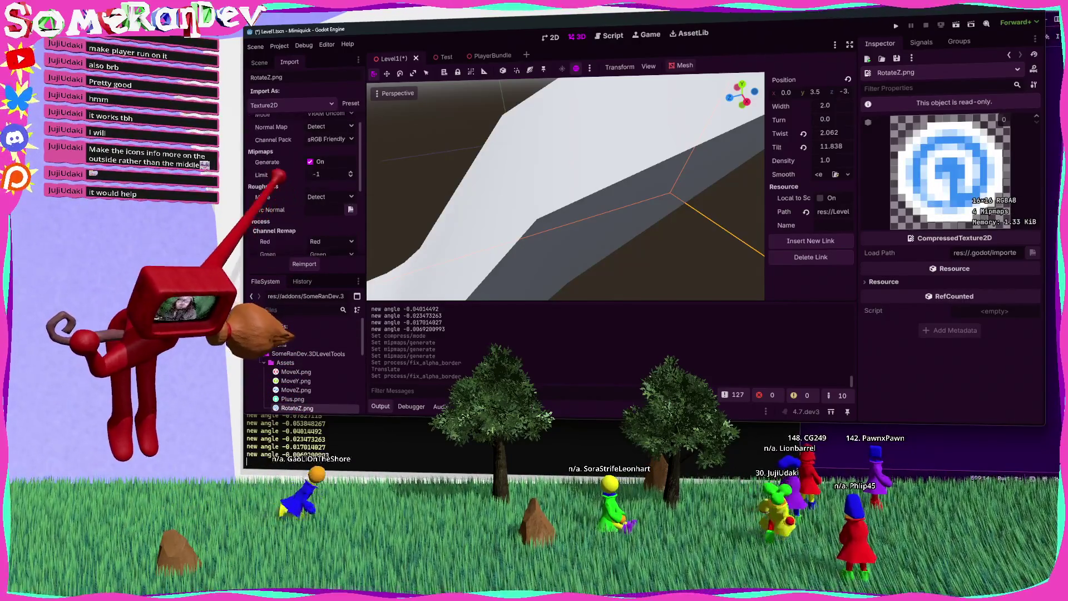
{"action": "scroll", "coordinate": [292, 144], "scroll_direction": "down", "scroll_amount": 1}
{"action": "left_click", "coordinate": [310, 161]}
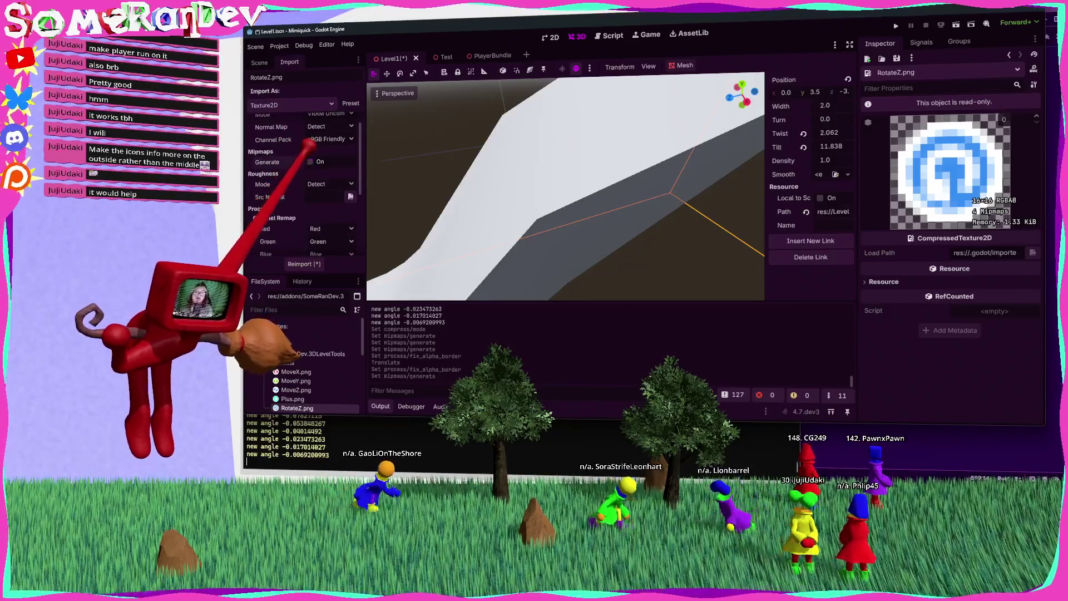
{"action": "left_click", "coordinate": [305, 263]}
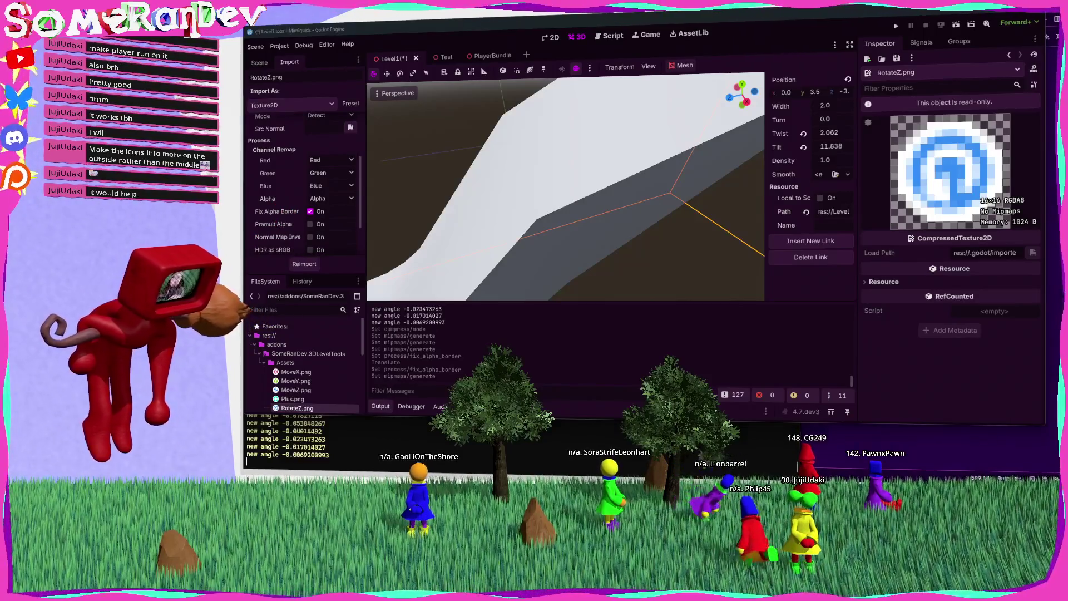
Reimport Plus.png with mipmaps off and compression set to VRAM Uncompressed.
{"action": "scroll", "coordinate": [306, 212], "scroll_direction": "down", "scroll_amount": 3}
{"action": "left_click", "coordinate": [292, 399]}
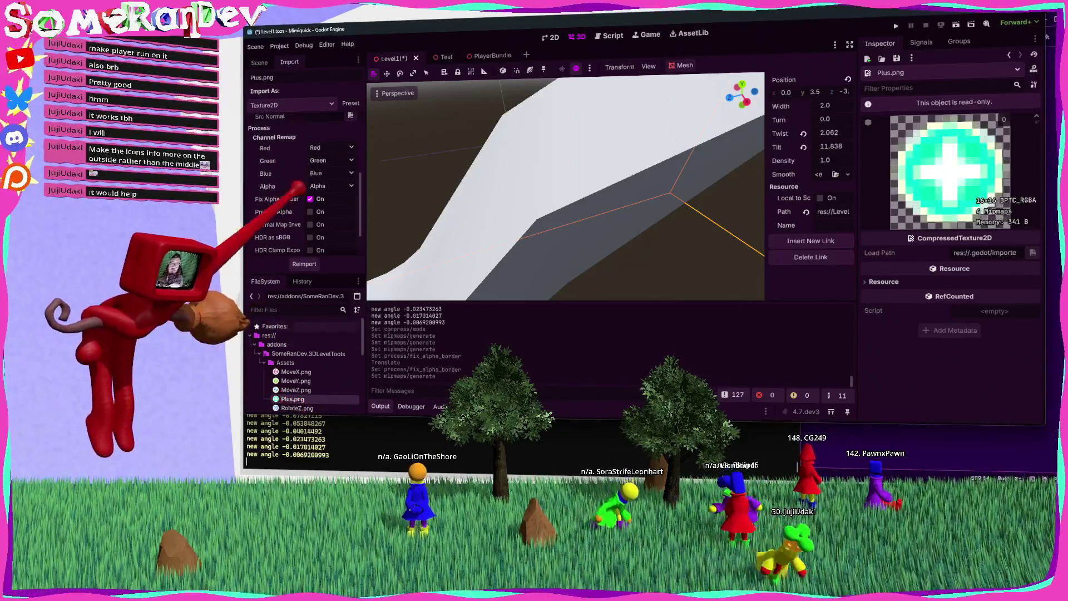
{"action": "scroll", "coordinate": [301, 156], "scroll_direction": "up", "scroll_amount": 6}
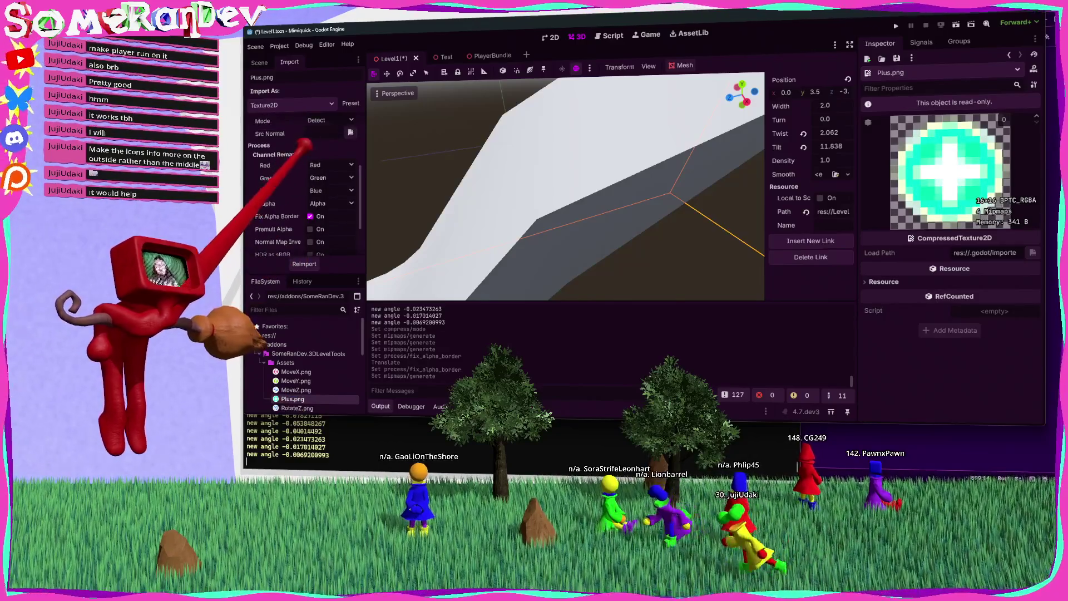
{"action": "left_click", "coordinate": [310, 137]}
{"action": "scroll", "coordinate": [284, 141], "scroll_direction": "up", "scroll_amount": 2}
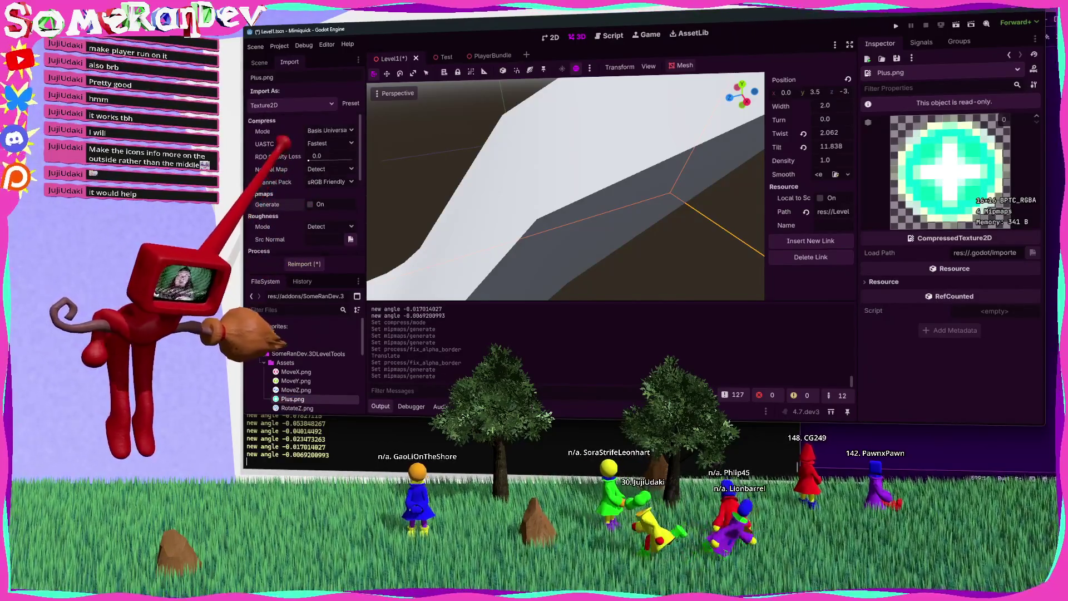
{"action": "left_click", "coordinate": [333, 130]}
{"action": "left_click", "coordinate": [322, 178]}
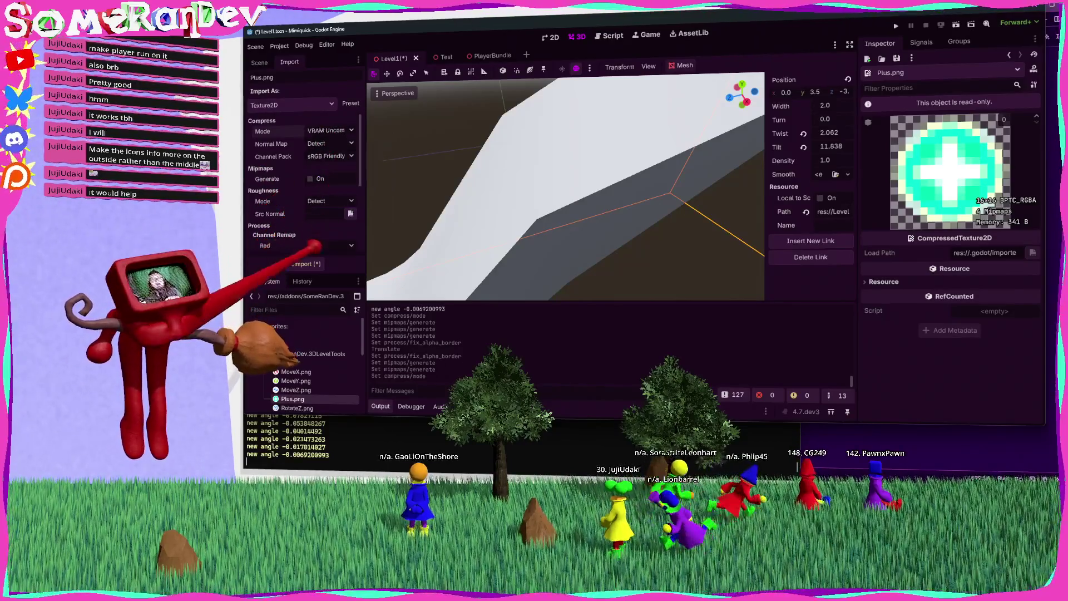
{"action": "left_click", "coordinate": [306, 263]}
Deselect the chain mesh and save the Level1 scene.
{"action": "scroll", "coordinate": [285, 209], "scroll_direction": "down", "scroll_amount": 5}
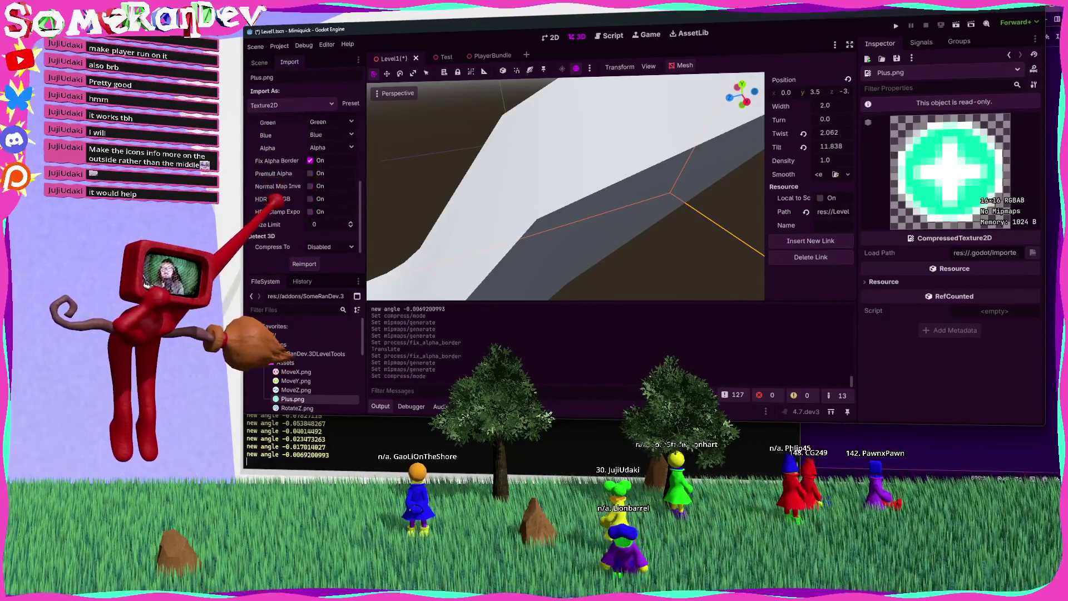
{"action": "scroll", "coordinate": [634, 219], "scroll_direction": "down", "scroll_amount": 5}
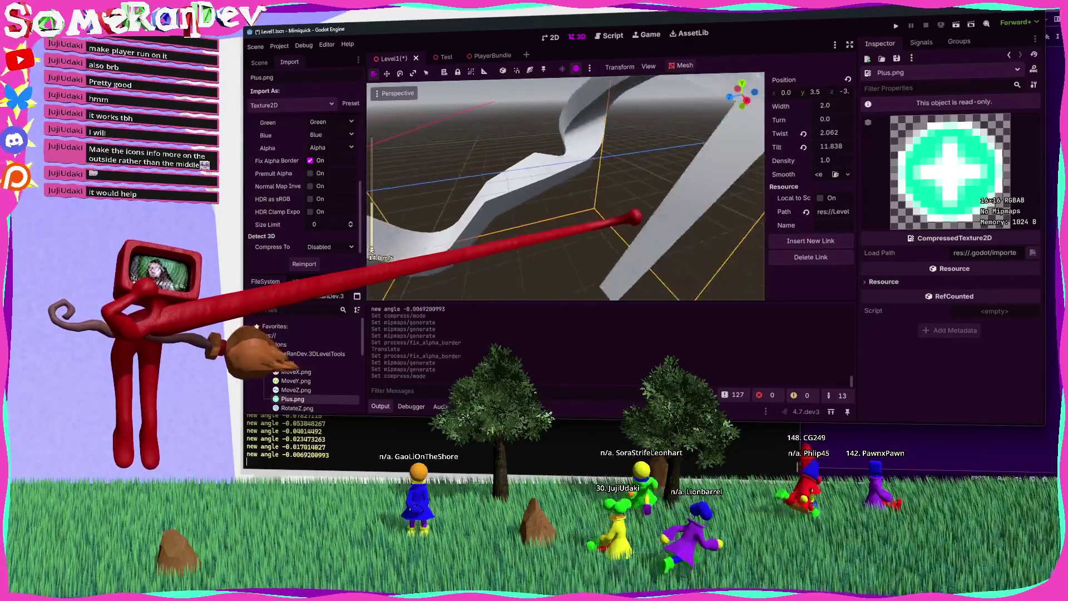
{"action": "left_click", "coordinate": [629, 223]}
{"action": "key", "text": "ctrl+s"}
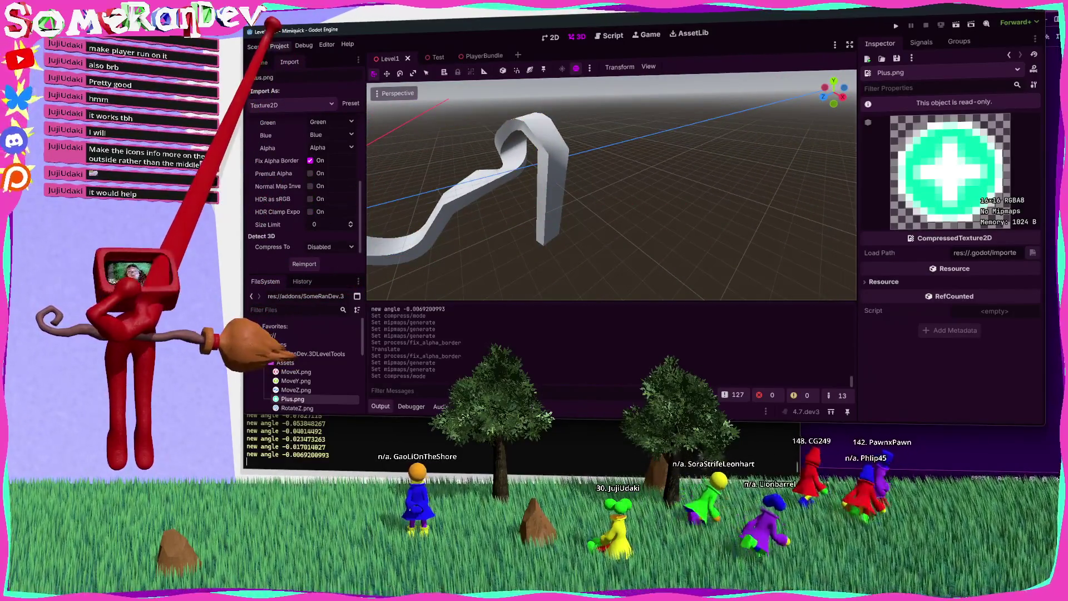
Reload the project and fly the camera down toward the wall mesh.
{"action": "left_click", "coordinate": [280, 45]}
{"action": "left_click", "coordinate": [295, 147]}
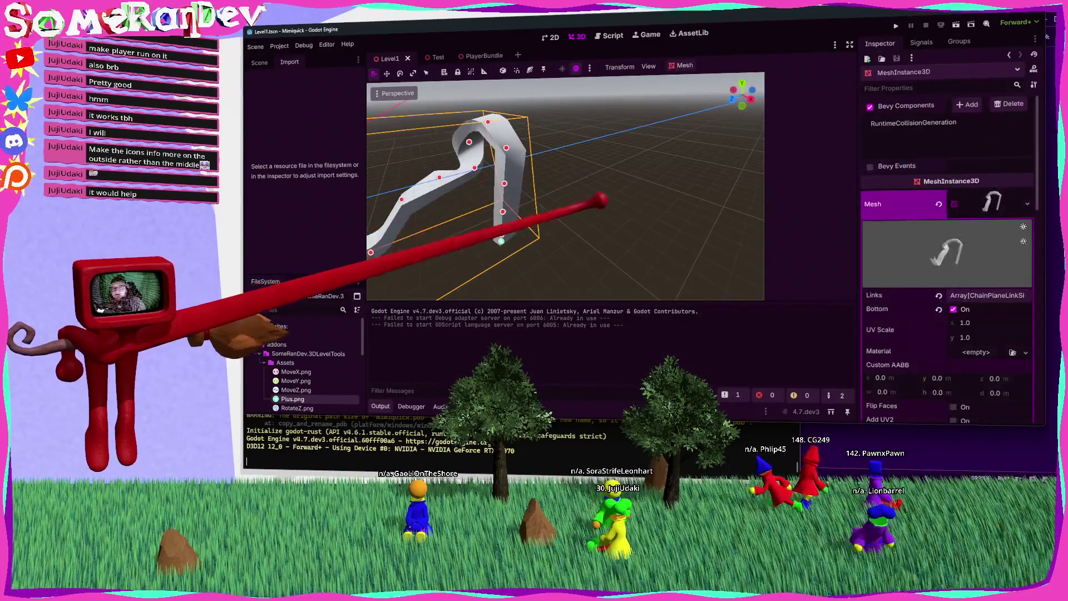
{"action": "key", "text": "w"}
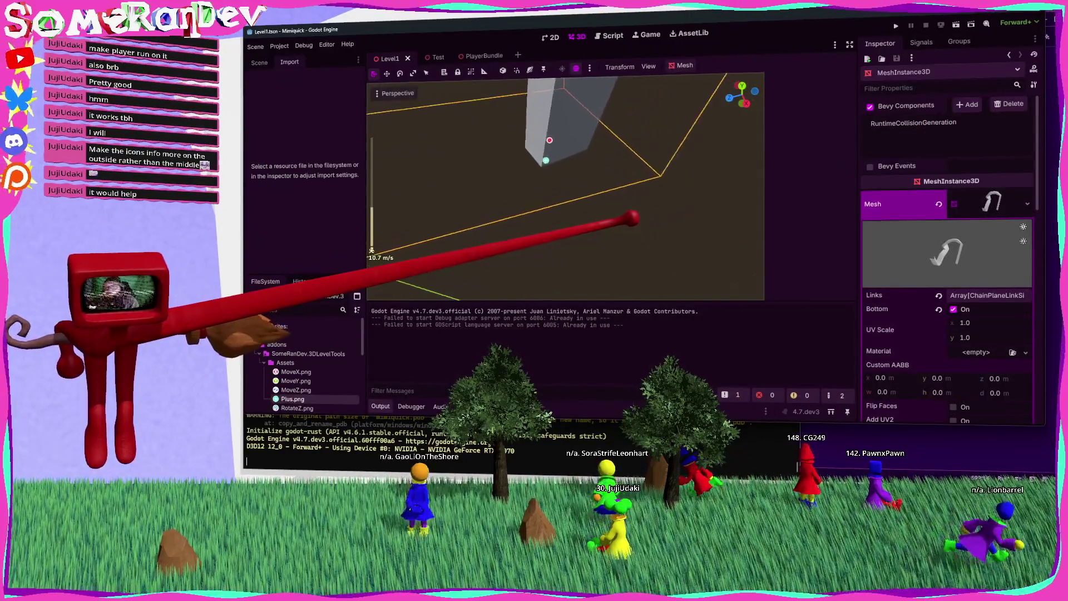
{"action": "scroll", "coordinate": [565, 186], "scroll_direction": "up", "scroll_amount": 2}
{"action": "key", "text": "w"}
{"action": "key", "text": "w"}
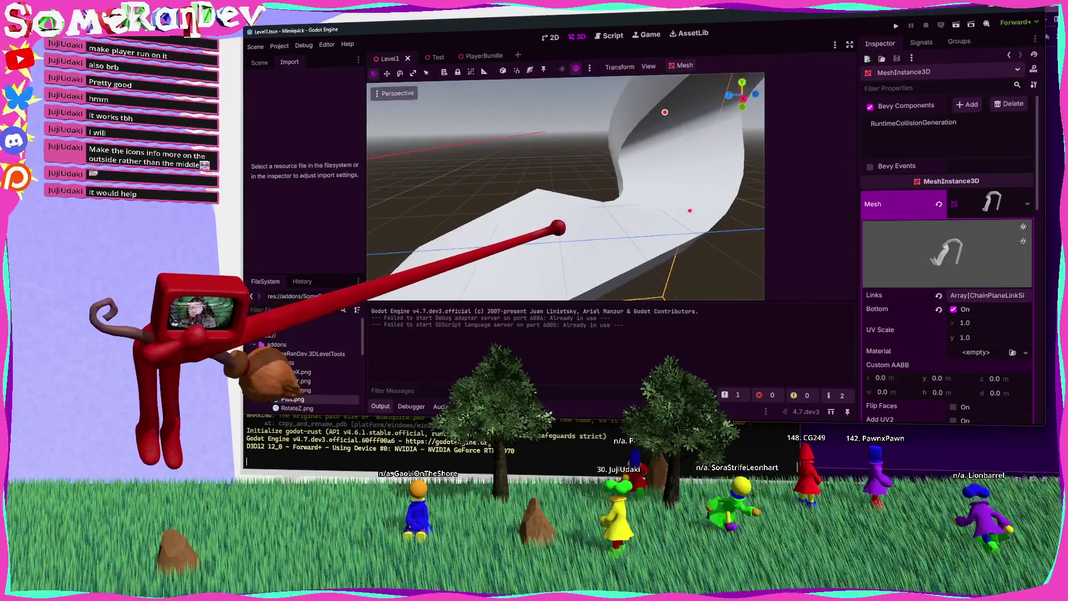
Select a chain plane link, view its gizmo handles up close, then select RotateZ.png.
{"action": "left_click", "coordinate": [641, 222]}
{"action": "key", "text": "w"}
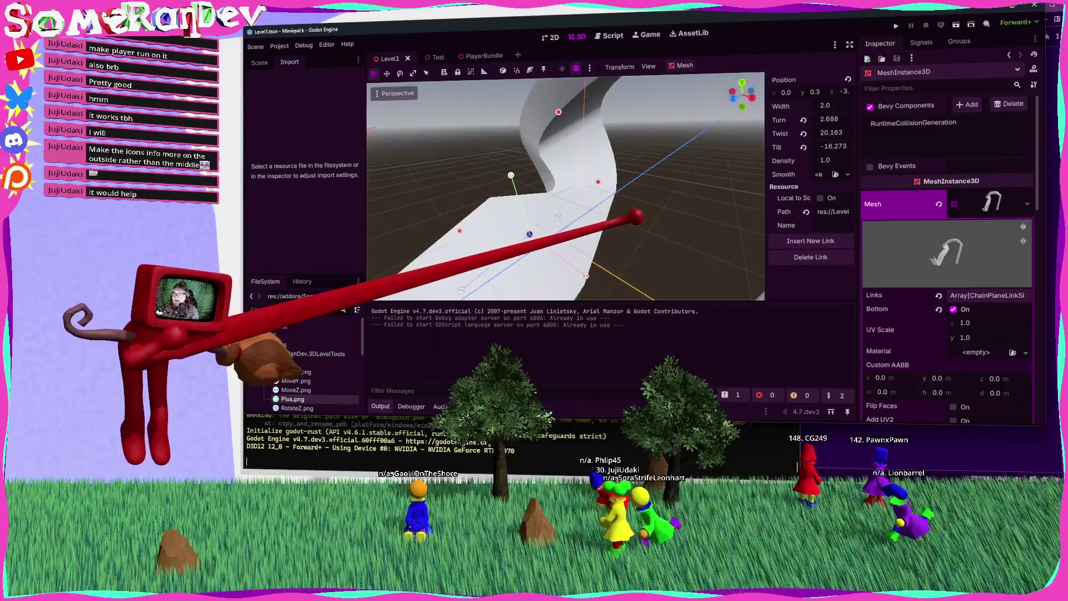
{"action": "key", "text": "w"}
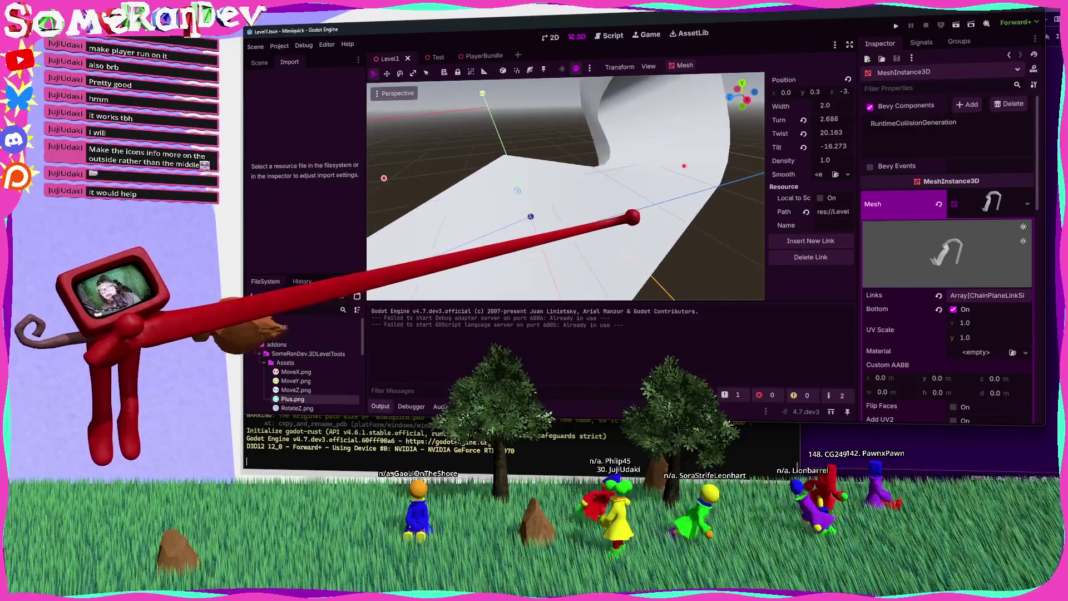
{"action": "key", "text": "w"}
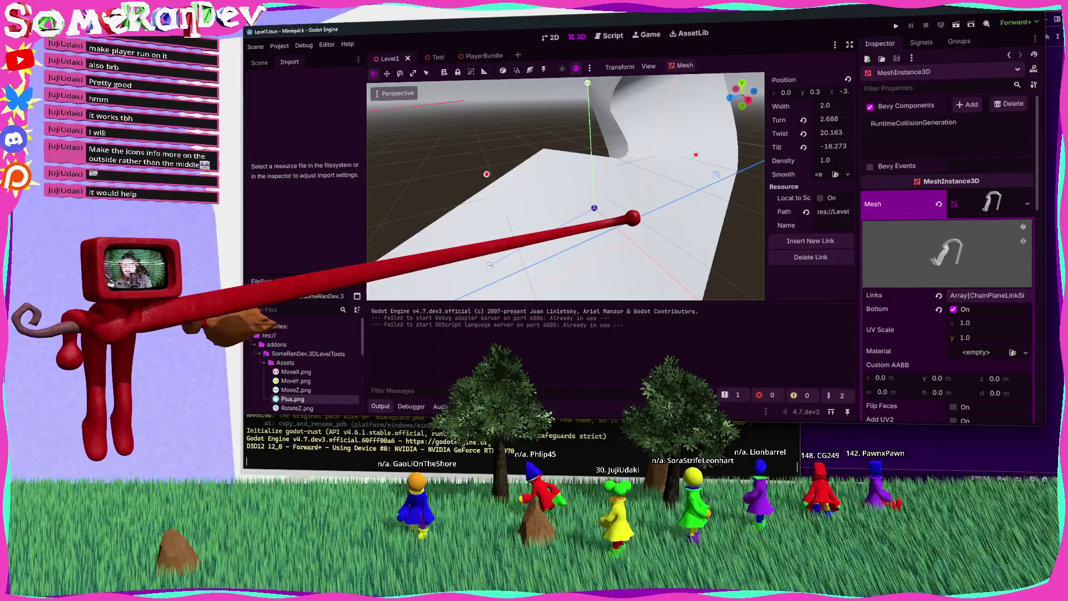
{"action": "key", "text": "w"}
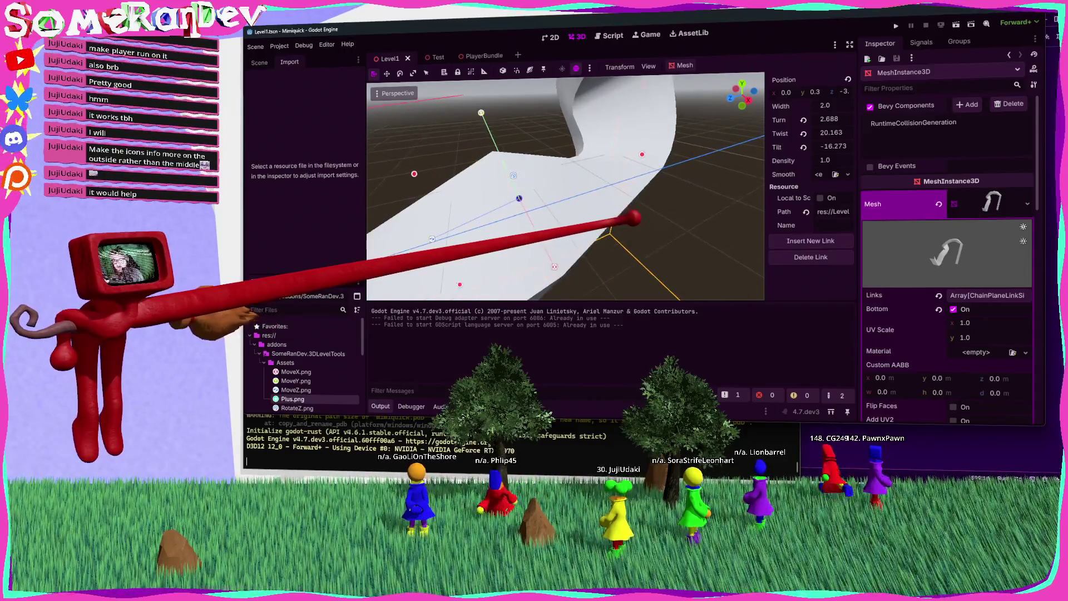
{"action": "key", "text": "w"}
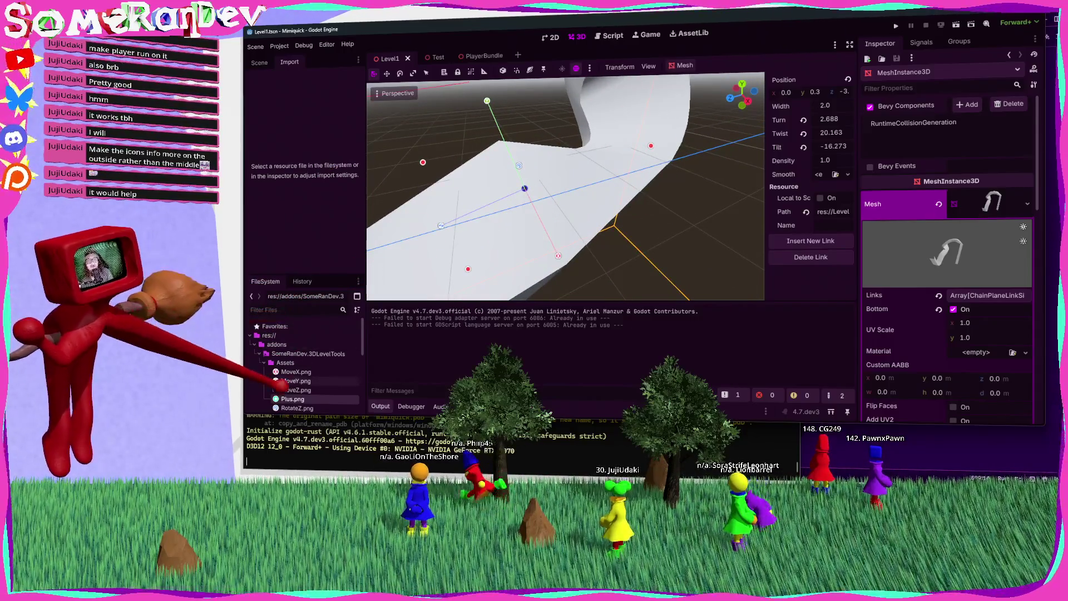
{"action": "scroll", "coordinate": [290, 390], "scroll_direction": "down", "scroll_amount": 1}
{"action": "left_click", "coordinate": [297, 396]}
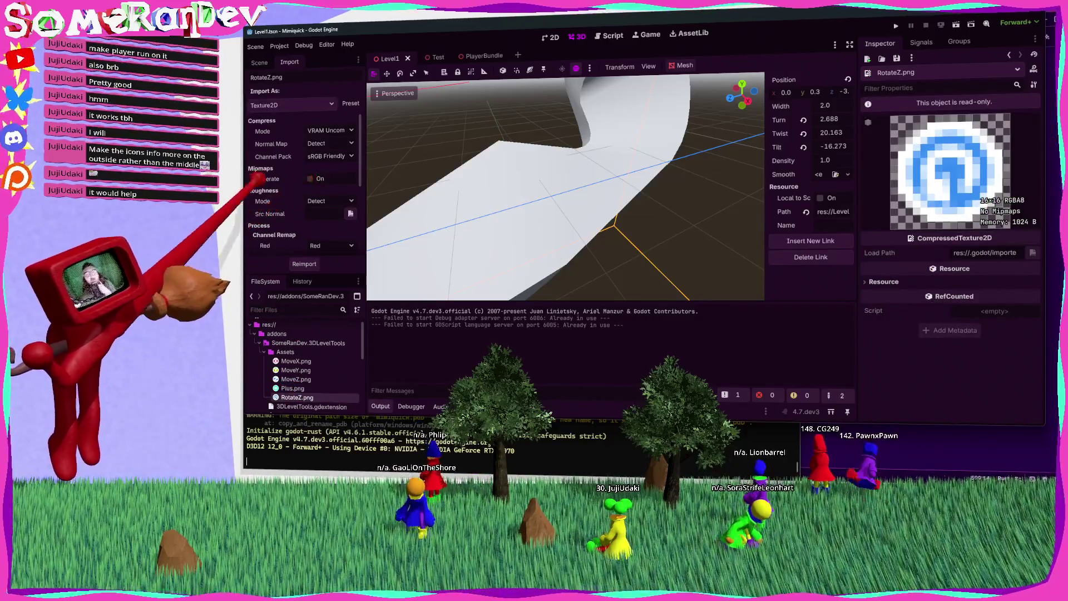
Review RotateZ.png's Normal Map and other import options.
{"action": "left_click", "coordinate": [328, 143]}
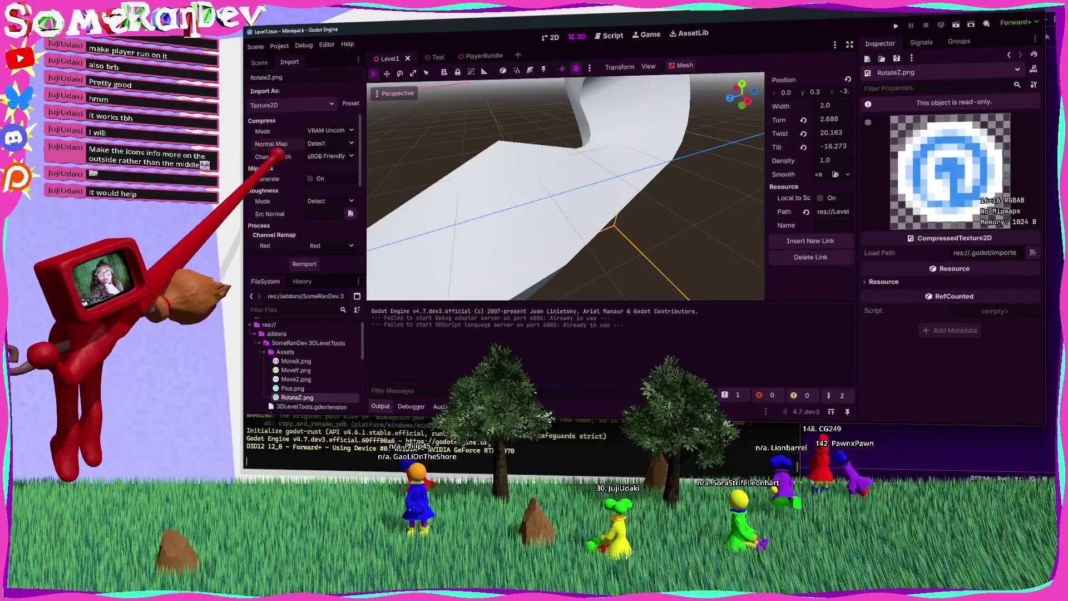
{"action": "scroll", "coordinate": [303, 184], "scroll_direction": "down", "scroll_amount": 5}
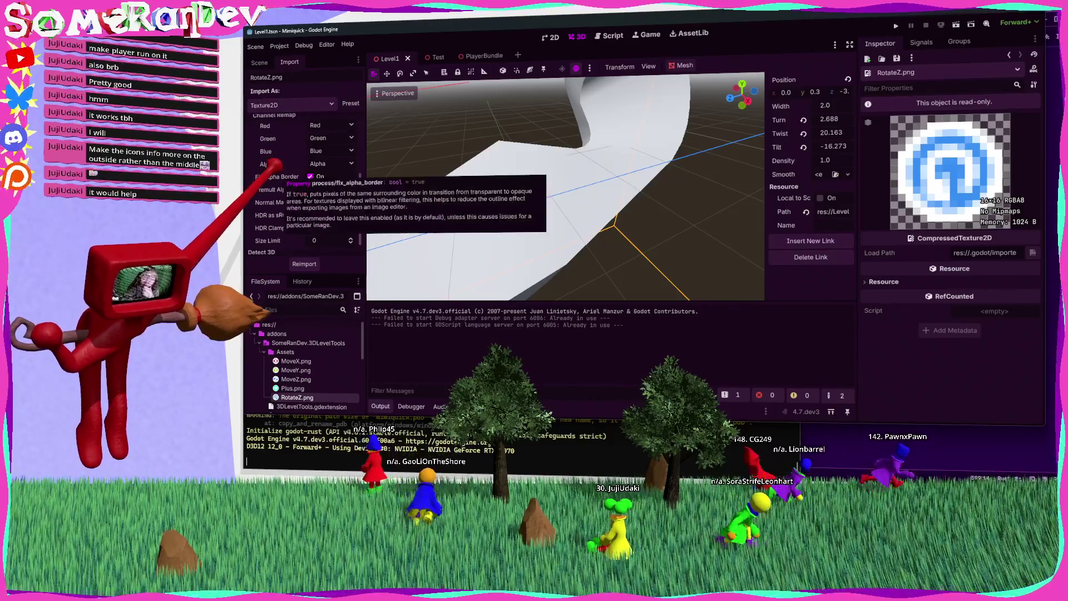
{"action": "scroll", "coordinate": [303, 183], "scroll_direction": "down", "scroll_amount": 1}
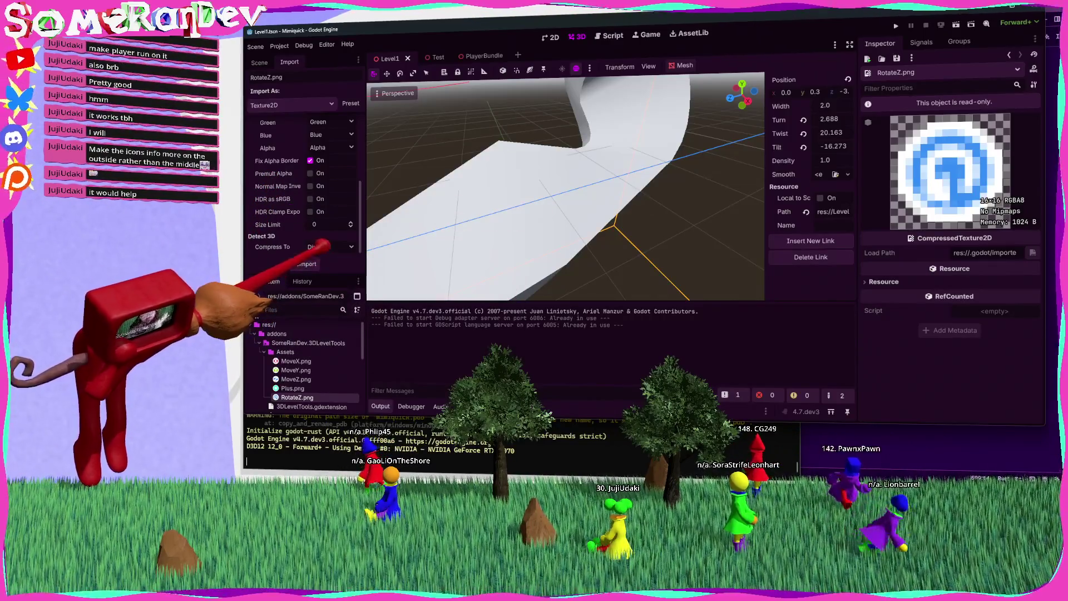
{"action": "scroll", "coordinate": [308, 240], "scroll_direction": "up", "scroll_amount": 5}
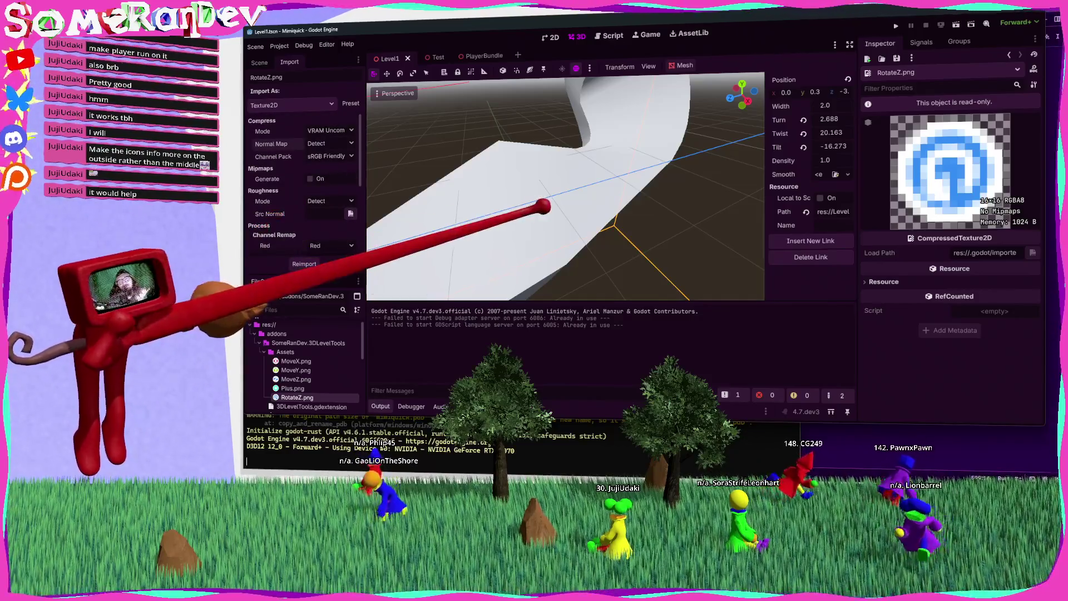
Cancel the accidental transform and frame the whole chain-plane track in the viewport.
{"action": "right_click", "coordinate": [544, 191]}
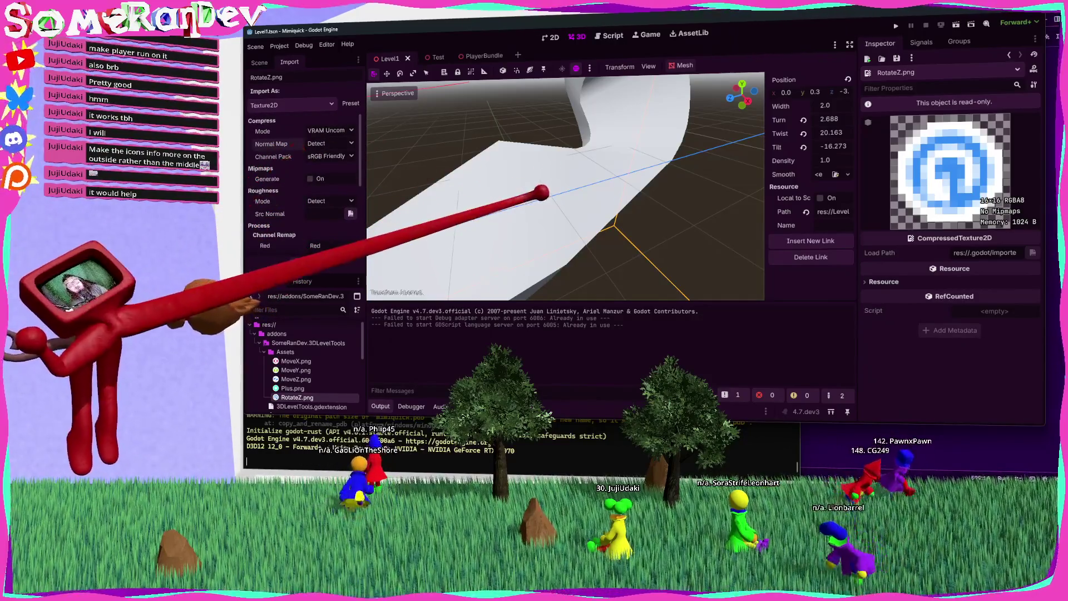
{"action": "key", "text": "f"}
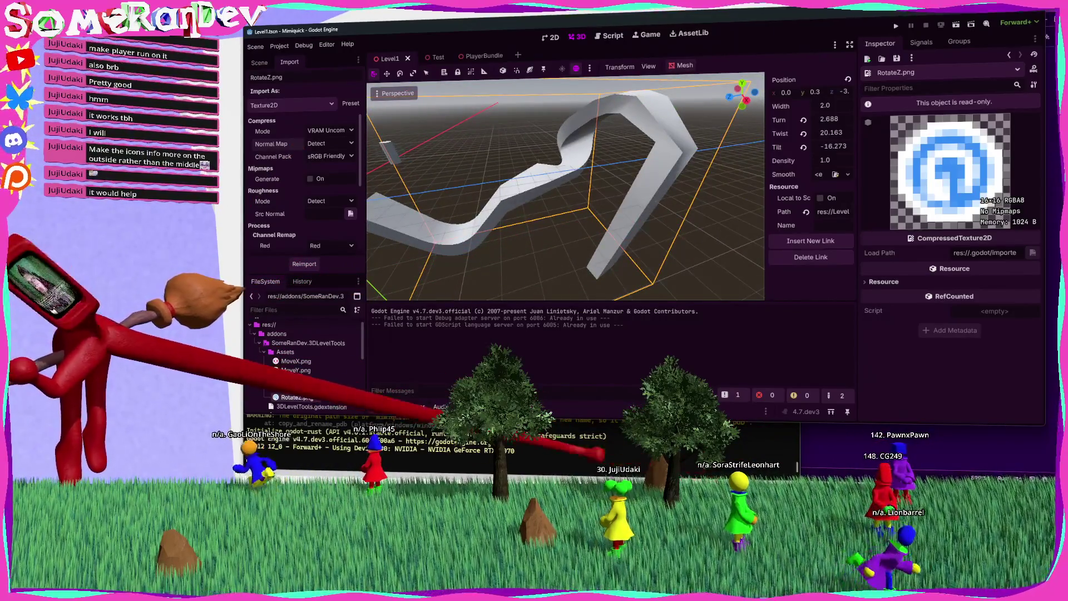
{"action": "key", "text": "alt+Tab"}
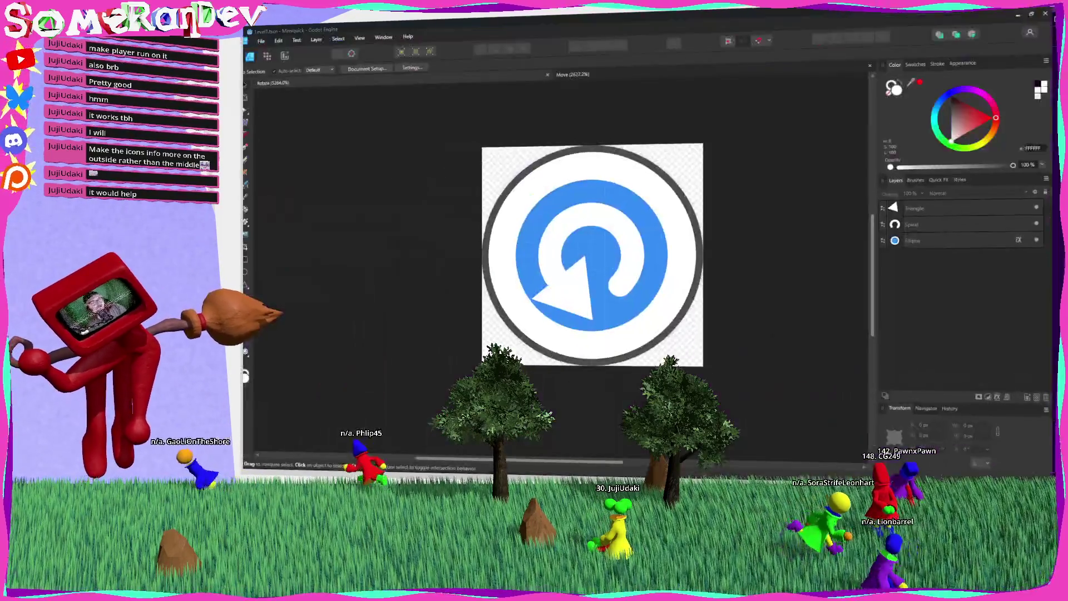
Duplicate the rotate icon's blue circle layer and paste in the Y icon's green circle.
{"action": "left_click", "coordinate": [1033, 234]}
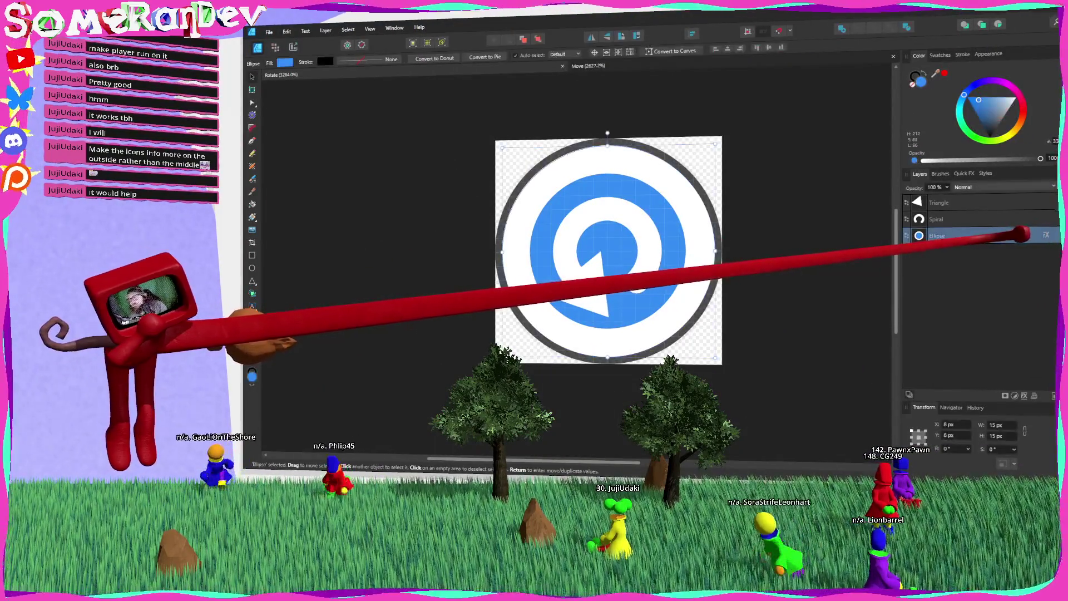
{"action": "right_click", "coordinate": [990, 239]}
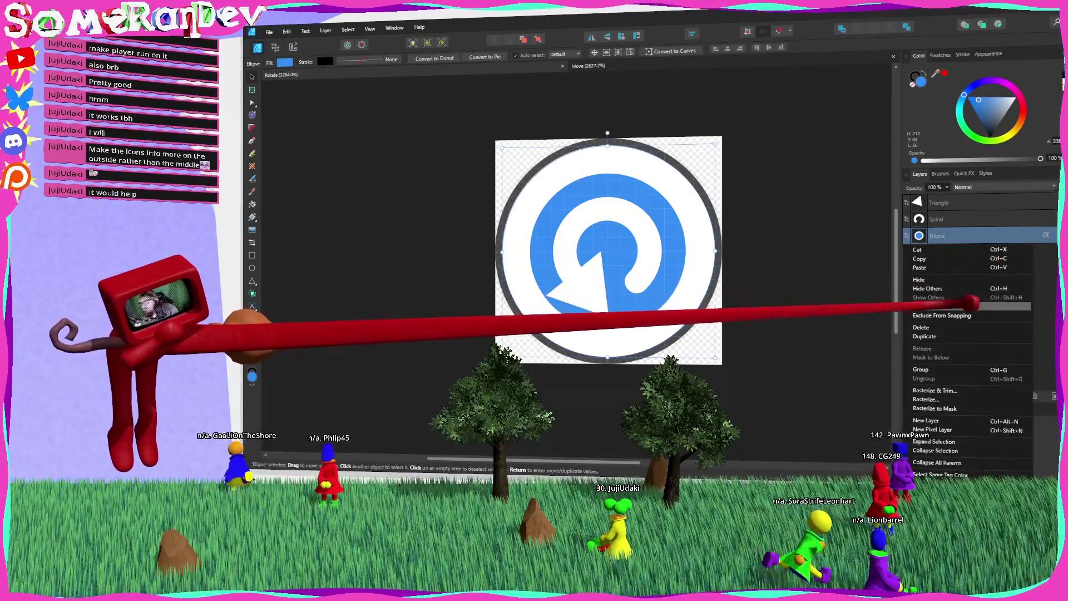
{"action": "left_click", "coordinate": [954, 339]}
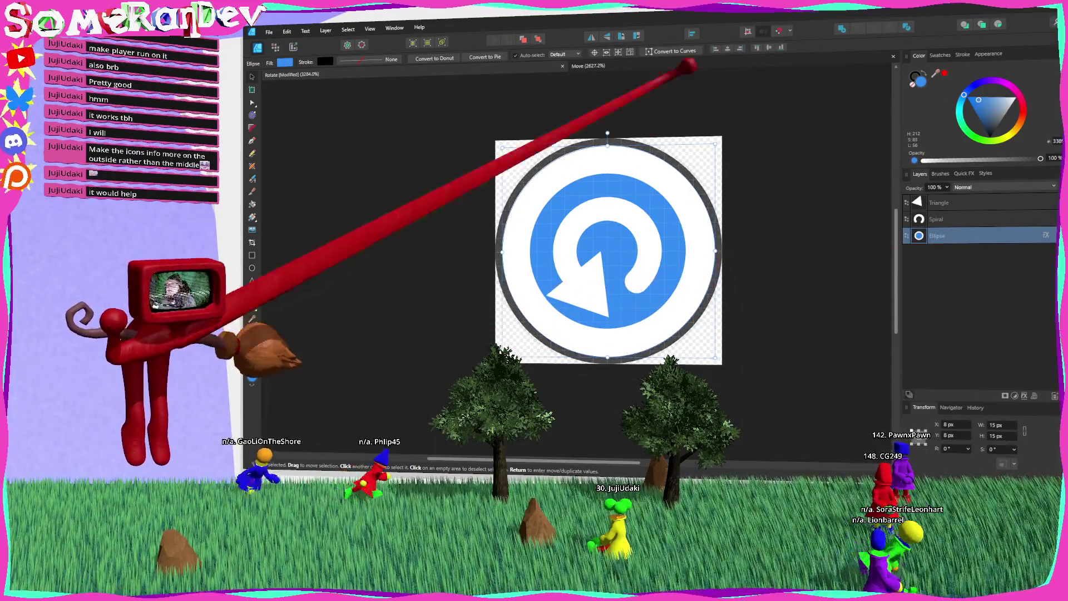
{"action": "key", "text": "ctrl+v"}
{"action": "left_click", "coordinate": [909, 285]}
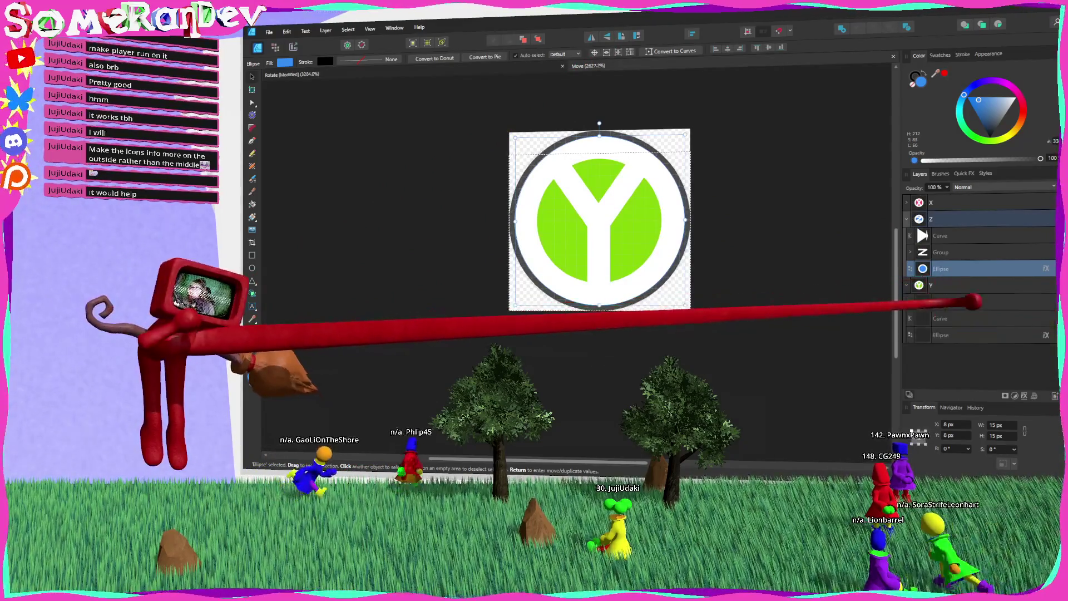
{"action": "left_click", "coordinate": [969, 335]}
{"action": "key", "text": "ctrl+Tab"}
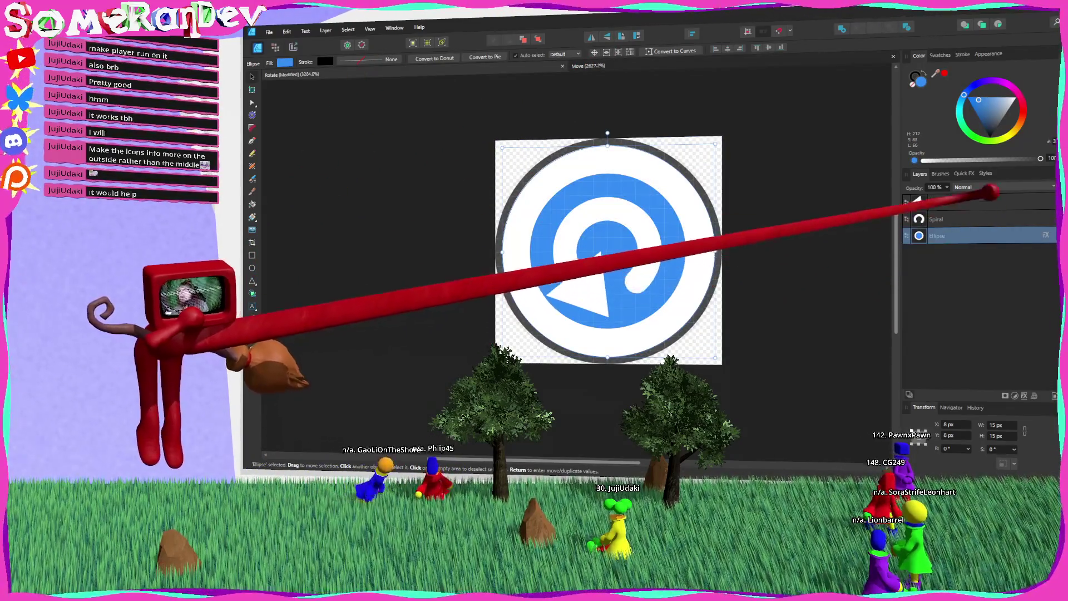
{"action": "key", "text": "ctrl+v"}
Paste in the X icon's red circle, move both circles below the blue one, and hide the blue one.
{"action": "key", "text": "ctrl+Tab"}
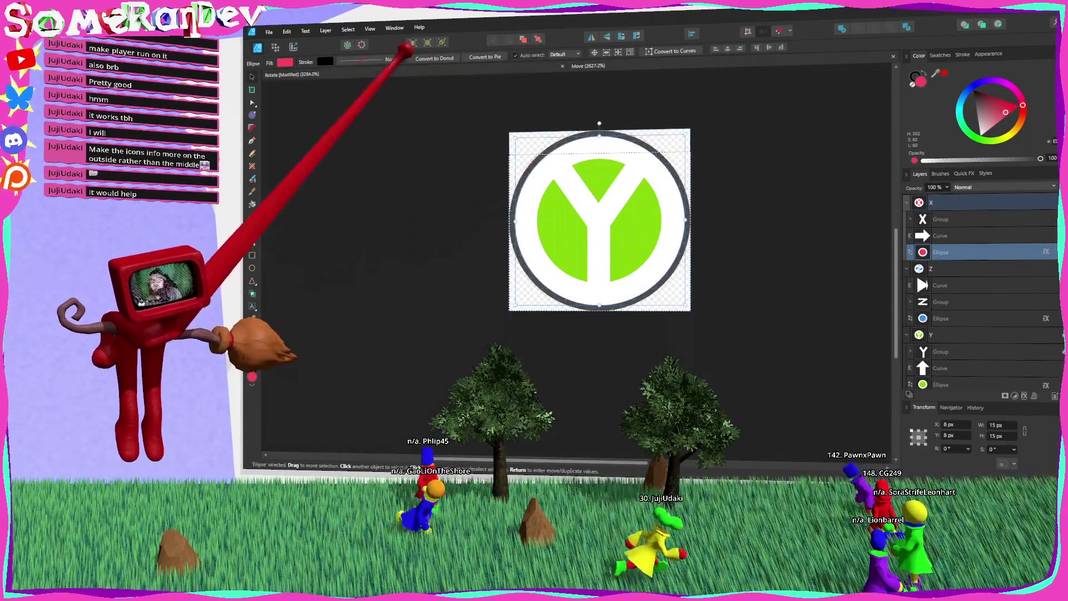
{"action": "key", "text": "ctrl+Tab"}
{"action": "key", "text": "ctrl+v"}
{"action": "left_click", "coordinate": [973, 219], "text": "shift"}
{"action": "mouse_move", "coordinate": [966, 212]}
{"action": "left_mouse_down"}
{"action": "mouse_move", "coordinate": [983, 291]}
{"action": "mouse_move", "coordinate": [985, 278]}
{"action": "left_mouse_up"}
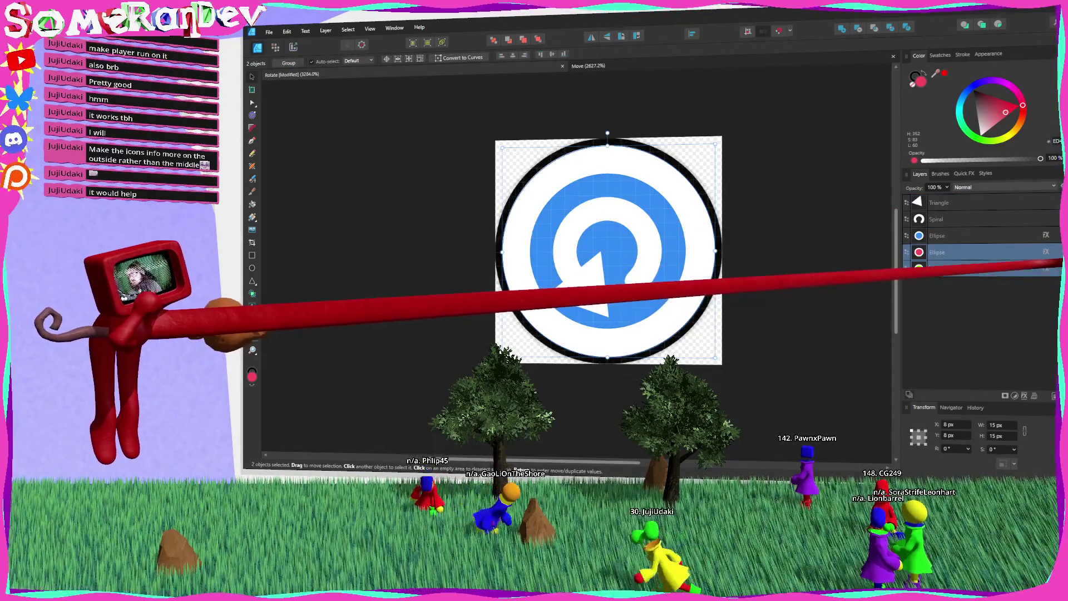
{"action": "key", "text": "ctrl+d"}
{"action": "left_click", "coordinate": [1055, 236]}
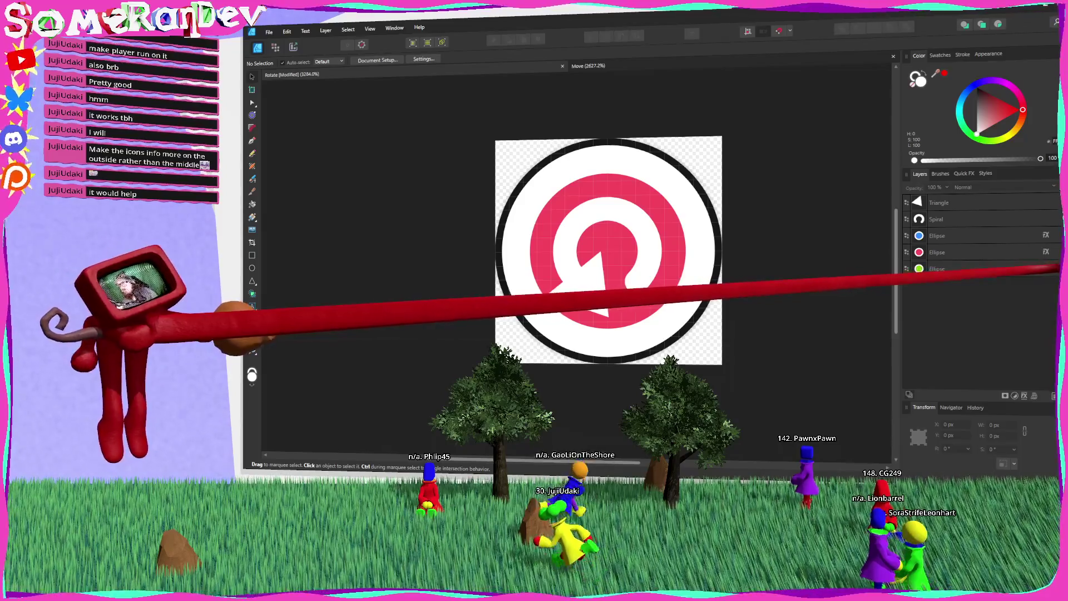
Export the red rotate icon as a 16 px PNG named RotateX.png in Assets.
{"action": "key", "text": "ctrl+alt+shift+s"}
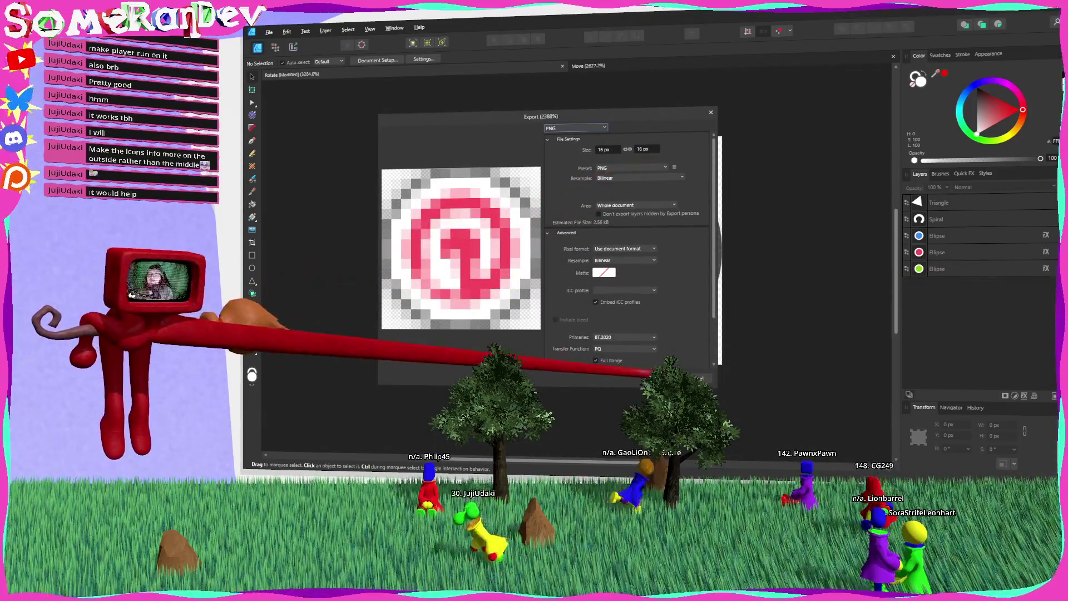
{"action": "left_click", "coordinate": [690, 378]}
{"action": "left_click", "coordinate": [567, 106]}
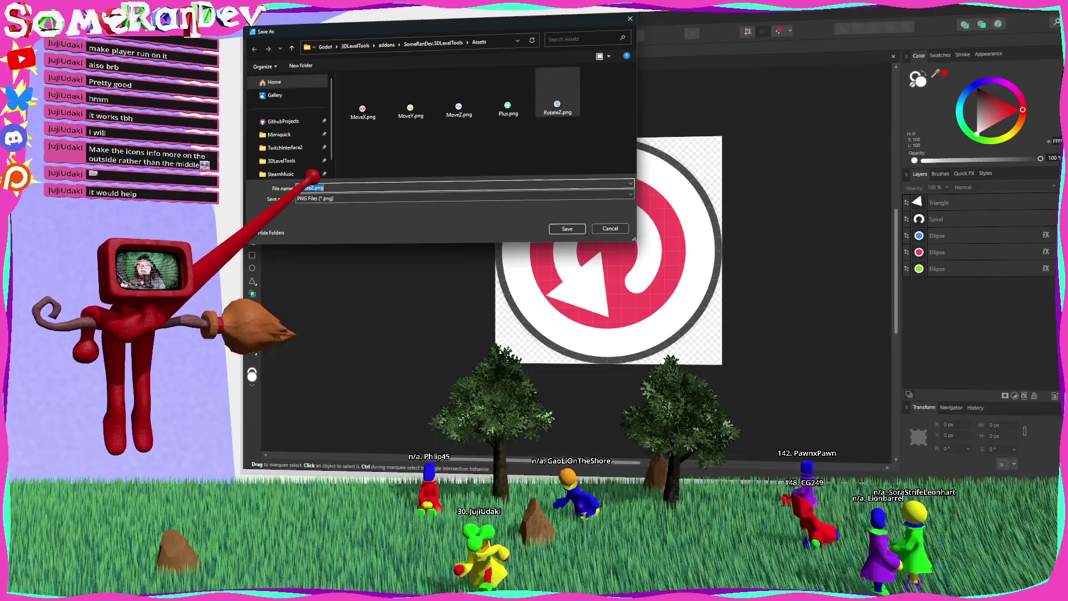
{"action": "key", "text": "Return"}
Hide the red circle and export the green version as RotateY.png.
{"action": "left_click", "coordinate": [1055, 269]}
{"action": "key", "text": "ctrl+alt+shift+w"}
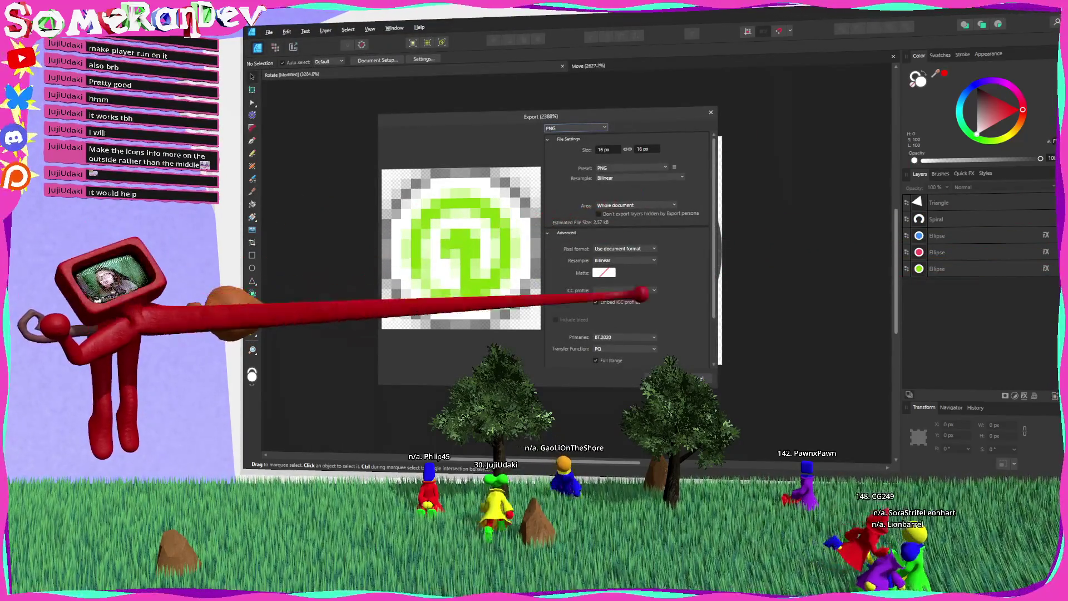
{"action": "key", "text": "Return"}
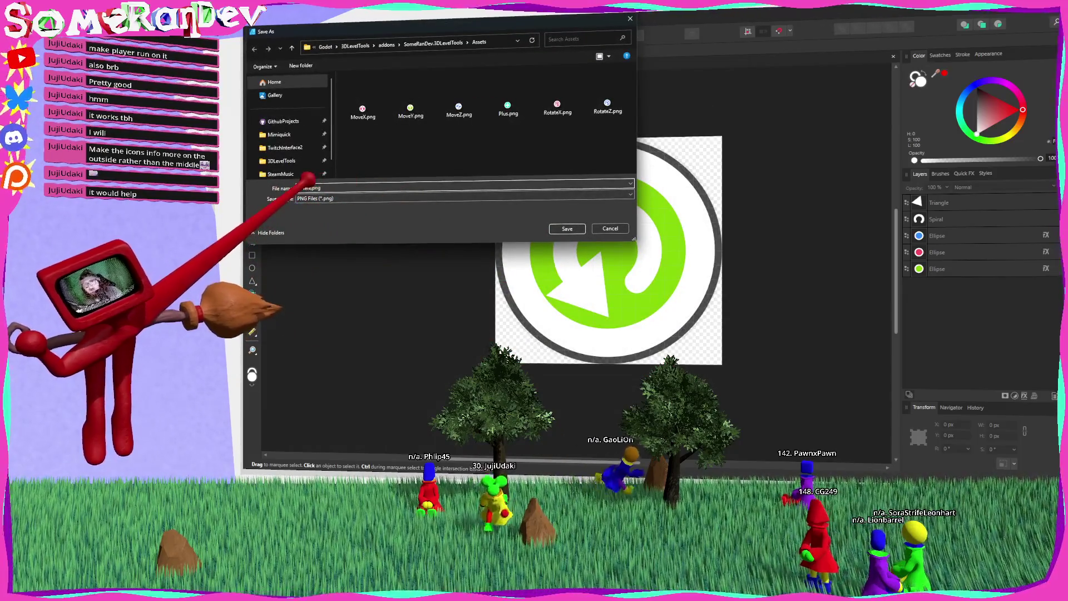
{"action": "key", "text": "Return"}
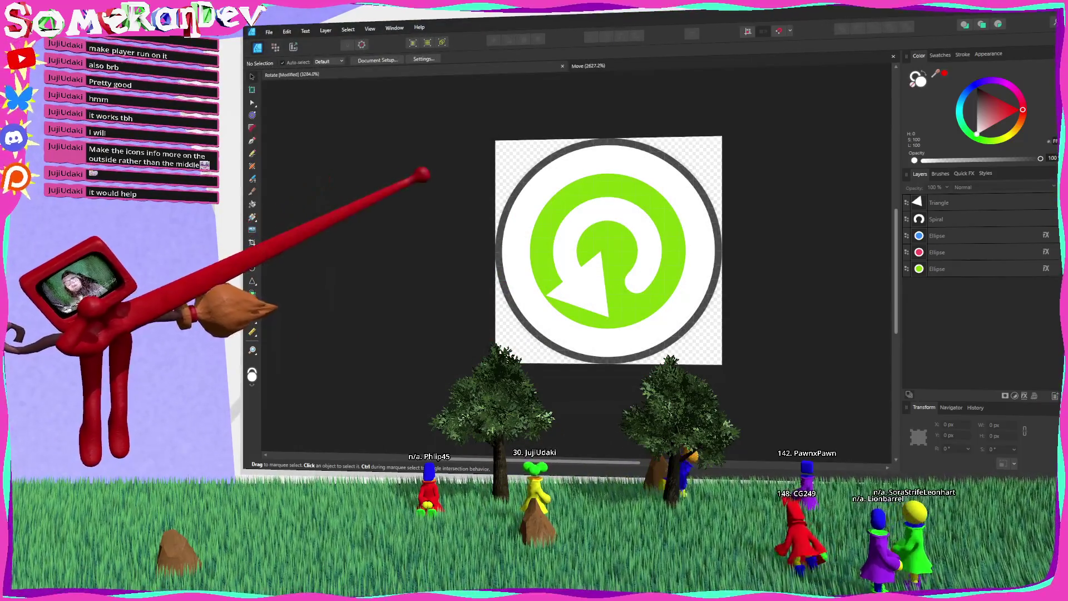
{"action": "key", "text": "alt+Tab"}
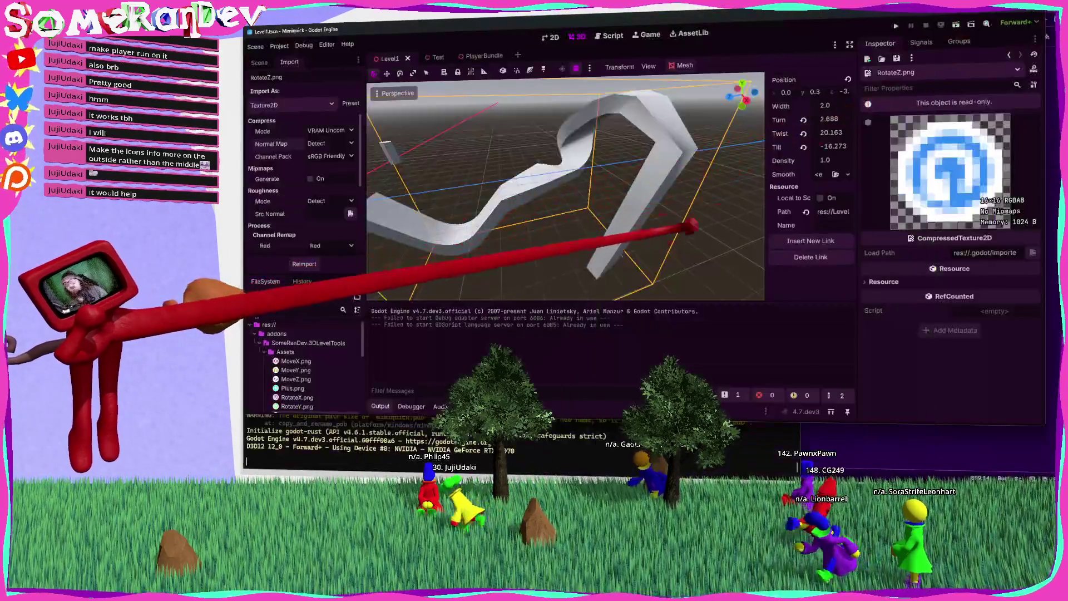
Rename the rotation handles' "handles" material strings to rotate_x, rotate_y and rotate_z.
{"action": "key", "text": "alt+Tab"}
{"action": "scroll", "coordinate": [768, 251], "scroll_direction": "up", "scroll_amount": 5}
{"action": "scroll", "coordinate": [768, 250], "scroll_direction": "down", "scroll_amount": 8}
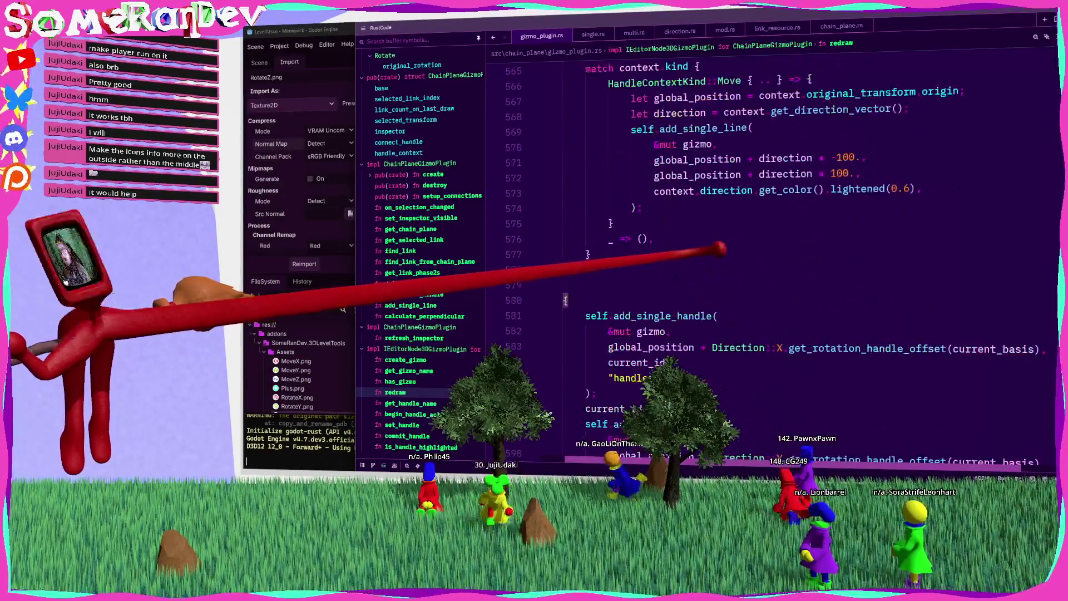
{"action": "scroll", "coordinate": [637, 234], "scroll_direction": "up", "scroll_amount": 2}
{"action": "double_click", "coordinate": [635, 254]}
{"action": "type", "text": "\"rotate_x\","}
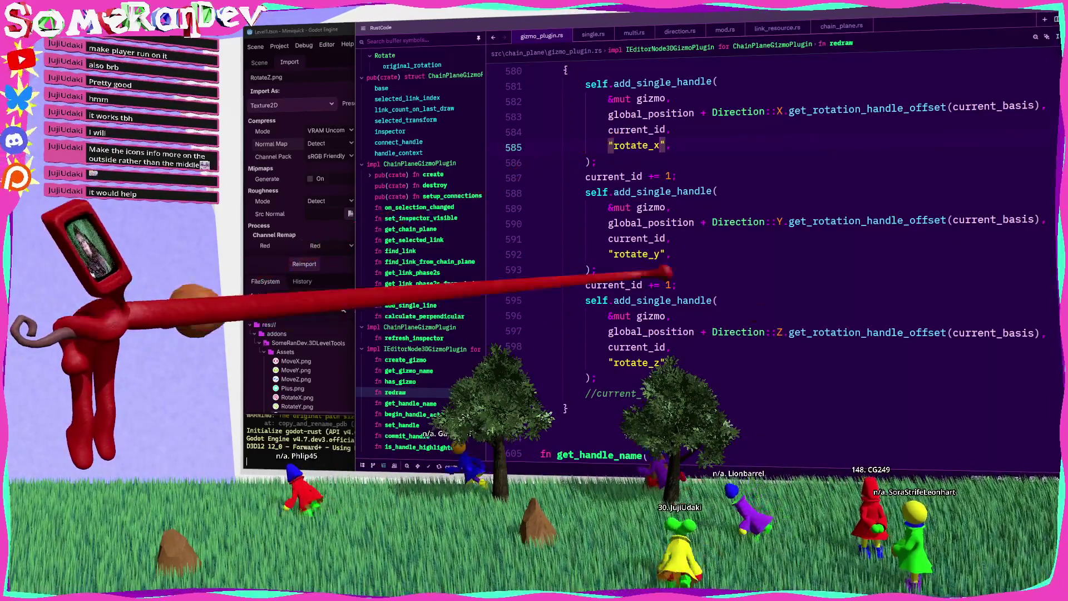
{"action": "scroll", "coordinate": [768, 250], "scroll_direction": "up", "scroll_amount": 5}
Duplicate the add_textured_handle_material!(RotateZ…) line twice and save.
{"action": "left_click", "coordinate": [433, 174]}
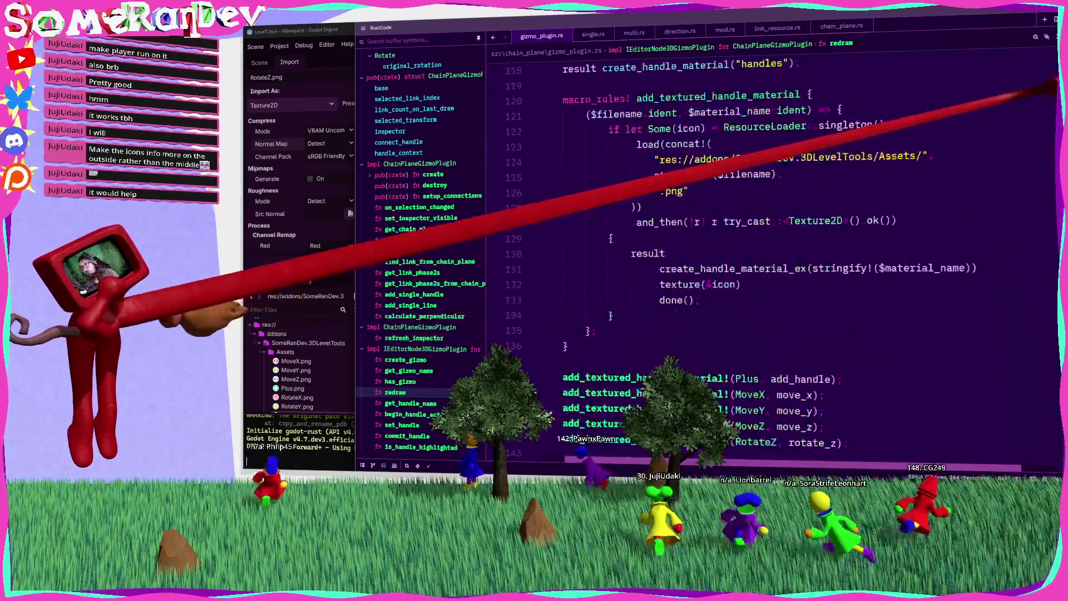
{"action": "scroll", "coordinate": [708, 213], "scroll_direction": "down", "scroll_amount": 15}
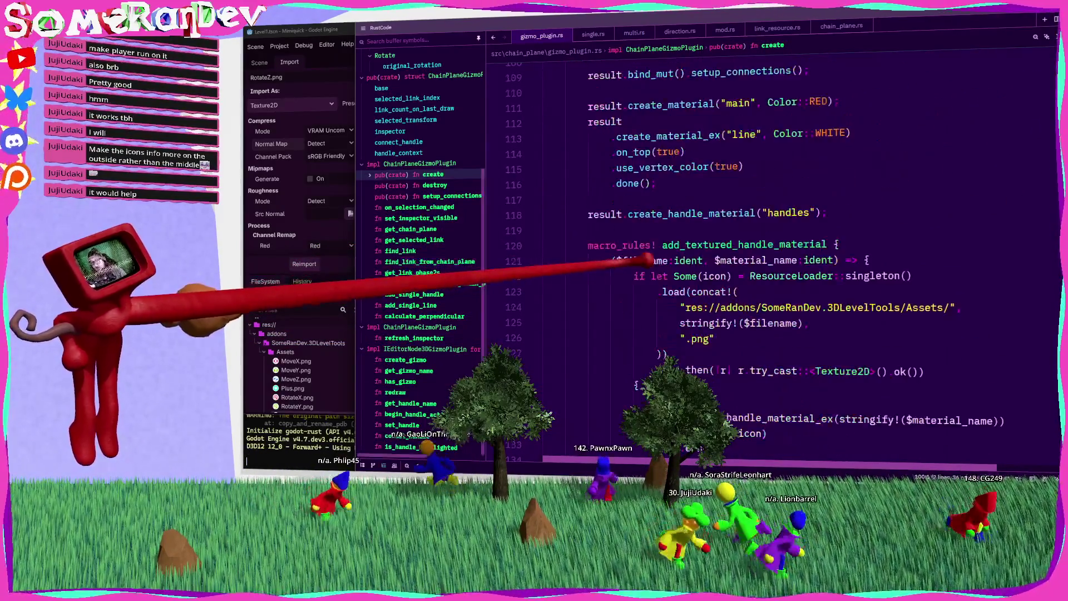
{"action": "double_click", "coordinate": [708, 214]}
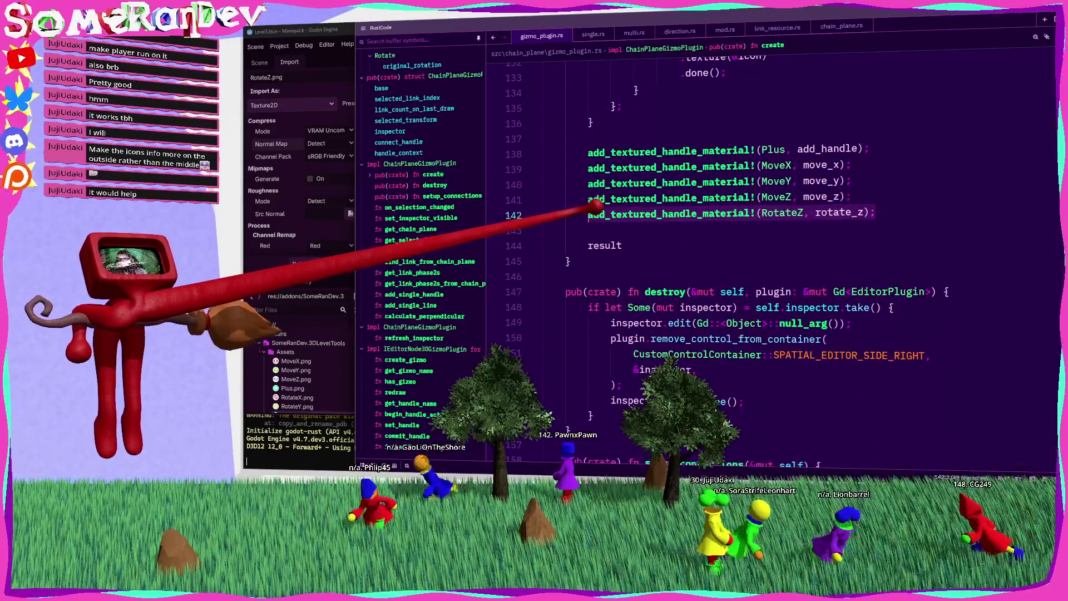
{"action": "key", "text": "alt+shift+Down"}
{"action": "key", "text": "alt+shift+Down"}
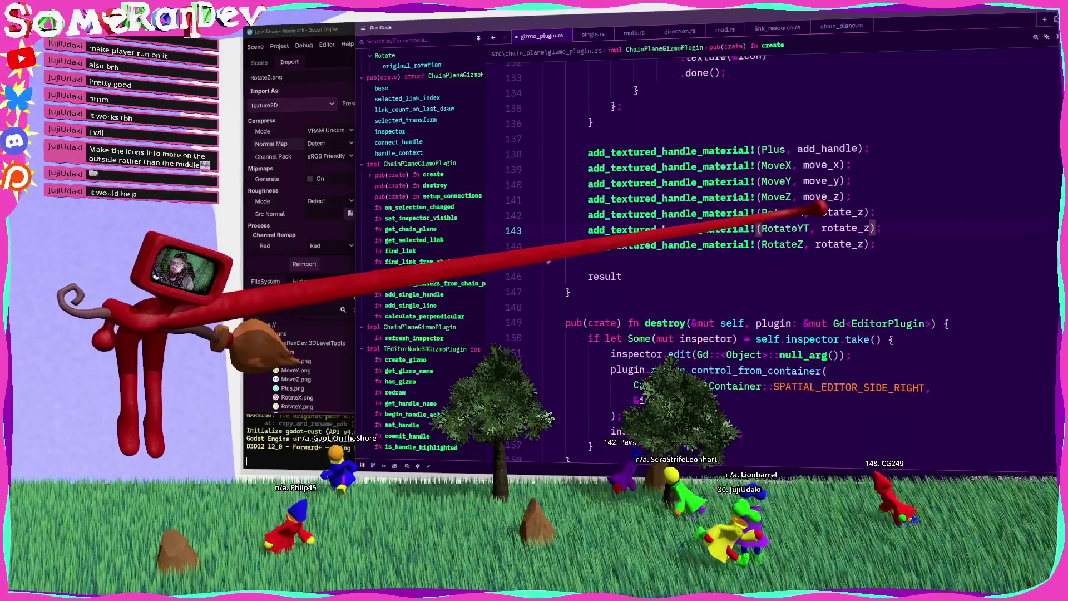
{"action": "key", "text": "ctrl+s"}
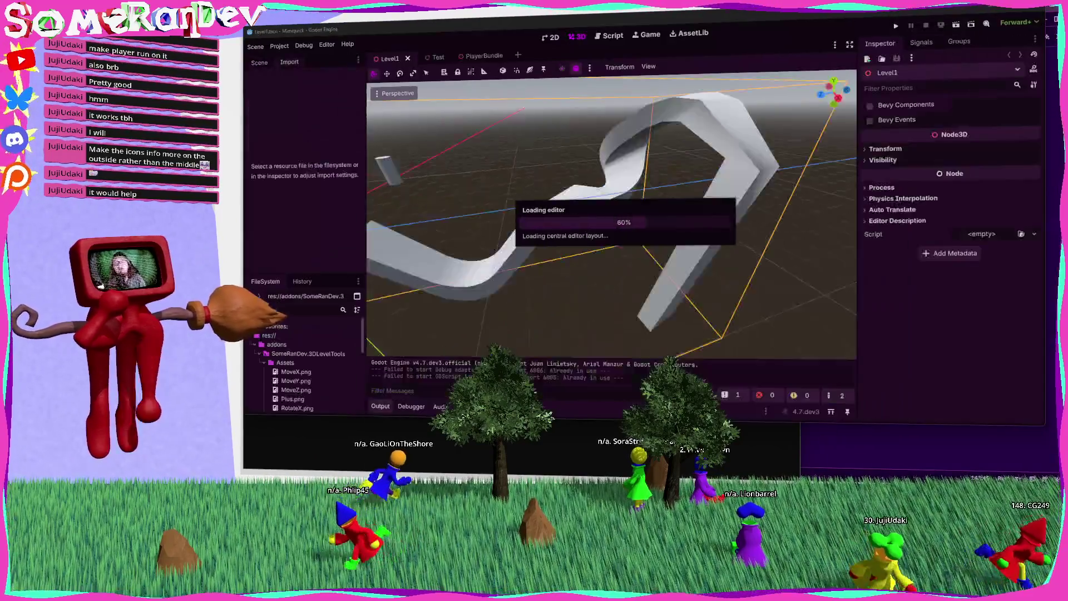
Select a link point on the chain-plane track.
{"action": "scroll", "coordinate": [589, 210], "scroll_direction": "up", "scroll_amount": 5}
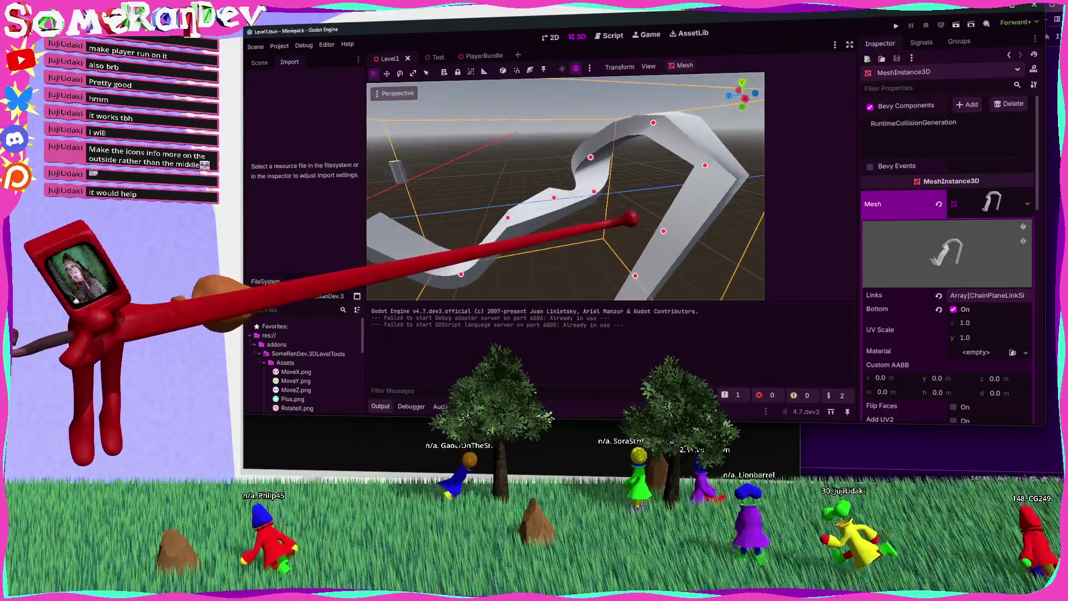
{"action": "left_click", "coordinate": [573, 193]}
{"action": "scroll", "coordinate": [565, 186], "scroll_direction": "up", "scroll_amount": 5}
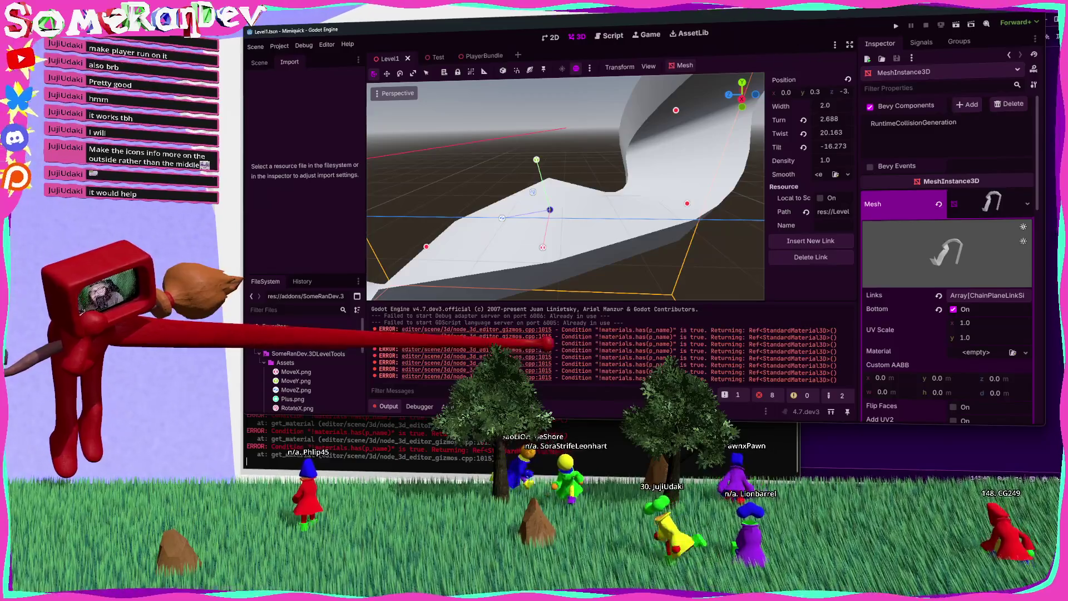
Check RotateY.png's compression mode and leave it at Lossless.
{"action": "scroll", "coordinate": [306, 378], "scroll_direction": "down", "scroll_amount": 2}
{"action": "left_click", "coordinate": [295, 375]}
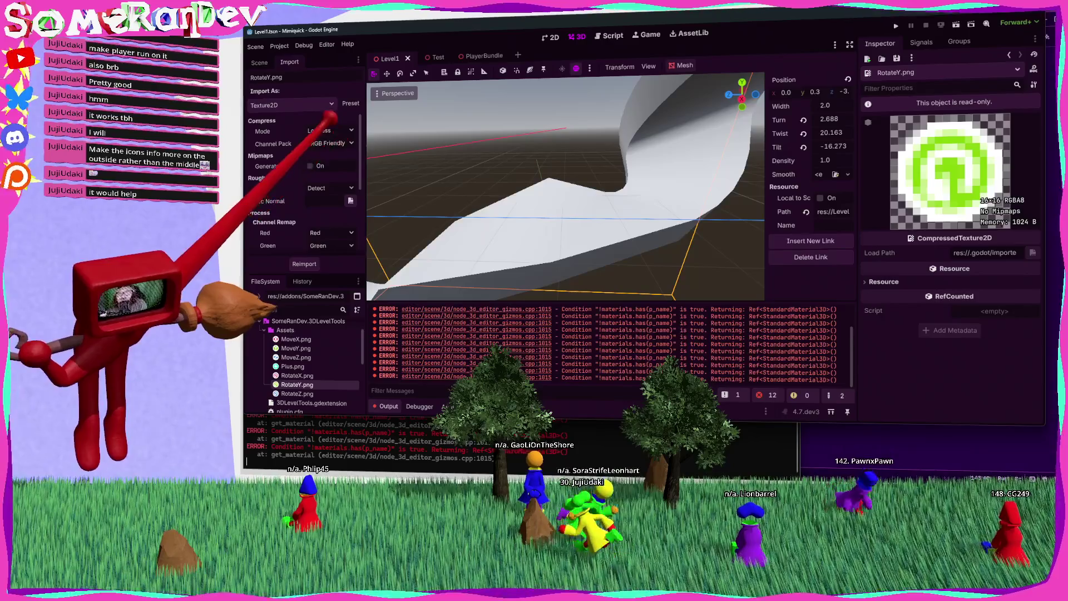
{"action": "left_click", "coordinate": [320, 130]}
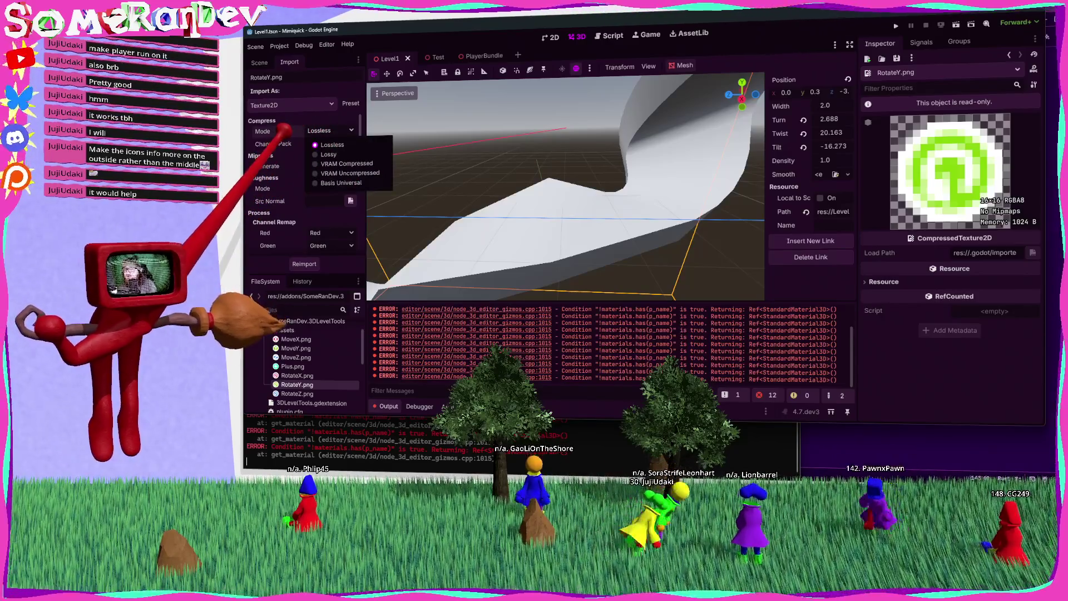
{"action": "left_click", "coordinate": [329, 144]}
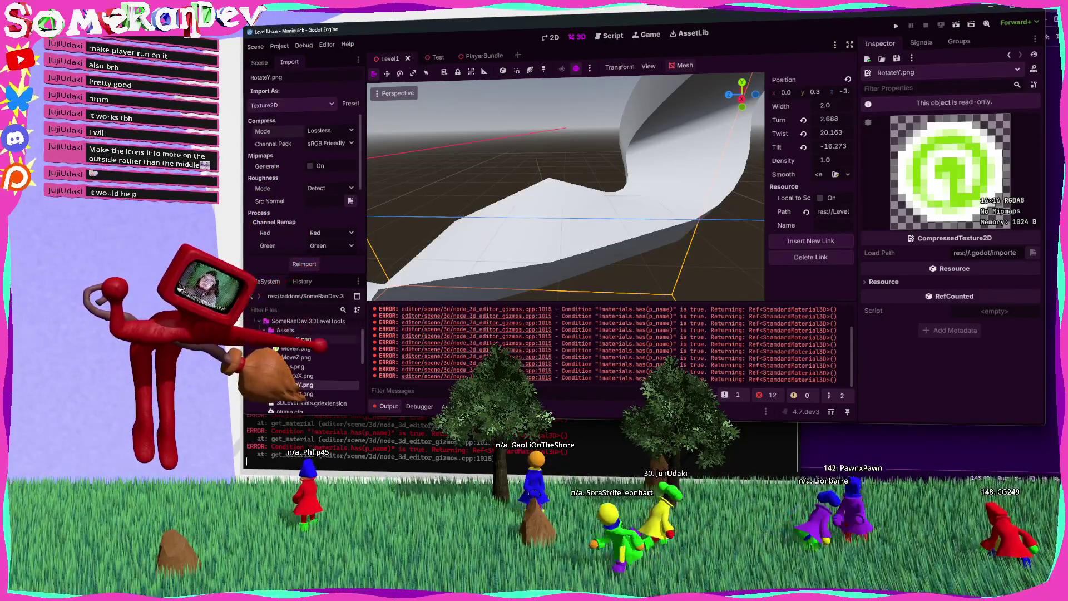
{"action": "scroll", "coordinate": [612, 345], "scroll_direction": "up", "scroll_amount": 1}
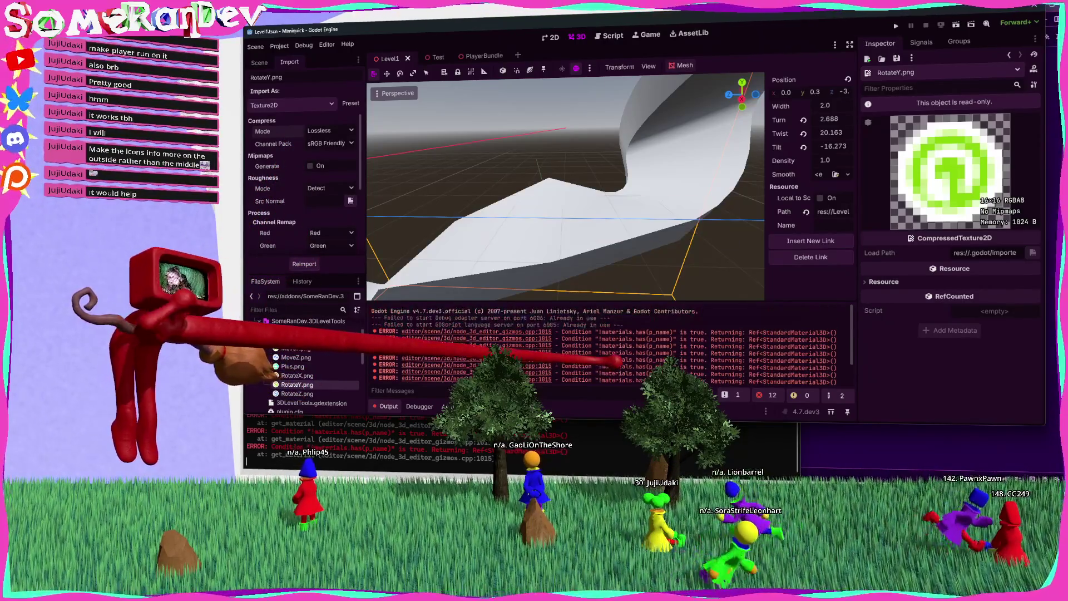
{"action": "key", "text": "alt+Tab"}
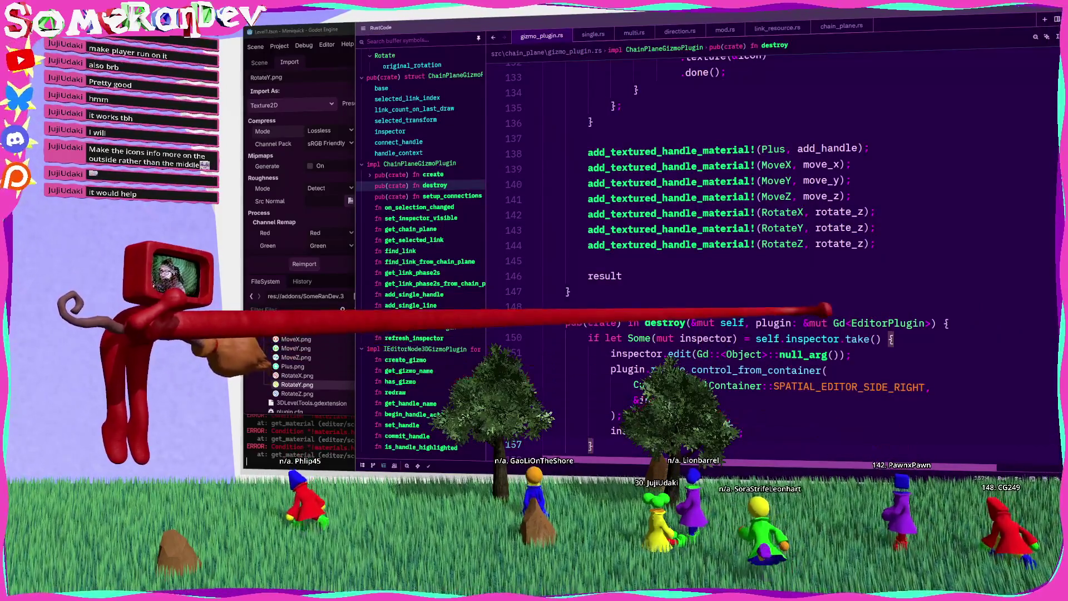
Go to the RotateX material line and rebuild the plugin for x86_64-pc-windows-msvc.
{"action": "left_click", "coordinate": [760, 214]}
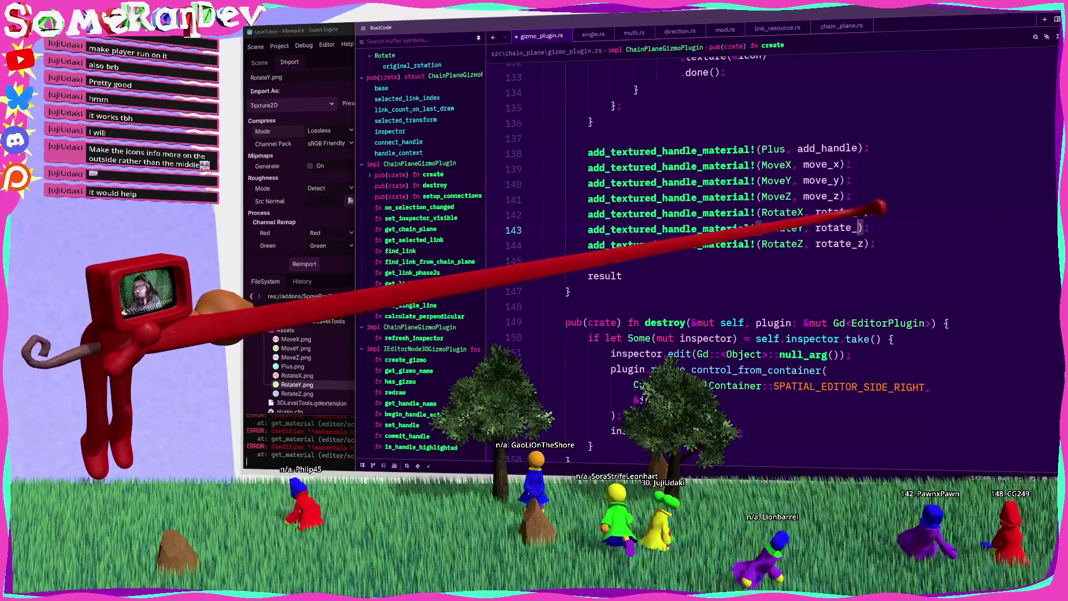
{"action": "type", "text": "y"}
{"action": "key", "text": "F5"}
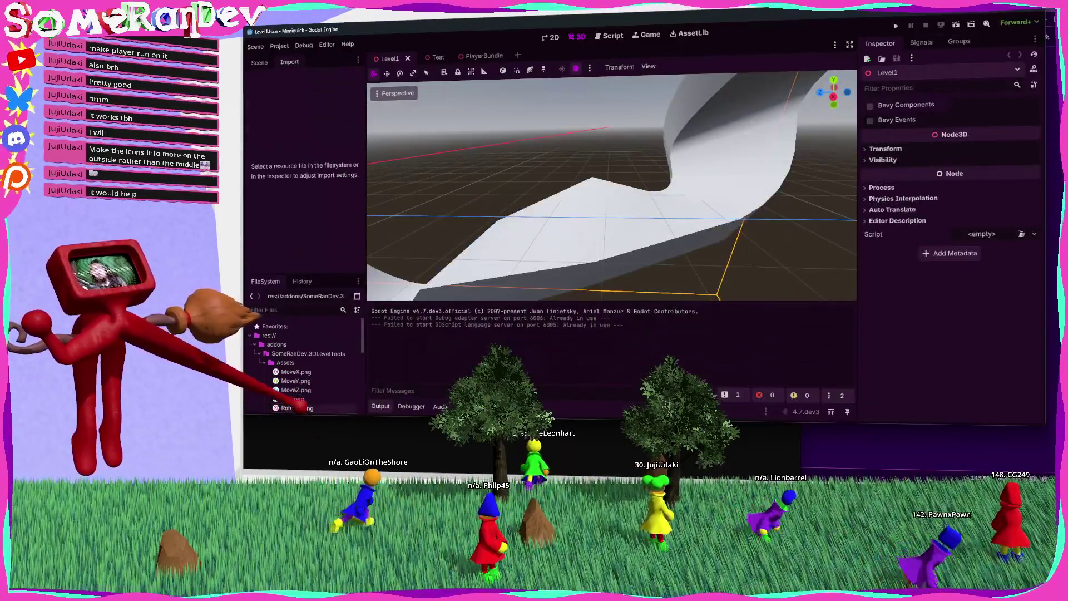
Select the chain plane to show its handles, orbit, and inspect the MoveY.png and MoveX.png import settings.
{"action": "left_click", "coordinate": [462, 289]}
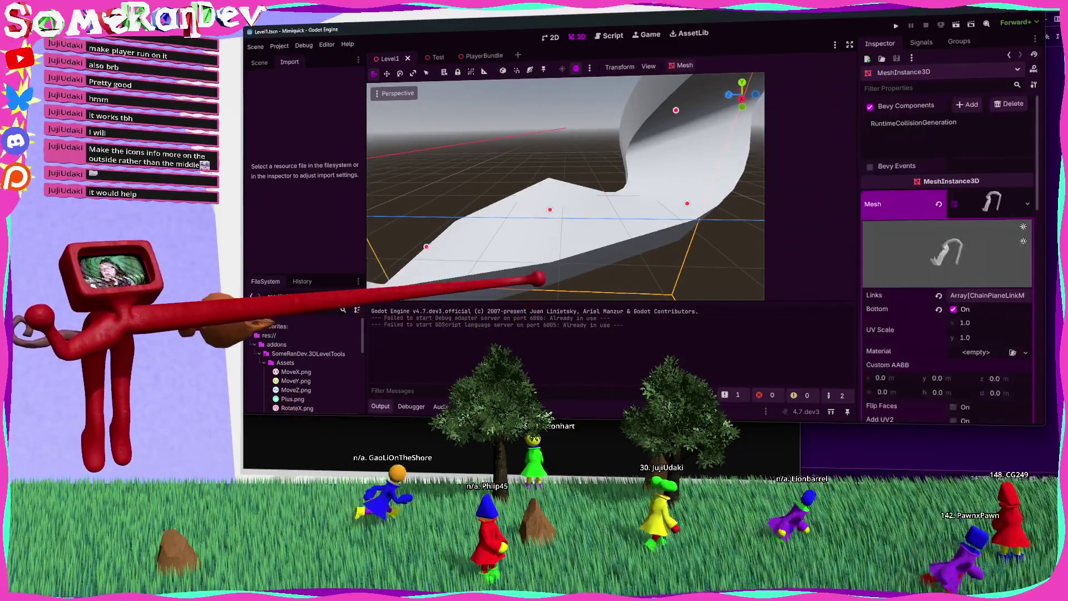
{"action": "left_click_drag", "start_coordinate": [631, 219], "coordinate": [632, 211]}
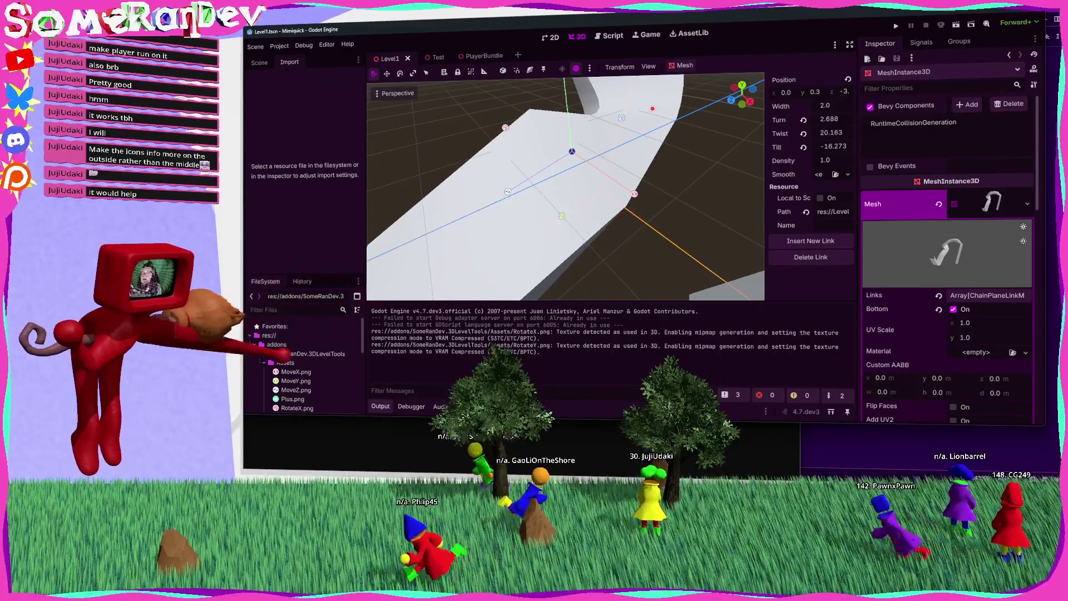
{"action": "left_click", "coordinate": [296, 380]}
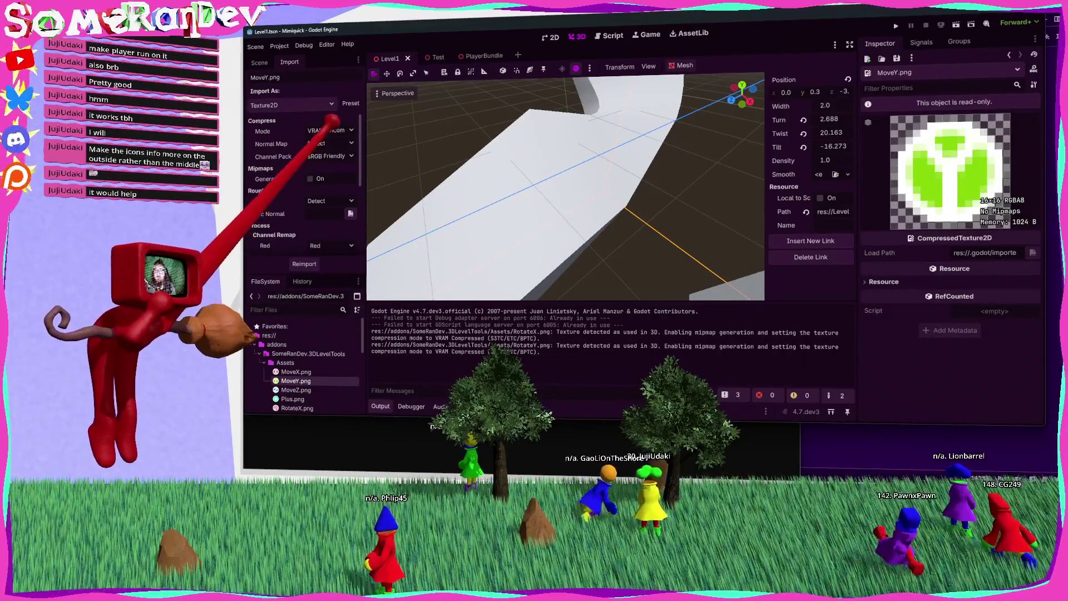
{"action": "left_click", "coordinate": [295, 372]}
Reselect the chain plane for a closer look at the handles, then inspect RotateZ.png and RotateY.png import settings.
{"action": "left_click", "coordinate": [584, 160]}
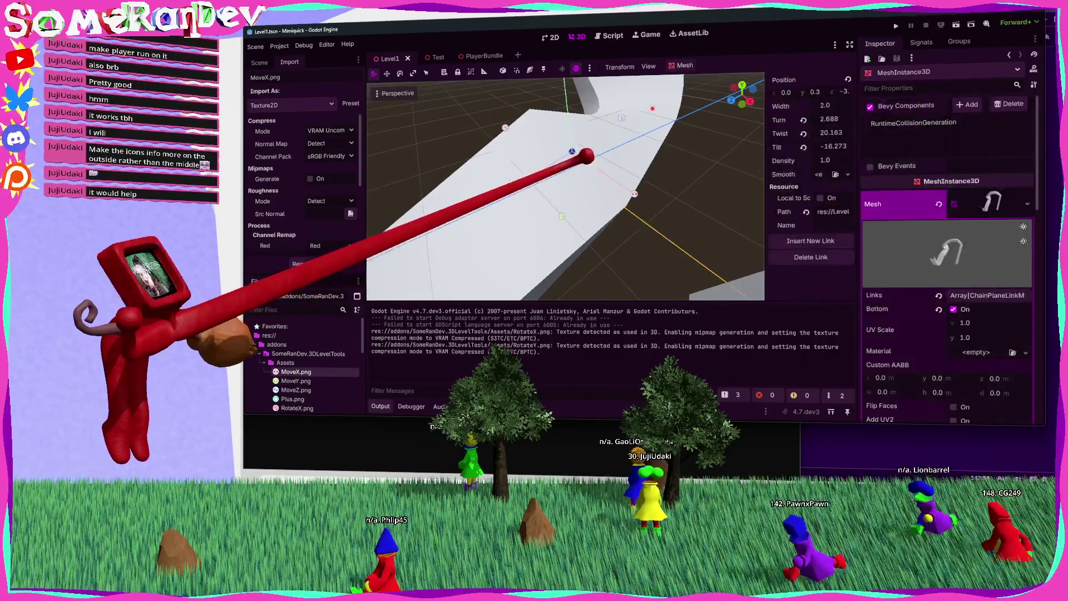
{"action": "left_click_drag", "start_coordinate": [620, 161], "coordinate": [637, 218]}
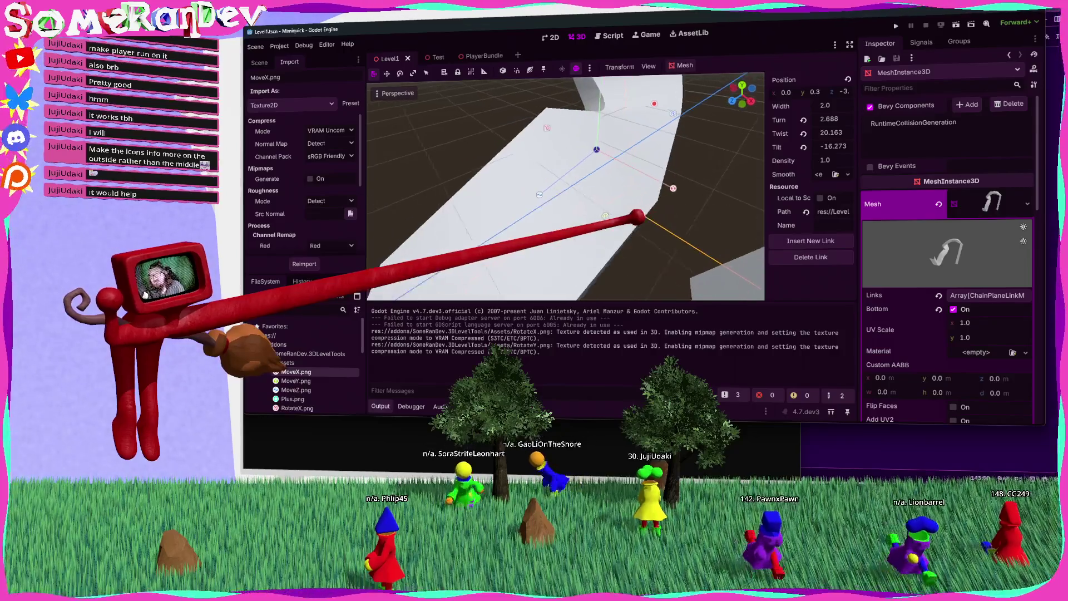
{"action": "scroll", "coordinate": [306, 367], "scroll_direction": "down", "scroll_amount": 2}
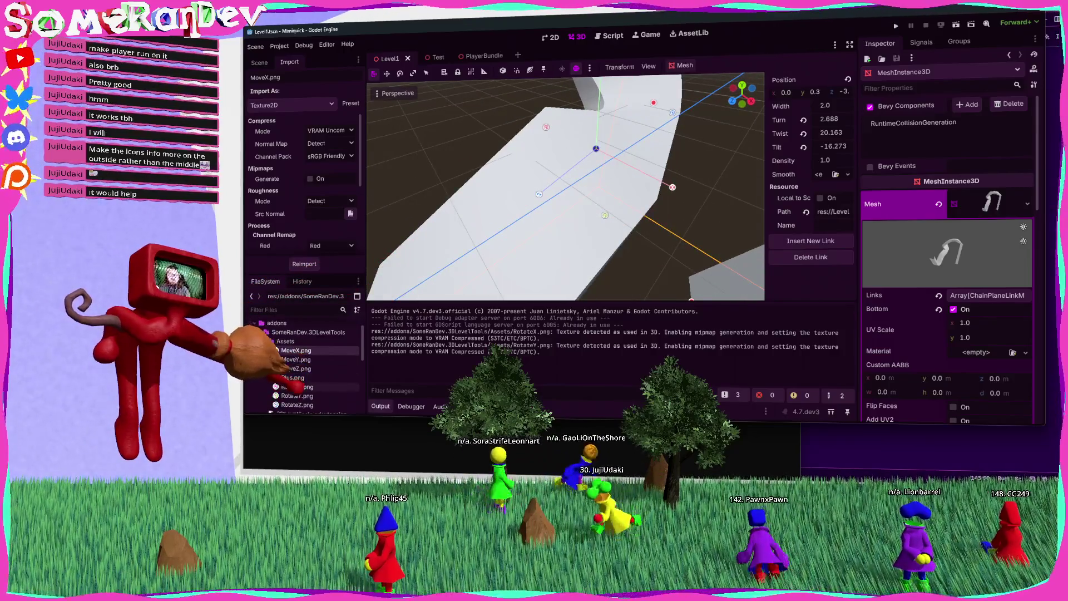
{"action": "double_click", "coordinate": [297, 405]}
{"action": "scroll", "coordinate": [306, 362], "scroll_direction": "down", "scroll_amount": 2}
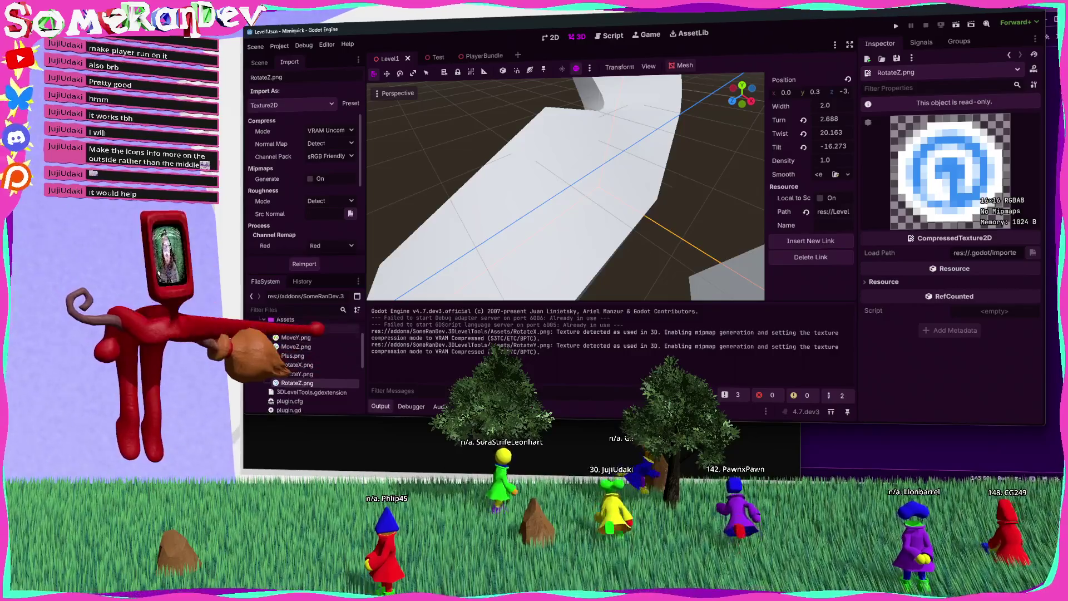
{"action": "double_click", "coordinate": [298, 374]}
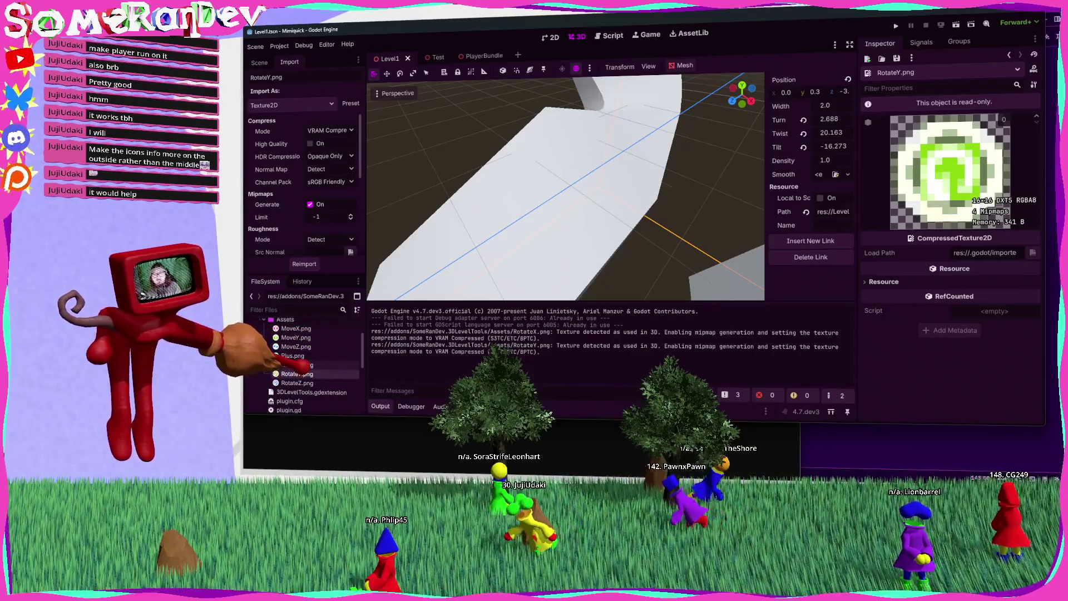
Reimport RotateY.png with VRAM Uncompressed compression mode.
{"action": "double_click", "coordinate": [297, 365]}
{"action": "double_click", "coordinate": [298, 374]}
{"action": "left_click", "coordinate": [331, 130]}
{"action": "left_click", "coordinate": [334, 167]}
{"action": "left_click", "coordinate": [305, 264]}
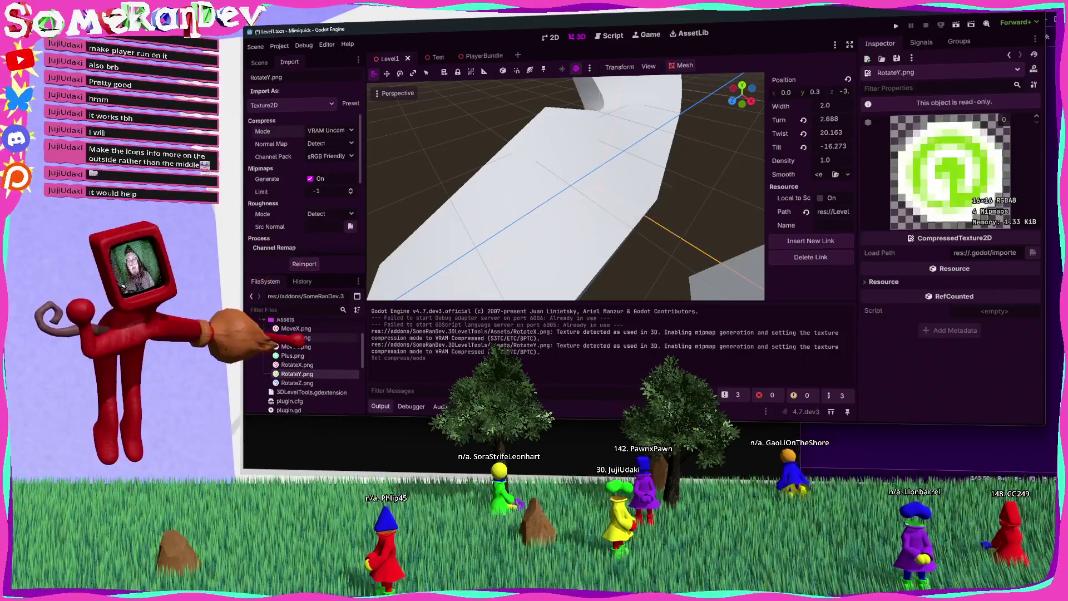
Reimport RotateX.png with VRAM Uncompressed compression mode.
{"action": "double_click", "coordinate": [298, 365]}
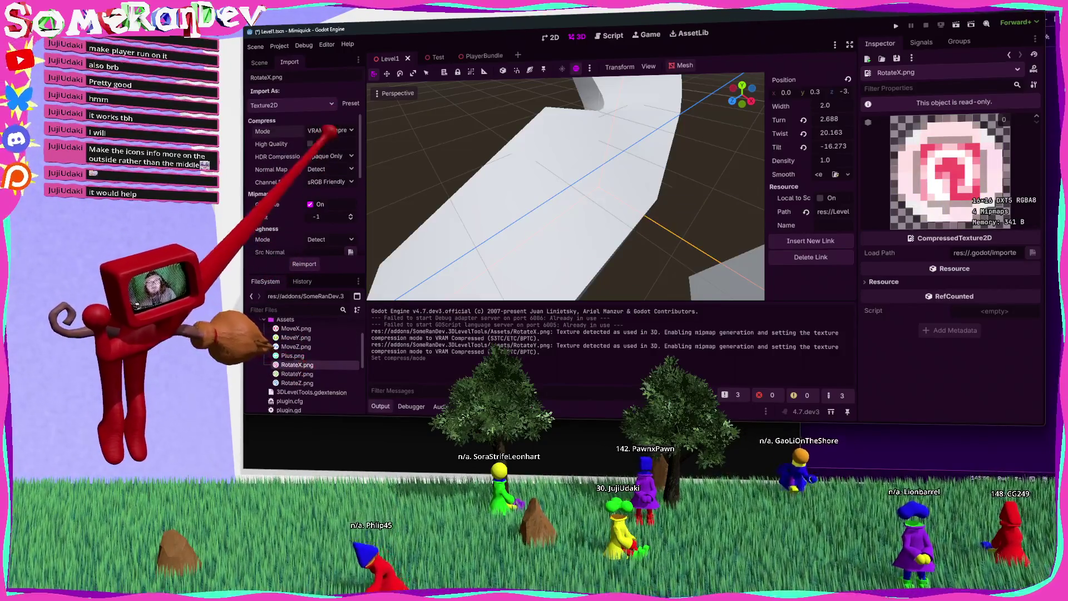
{"action": "left_click", "coordinate": [331, 130]}
{"action": "left_click", "coordinate": [333, 118]}
{"action": "left_click", "coordinate": [331, 130]}
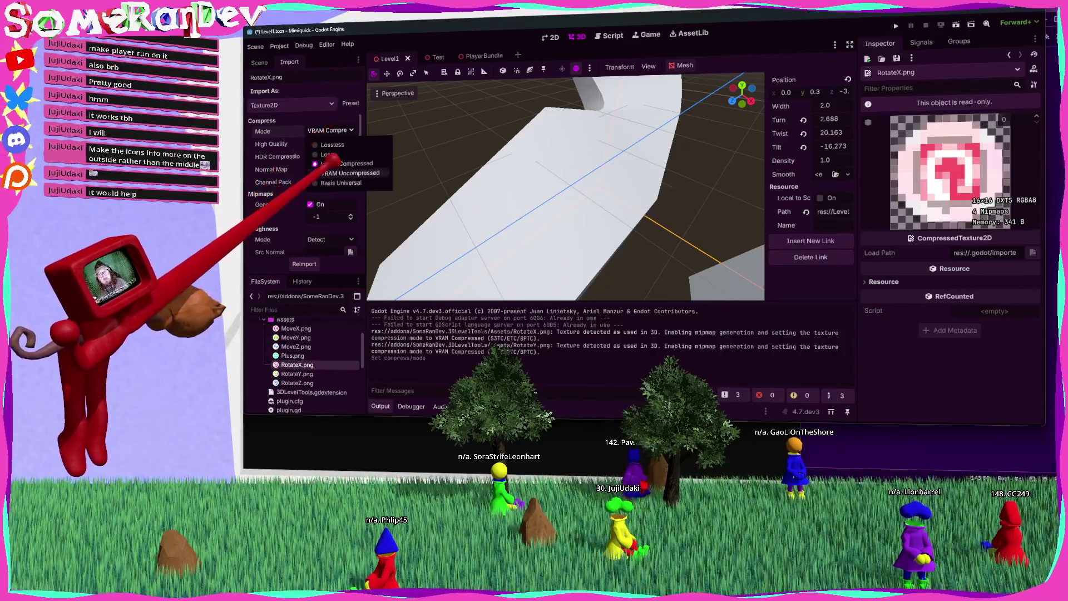
{"action": "left_click", "coordinate": [334, 167]}
{"action": "left_click", "coordinate": [304, 263]}
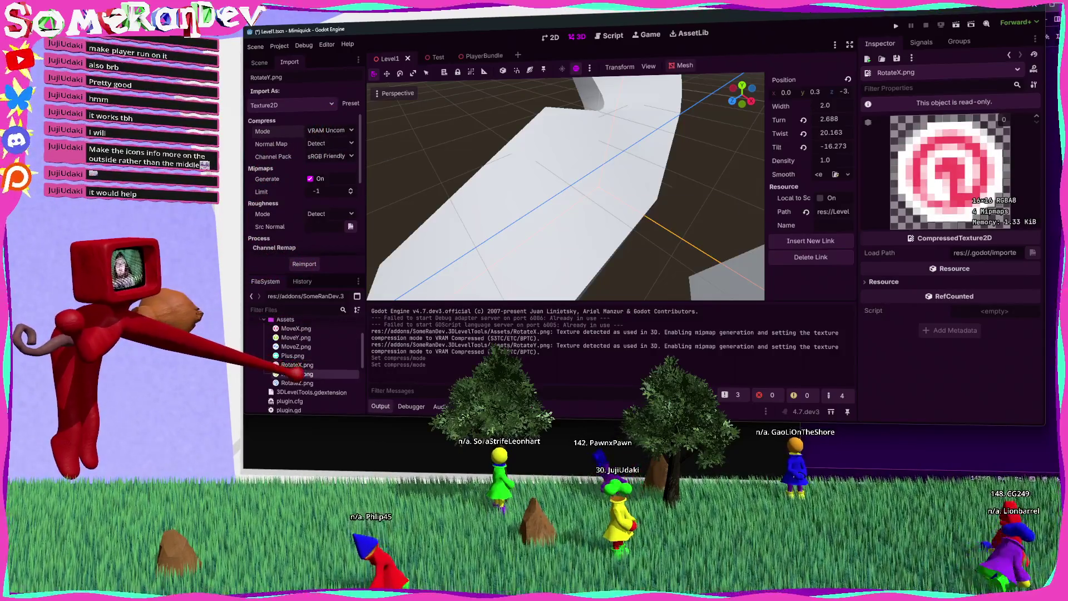
Review the Rotate icon textures, toggle RotateY.png's mipmap generation, and save the scene.
{"action": "double_click", "coordinate": [295, 374]}
{"action": "double_click", "coordinate": [295, 382]}
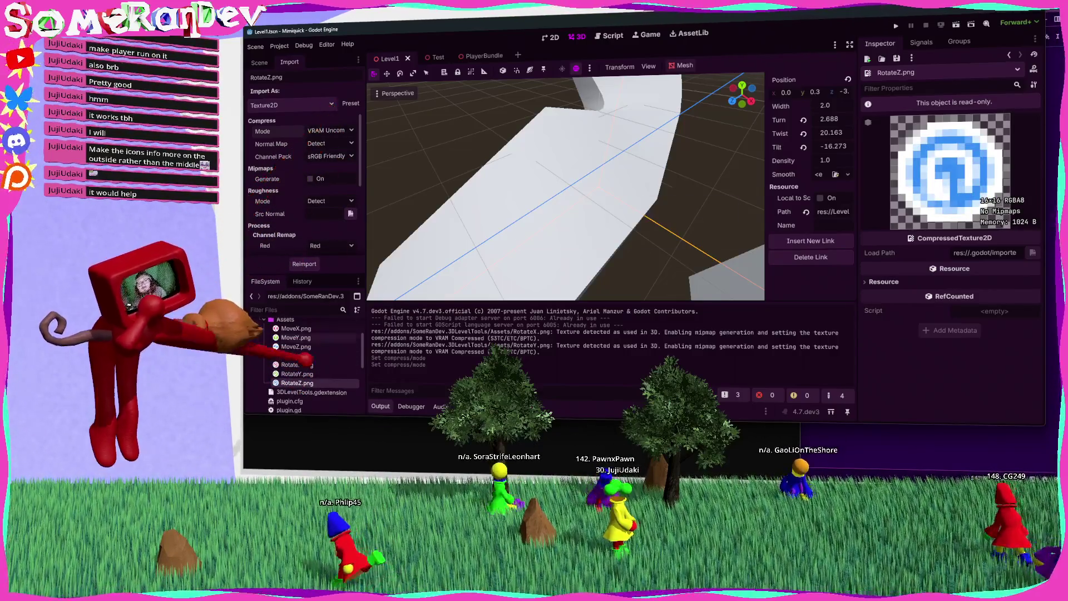
{"action": "key", "text": "Up"}
{"action": "key", "text": "Up"}
{"action": "key", "text": "Up"}
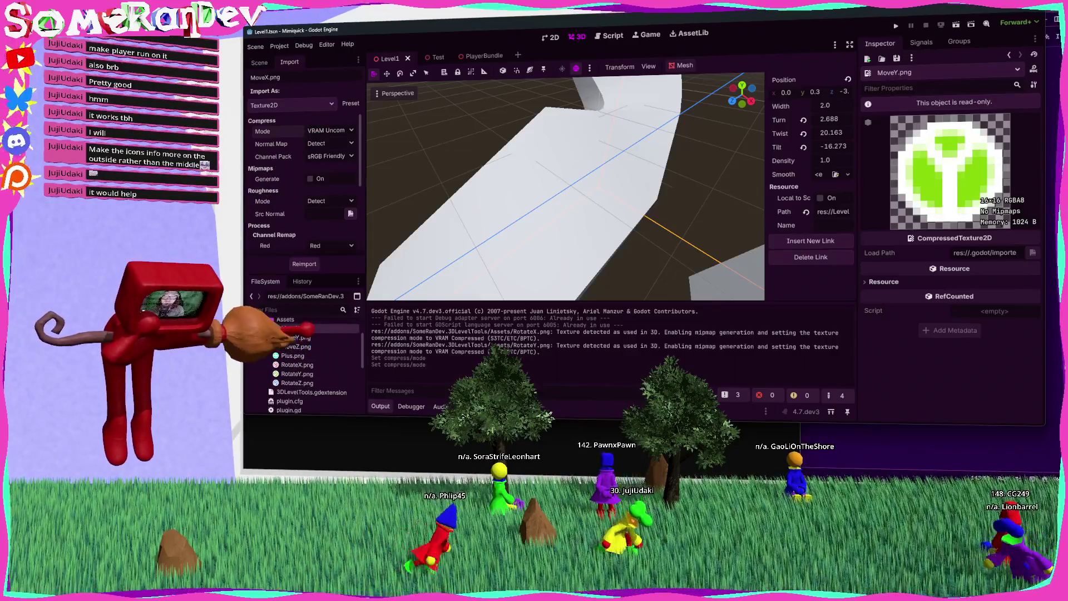
{"action": "left_click", "coordinate": [296, 364]}
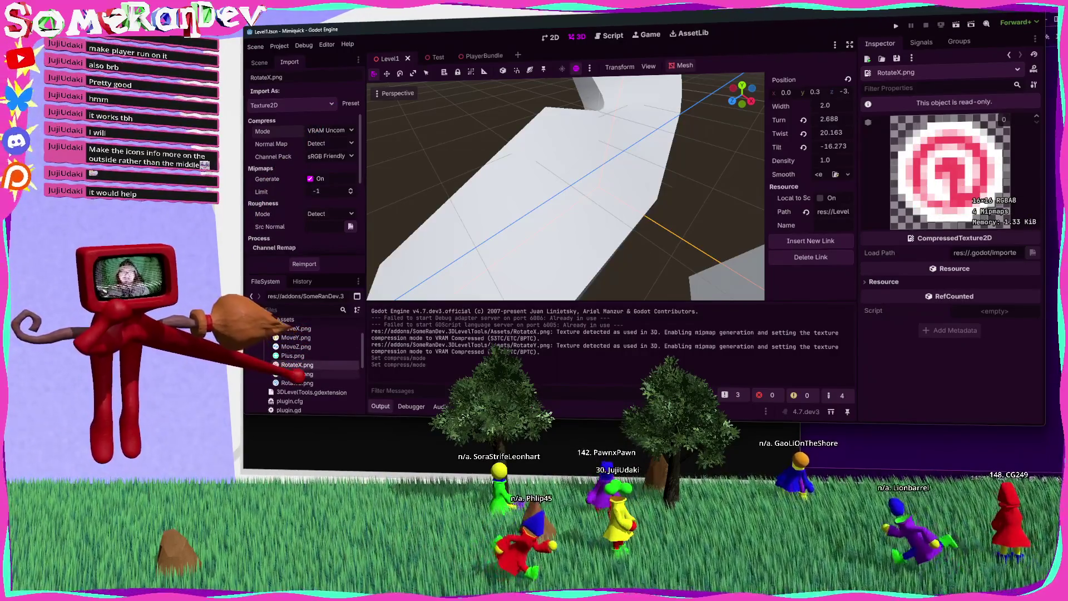
{"action": "left_click", "coordinate": [296, 374]}
{"action": "left_click", "coordinate": [310, 178]}
{"action": "key", "text": "ctrl+s"}
{"action": "left_click", "coordinate": [310, 179]}
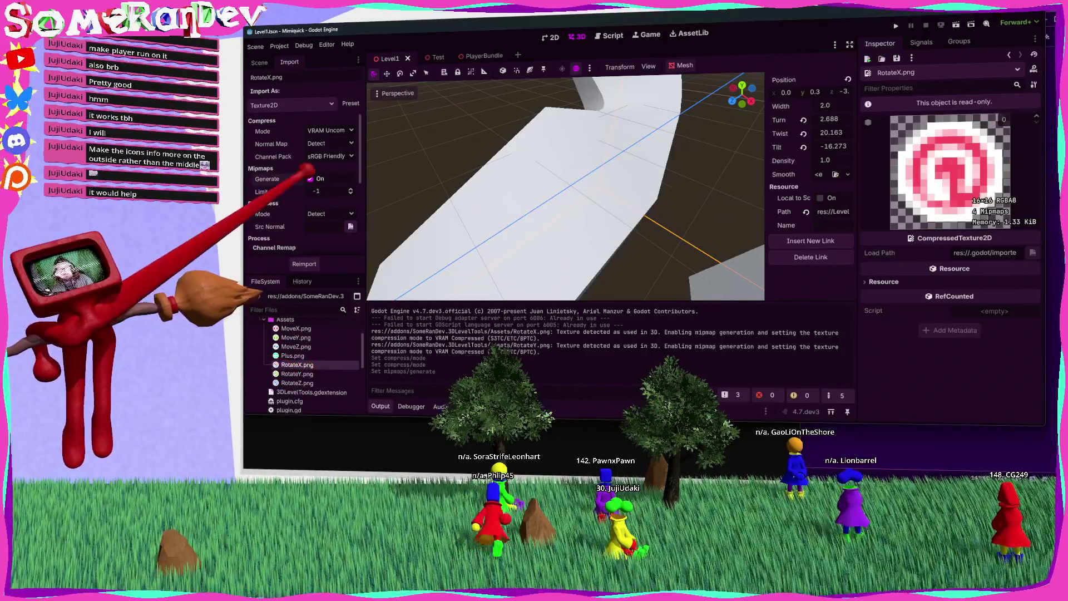
Turn off mipmaps for RotateY.png and RotateX.png, reimport RotateX, and select the chain plane mesh.
{"action": "left_click", "coordinate": [280, 45]}
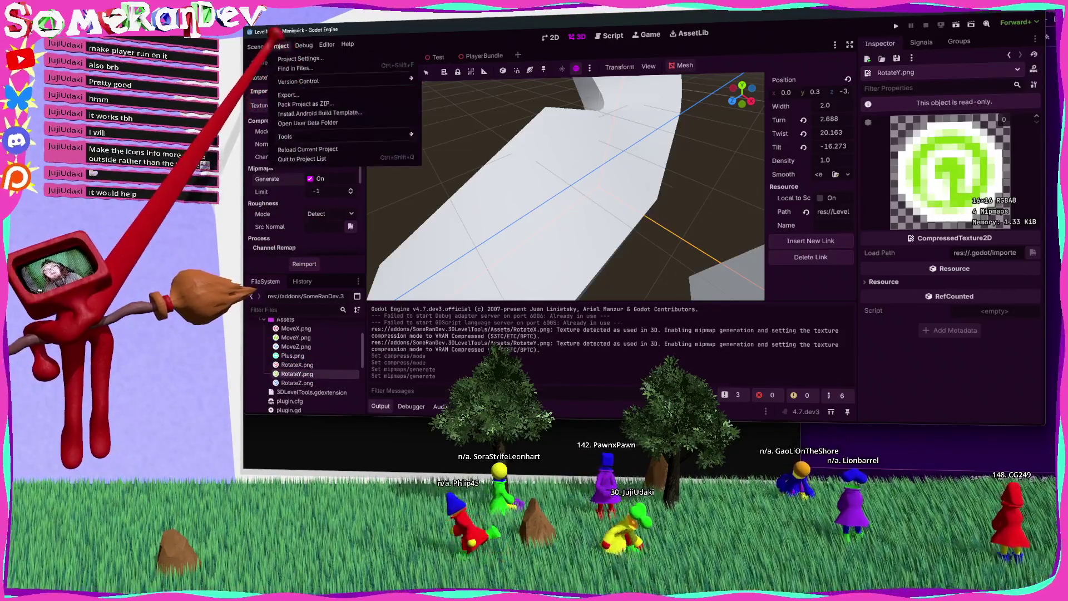
{"action": "left_click", "coordinate": [301, 264]}
{"action": "left_click", "coordinate": [310, 179]}
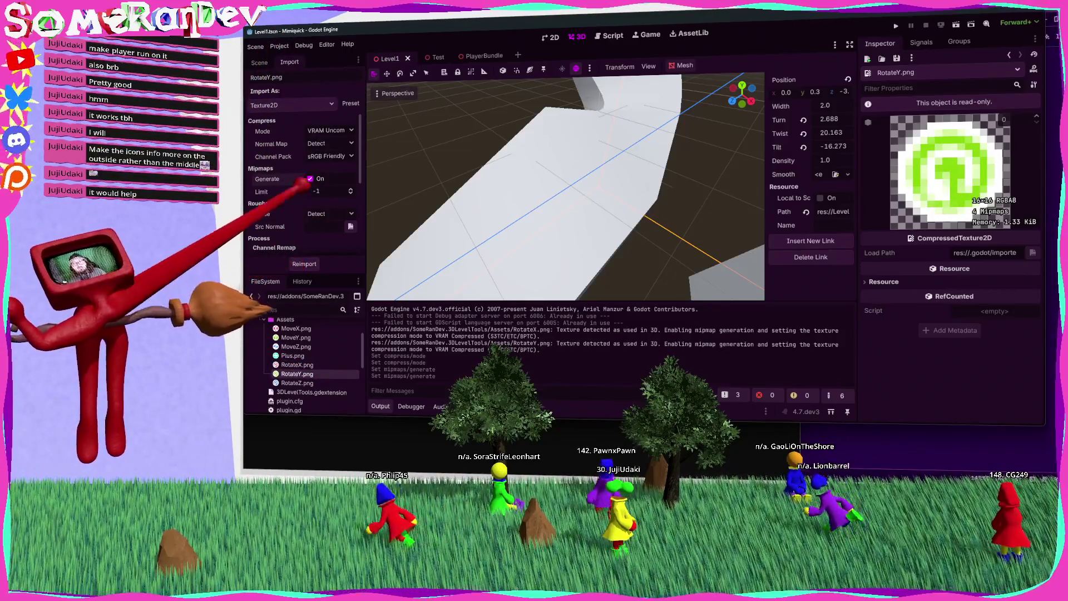
{"action": "left_click", "coordinate": [310, 364]}
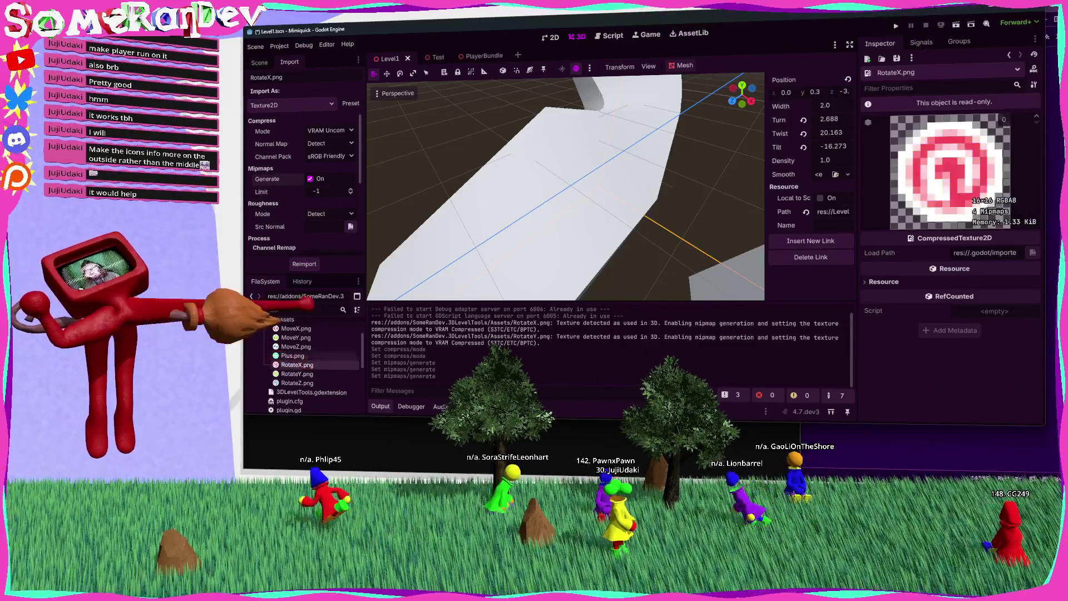
{"action": "left_click", "coordinate": [310, 179]}
{"action": "left_click", "coordinate": [304, 264]}
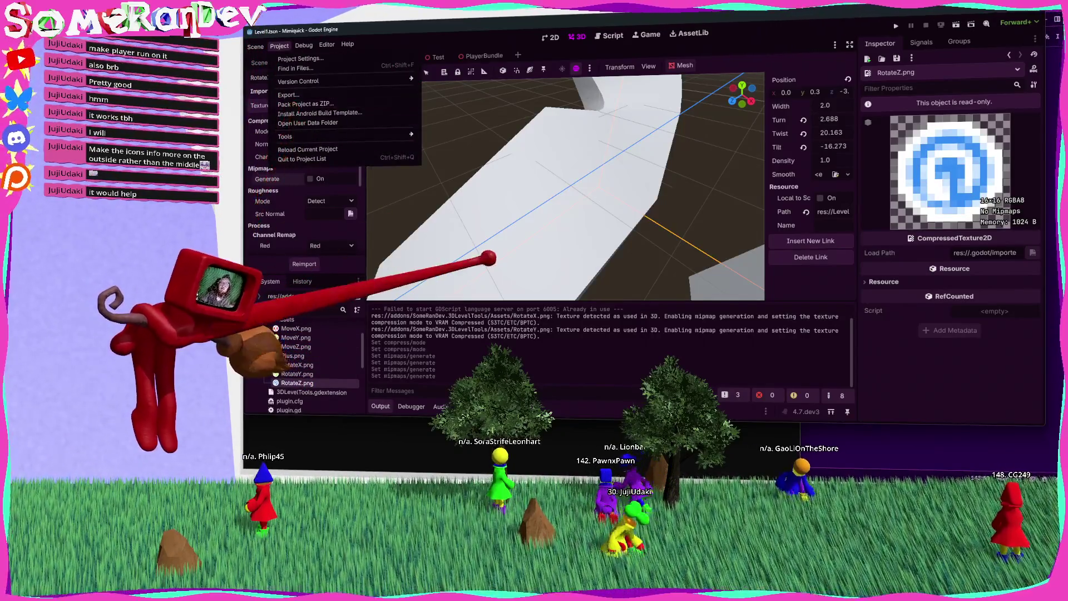
{"action": "left_click", "coordinate": [612, 148]}
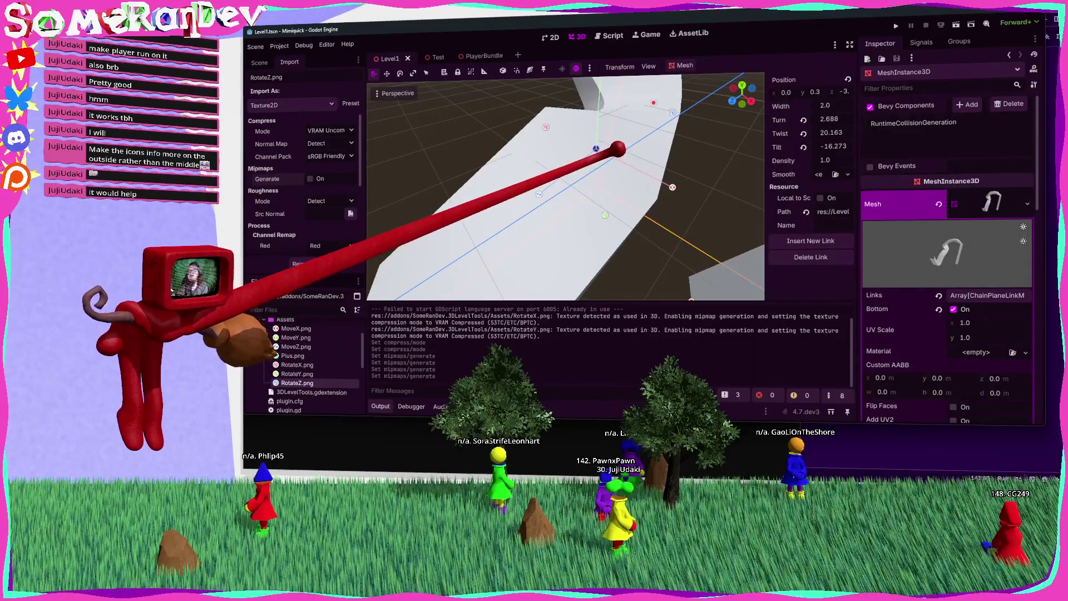
Frame the chain plane and drag a rotate handle to Turn 4.679, Twist 10.324, then orbit to check.
{"action": "key", "text": "f"}
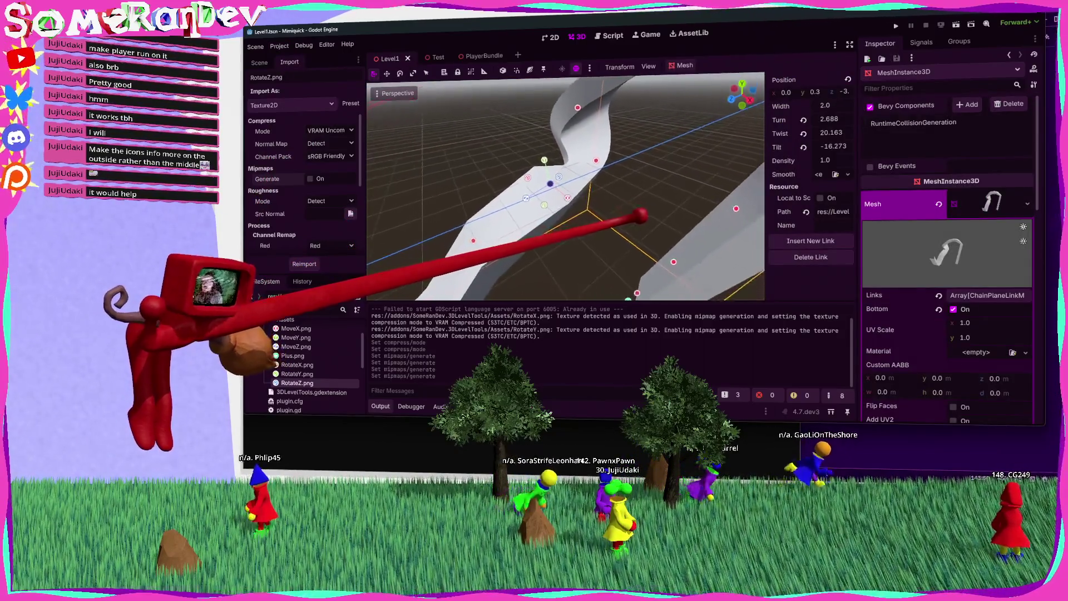
{"action": "mouse_move", "coordinate": [643, 215]}
{"action": "left_mouse_down"}
{"action": "mouse_move", "coordinate": [601, 172]}
{"action": "mouse_move", "coordinate": [567, 210]}
{"action": "mouse_move", "coordinate": [572, 172]}
{"action": "mouse_move", "coordinate": [663, 219]}
{"action": "mouse_move", "coordinate": [557, 162]}
{"action": "mouse_move", "coordinate": [567, 148]}
{"action": "mouse_move", "coordinate": [544, 159]}
{"action": "mouse_move", "coordinate": [539, 136]}
{"action": "mouse_move", "coordinate": [524, 172]}
{"action": "mouse_move", "coordinate": [568, 165]}
{"action": "mouse_move", "coordinate": [523, 205]}
{"action": "mouse_move", "coordinate": [543, 196]}
{"action": "mouse_move", "coordinate": [529, 205]}
{"action": "mouse_move", "coordinate": [634, 218]}
{"action": "mouse_move", "coordinate": [619, 218]}
{"action": "left_mouse_up"}
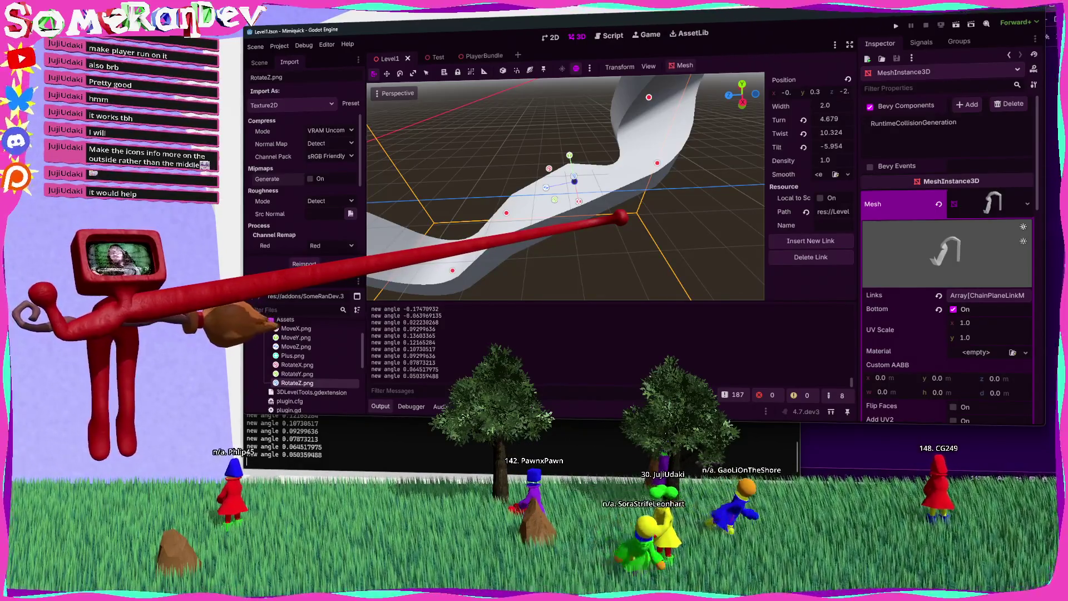
{"action": "scroll", "coordinate": [630, 215], "scroll_direction": "up", "scroll_amount": 3}
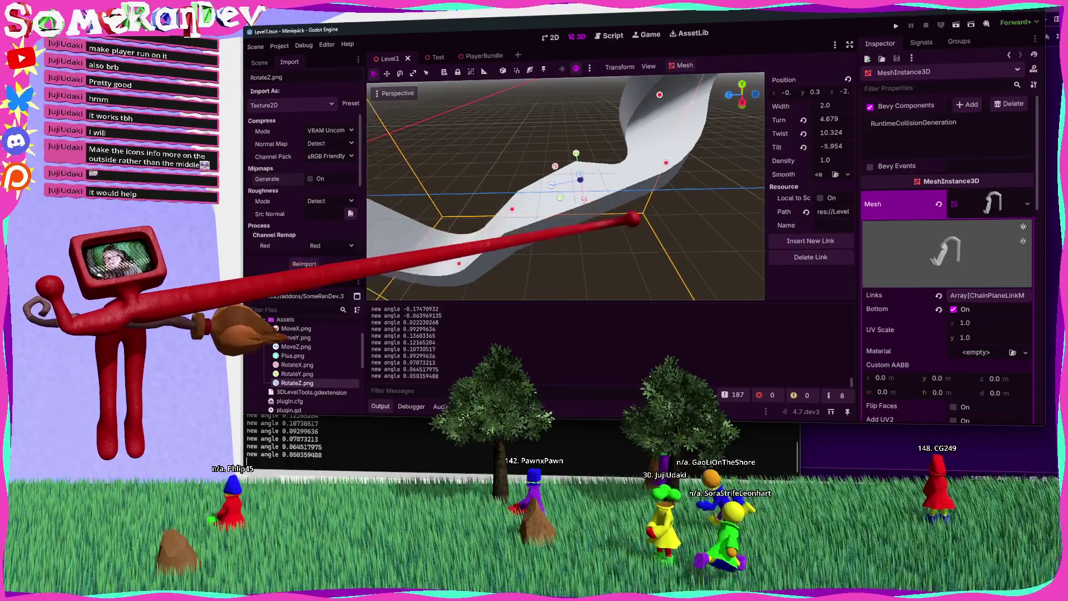
{"action": "left_click_drag", "start_coordinate": [632, 219], "coordinate": [589, 183]}
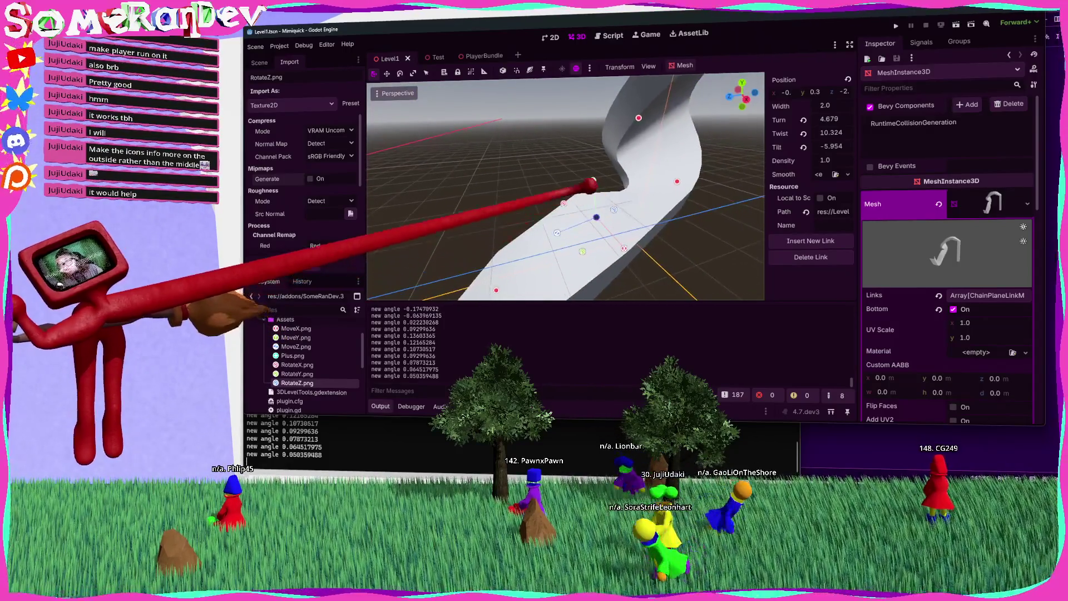